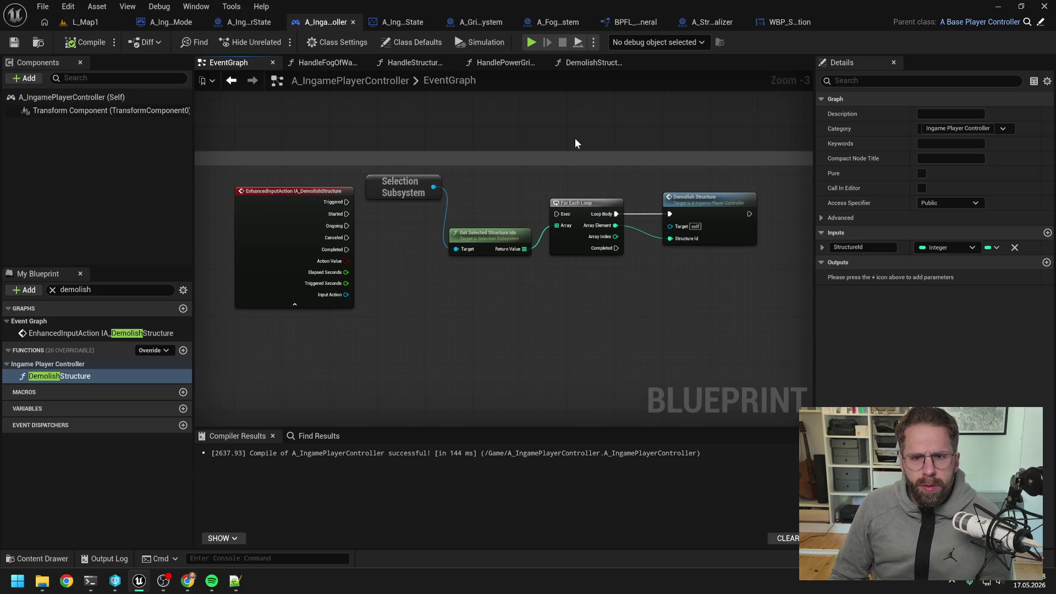
- Search all of Content for 'command card' and open the WBP_CommandCard widget blueprint
key("ctrl+space")
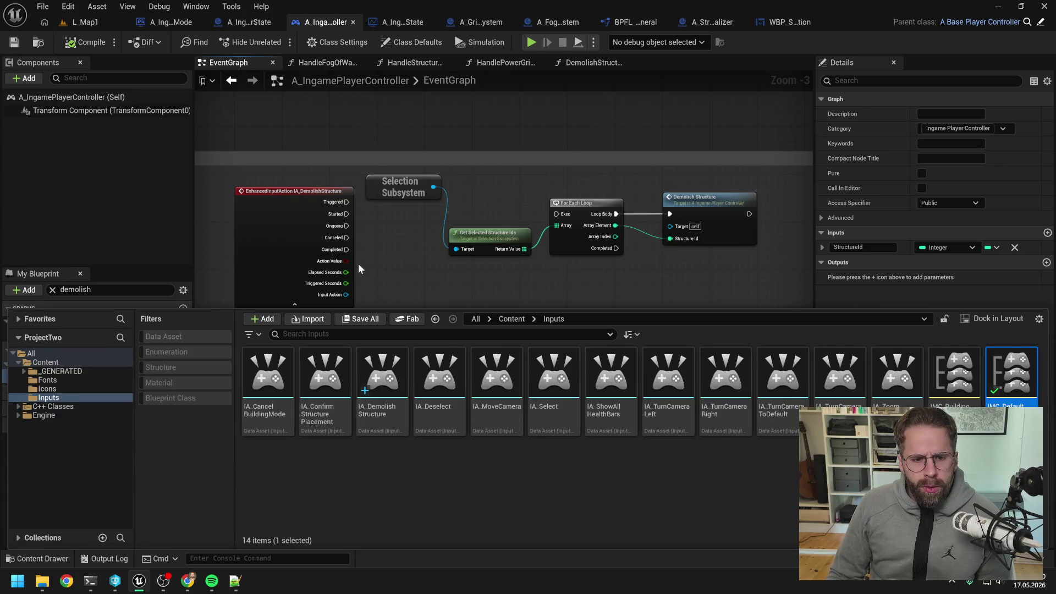
left_click(384, 333)
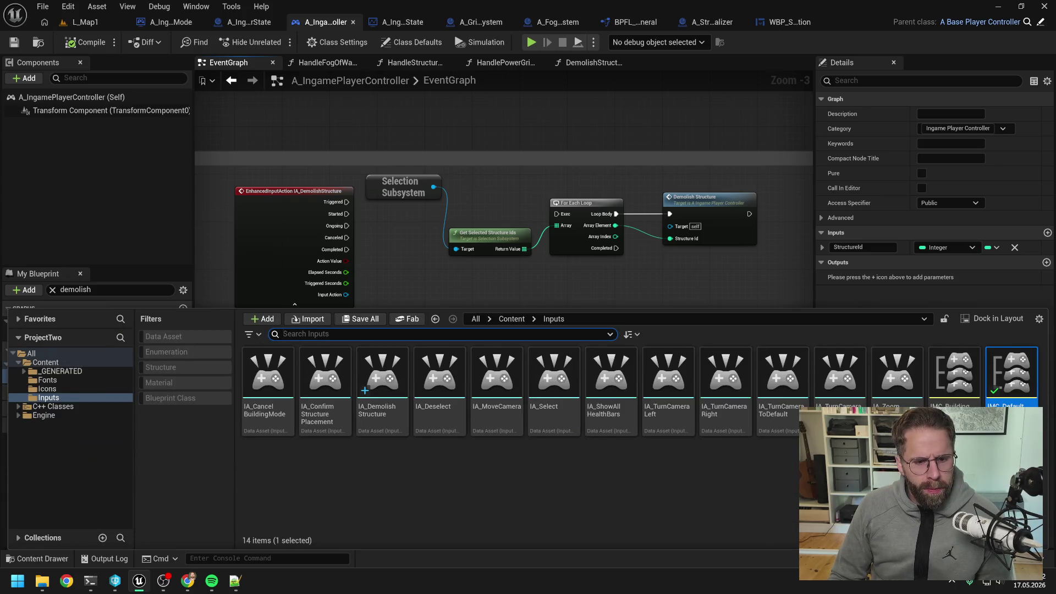
type("command card")
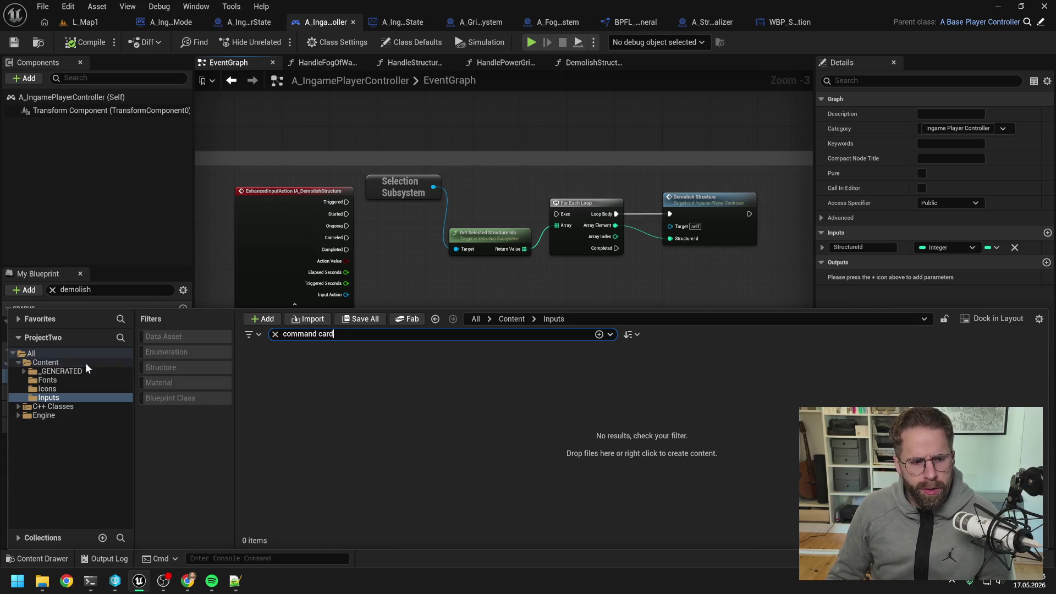
left_click(46, 362)
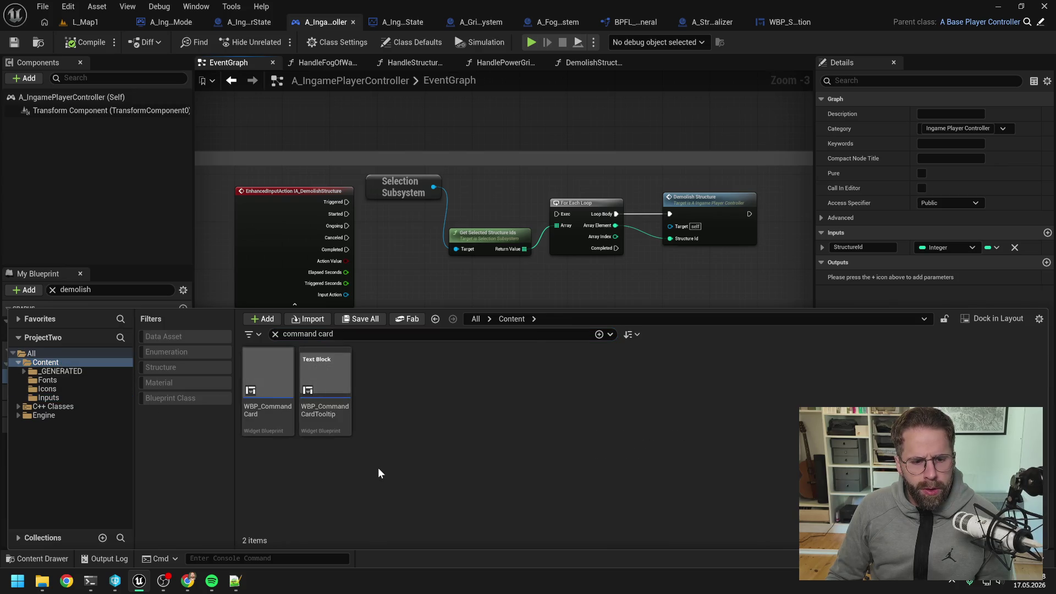
double_click(271, 377)
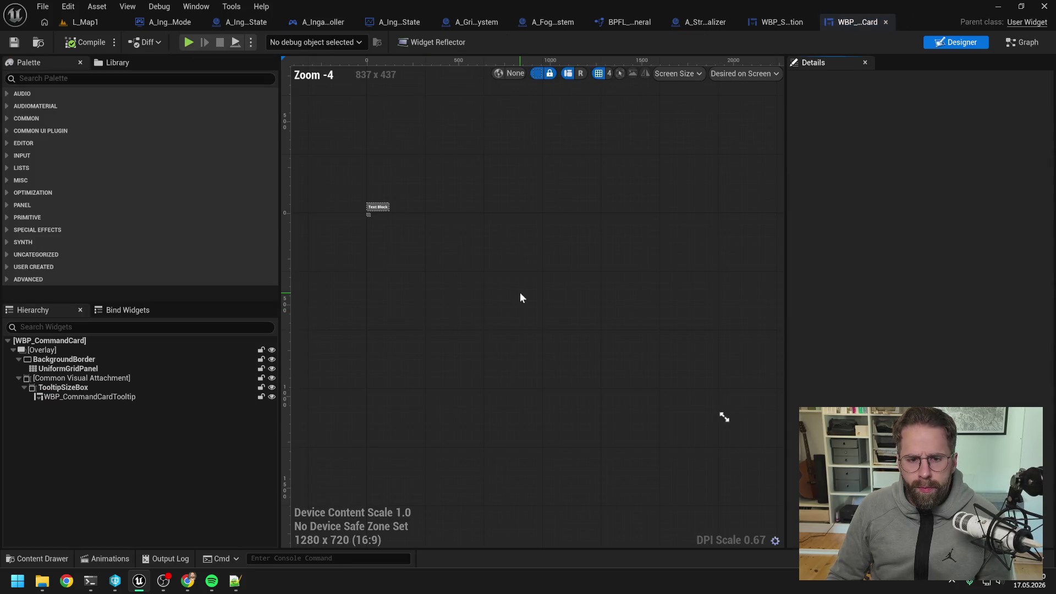
- Switch WBP_CommandCard to Graph mode and inspect the HandleCommandButtonClicked loop nodes
left_click(1022, 44)
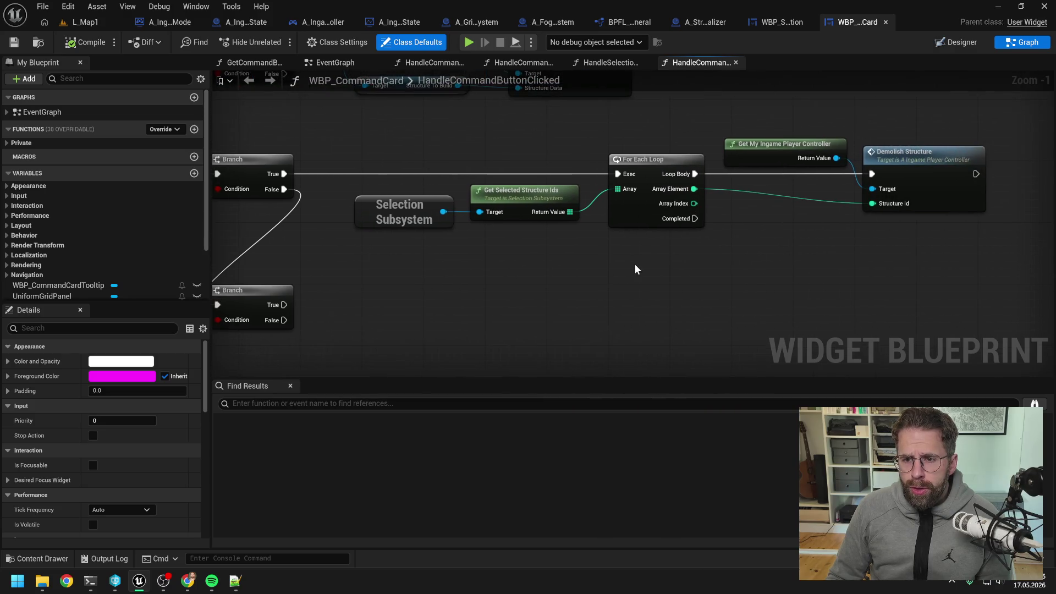
scroll(634, 263, "down", 1)
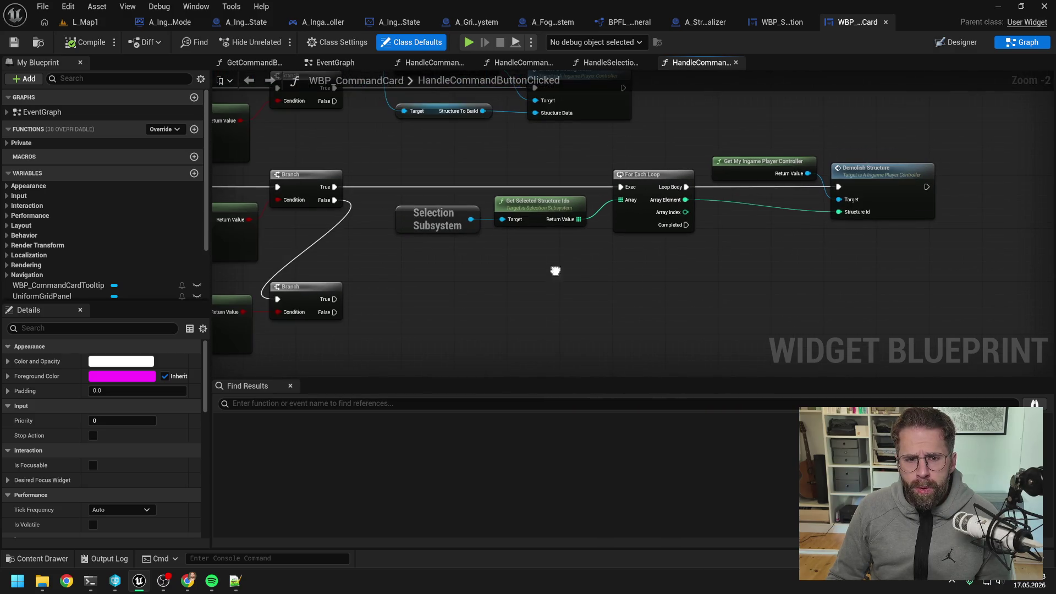
scroll(694, 279, "down", 1)
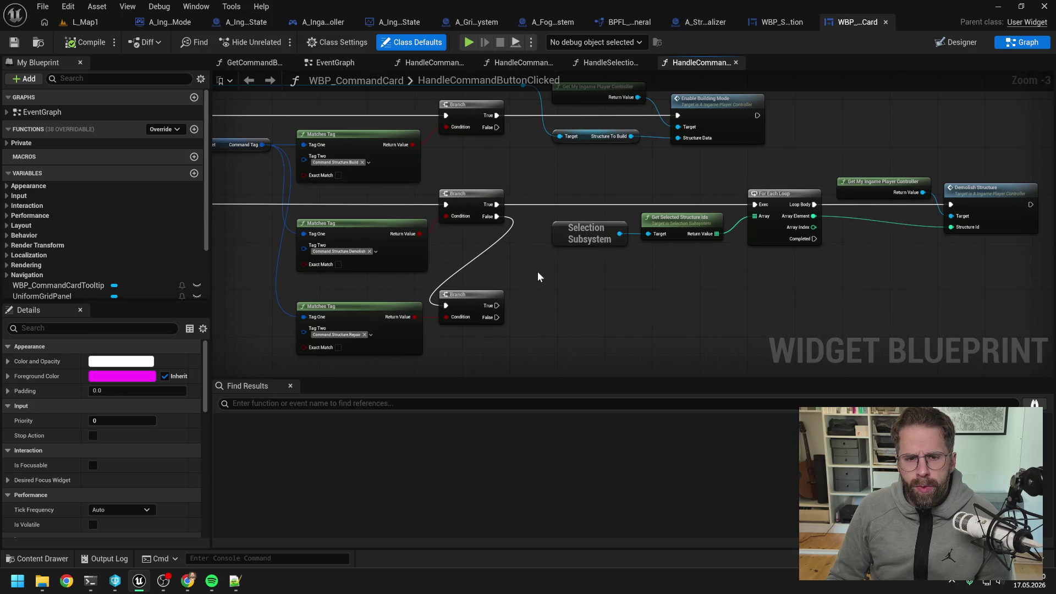
scroll(537, 272, "down", 1)
scroll(693, 269, "down", 1)
scroll(547, 220, "up", 1)
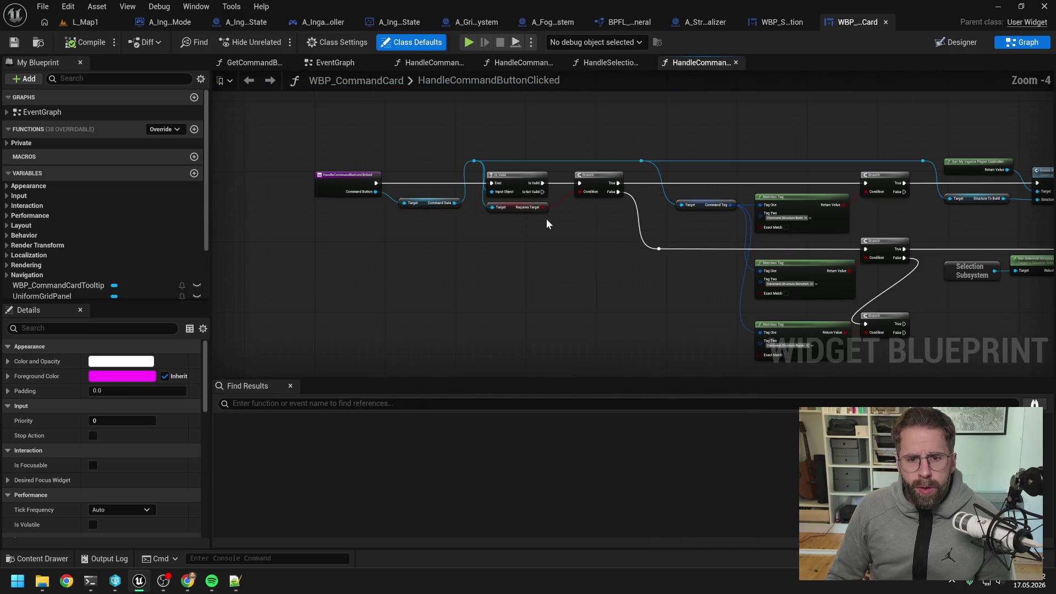
mouse_move(555, 234)
left_mouse_down()
mouse_move(500, 242)
mouse_move(496, 258)
left_mouse_up()
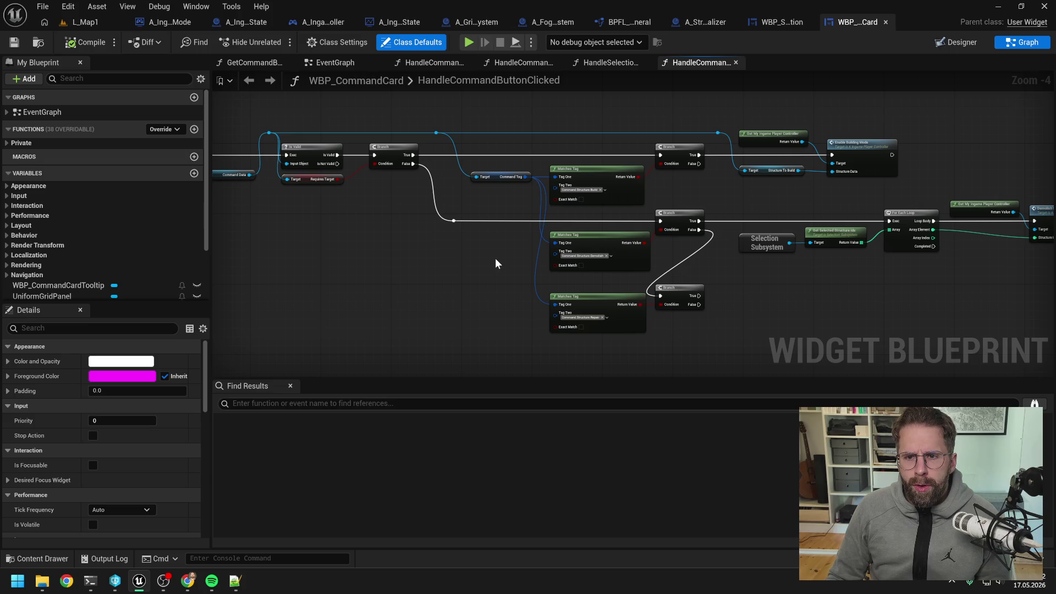
left_click_drag(494, 258, 629, 257)
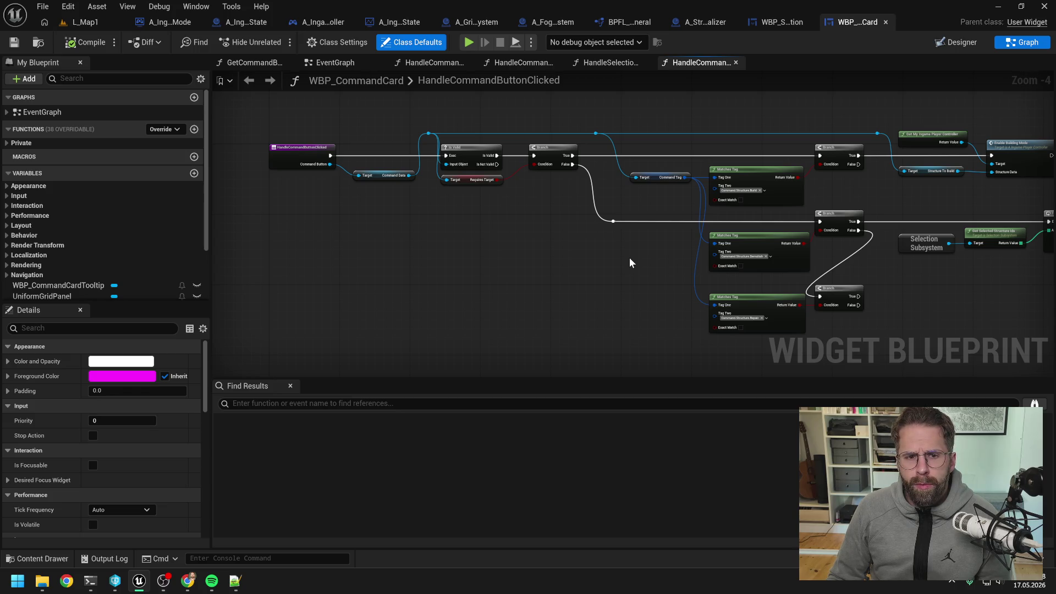
- Re-centre the click-handling graph, then open HandleSelectionChanged from the Private functions
scroll(92, 220, "down", 2)
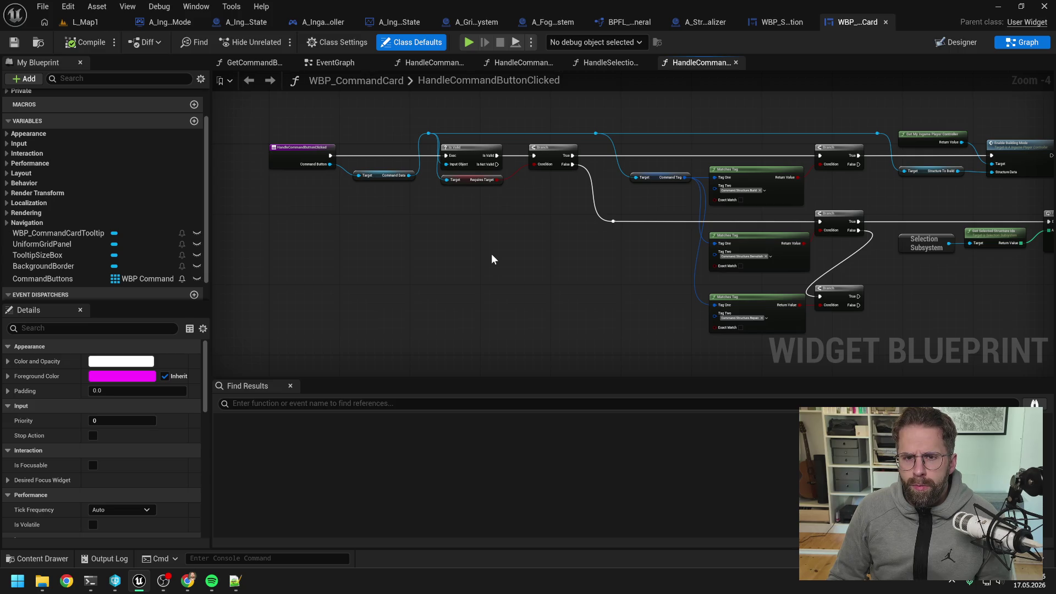
left_click_drag(491, 254, 472, 247)
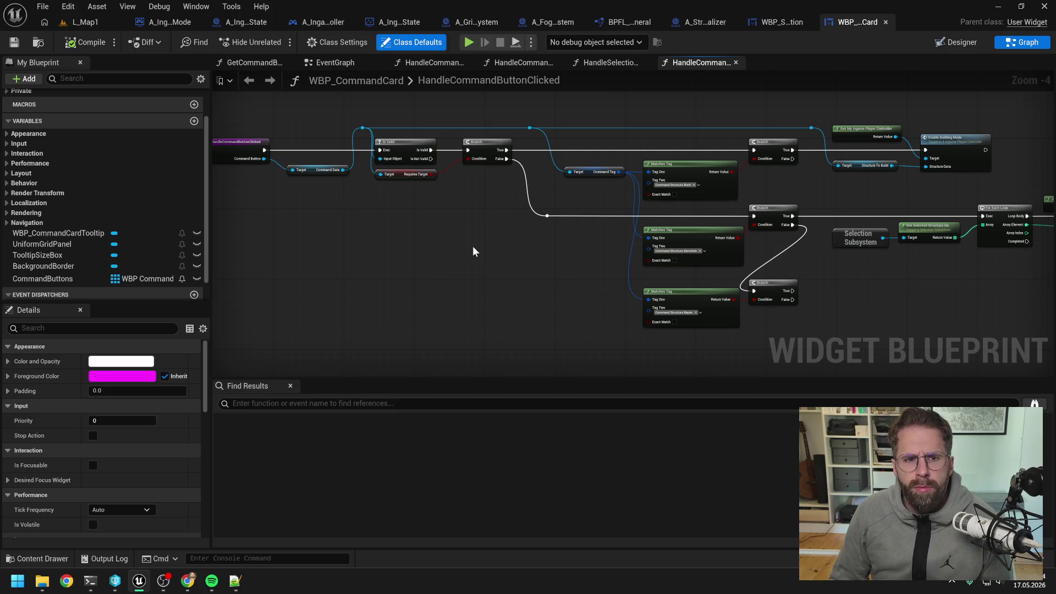
left_click_drag(469, 245, 510, 246)
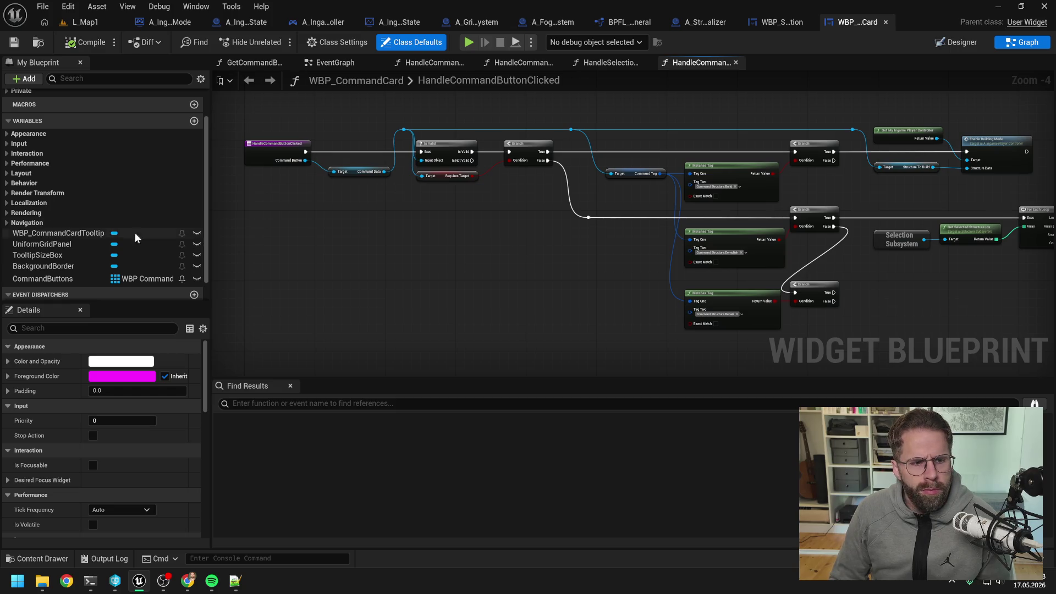
scroll(78, 219, "up", 2)
left_click(7, 143)
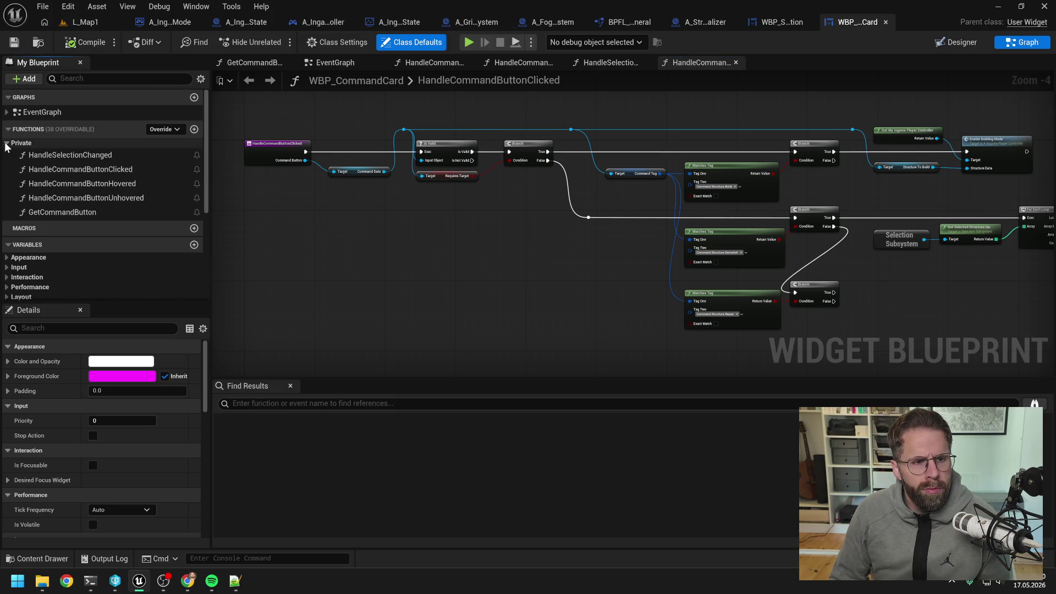
double_click(77, 156)
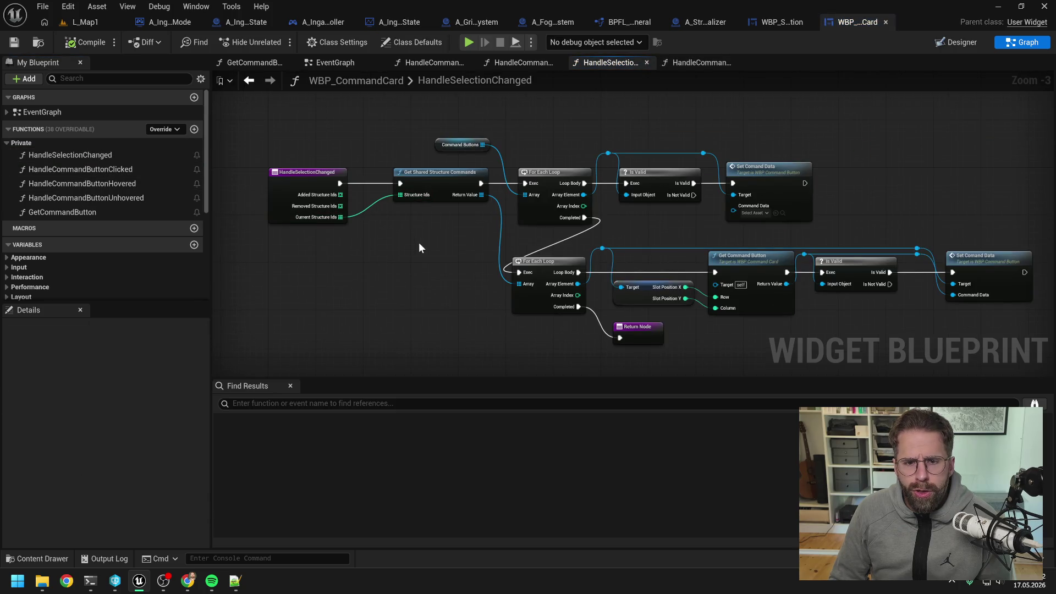
- Inspect the Get Shared Structure Commands node, then return to the A_IngamePlayerController blueprint
mouse_move(453, 256)
left_mouse_down()
mouse_move(389, 236)
mouse_move(415, 234)
left_mouse_up()
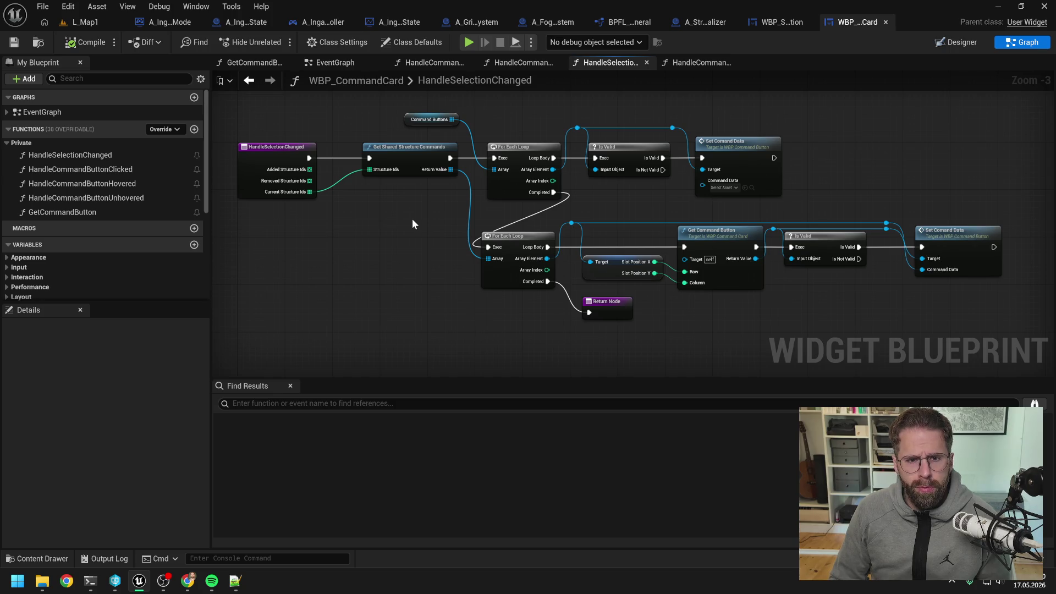
left_click(415, 149)
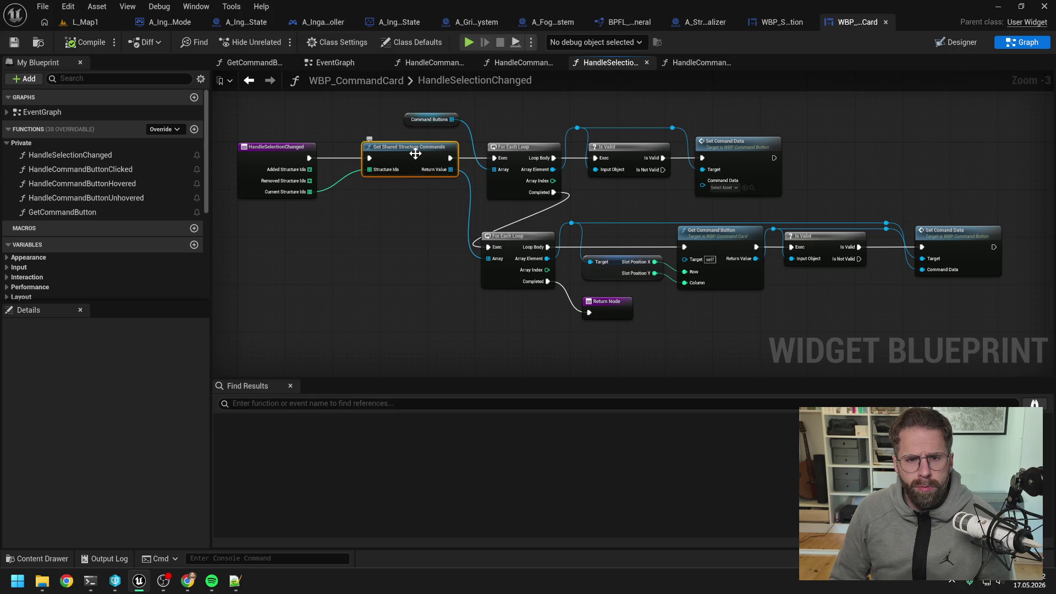
left_click(416, 215)
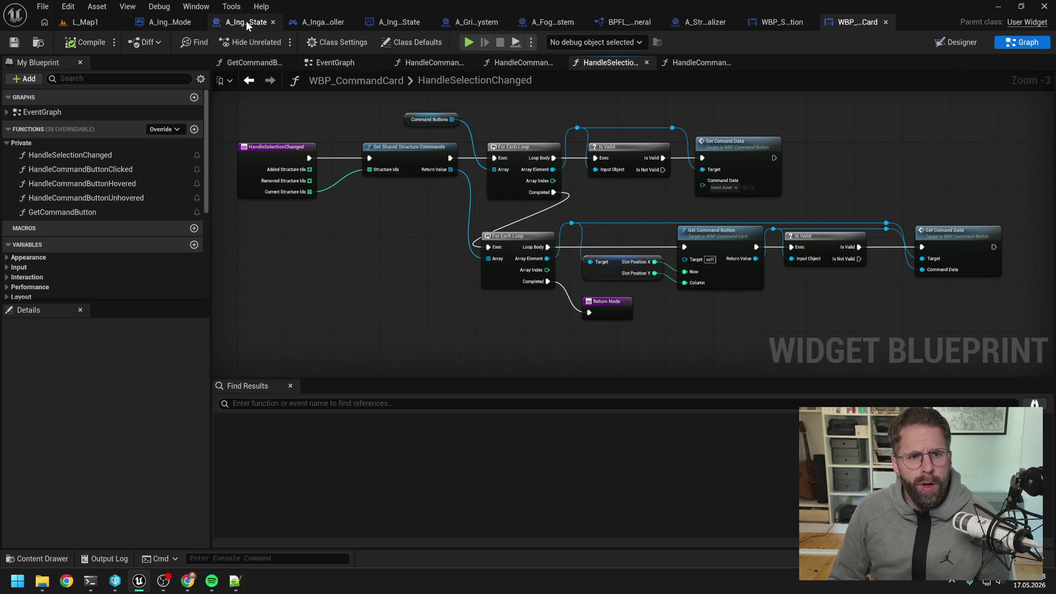
left_click(312, 22)
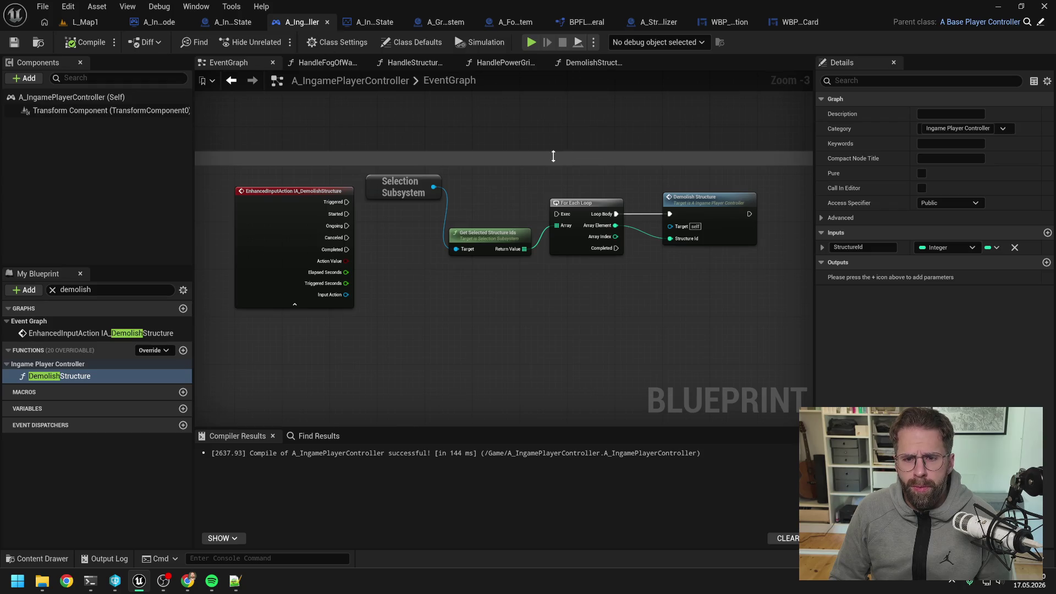
- Wire Started to For Each Loop and collapse the demolish nodes into function HandleDemolishStructureInput
left_click_drag(346, 214, 556, 214)
left_click_drag(399, 272, 735, 171)
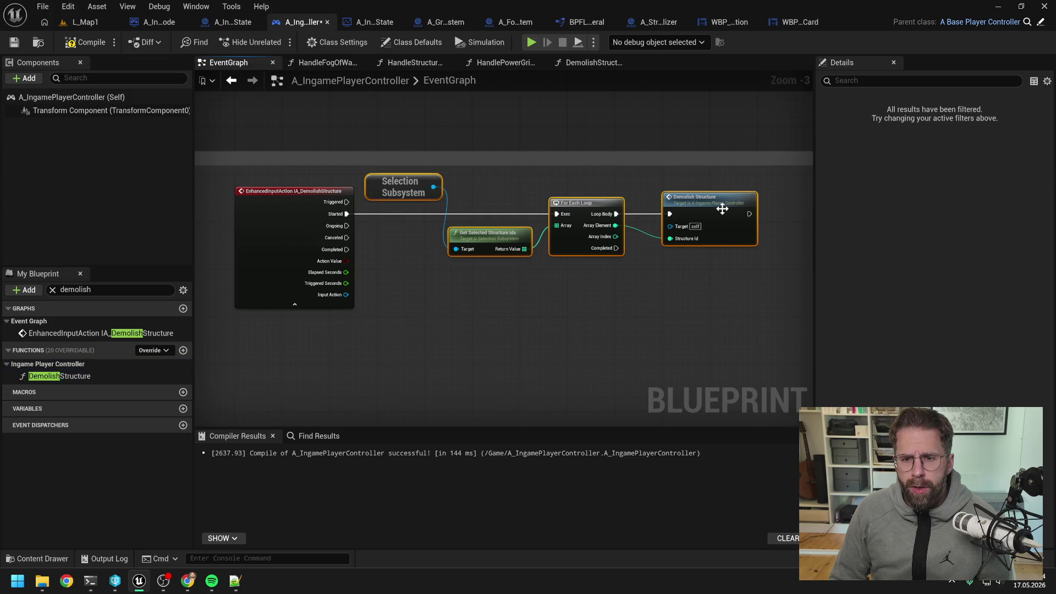
left_click_drag(731, 290, 411, 178)
right_click(694, 210)
mouse_move(752, 334)
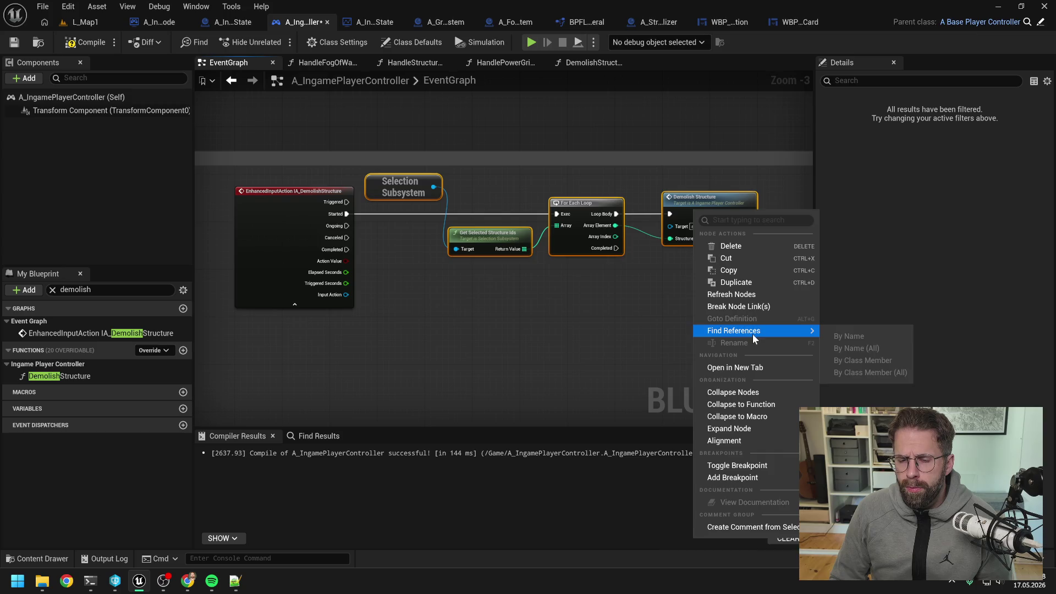
left_click(753, 404)
type("Han")
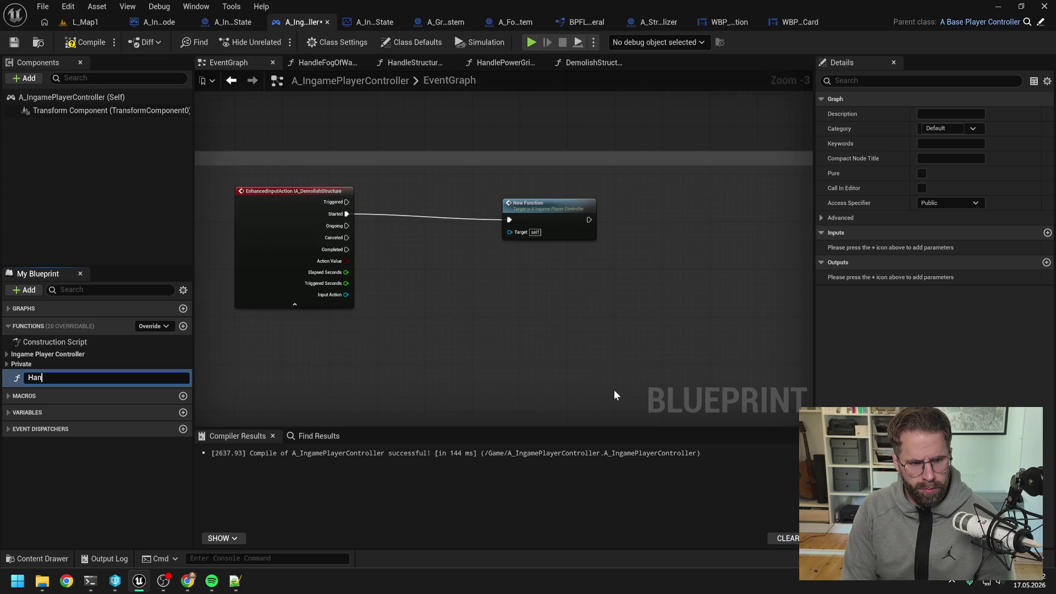
type("dleDemol")
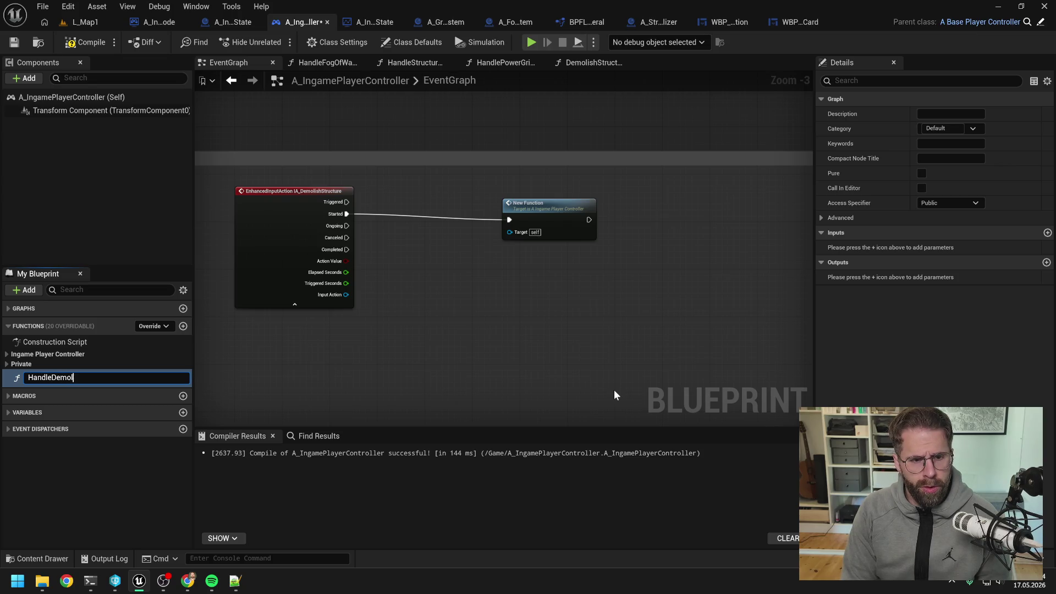
type("ishStructureI")
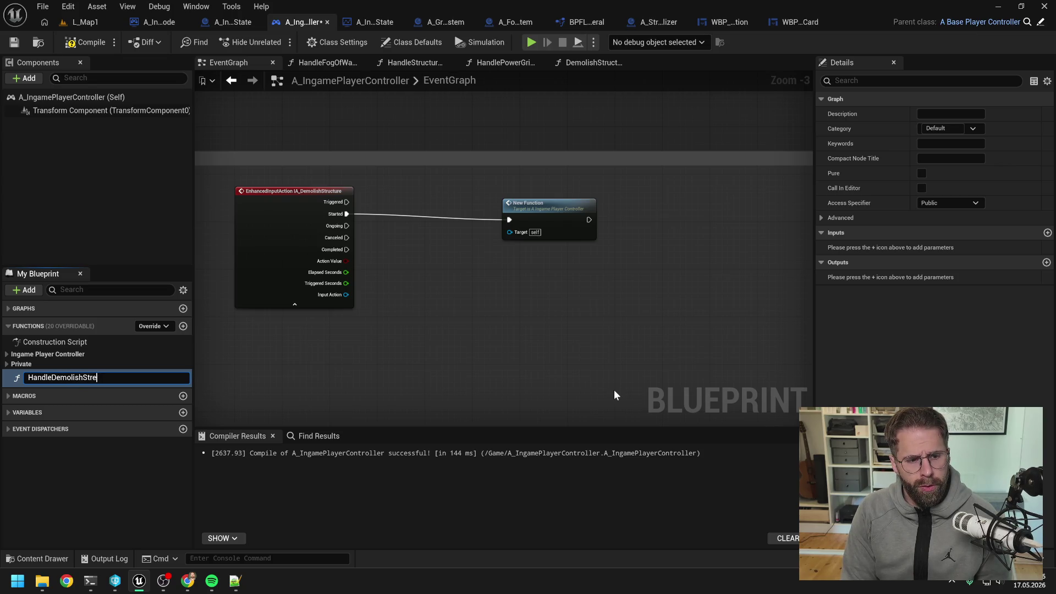
type("nput")
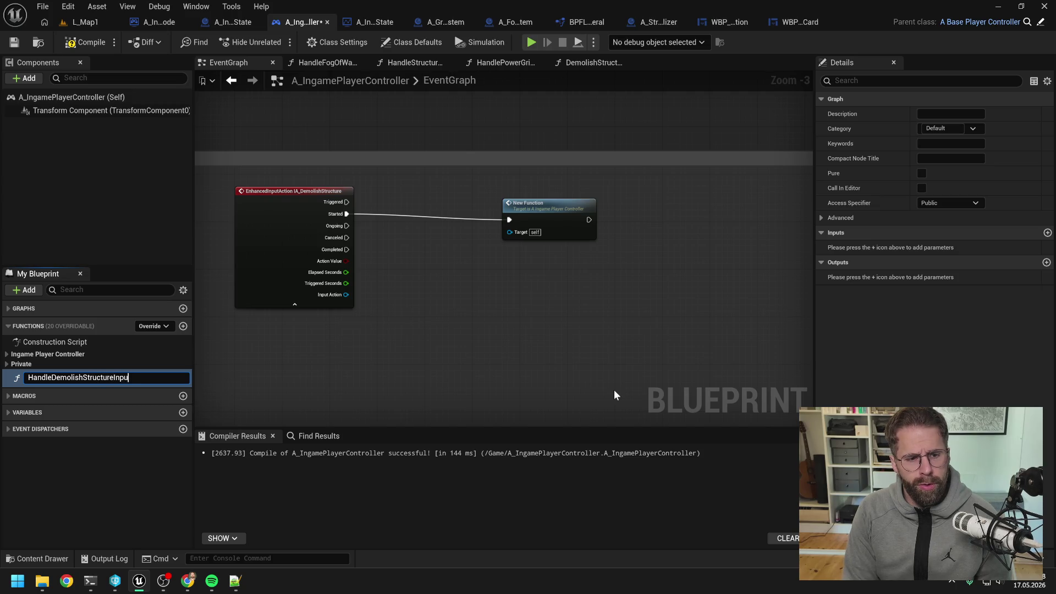
key("Return")
- Move HandleDemolishStructureInput into Private, place its call beside the input event, and open it
left_click_drag(83, 376, 41, 363)
left_click_drag(80, 493, 97, 407)
left_click(245, 379)
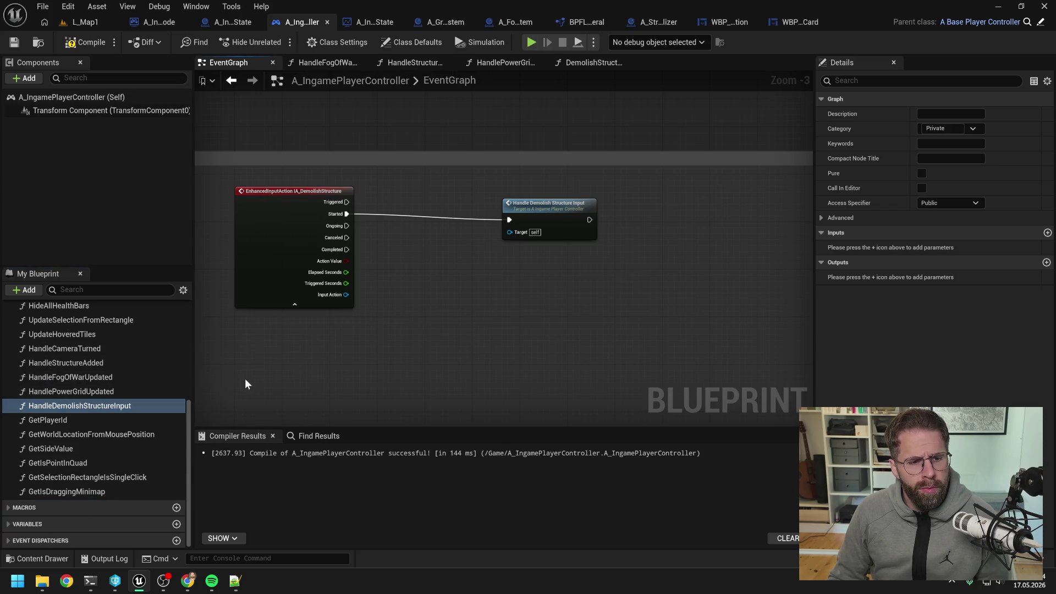
mouse_move(563, 211)
left_mouse_down()
mouse_move(427, 208)
mouse_move(441, 207)
left_mouse_up()
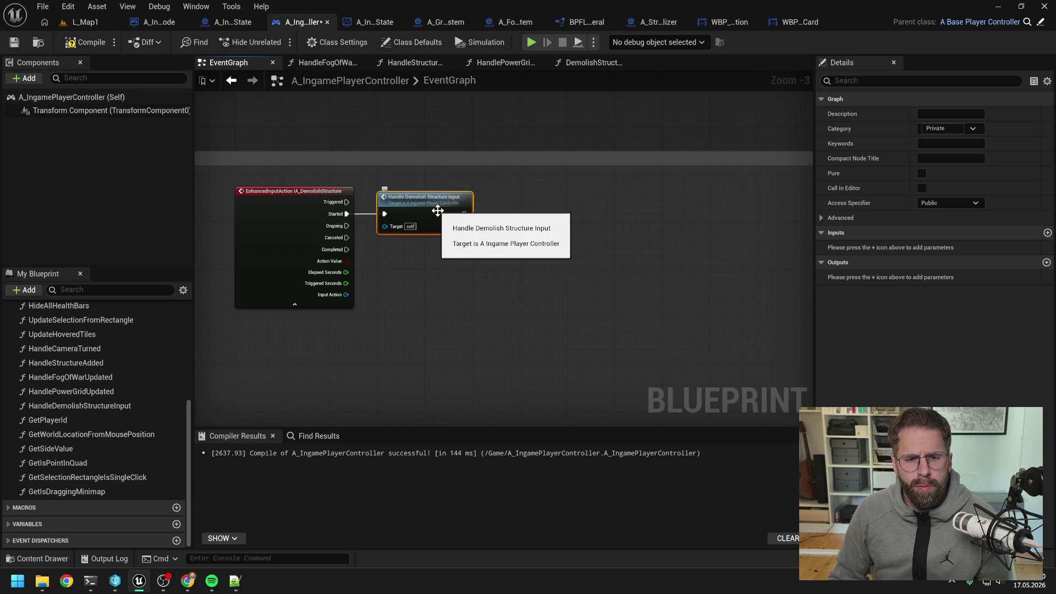
double_click(437, 211)
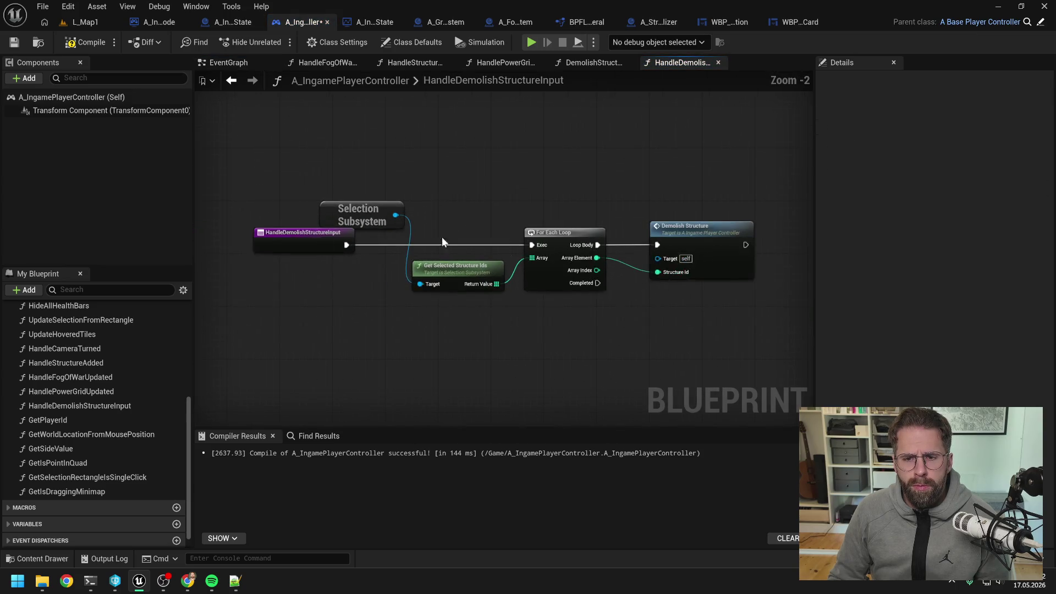
- Paste a Get Shared Structure Commands node and make room before the For Each Loop
key("ctrl+v")
mouse_move(441, 293)
left_mouse_down()
mouse_move(432, 281)
mouse_move(617, 279)
left_mouse_up()
left_click(461, 267)
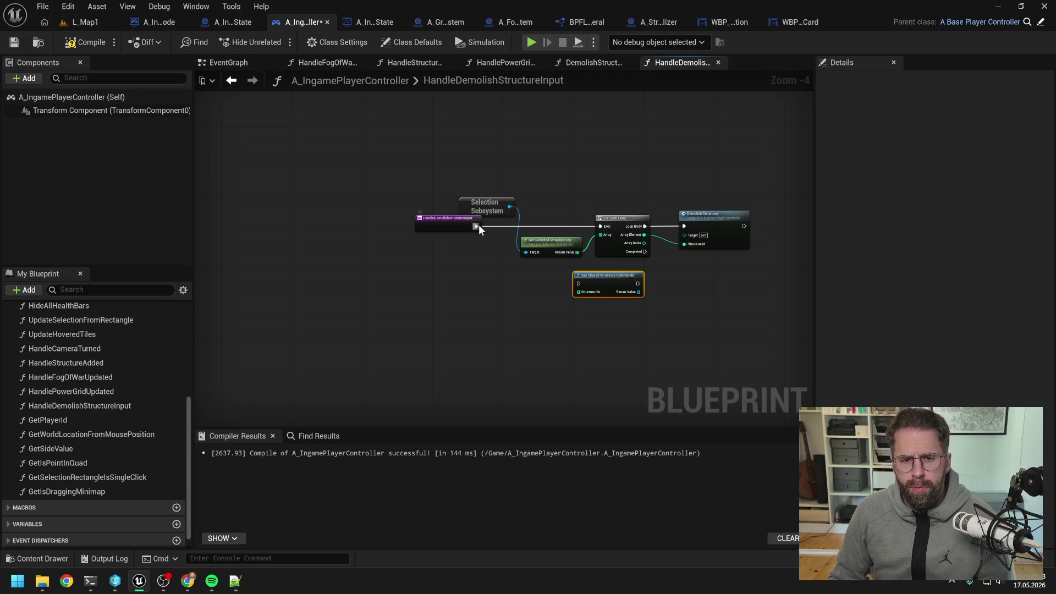
left_click(605, 227, "alt")
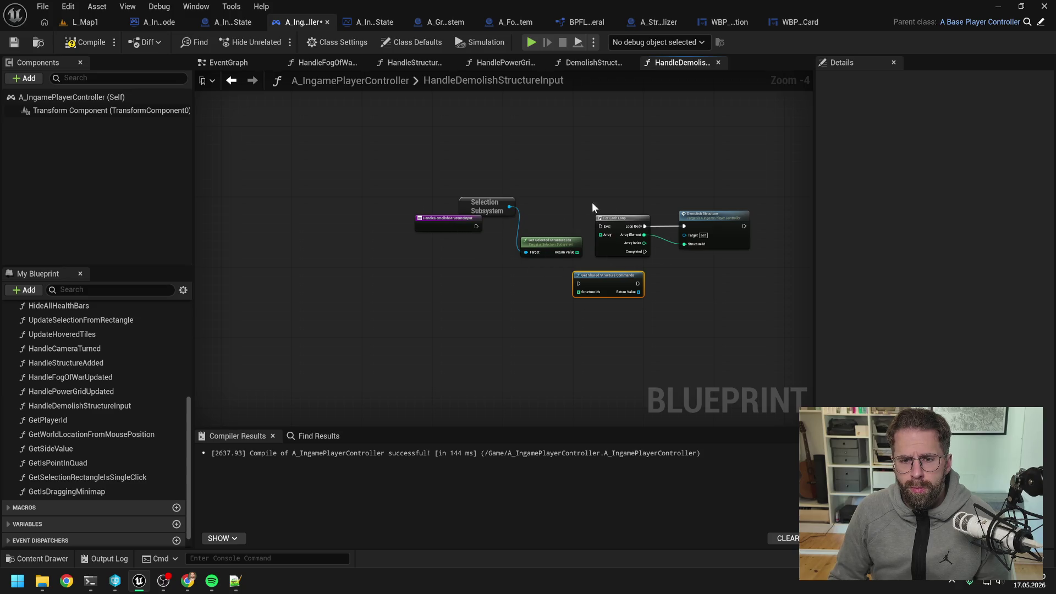
left_click_drag(593, 212, 753, 256)
left_click_drag(621, 225, 743, 213)
left_click(532, 206)
- Run Get Shared Structure Commands right after the function entry and tidy the subsystem nodes
mouse_move(505, 203)
left_mouse_down()
mouse_move(506, 248)
mouse_move(491, 243)
left_mouse_up()
left_click_drag(597, 275, 619, 224)
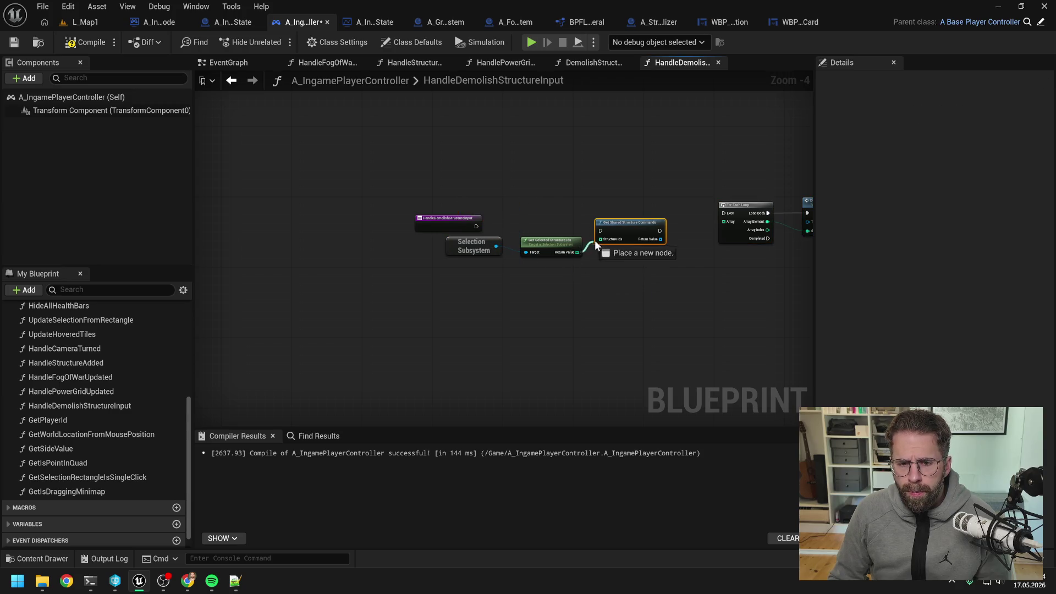
left_click(550, 219)
mouse_move(476, 226)
left_mouse_down()
mouse_move(588, 229)
mouse_move(616, 218)
left_mouse_up()
left_click_drag(634, 265, 570, 267)
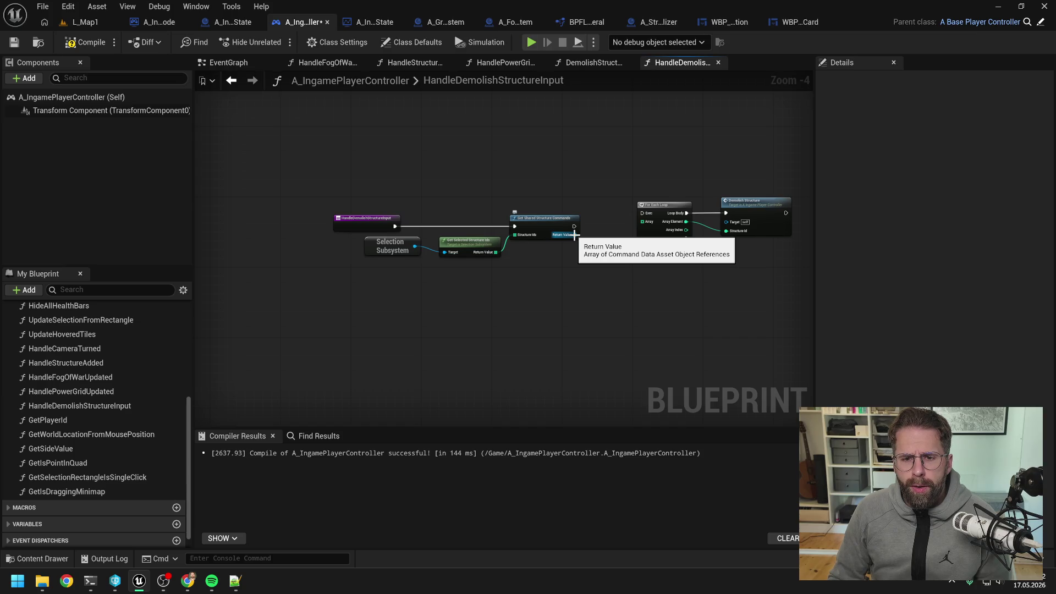
left_click_drag(512, 278, 415, 255)
left_click_drag(484, 246, 456, 249)
- Add a Contains Item check on the shared commands array looking for DemolishCommand
left_click_drag(574, 235, 594, 249)
type("conta")
key("Return")
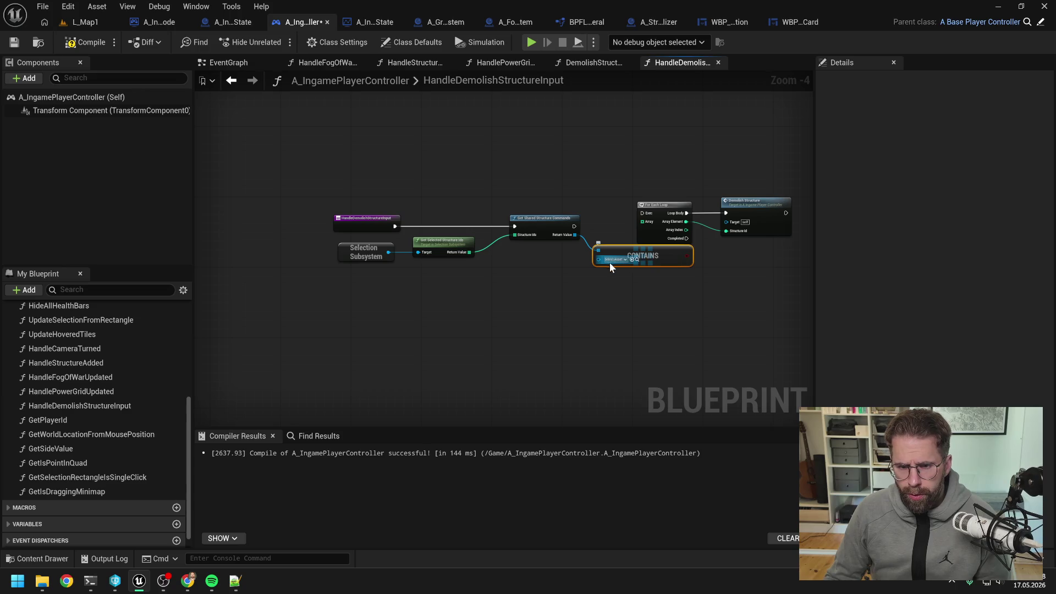
left_click(613, 259)
type("dem")
key("Return")
left_click_drag(733, 264, 650, 278)
mouse_move(602, 209)
left_mouse_down()
mouse_move(715, 259)
mouse_move(696, 220)
left_mouse_up()
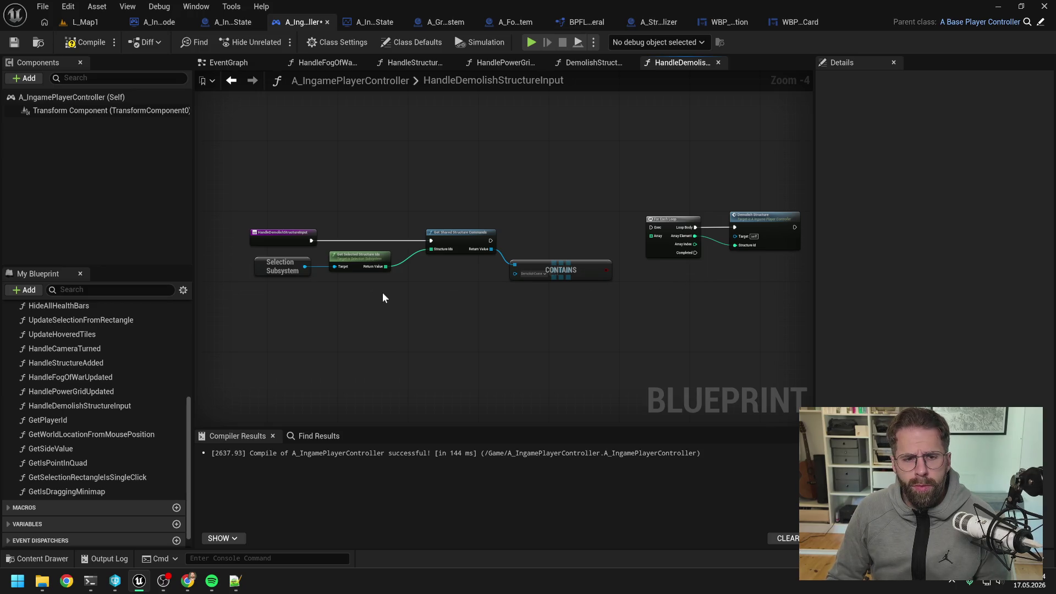
- Branch on the Contains result so the For Each Loop runs only when true
left_click_drag(606, 269, 635, 281)
type("branch")
key("Return")
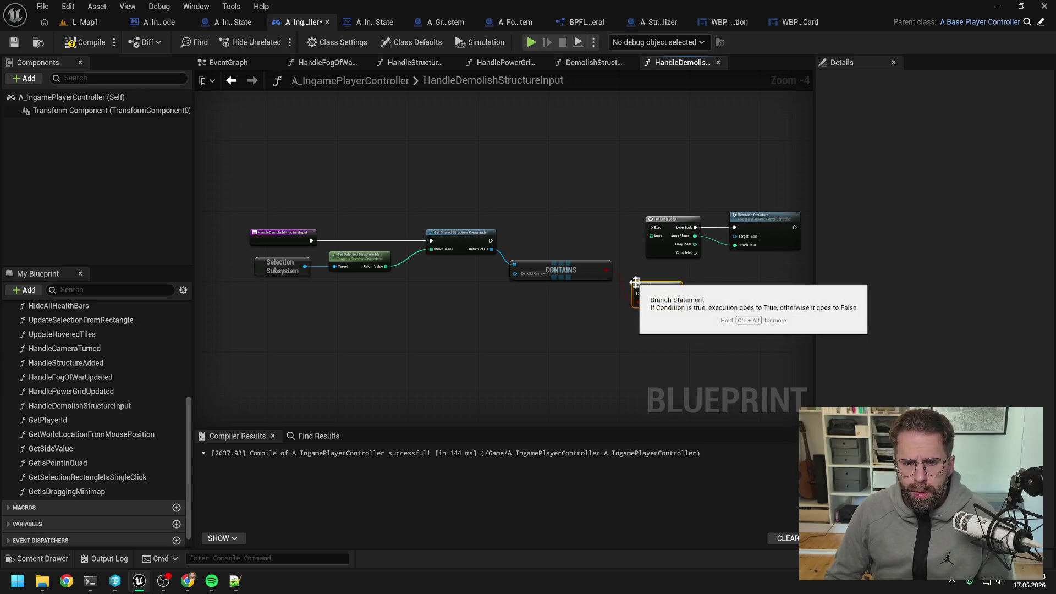
mouse_move(491, 241)
left_mouse_down()
mouse_move(649, 293)
mouse_move(641, 298)
left_mouse_up()
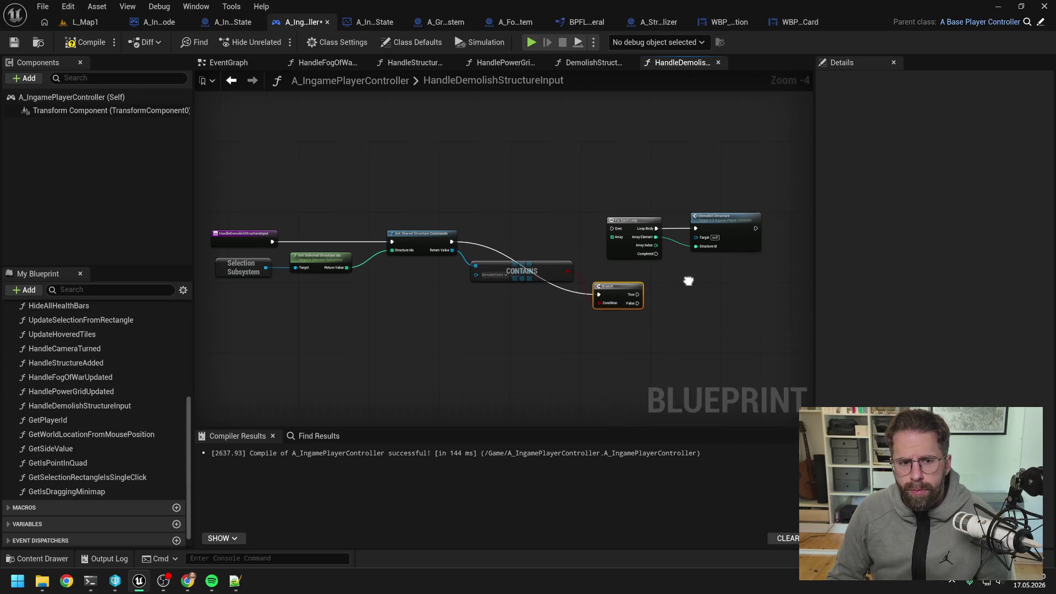
left_click(588, 254)
left_click_drag(575, 201, 737, 264)
left_click_drag(596, 228, 667, 228)
mouse_move(588, 295)
left_mouse_down()
mouse_move(592, 242)
mouse_move(677, 234)
left_mouse_up()
left_click(657, 223)
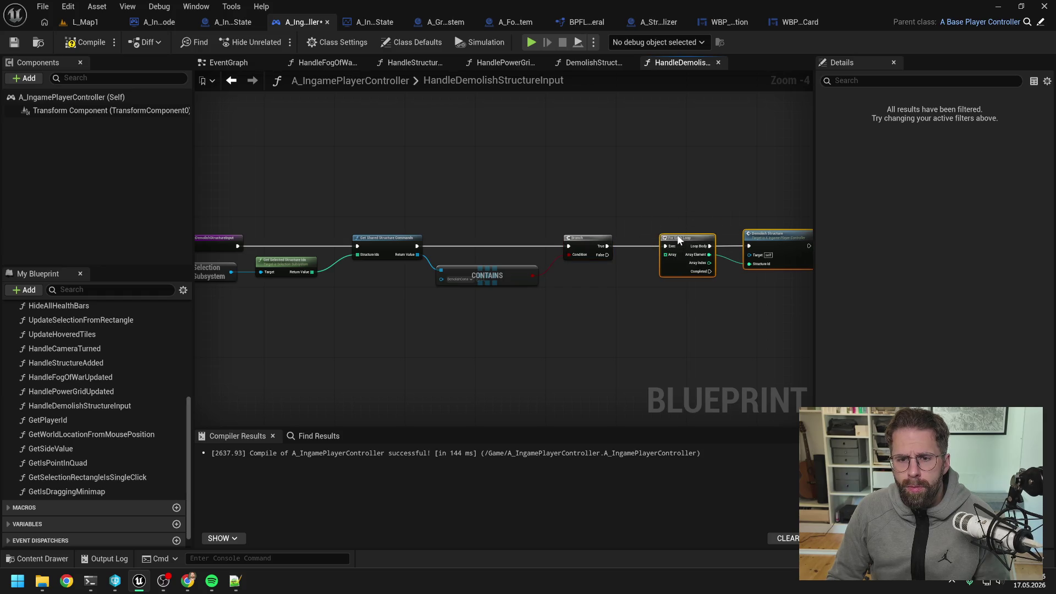
- Feed the selected structure IDs into the loop through a reroute point and compile
left_click(626, 289)
mouse_move(311, 271)
left_mouse_down()
mouse_move(451, 286)
mouse_move(666, 254)
mouse_move(636, 290)
mouse_move(365, 295)
mouse_move(349, 292)
mouse_move(358, 255)
left_mouse_up()
double_click(601, 287)
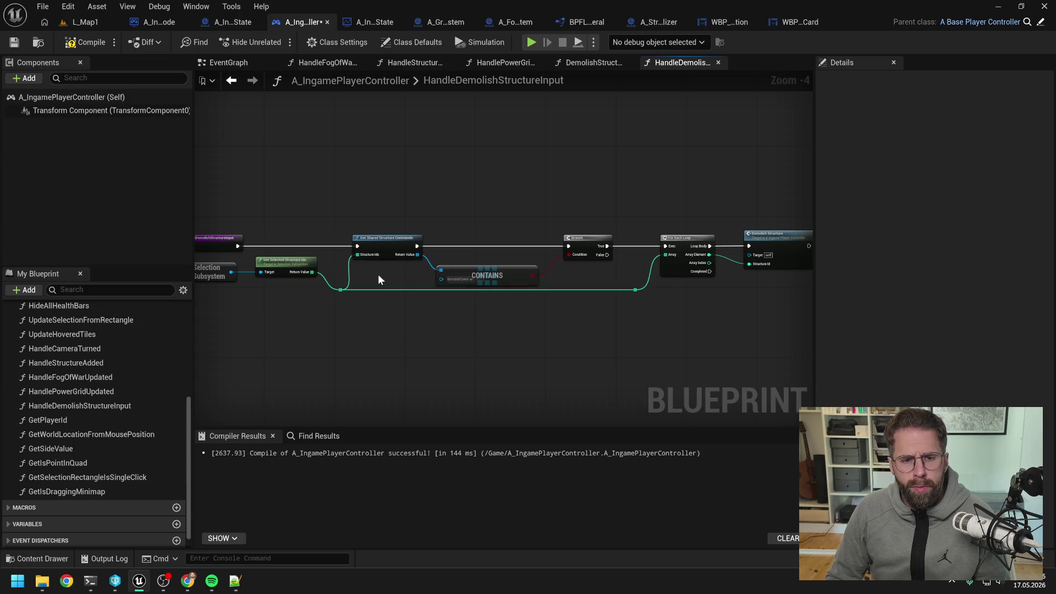
key("F7")
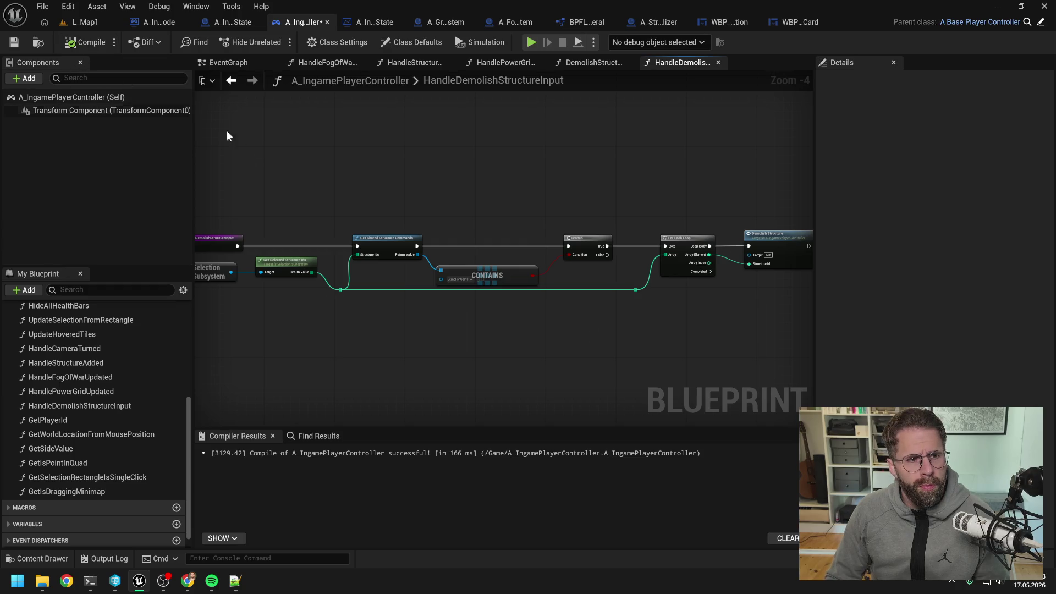
- Play L_Map1 and place a Power Grid Generator on a grid tile
left_click(83, 22)
left_click(276, 42)
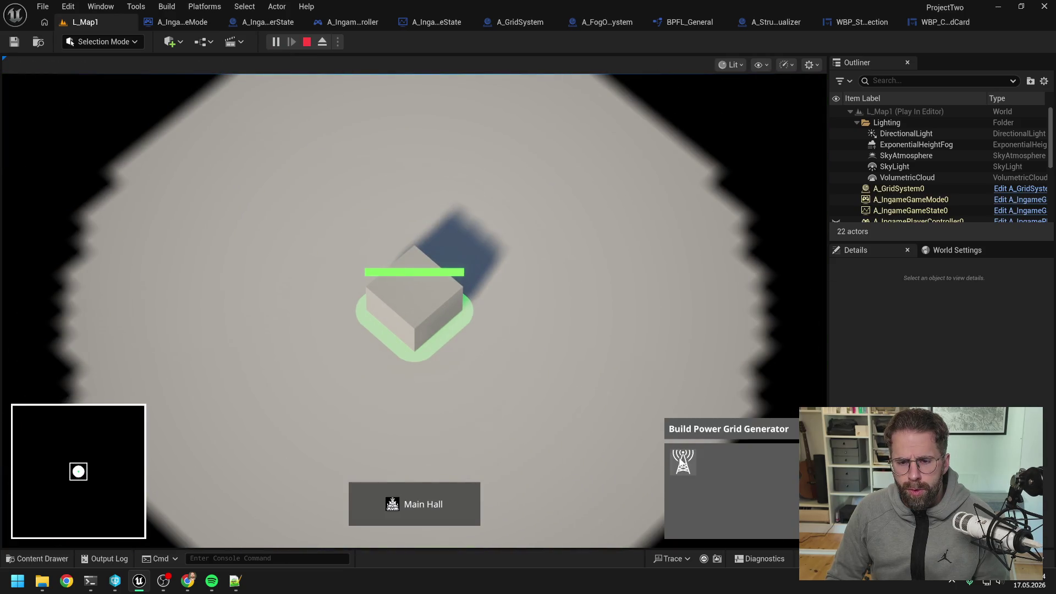
left_click(682, 462)
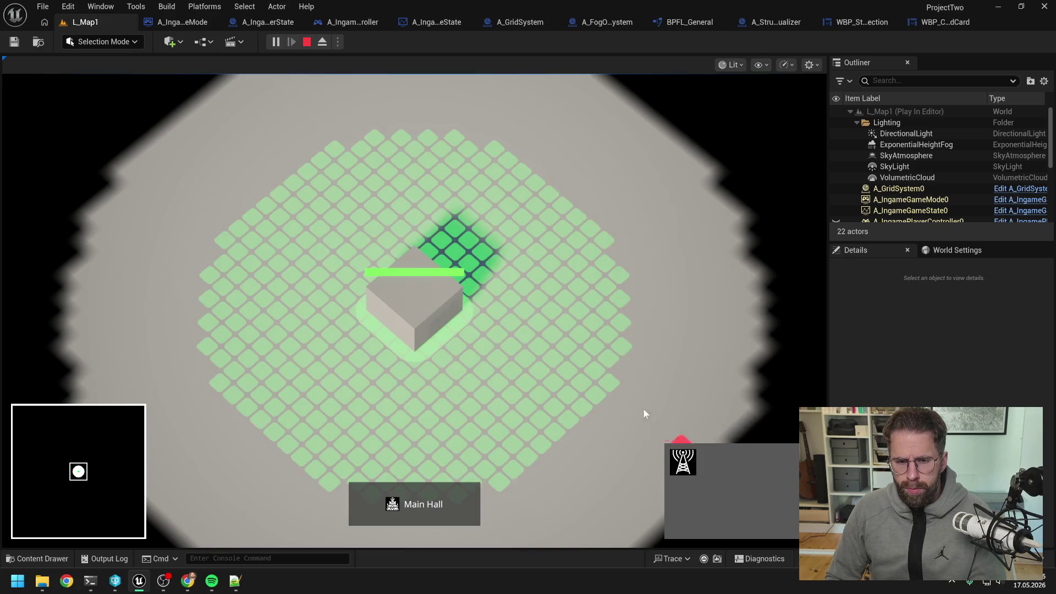
left_click(580, 325)
right_click(638, 297)
- Select the generator, then the Main Hall, and resume the paused game
left_click(581, 326)
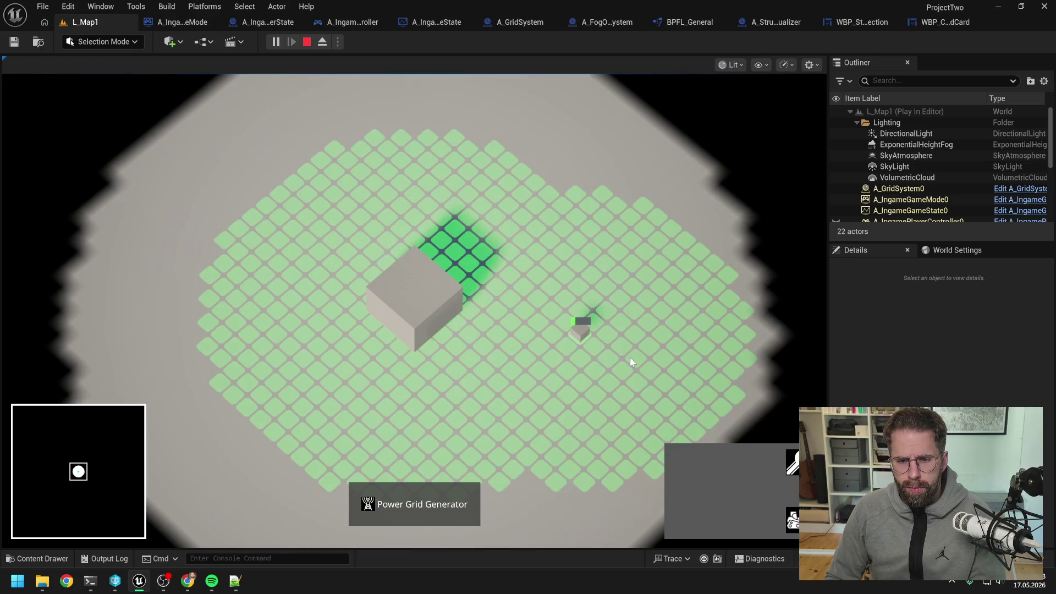
right_click(629, 361)
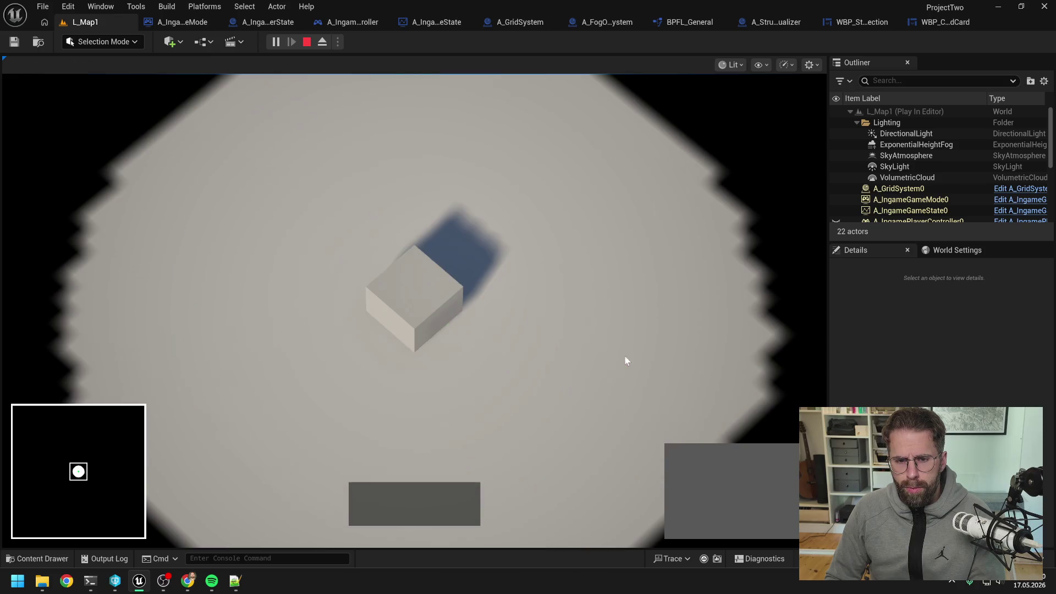
left_click(589, 343)
left_click(422, 299)
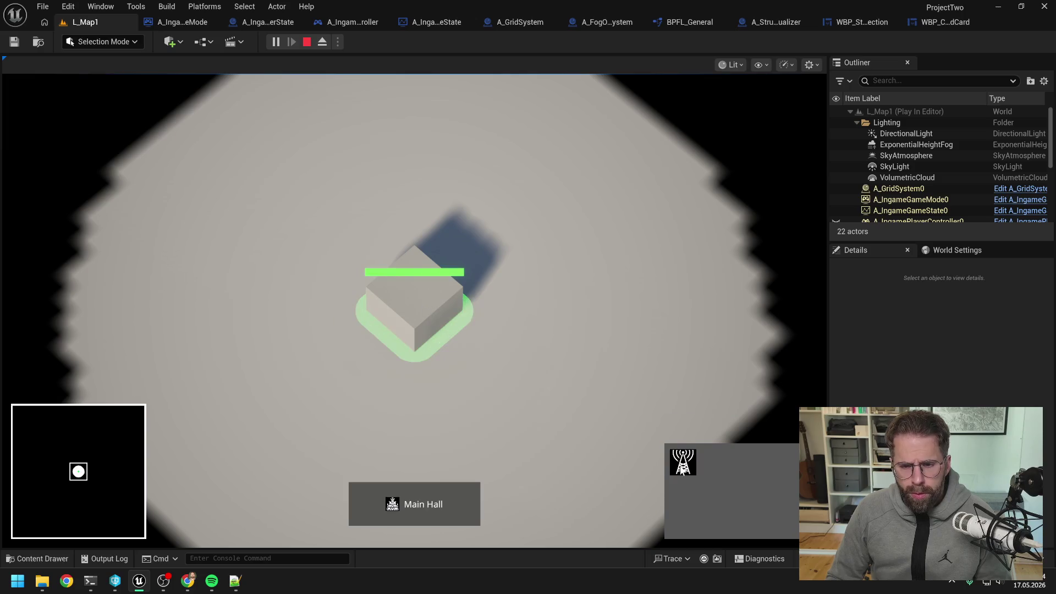
right_click(654, 335)
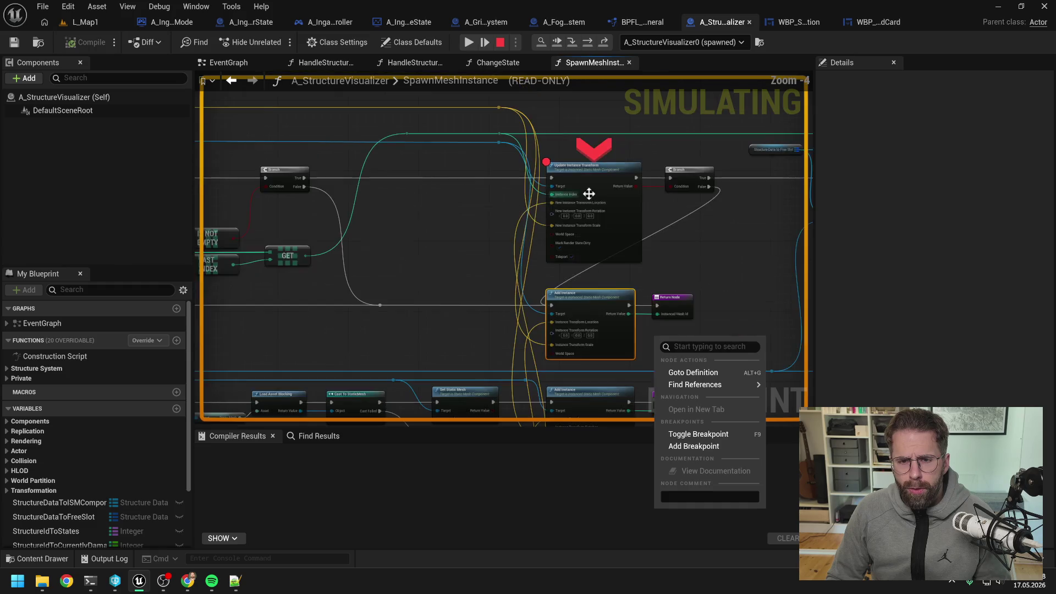
left_click(468, 42)
left_click(575, 287)
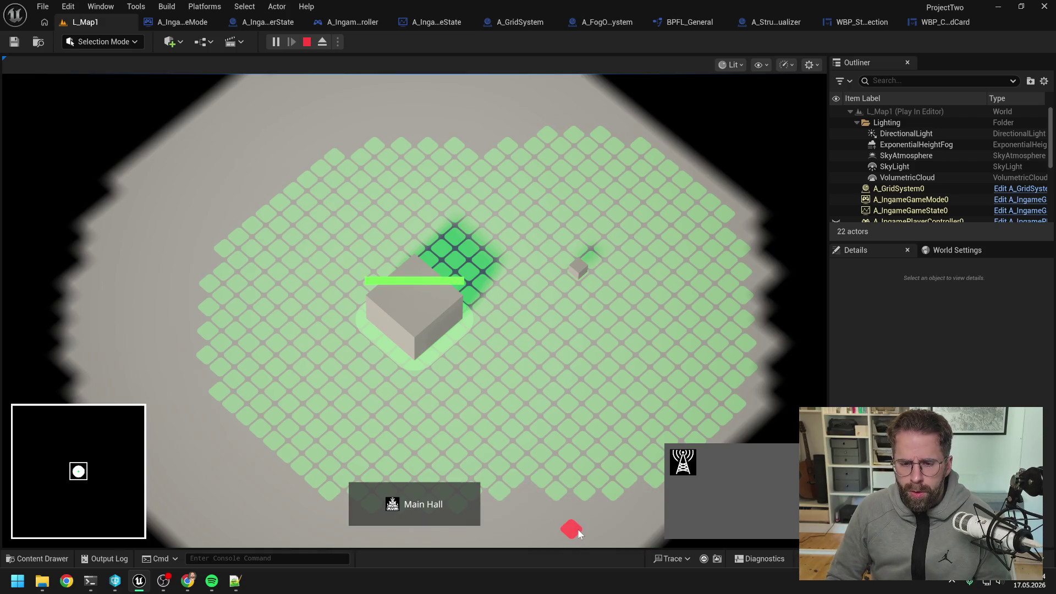
- Place another building, demolish the selected Power Grid Generator, and end the play session
left_click(582, 489)
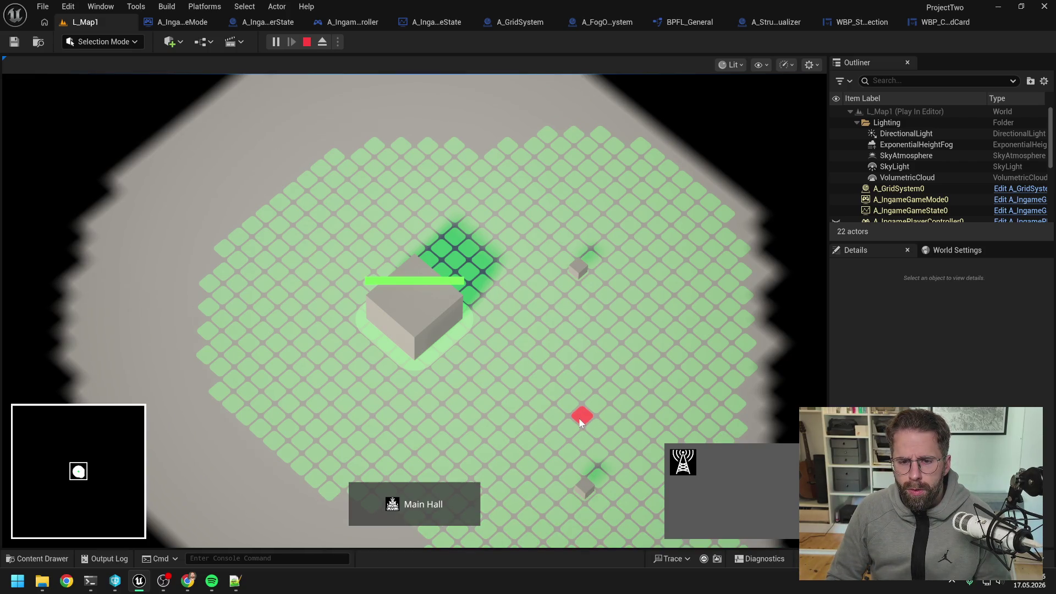
left_click(578, 265)
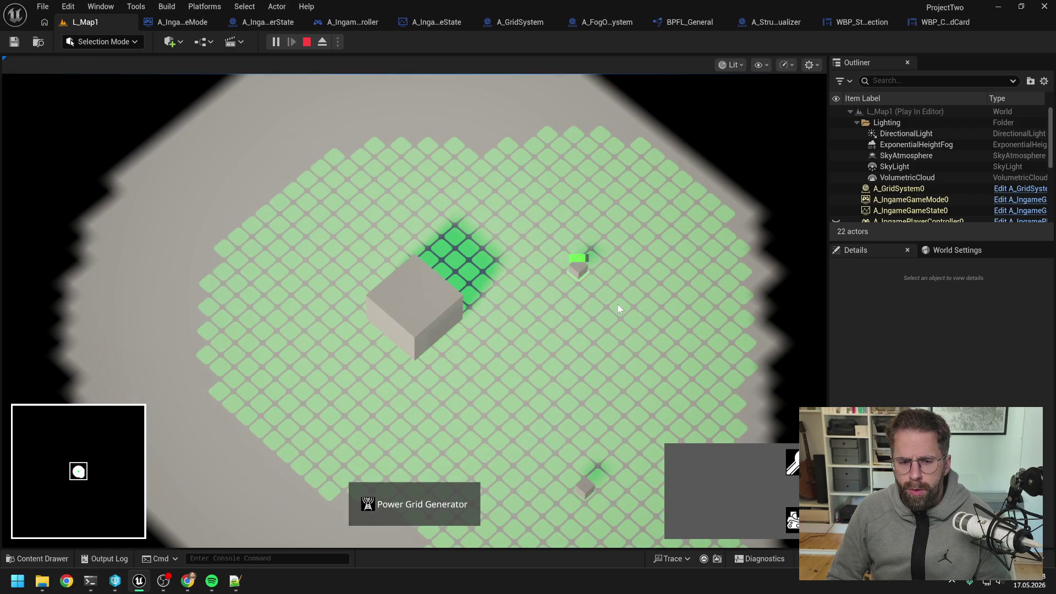
left_click(792, 520)
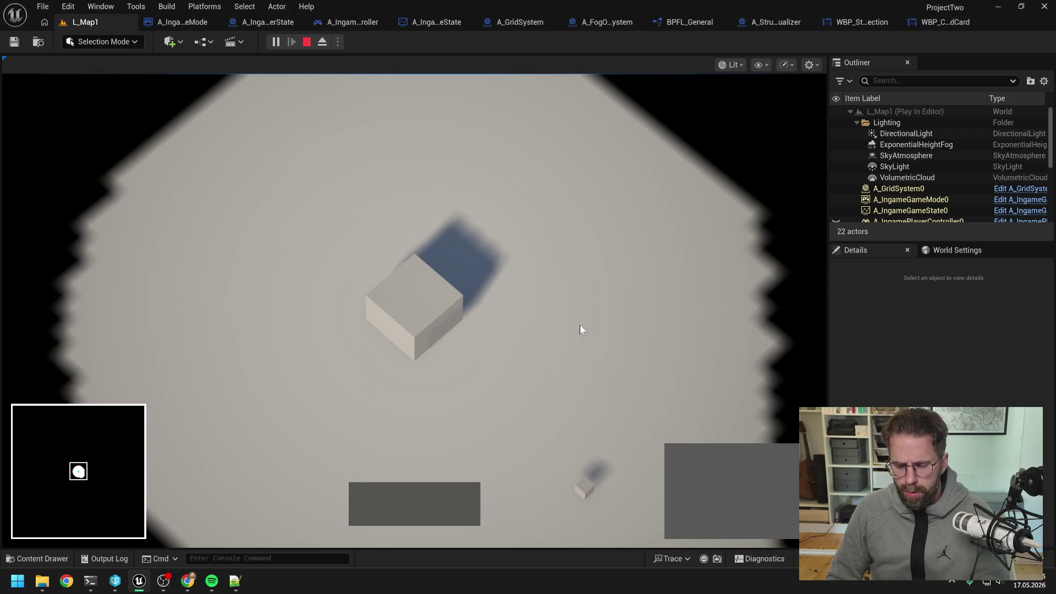
key("Escape")
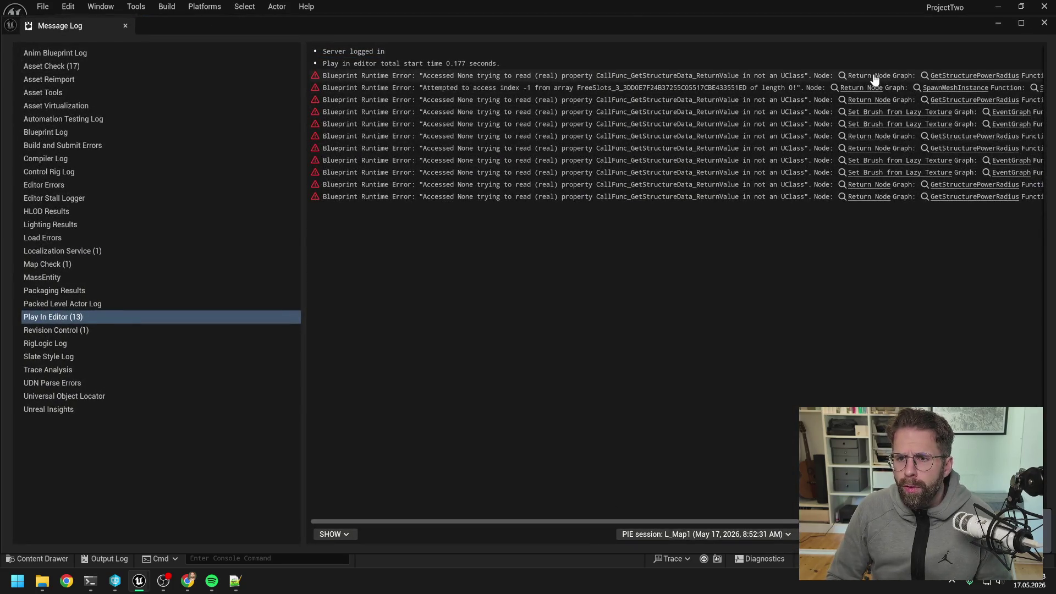
- Open GetStructurePowerRadius from the error and shift the Power Radius and Return nodes right
left_click(969, 77)
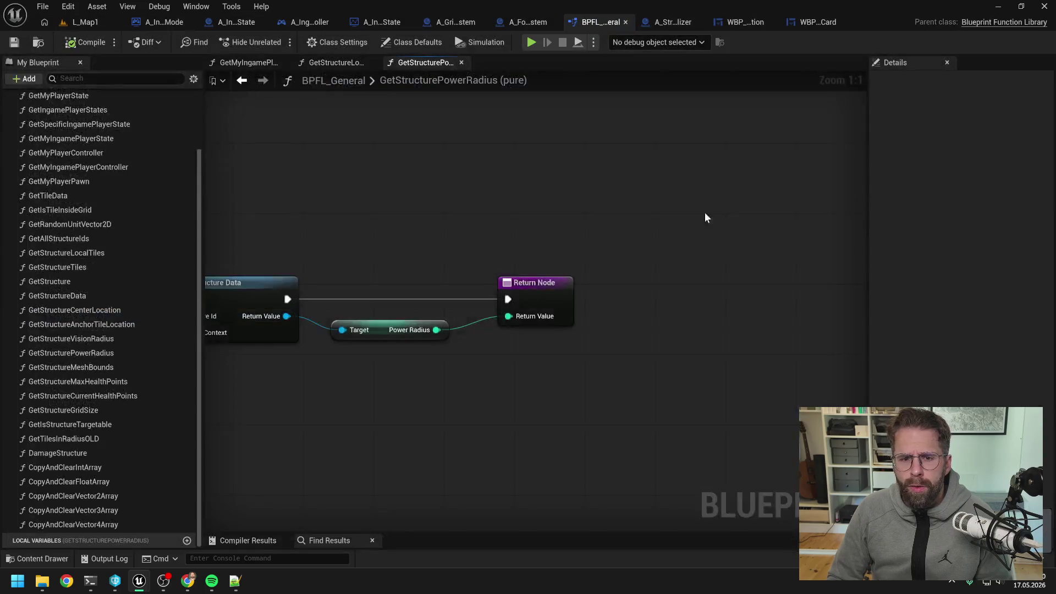
left_click_drag(625, 230, 766, 336)
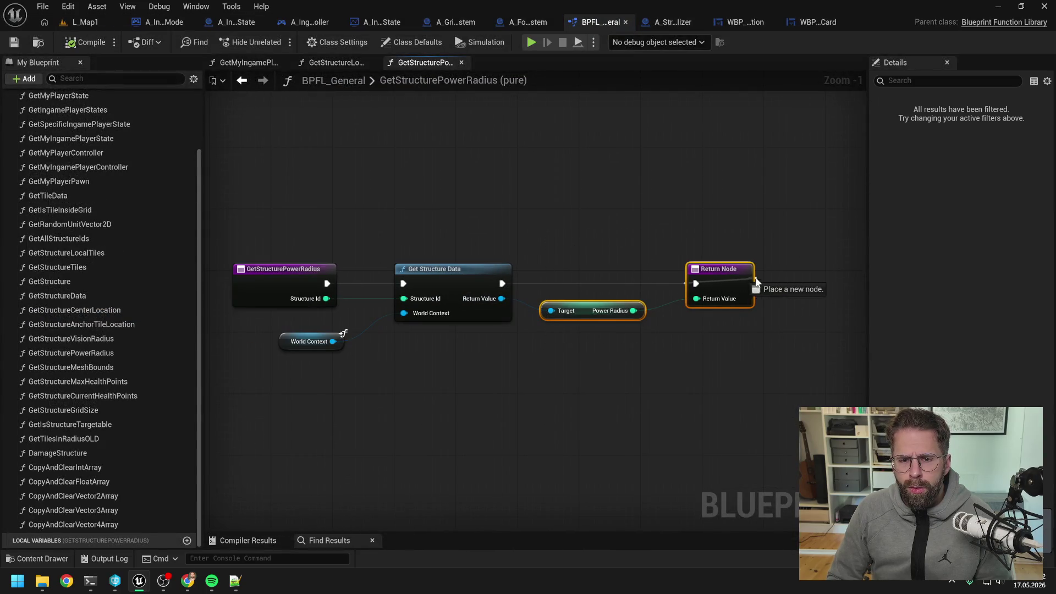
left_click_drag(713, 283, 798, 283)
left_click(639, 246)
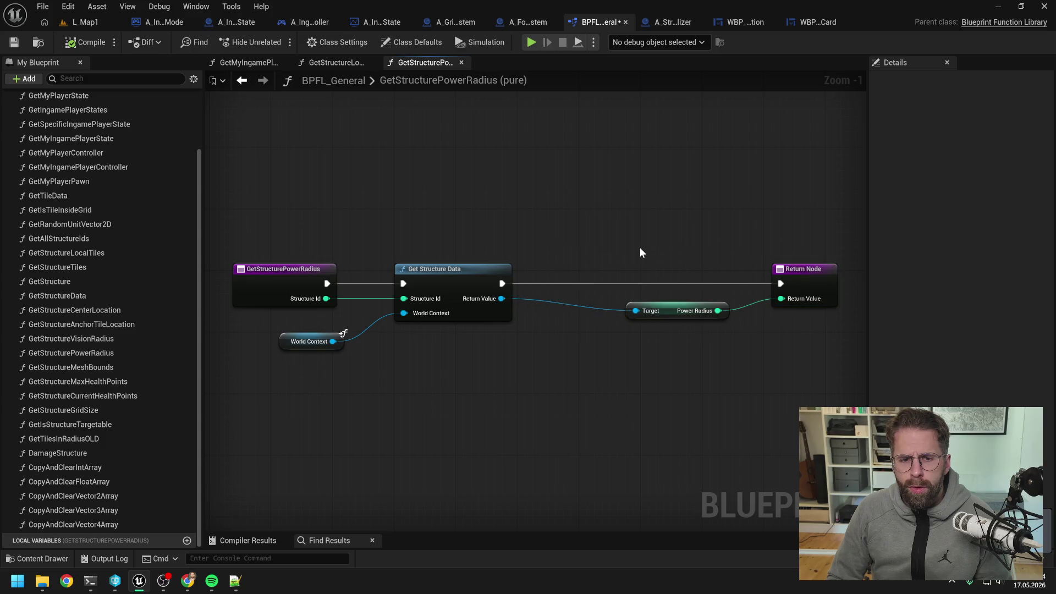
- Insert an Is Valid node between Get Structure Data and the Return Node
left_click_drag(501, 299, 548, 332)
type("is valid")
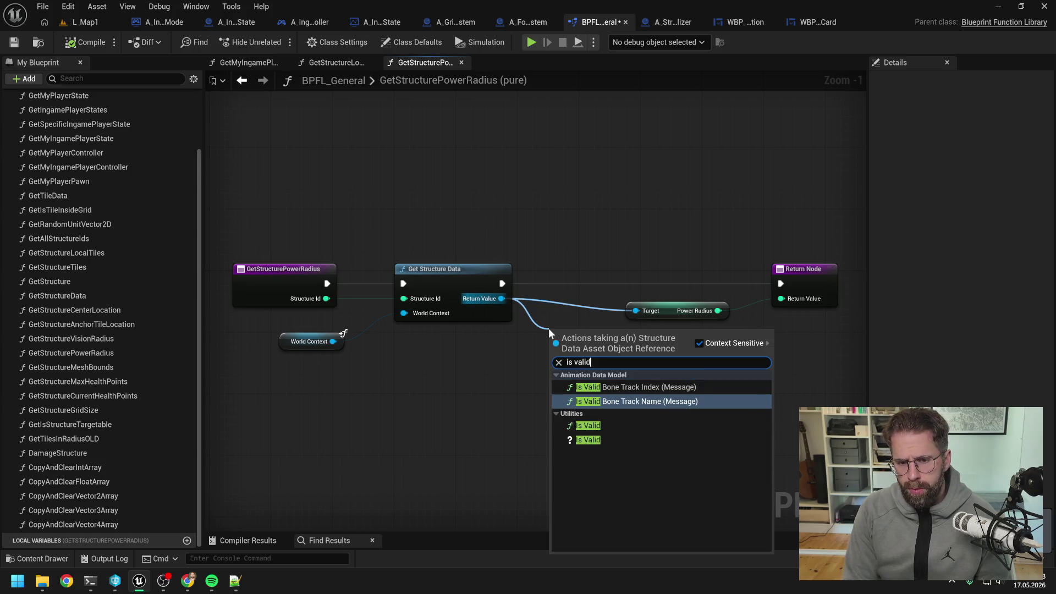
left_click(593, 425)
left_click_drag(588, 331, 588, 270)
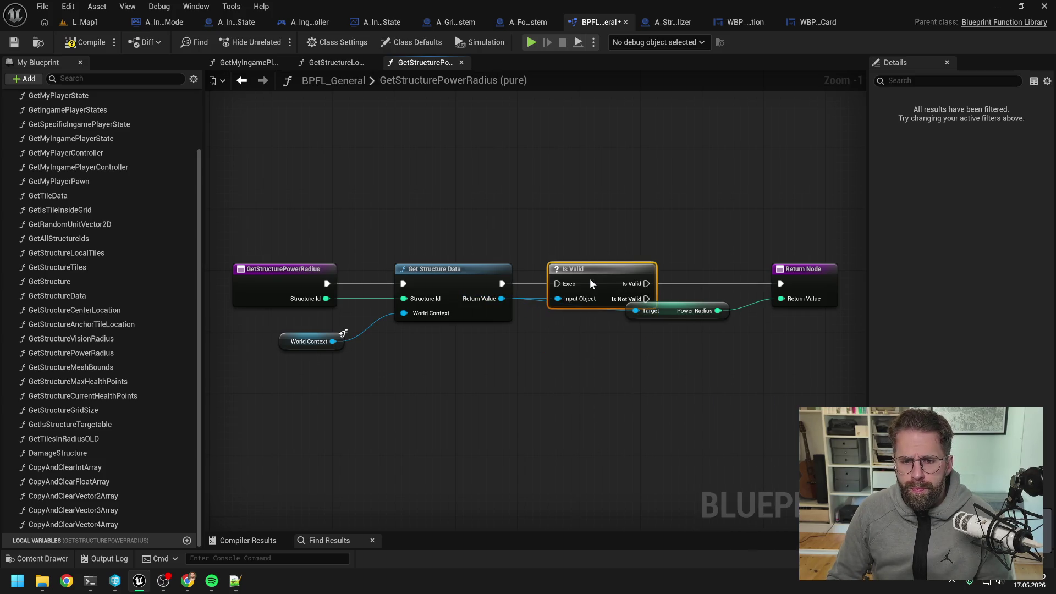
left_click_drag(502, 283, 557, 284)
left_click_drag(646, 284, 780, 283)
left_click(793, 284)
left_click(853, 278)
left_click_drag(852, 278, 819, 278)
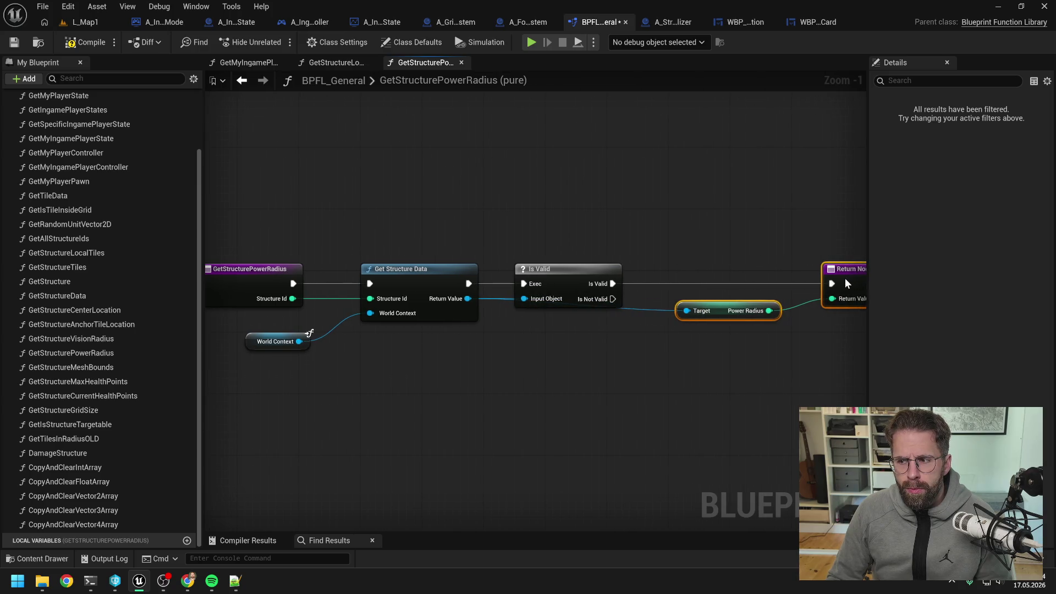
- Route the structure data into Is Valid via reroute points, then compile and save BPFL_General
double_click(652, 309)
mouse_move(641, 306)
left_mouse_down()
mouse_move(610, 247)
mouse_move(493, 245)
mouse_move(525, 298)
left_mouse_up()
double_click(608, 246)
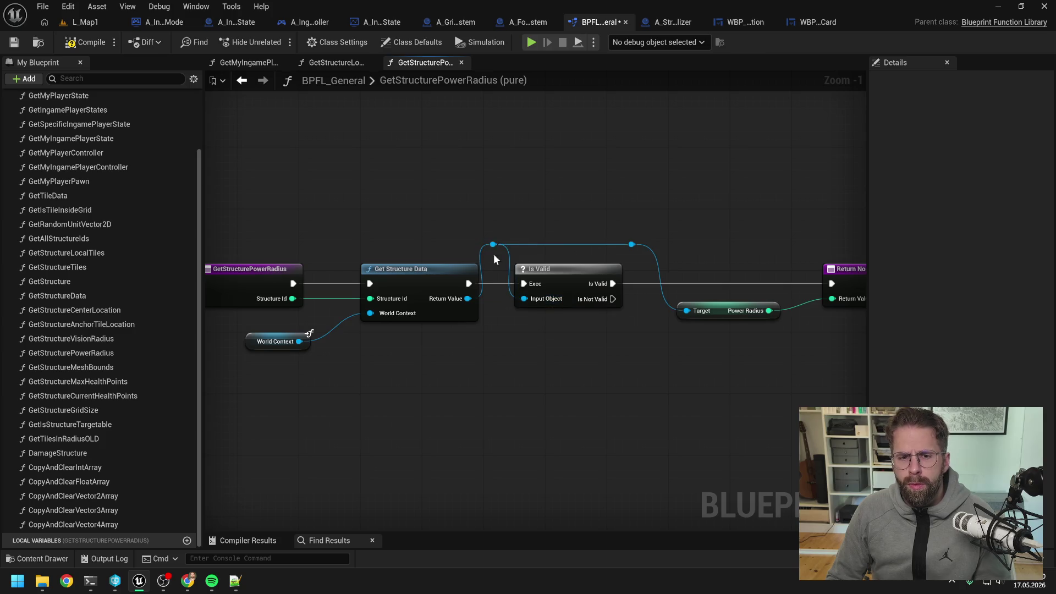
left_click(570, 208)
left_click(85, 43)
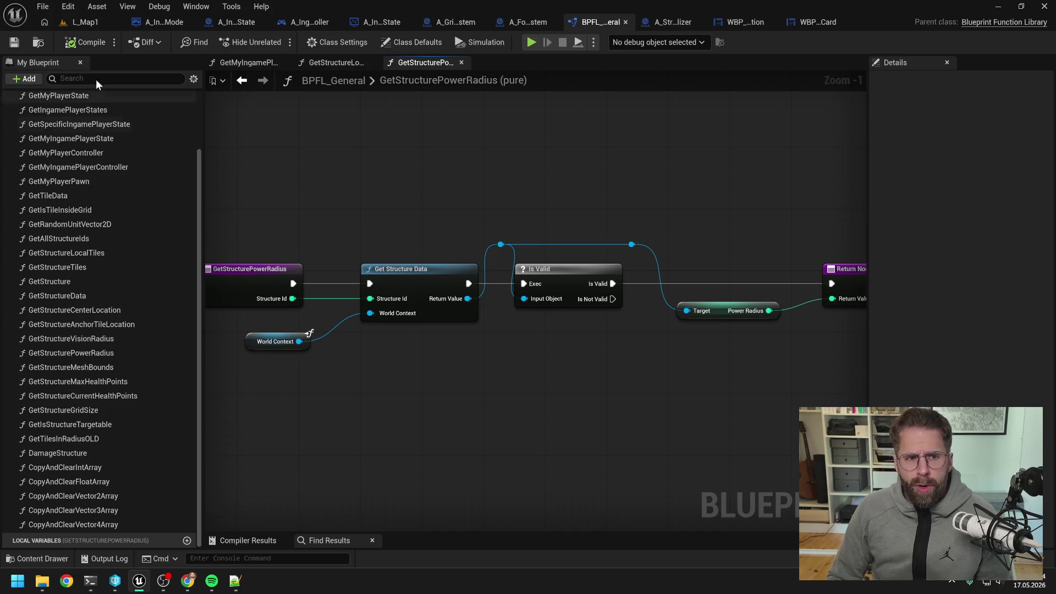
left_click(86, 22)
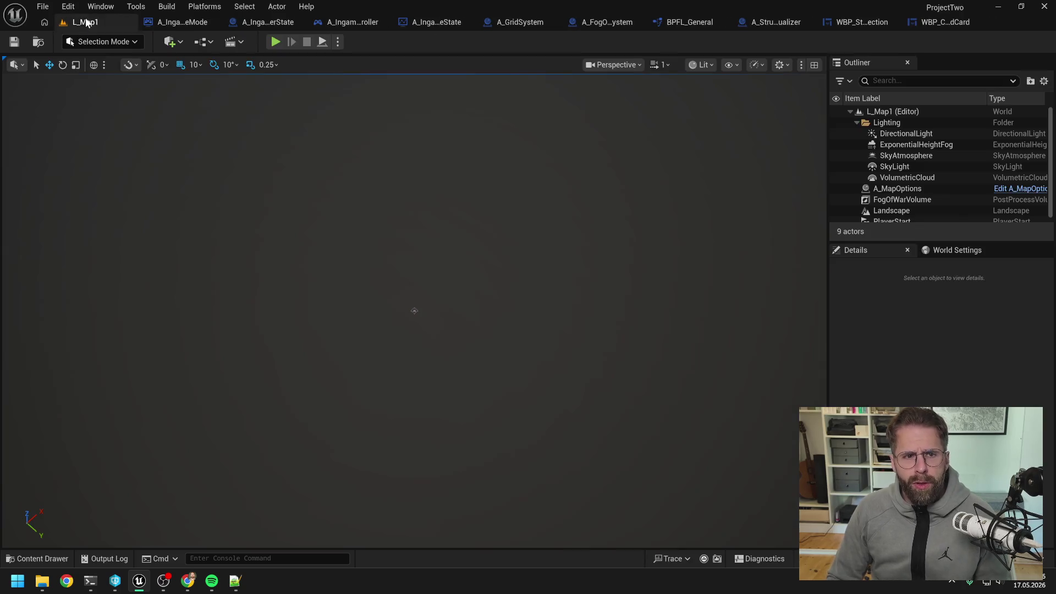
- Start a test play of L_Map1 and select the Main Hall
left_click(273, 42)
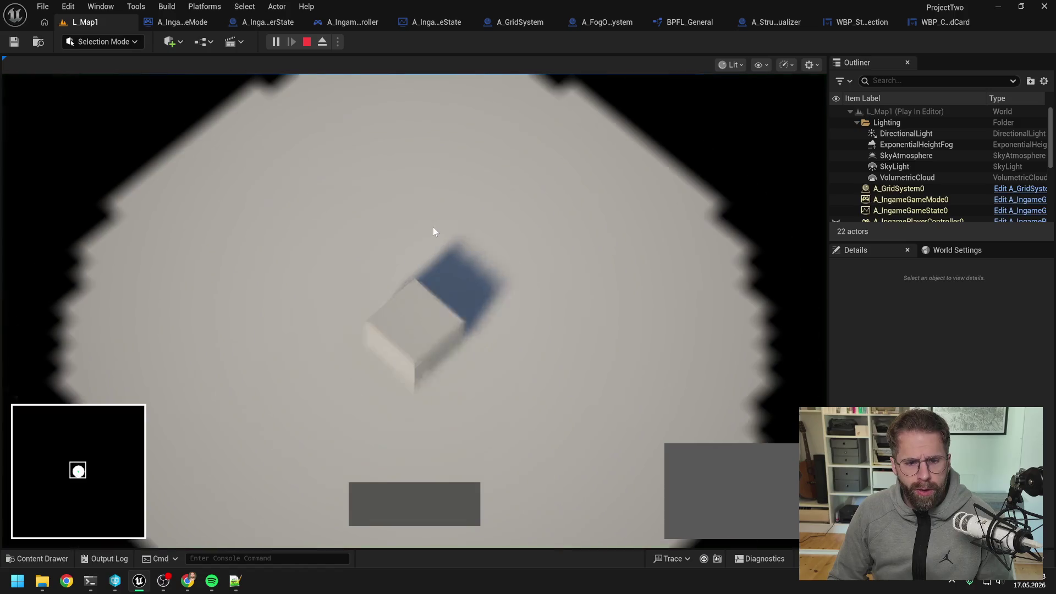
left_click(428, 321)
scroll(555, 289, "down", 1)
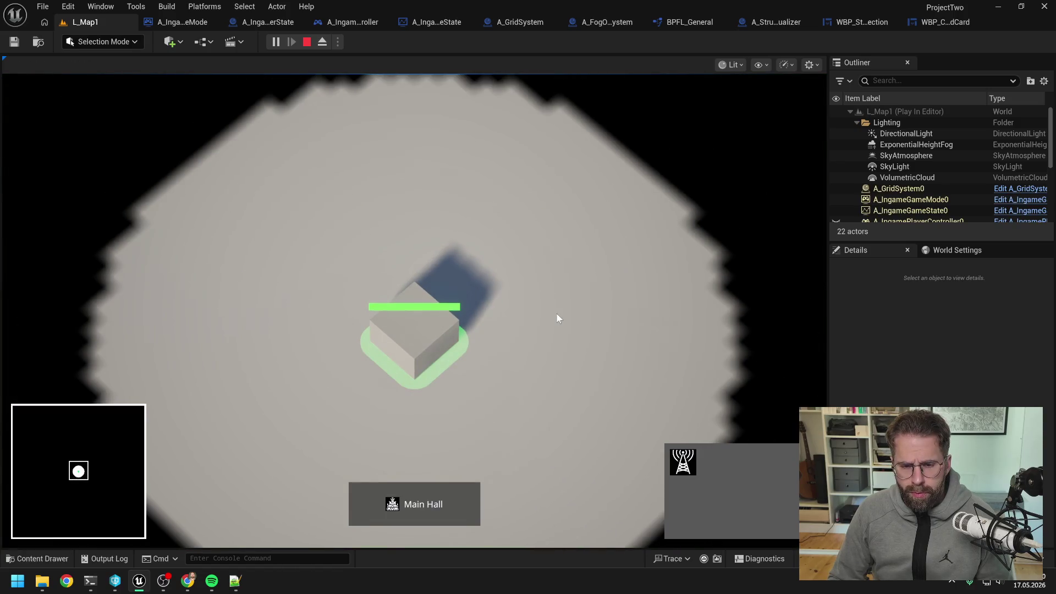
left_click(557, 313)
left_click(460, 339)
left_click(609, 340)
left_click(445, 340)
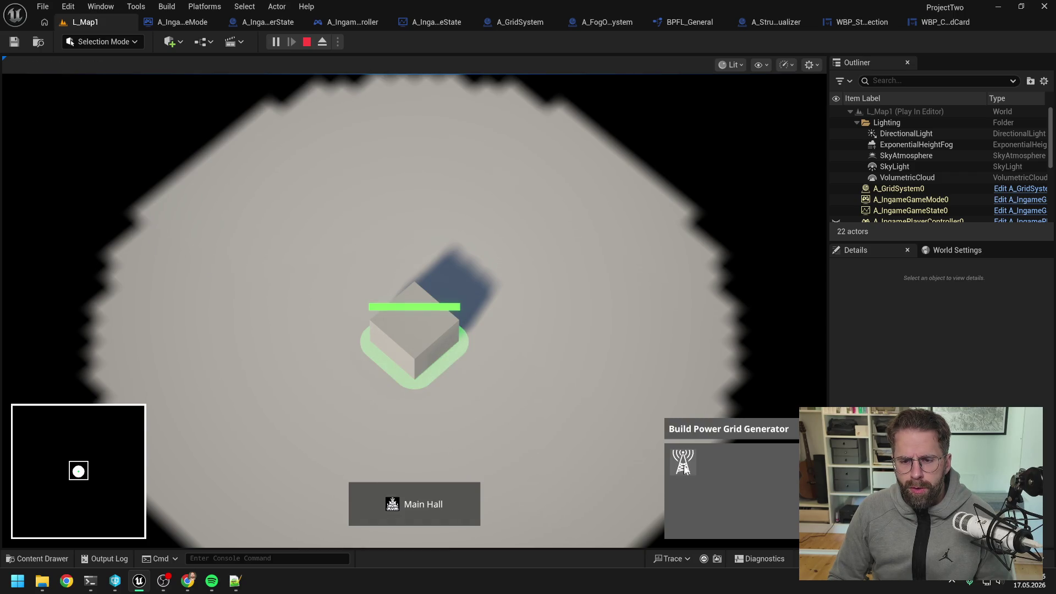
left_click(588, 372)
- Build two Power Grid Generators near the Main Hall, select one, then stop the session
left_click(687, 458)
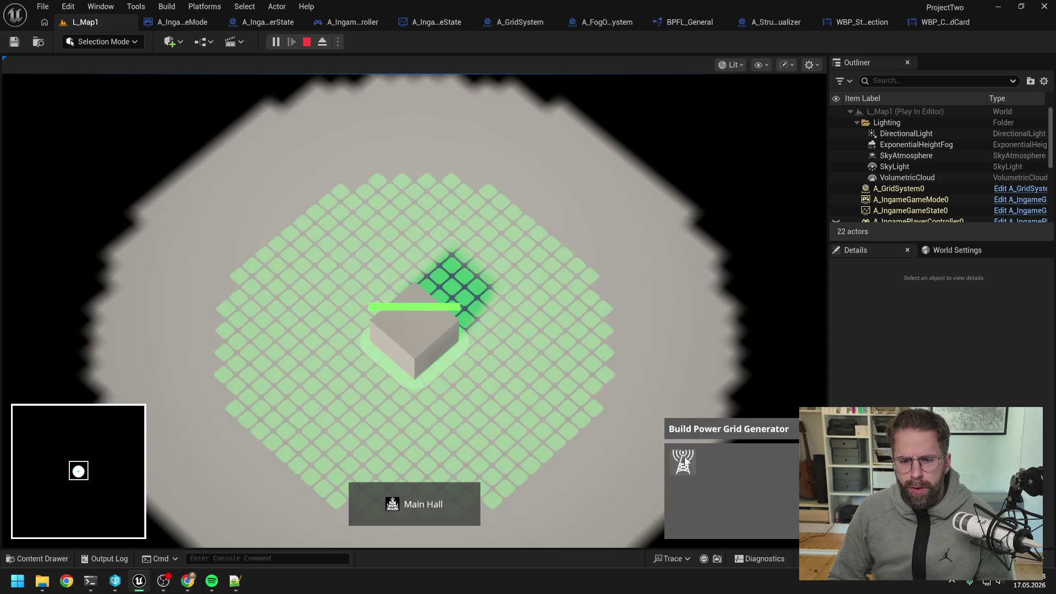
left_click(602, 311)
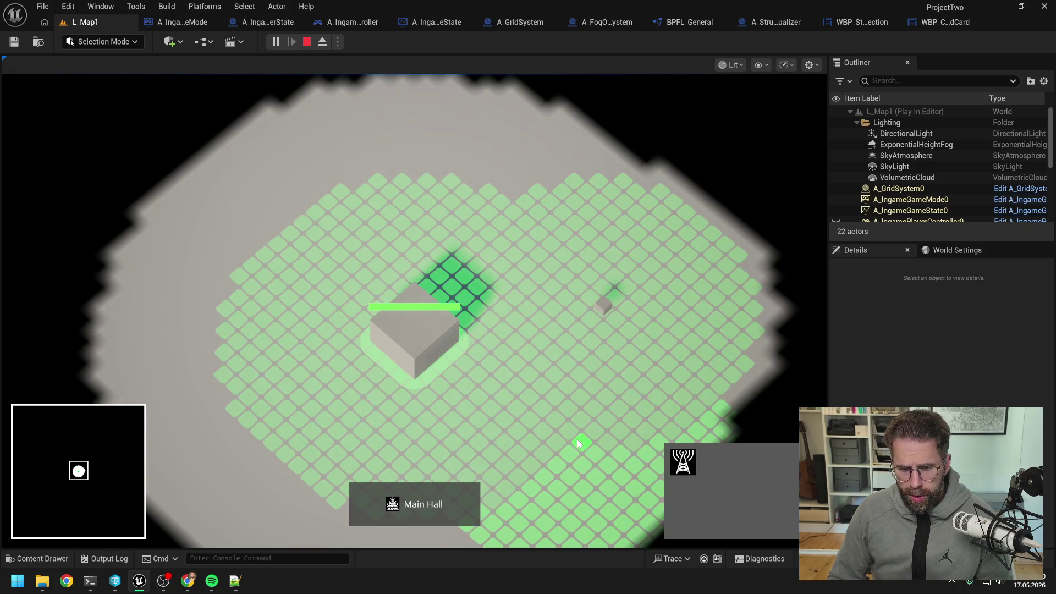
left_click(580, 437)
right_click(647, 371)
left_click(583, 435)
key("s")
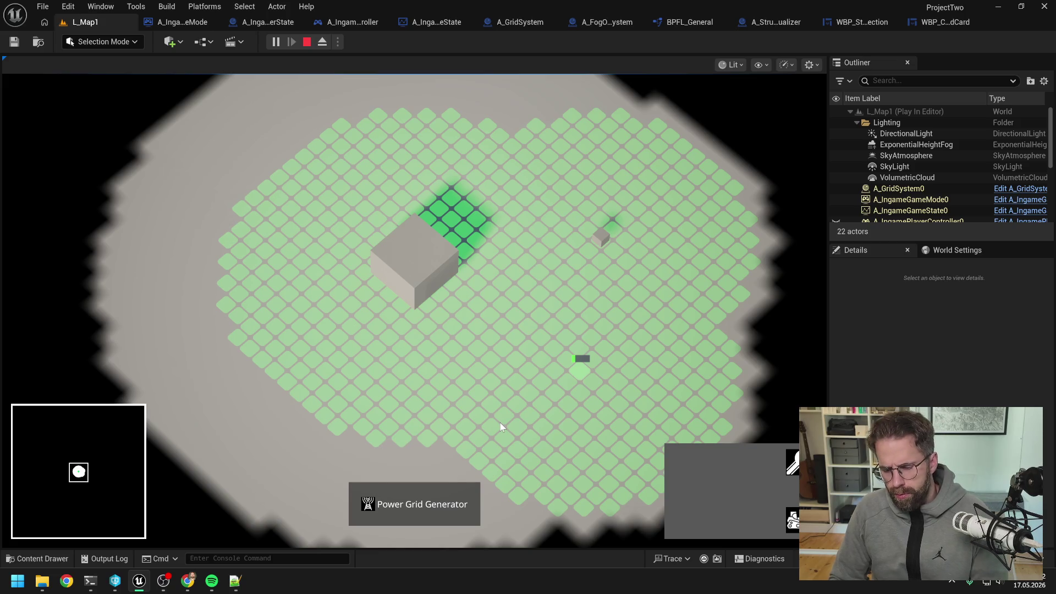
key("Escape")
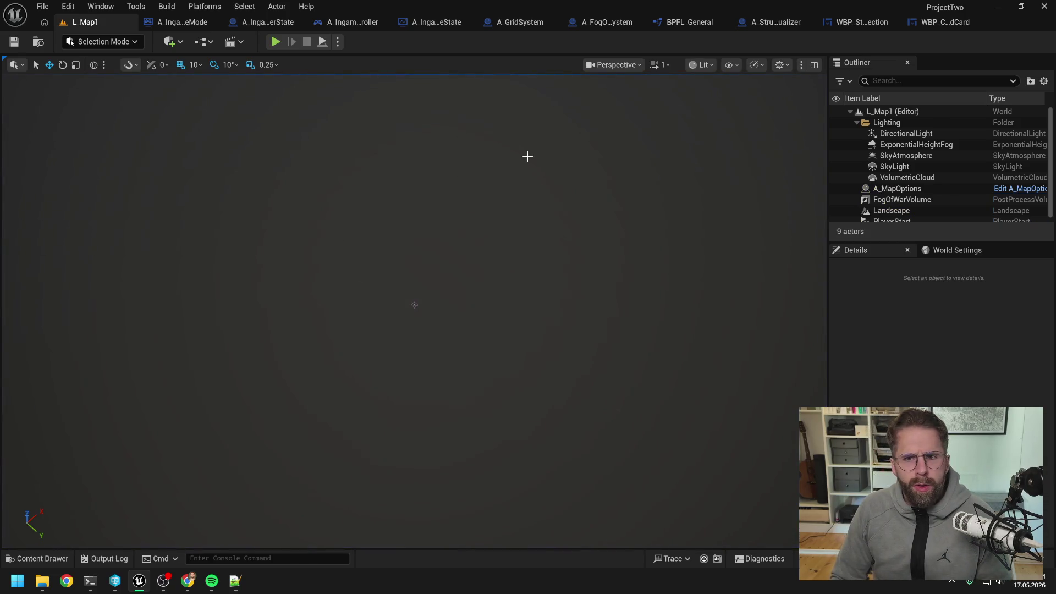
- Cycle through the open blueprints, then close BPFL_General's graph tabs and its editor
left_click(269, 21)
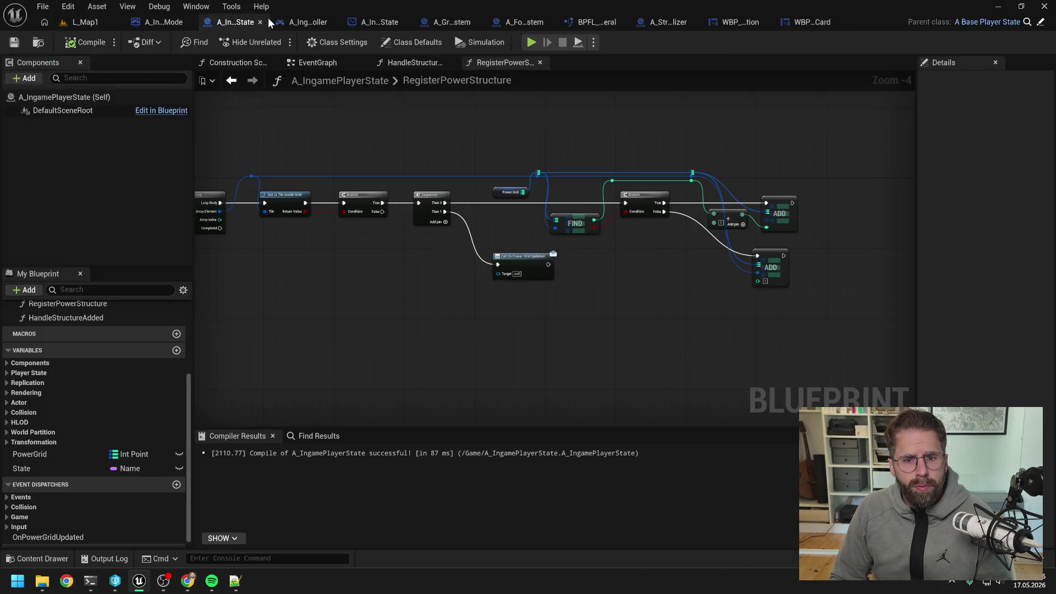
left_click(164, 21)
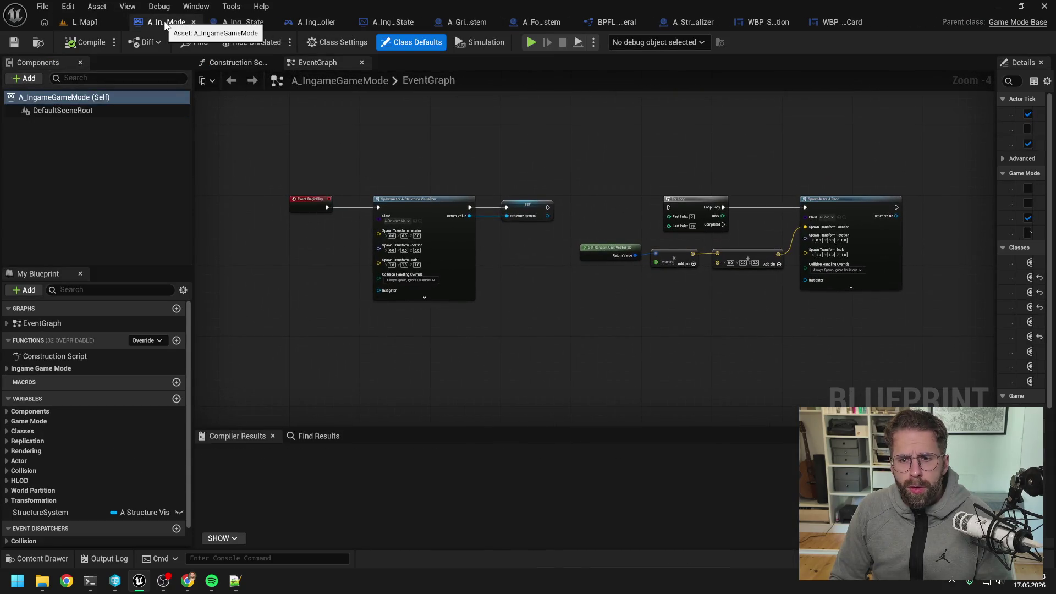
left_click(842, 21)
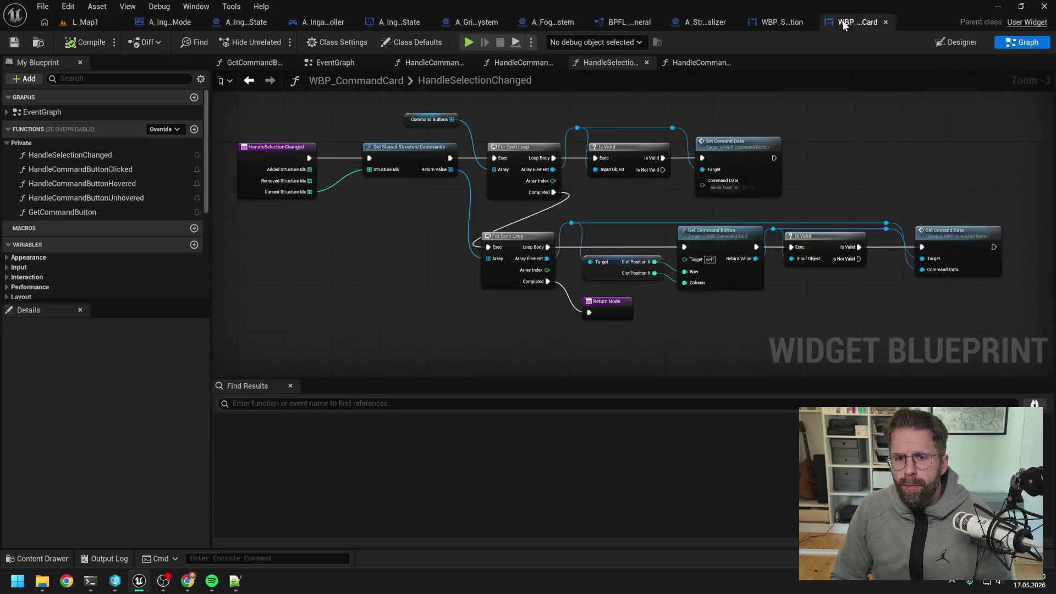
left_click(612, 22)
right_click(448, 65)
left_click(483, 135)
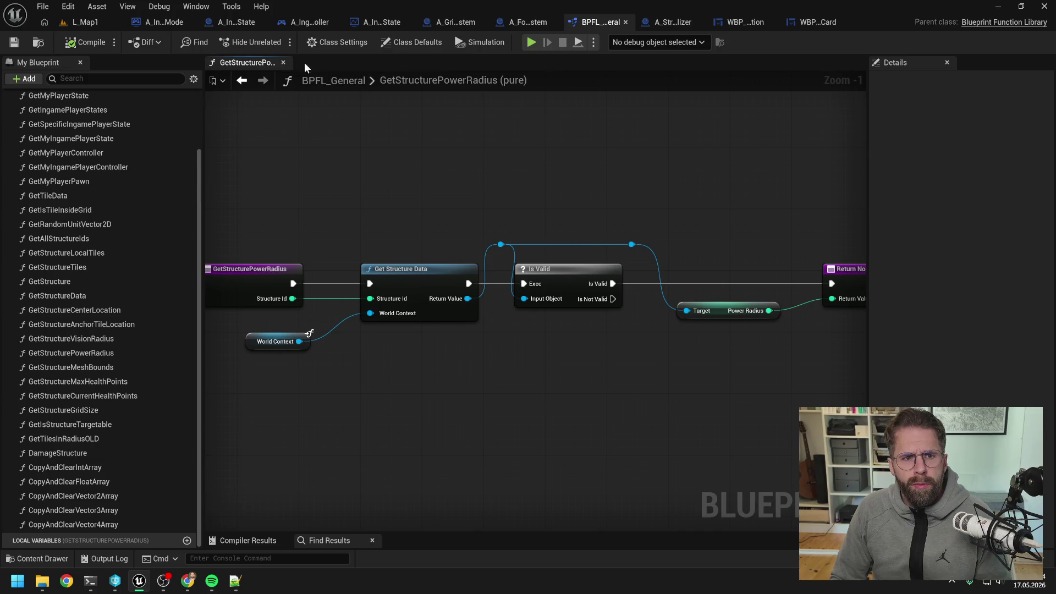
left_click(307, 63)
left_click(624, 22)
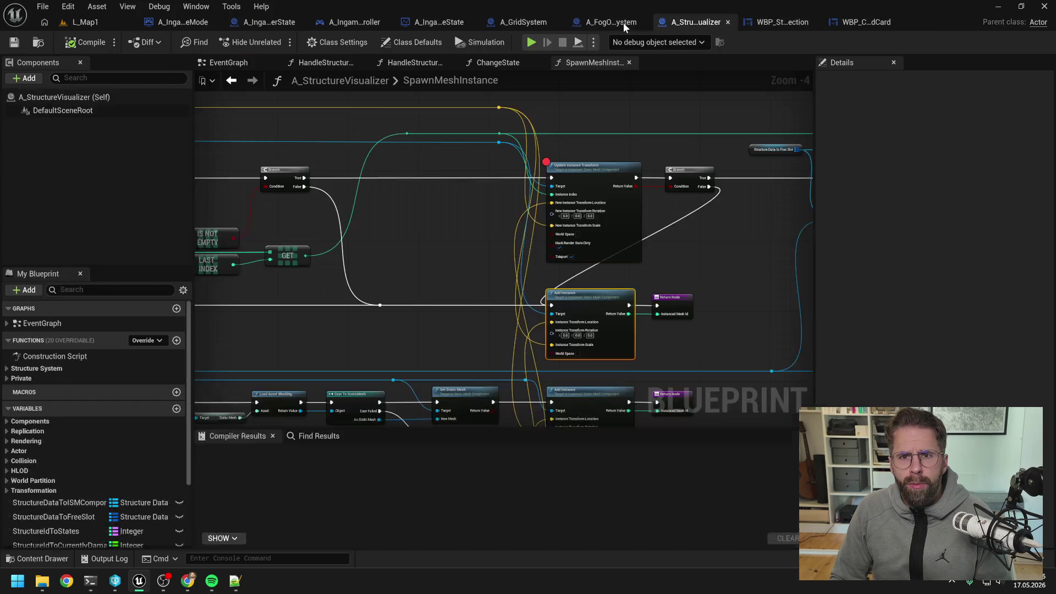
- Keep only SpawnMeshInstance open in A_StructureVisualizer, check it out, and close that editor
right_click(591, 63)
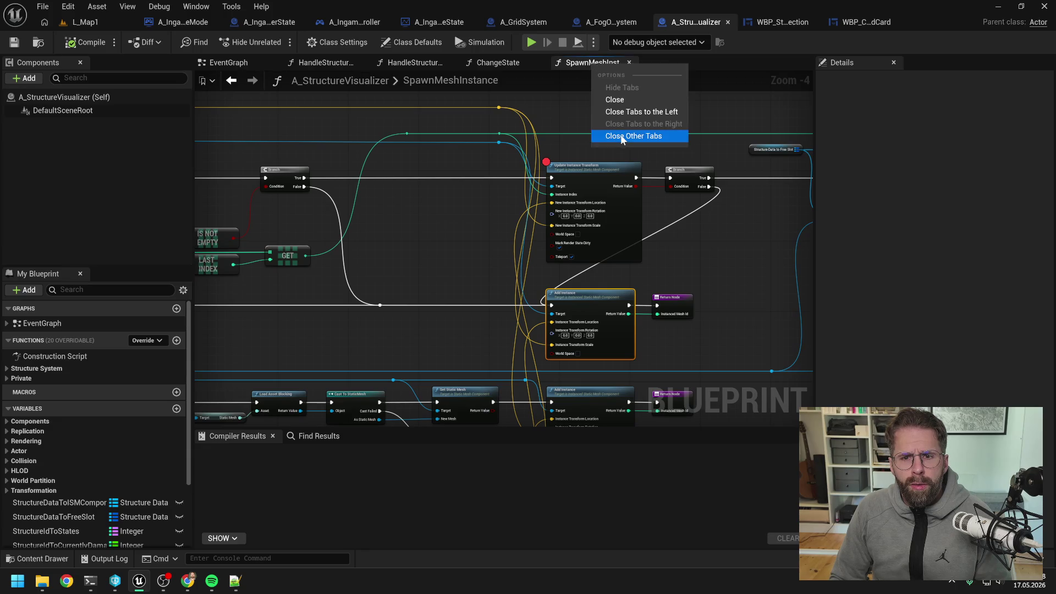
left_click(620, 134)
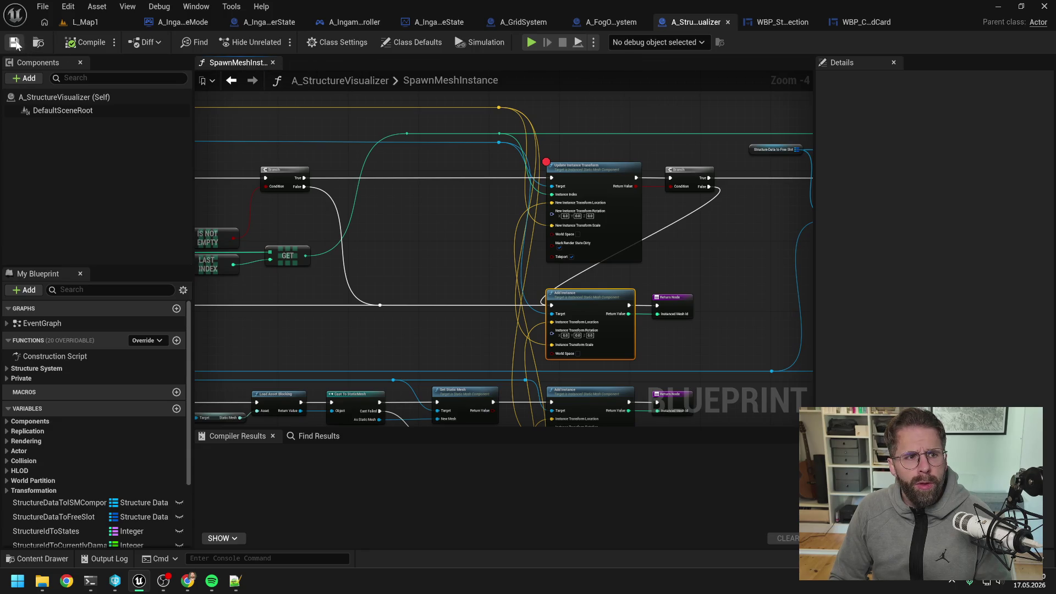
left_click(562, 413)
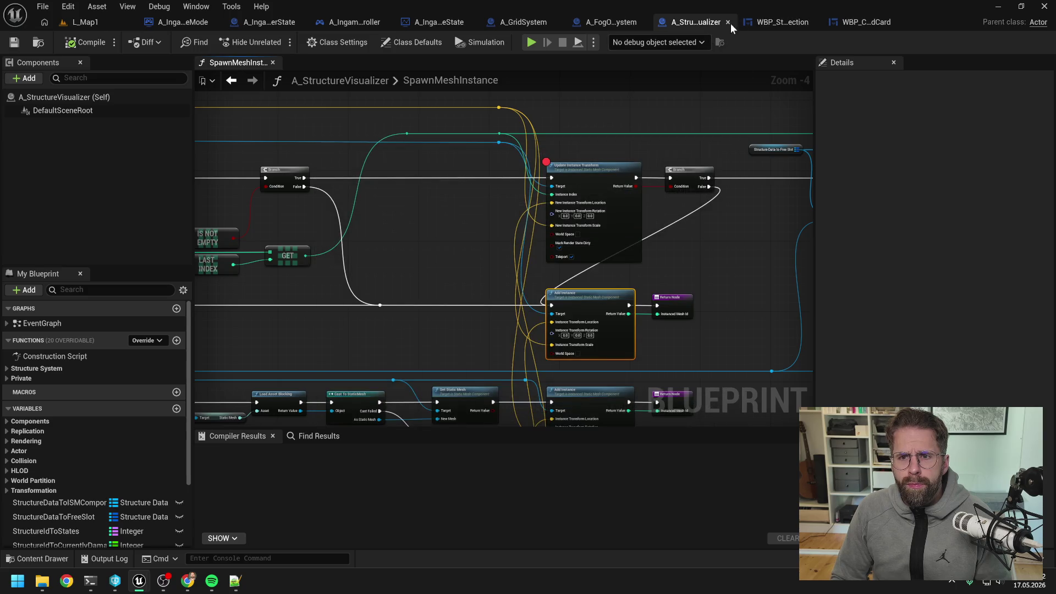
left_click(728, 23)
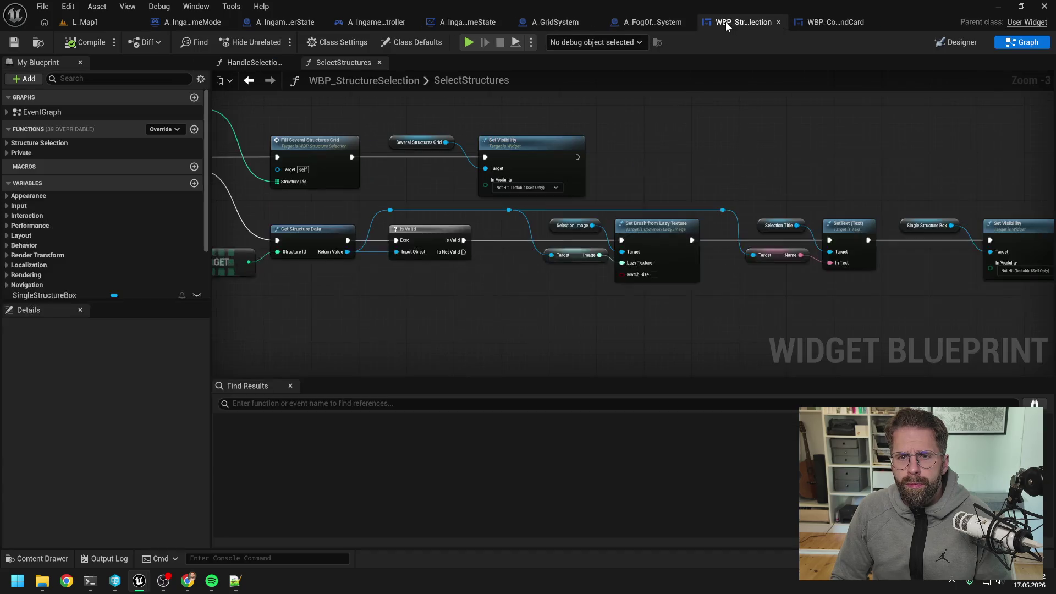
- Close the SelectStructures, HandleSelection and HandleSelectionChanged graphs in the next blueprint
left_click(378, 62)
left_click(289, 63)
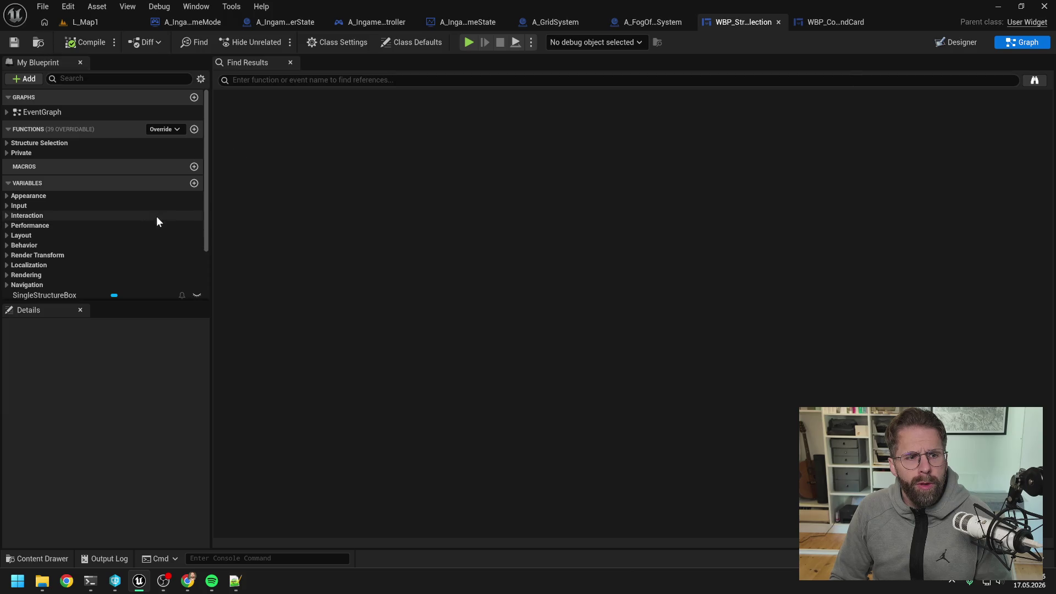
left_click(8, 153)
left_click(70, 194)
double_click(71, 194)
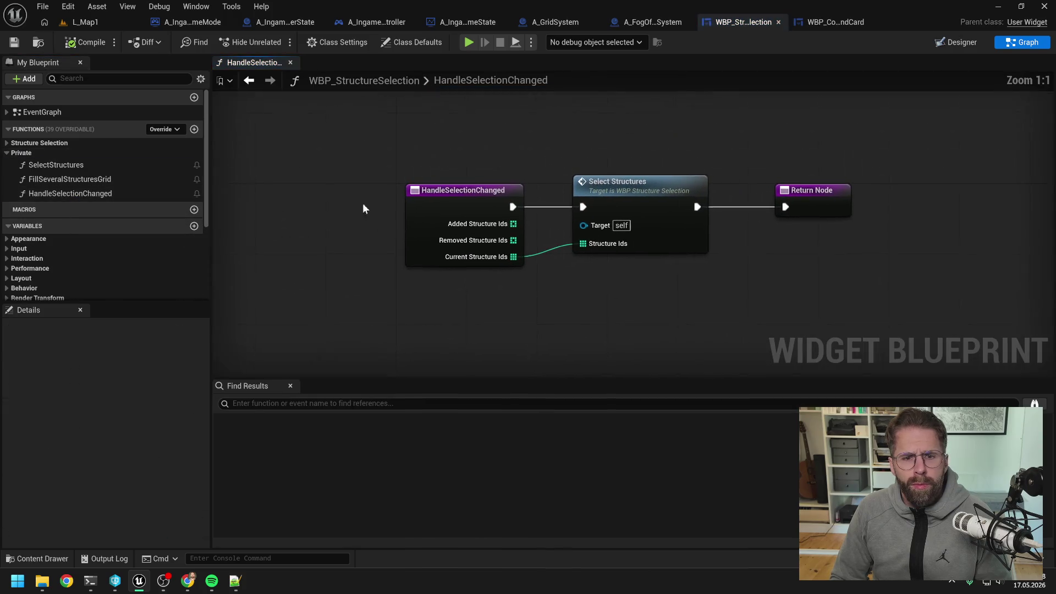
left_click(291, 62)
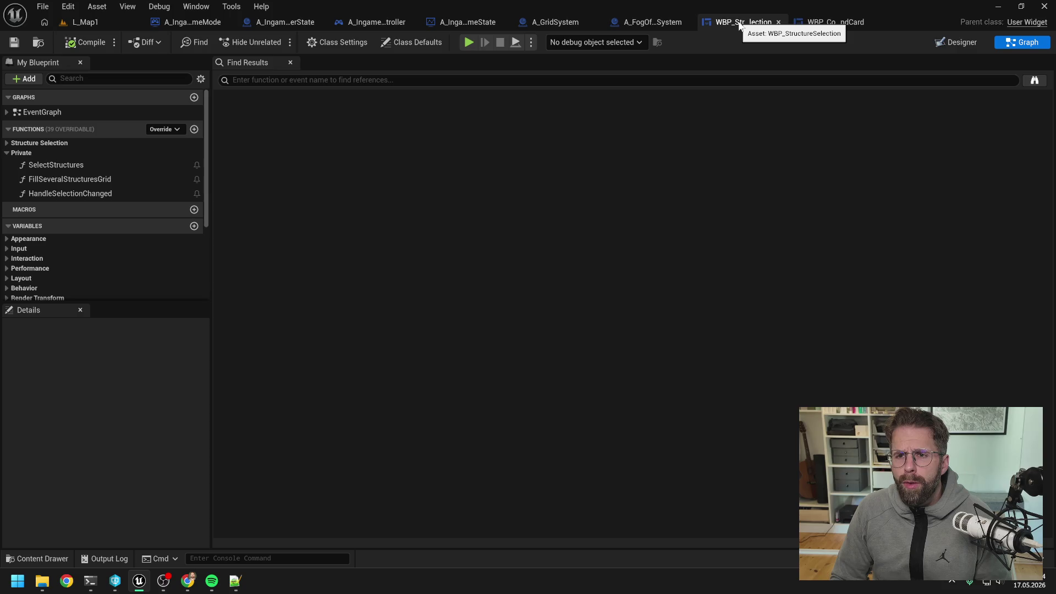
- Close WBP_CommandCard's graph tabs, then save it and check it out
left_click(954, 42)
scroll(363, 215, "up", 4)
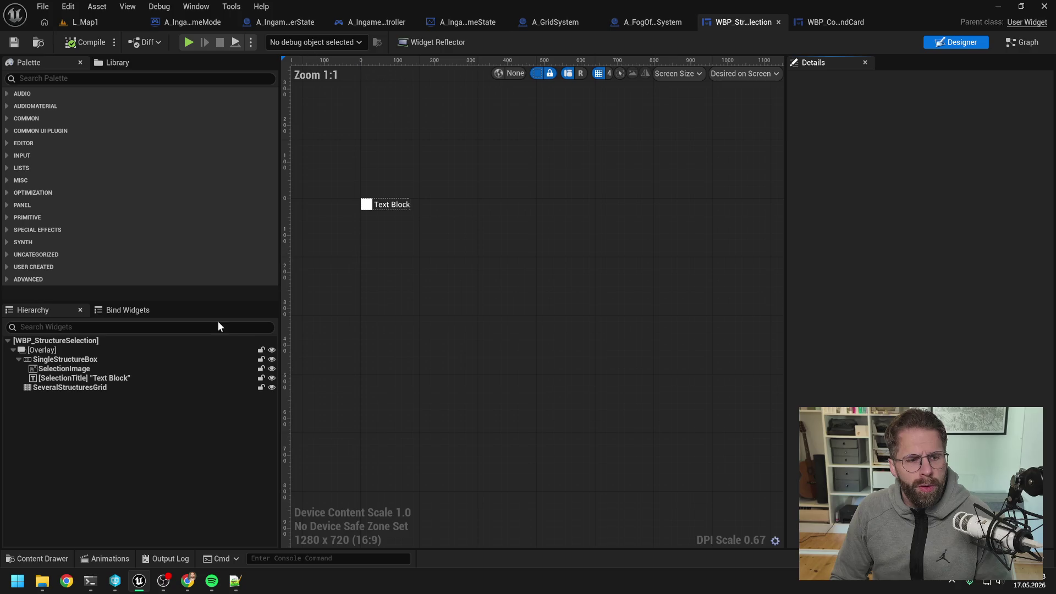
left_click(835, 22)
right_click(618, 64)
left_click(638, 134)
left_click(290, 62)
left_click(14, 42)
left_click(536, 412)
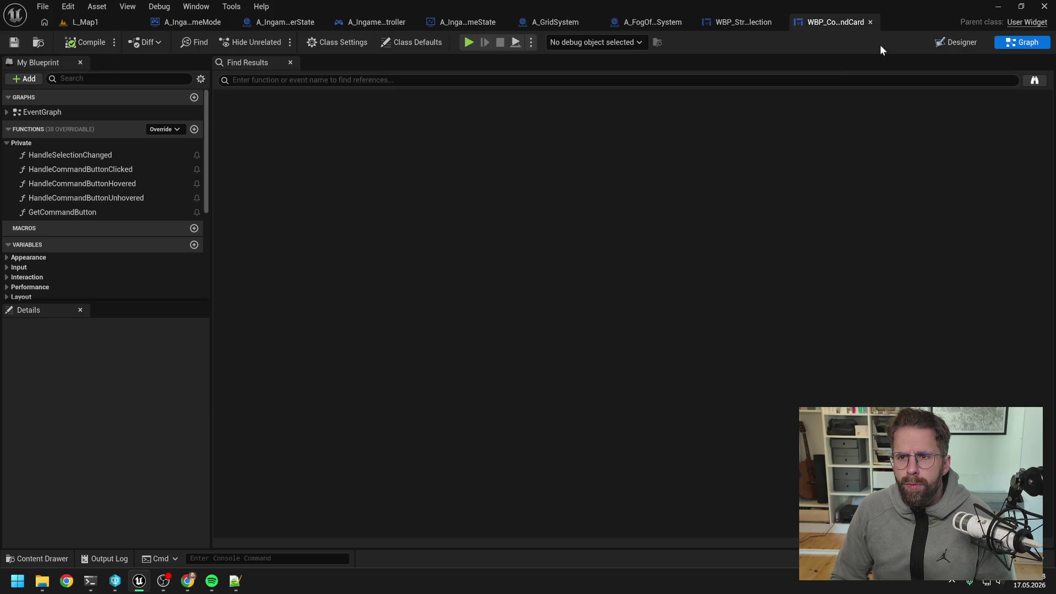
- Close WBP_CommandCard and inspect A_FogOfWarSystem's HandleStructureAdded node chain, expanding its Private functions
left_click(870, 22)
left_click(707, 26)
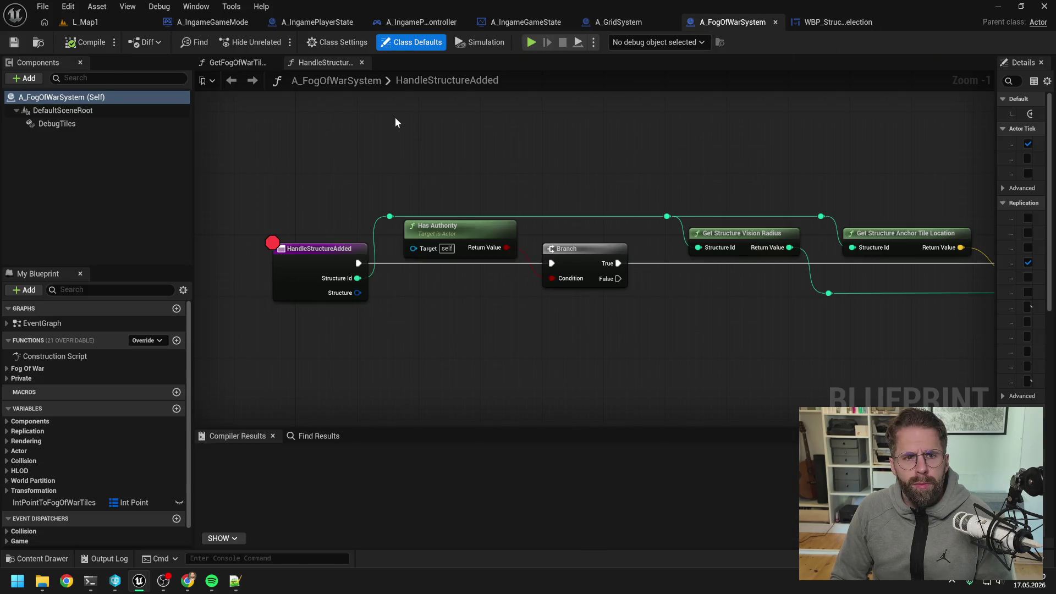
scroll(383, 168, "down", 4)
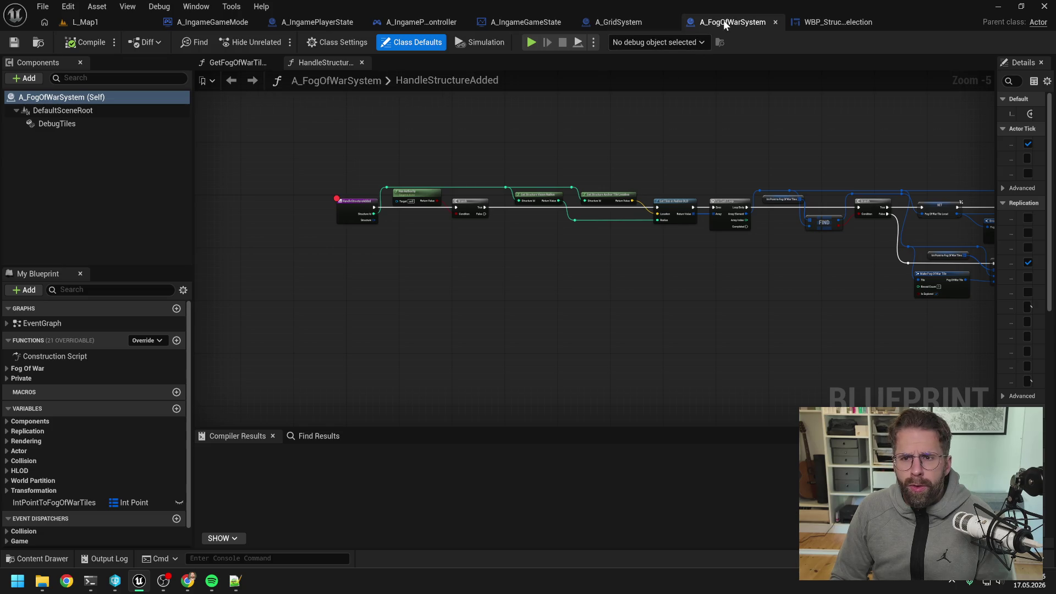
left_click_drag(665, 137, 586, 136)
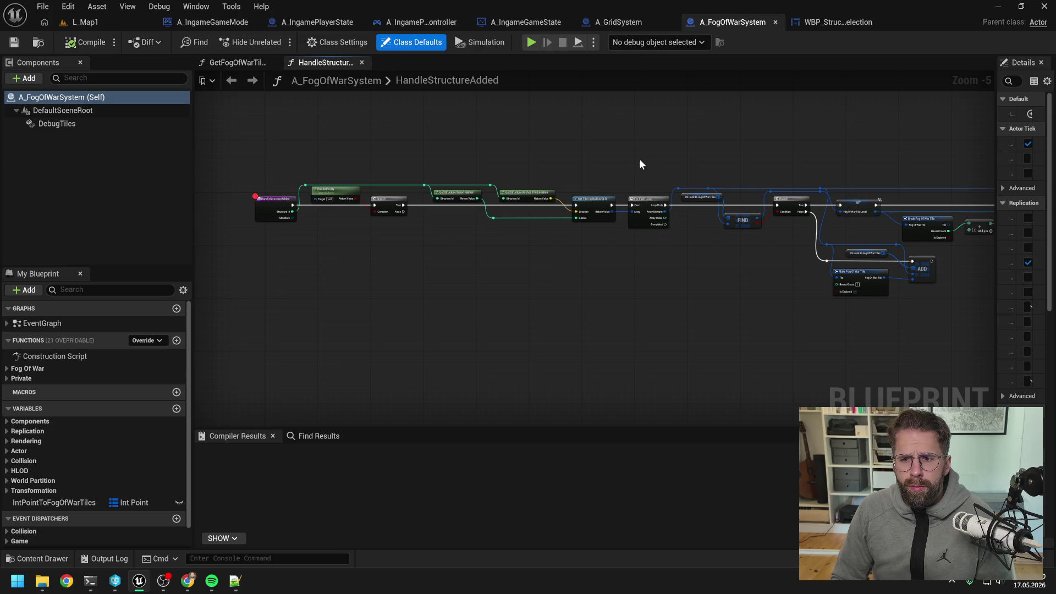
mouse_move(691, 146)
left_mouse_down()
mouse_move(545, 153)
mouse_move(786, 135)
left_mouse_up()
left_click_drag(548, 135, 610, 148)
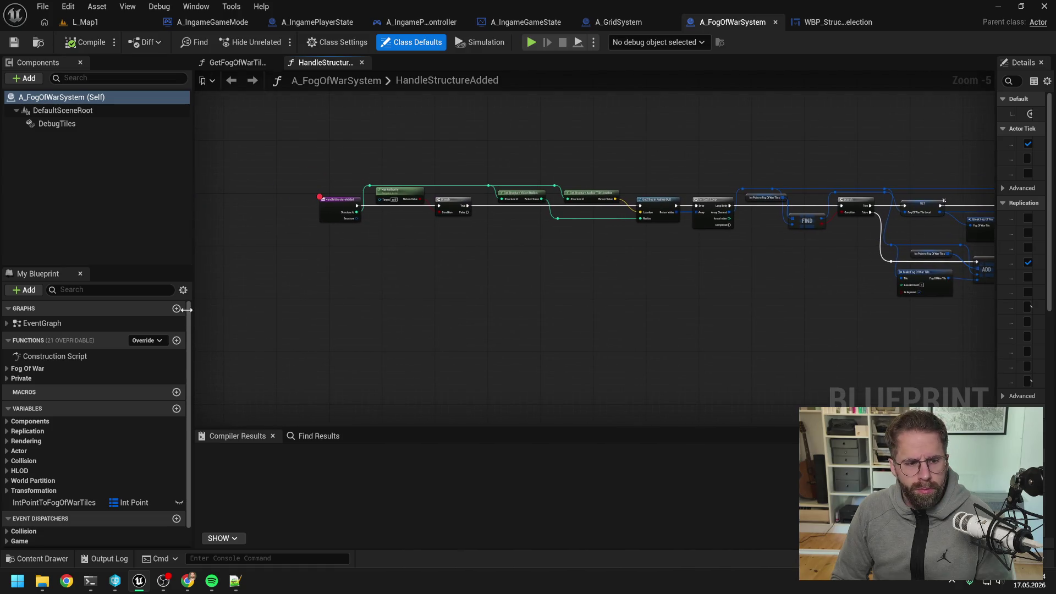
left_click(21, 378)
left_click(6, 379)
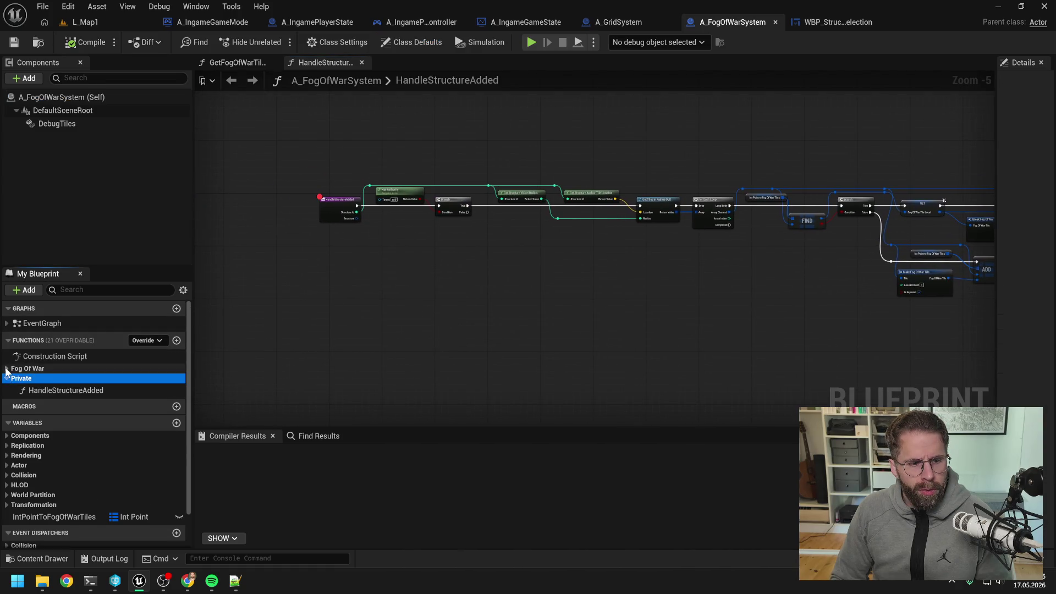
left_click(6, 368)
left_click(400, 341)
- Find A_FogOfWarSystem by searching 'fog of war' and force delete it
key("ctrl+space")
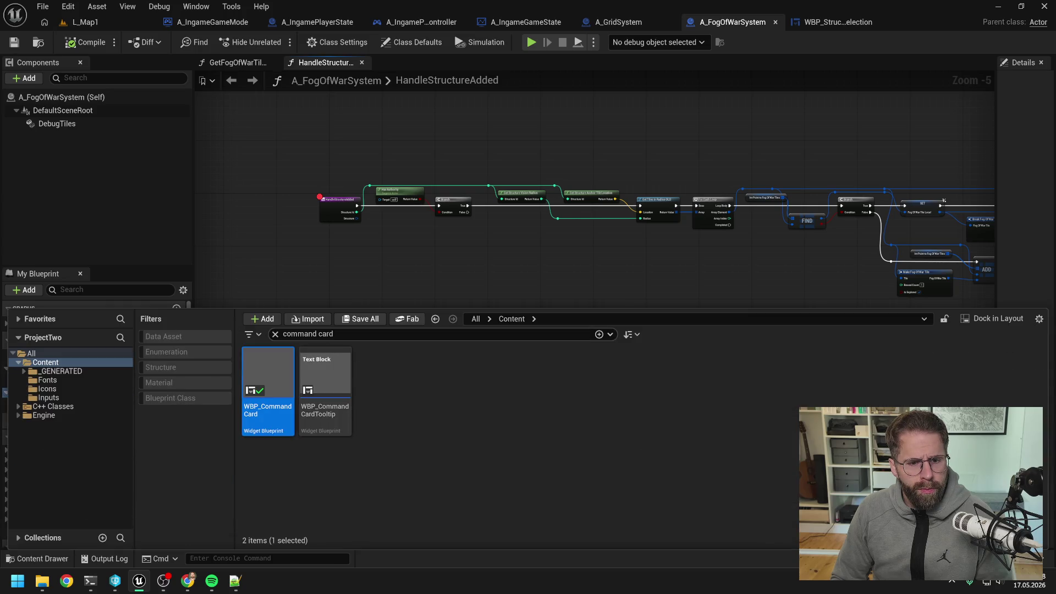
type("fog of ")
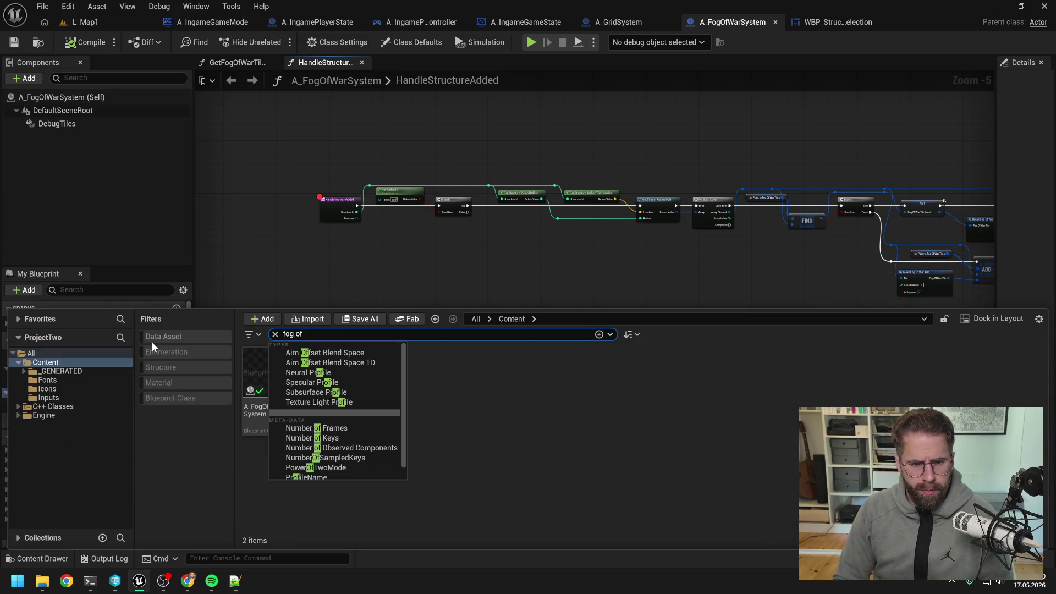
type("war")
left_click(270, 382)
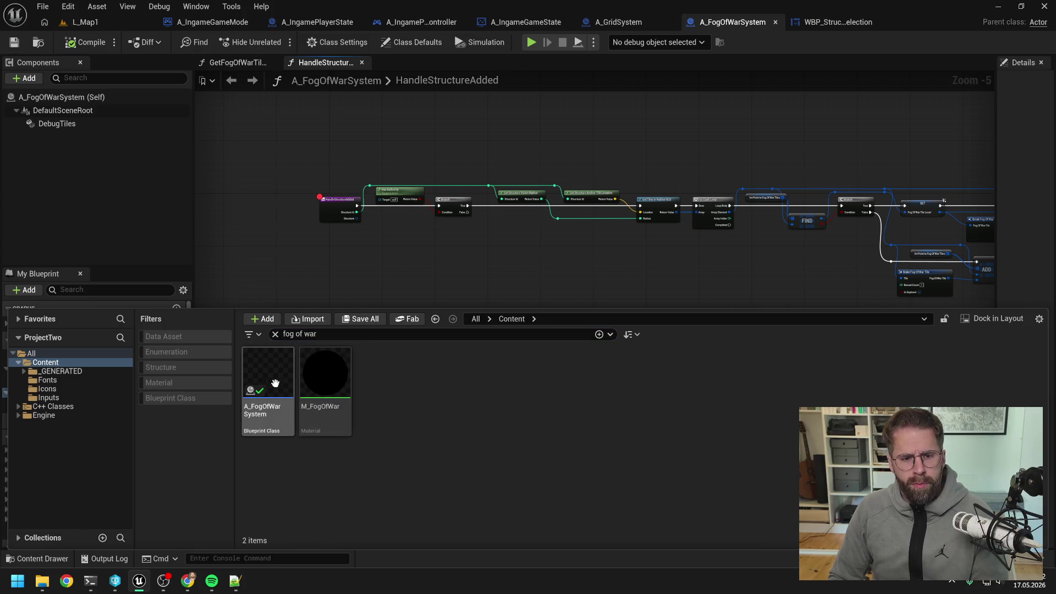
key("Delete")
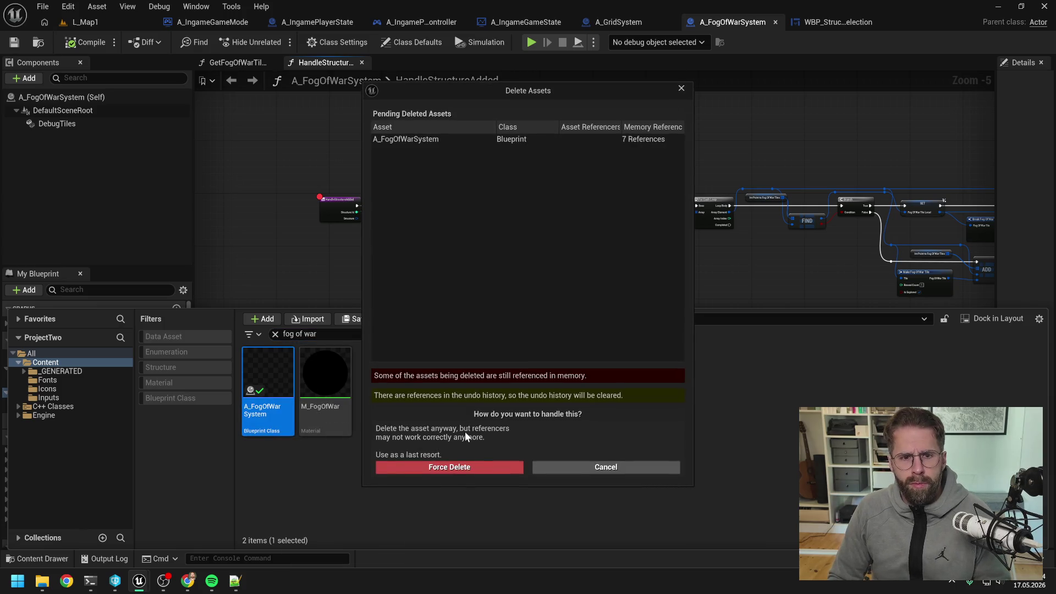
left_click(449, 466)
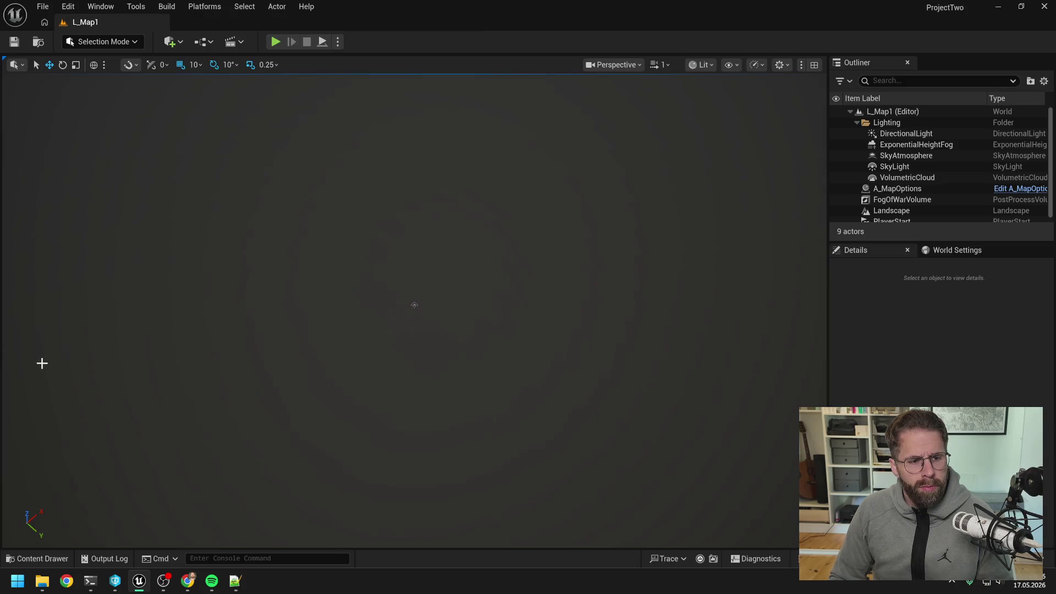
- Search the content for 'selec' and open the WBP_StructureSelection widget blueprint
key("ctrl+space")
right_click(47, 324)
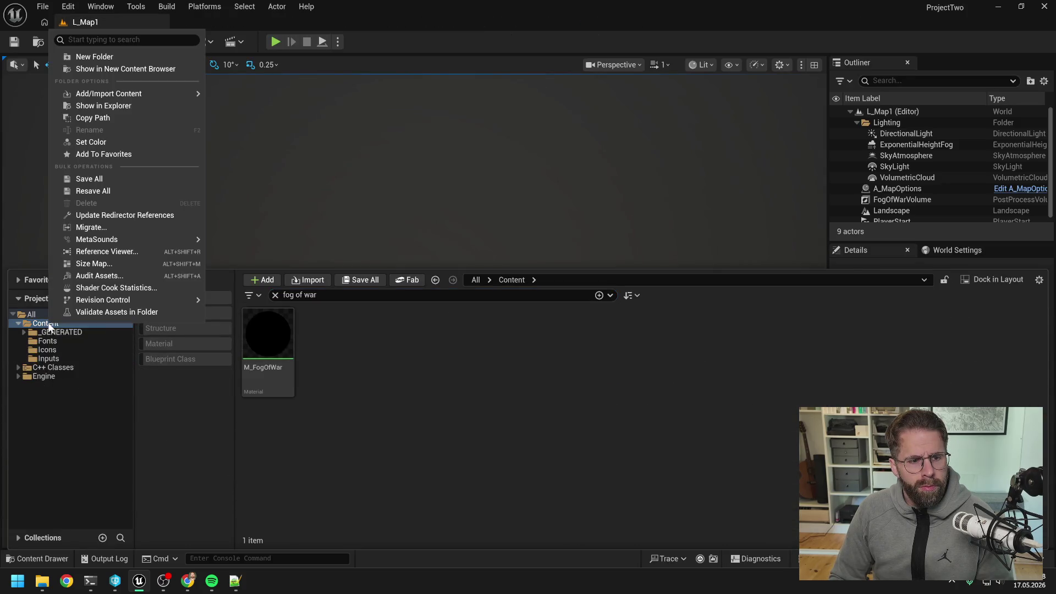
key("Escape")
key("ctrl+f")
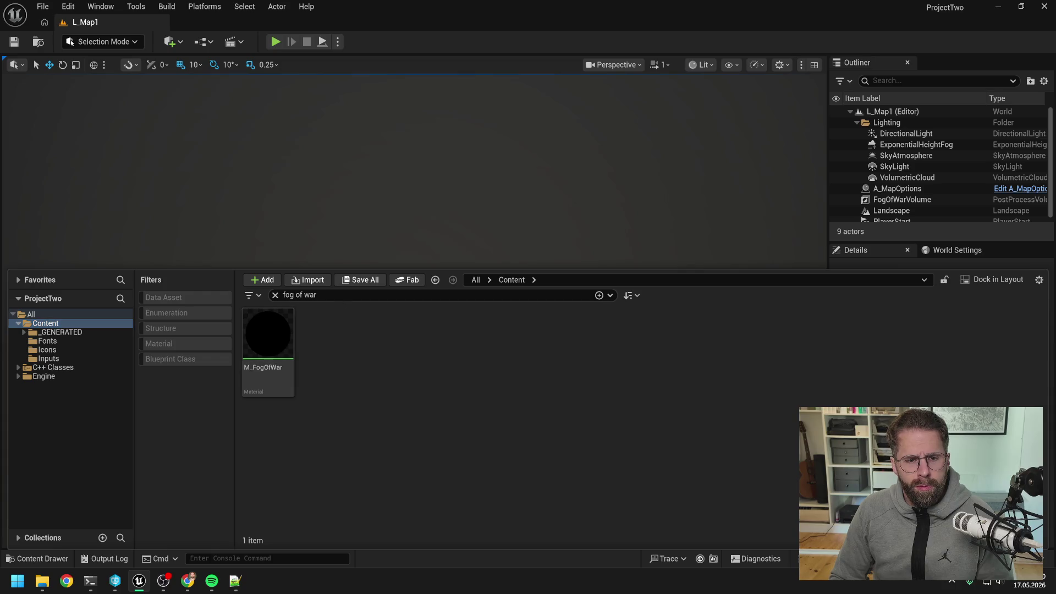
type("selec")
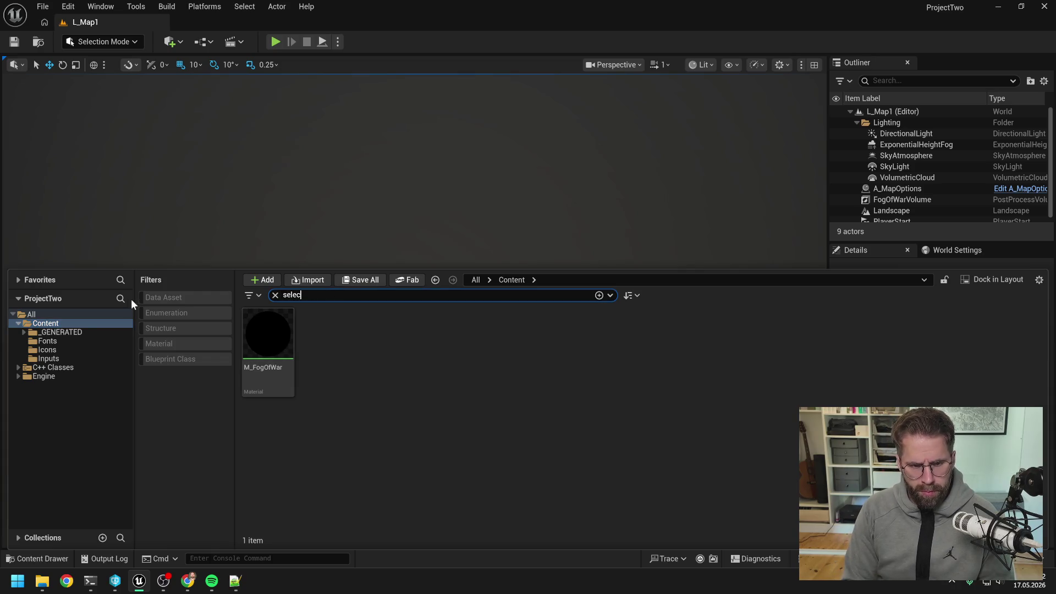
left_click(610, 376)
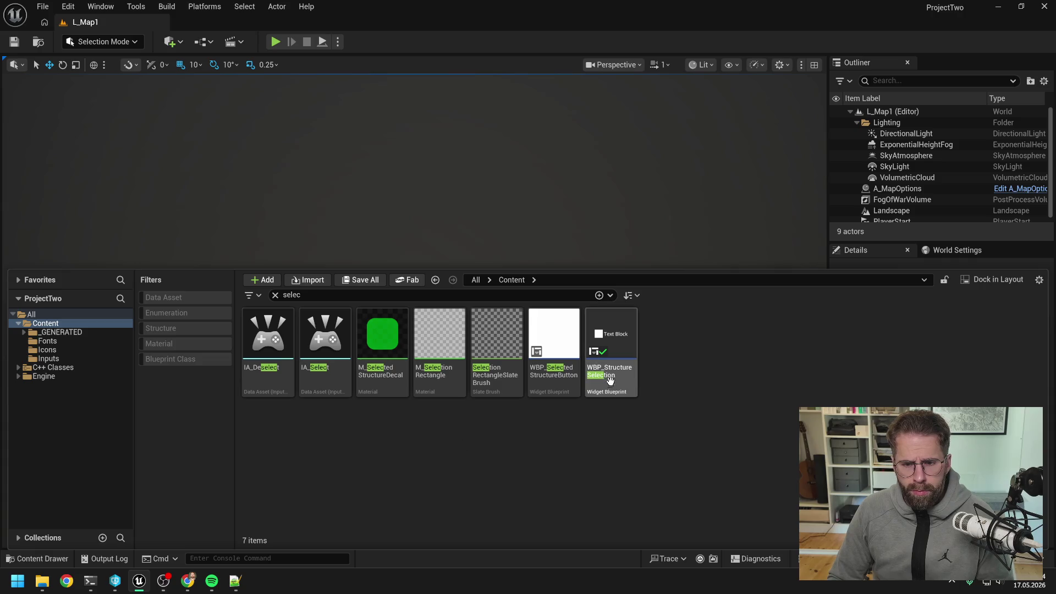
double_click(610, 376)
scroll(349, 198, "up", 7)
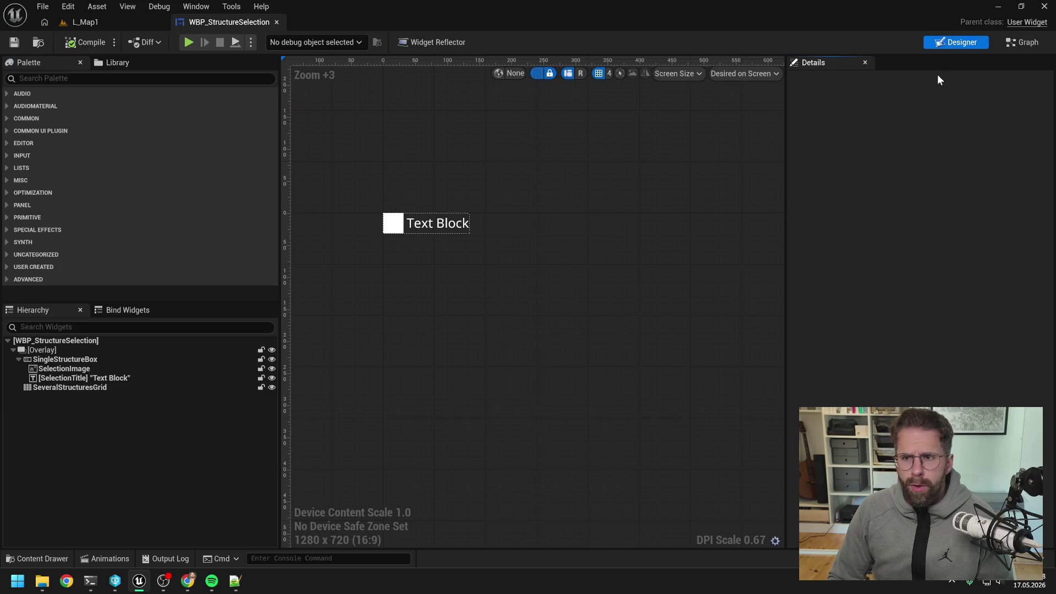
- Switch WBP_StructureSelection to its EventGraph and pan to the On Selection Changed binding
left_click(1017, 44)
scroll(562, 186, "down", 2)
scroll(569, 193, "up", 1)
left_click_drag(720, 256, 646, 256)
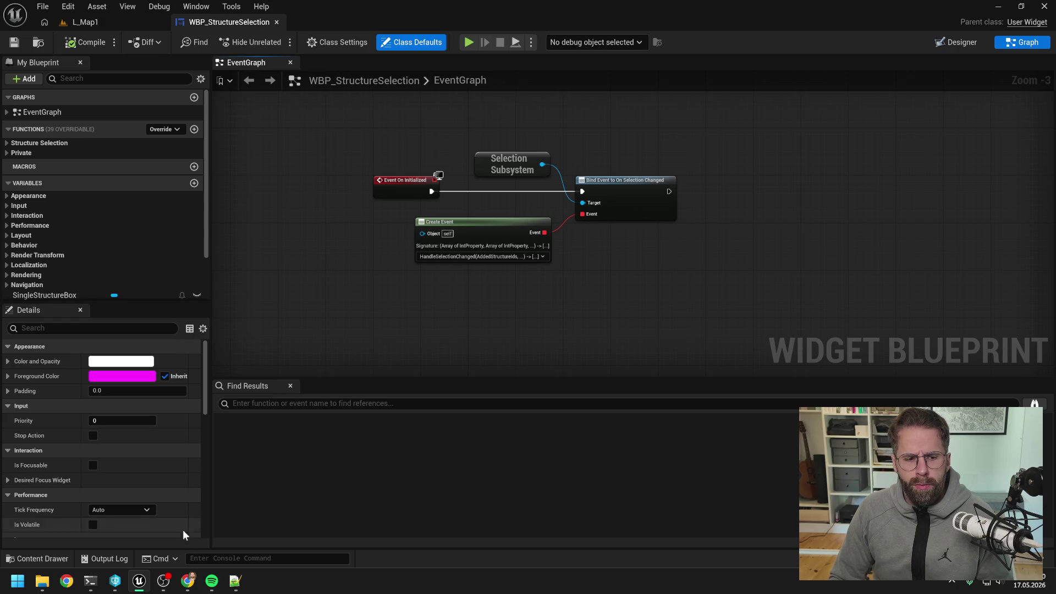
- Write a German note that Demolish/RemoveStructure leaves WBP_StructureSelection's selected structures unchanged
left_click(90, 581)
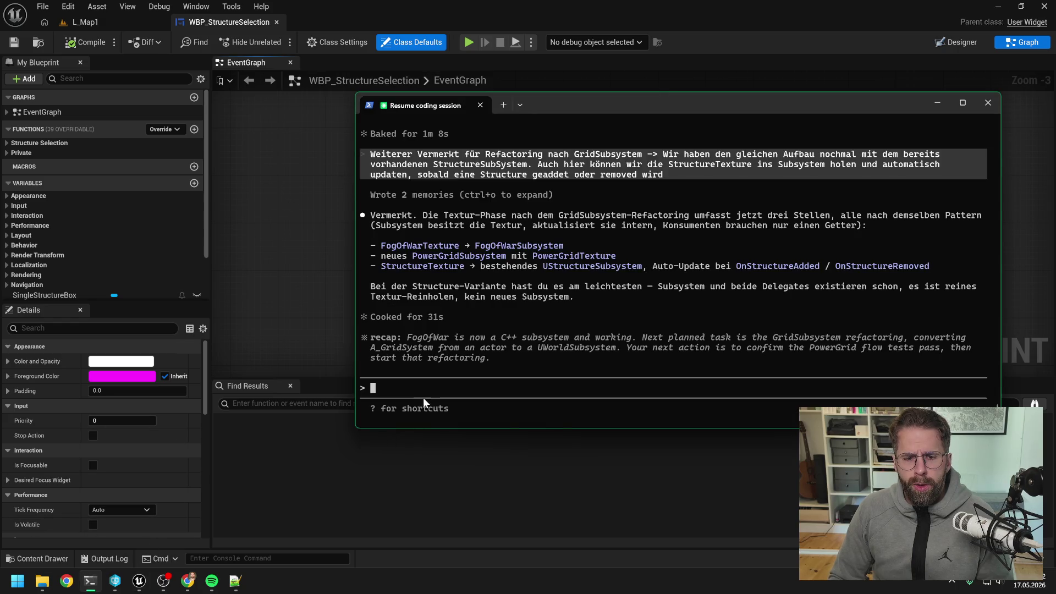
type("I")
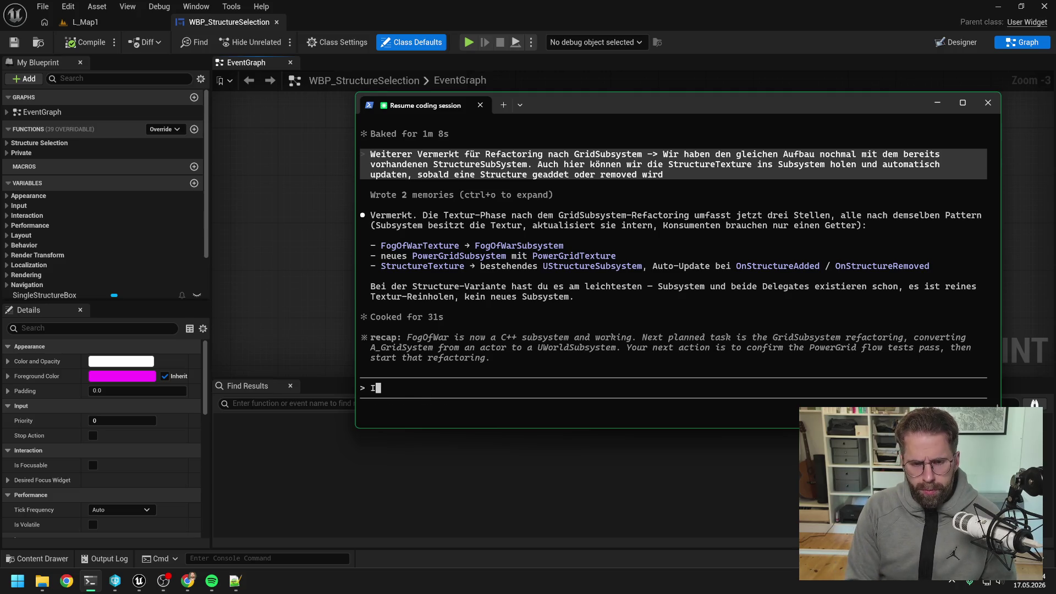
type("ch sitze")
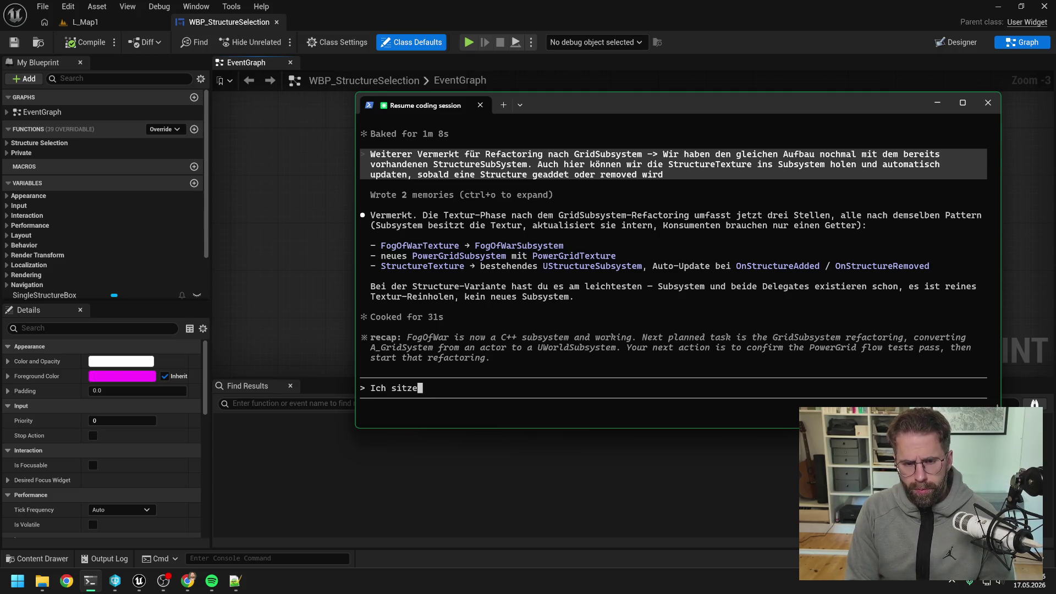
type(" ger")
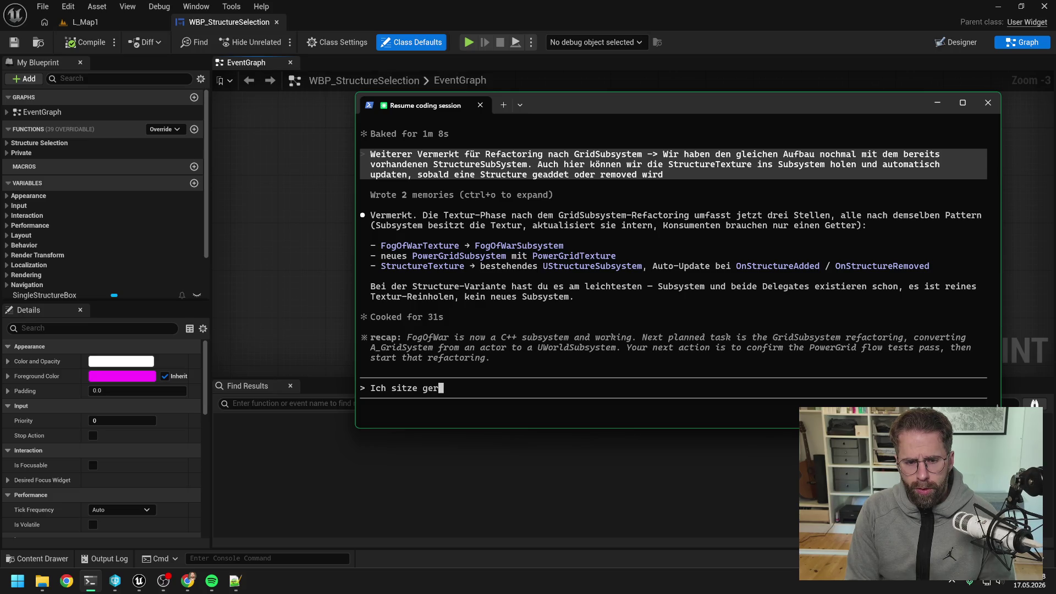
type("ade am Flow von ")
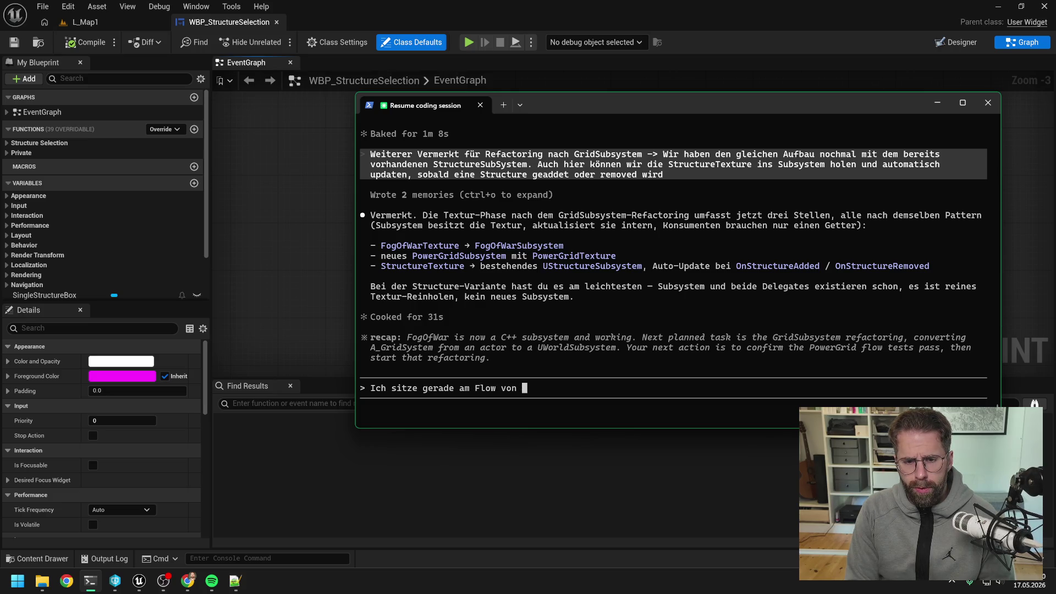
type("Demolish")
type(" bzw")
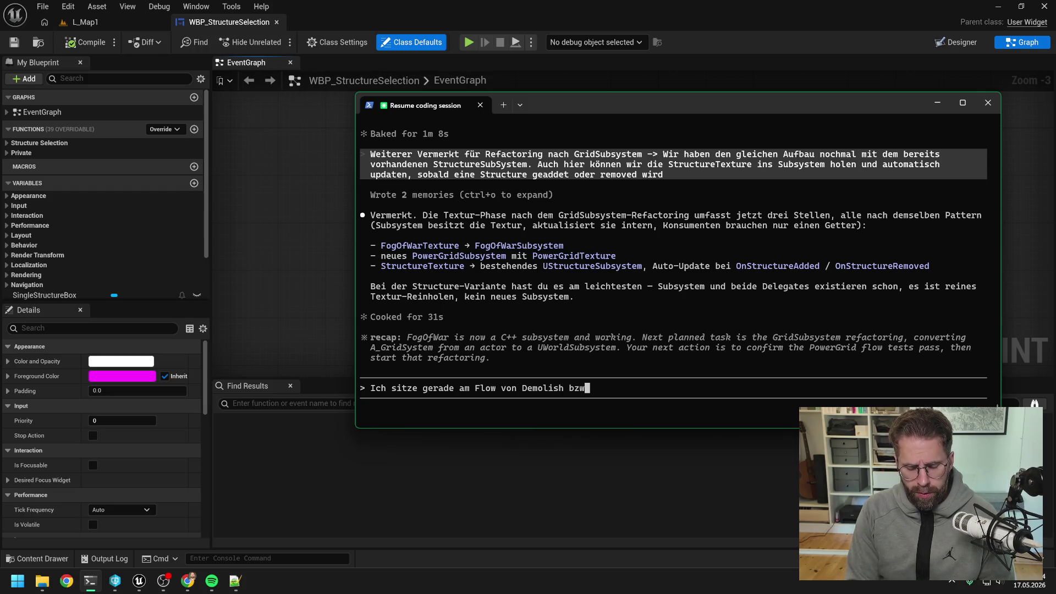
type(" damit ist ")
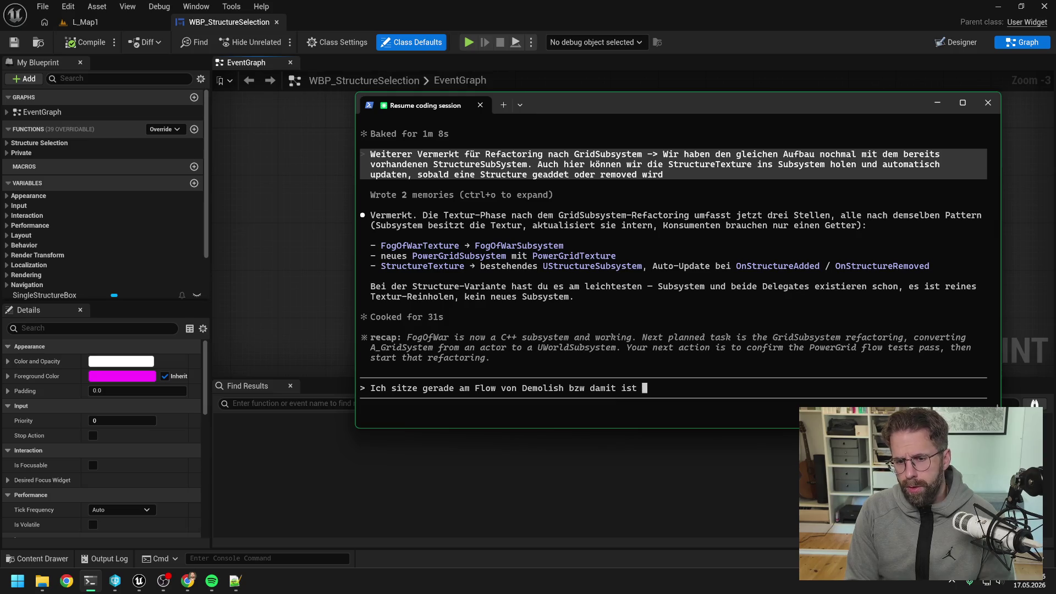
type("ja Remov")
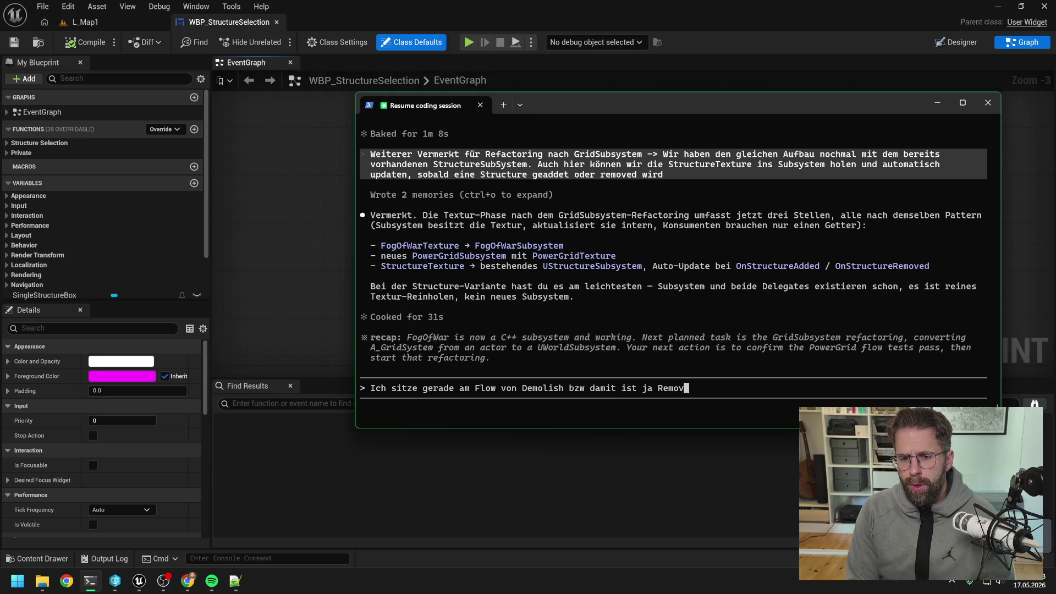
type("eStructure ")
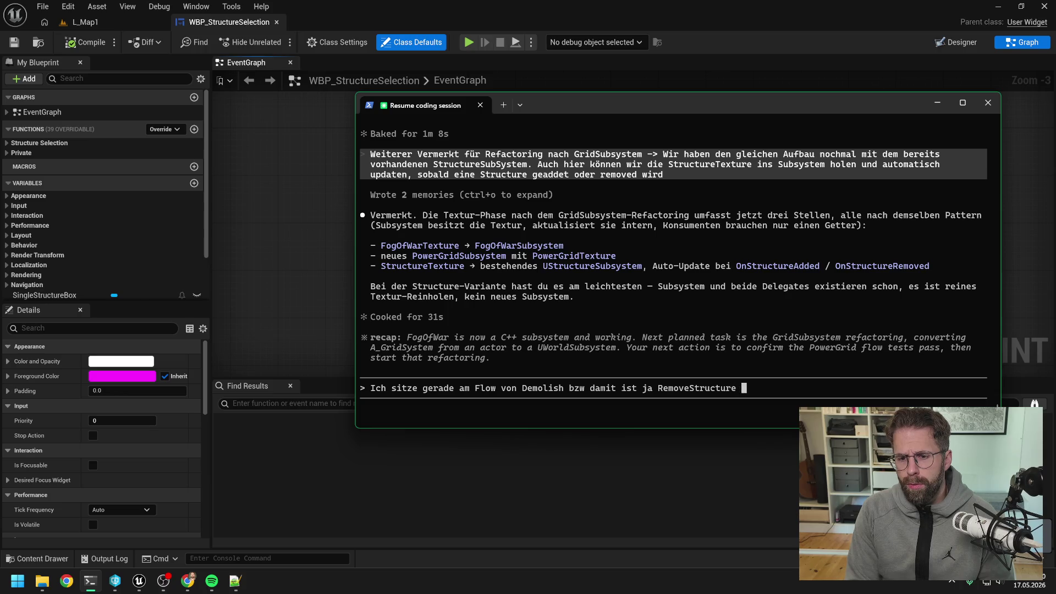
type("verbunden. ")
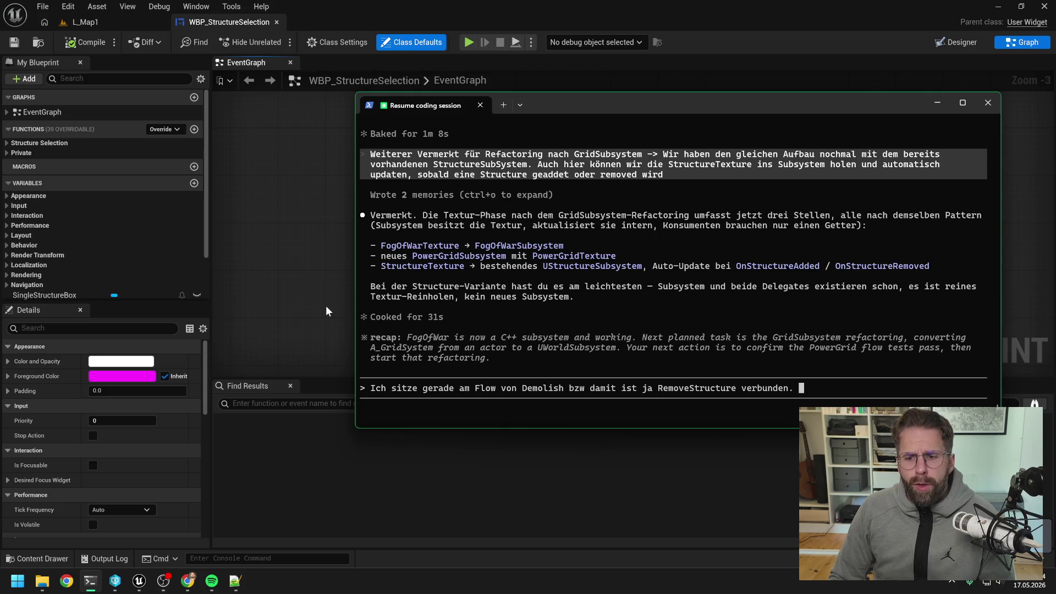
type("Ich habe ")
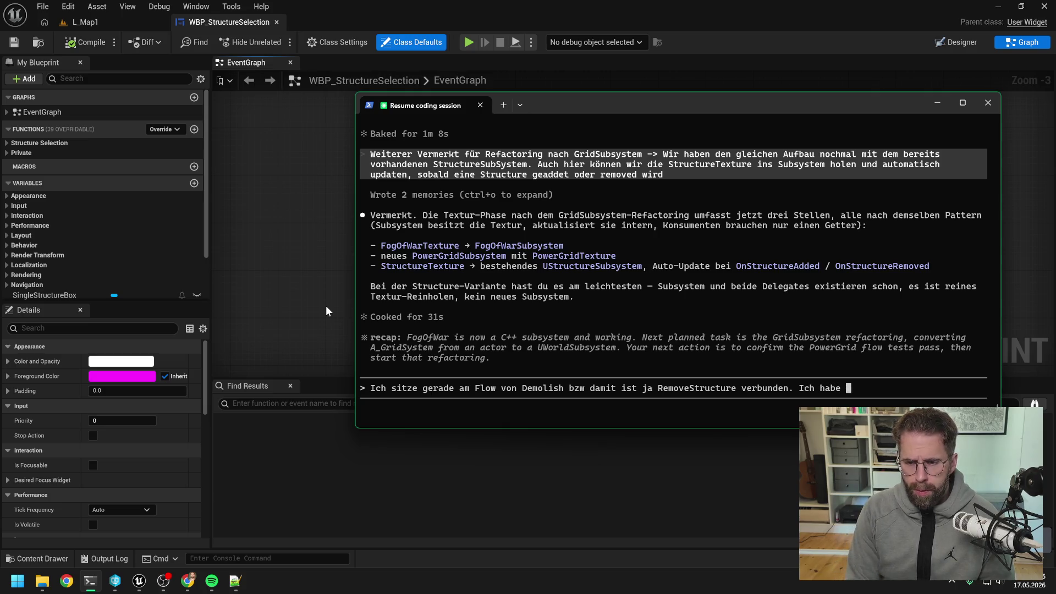
type("WBP_StructureSelection")
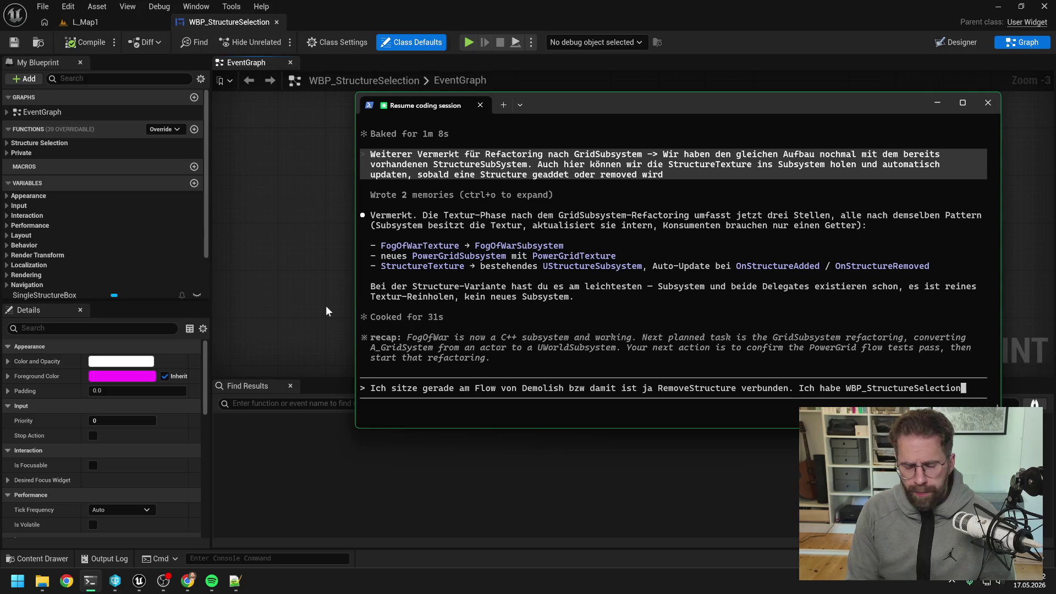
type(", in")
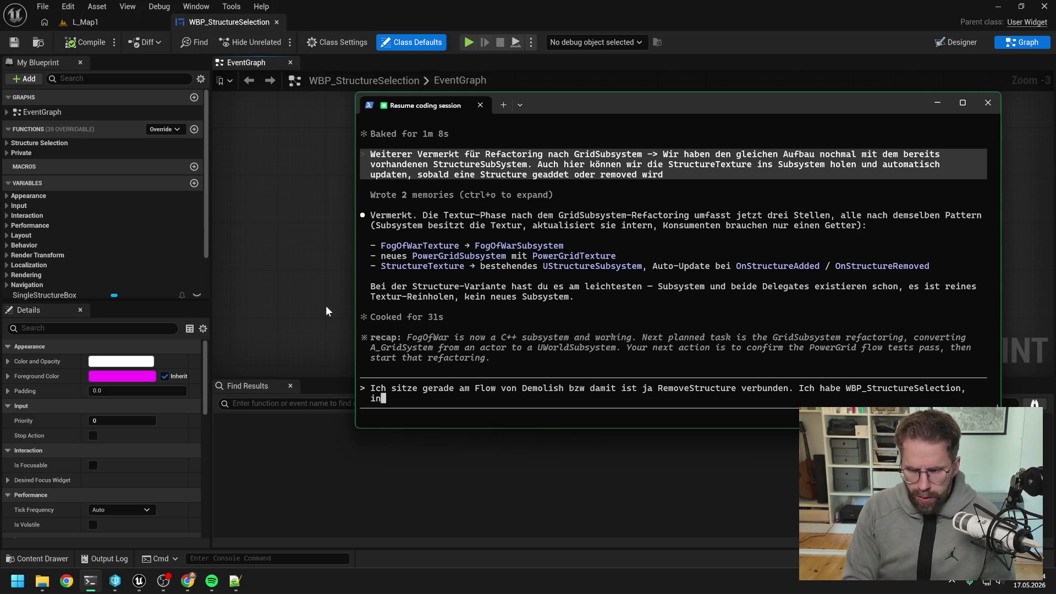
type(" dem Fenster ")
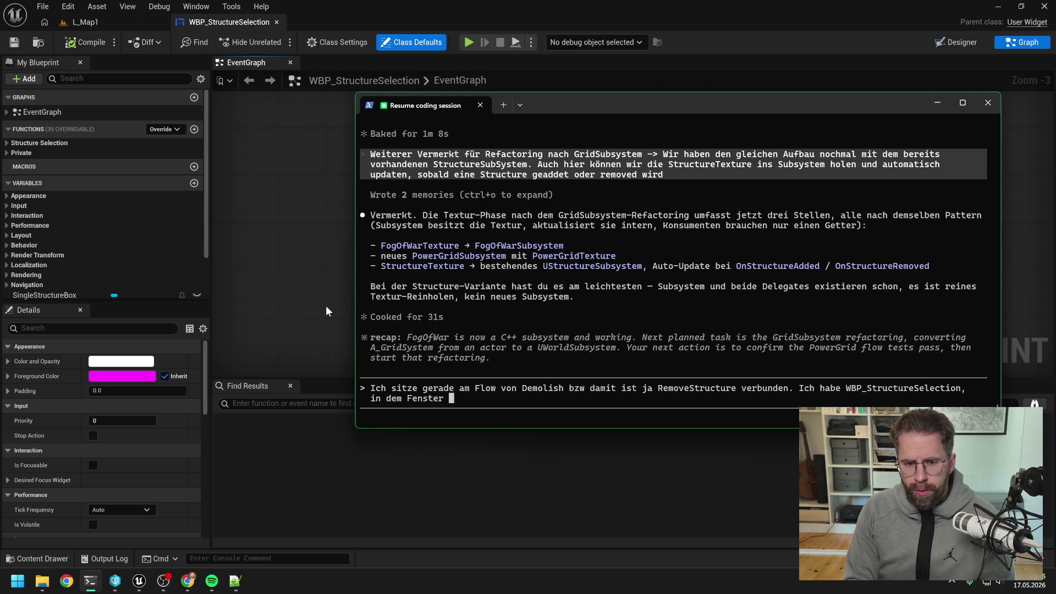
type("werden alle St")
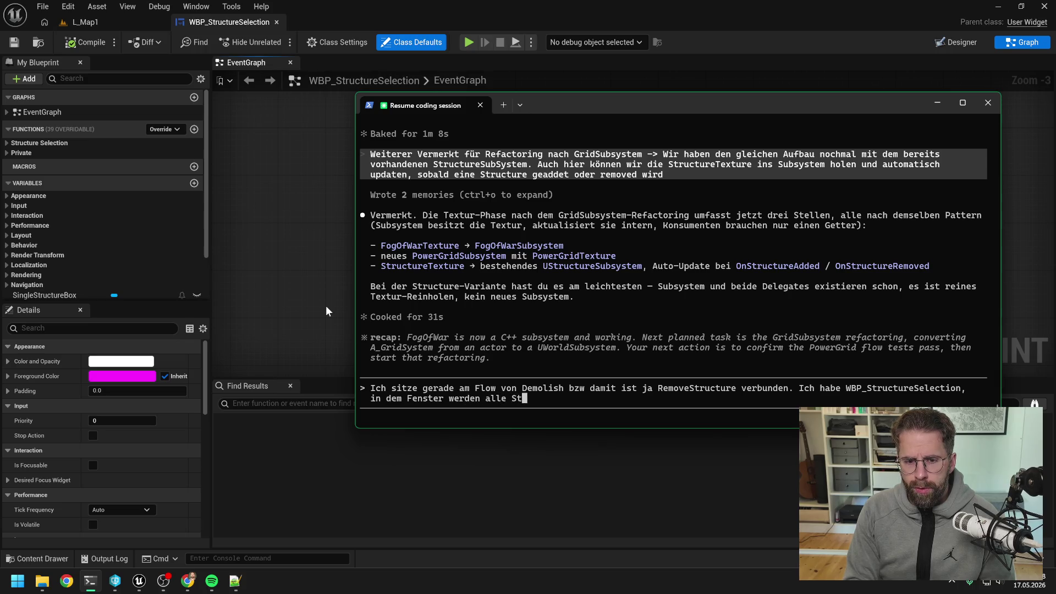
type("ructures ")
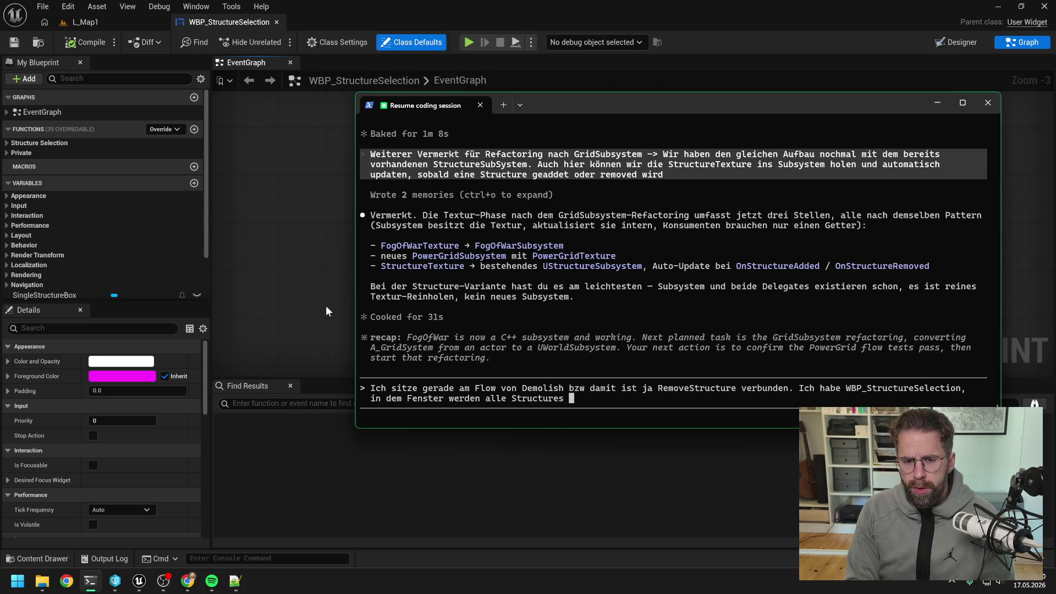
type("angezeigt, die wi")
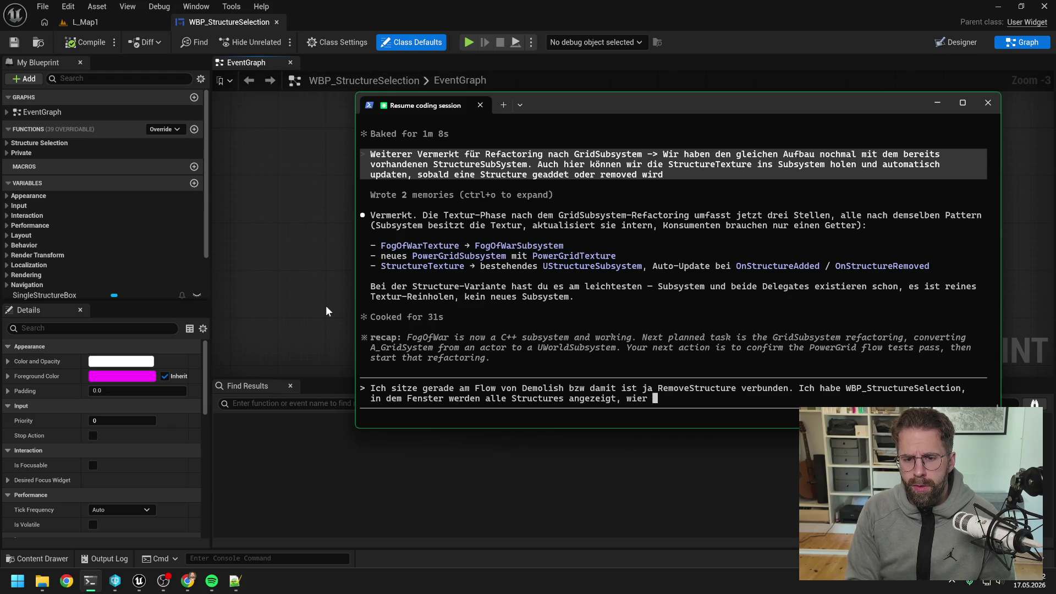
type("r akt")
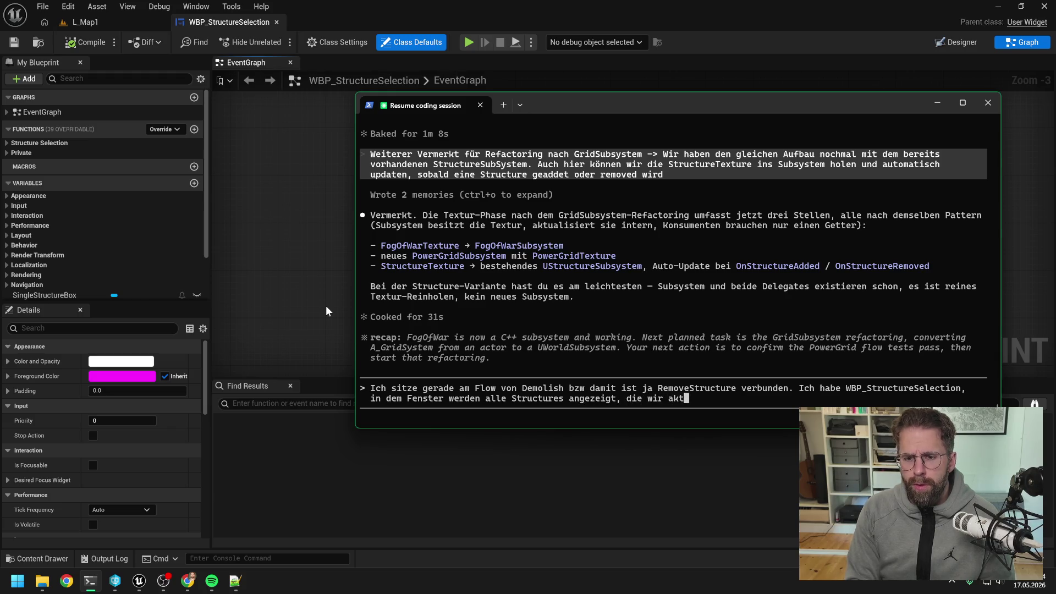
type("uell selected haben. ")
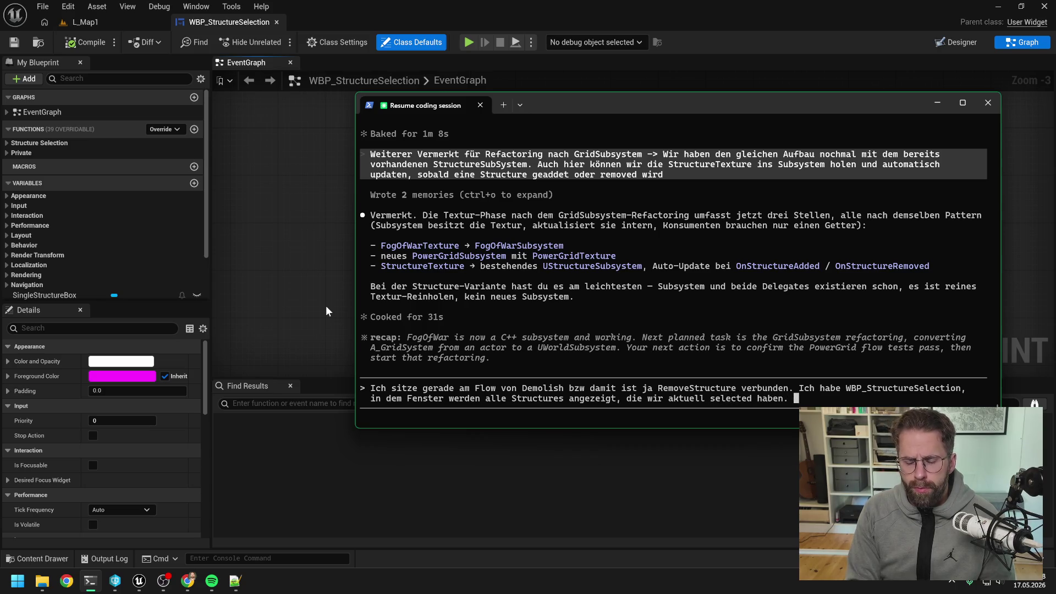
type("Wenn wir nun eine S")
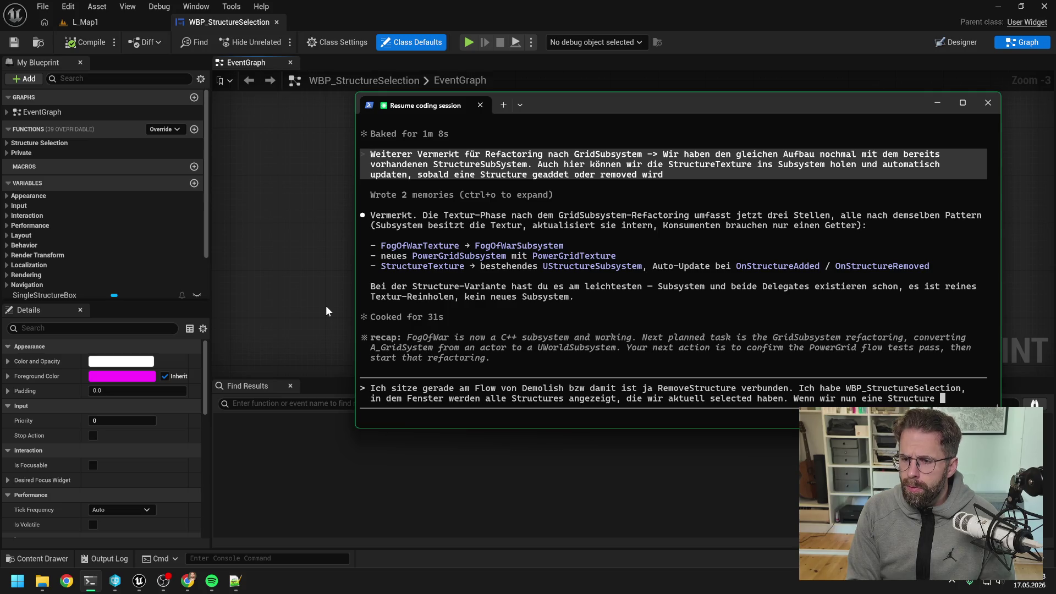
type("truc")
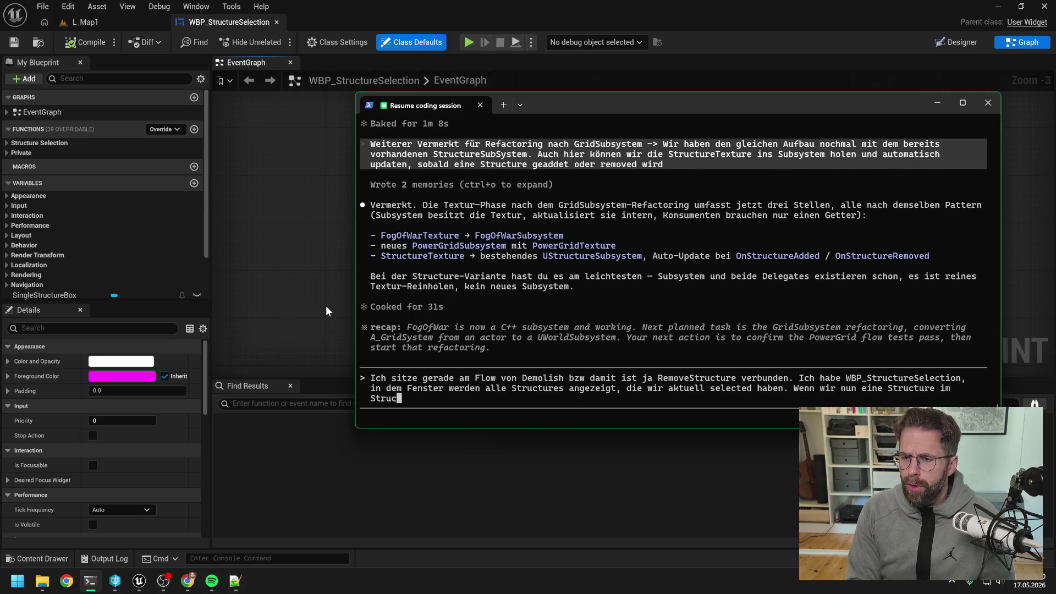
type("tureSubsystem ")
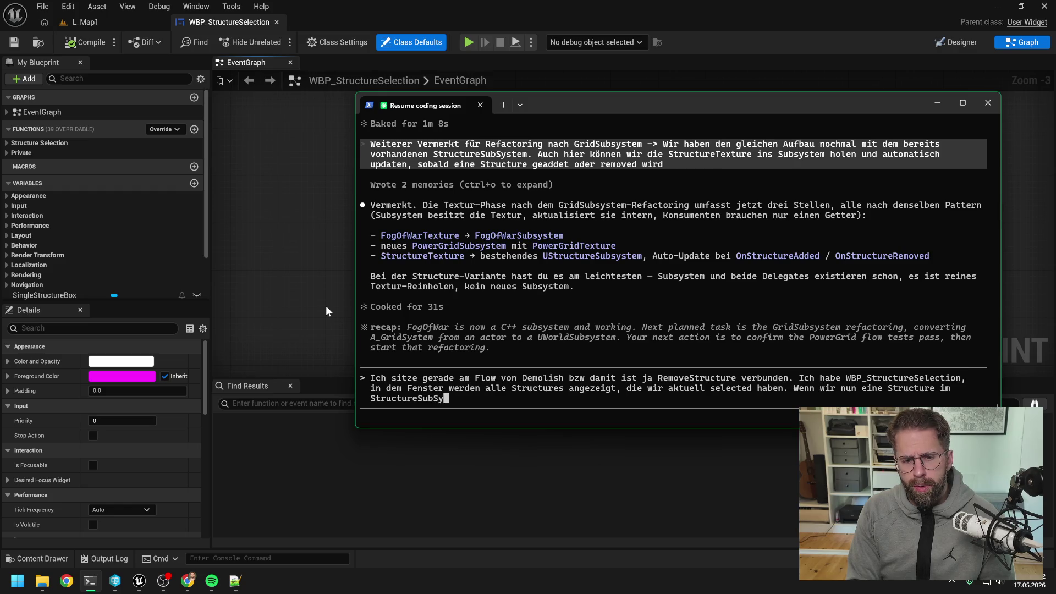
type("remo")
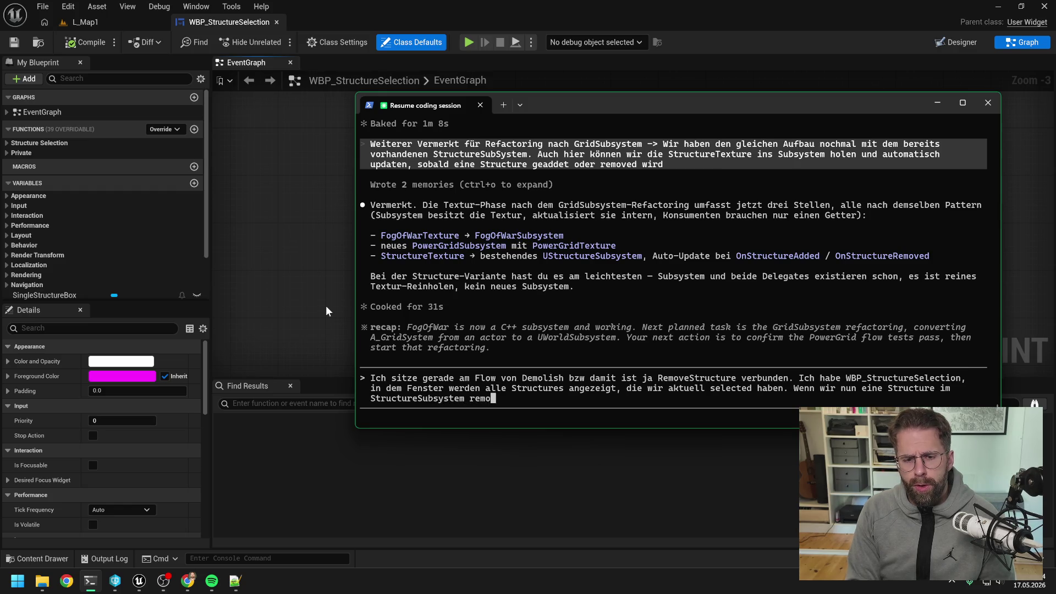
type("ven, ")
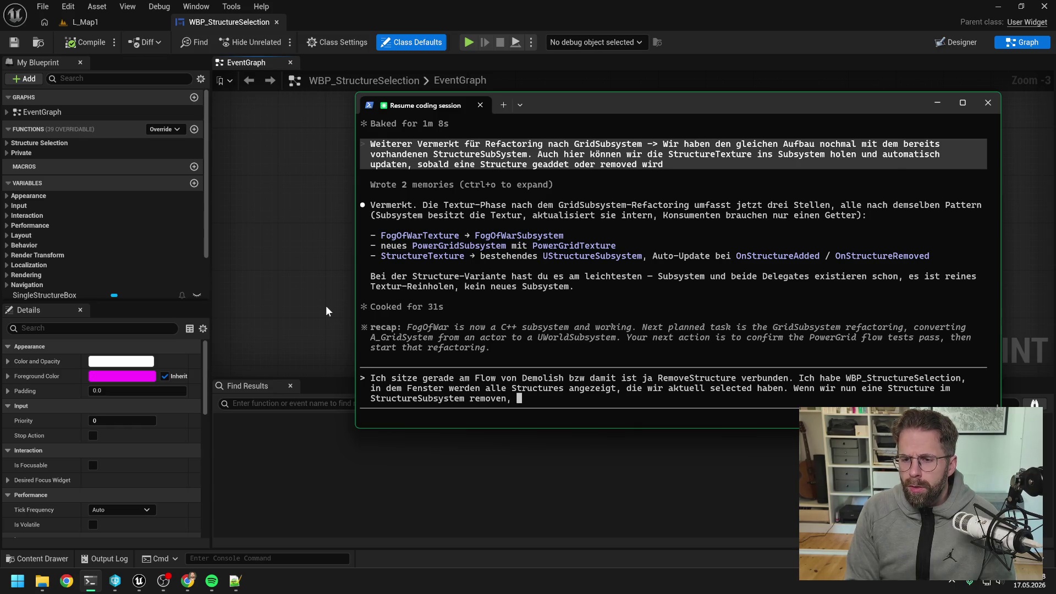
type("bleibt die Selection aktuell")
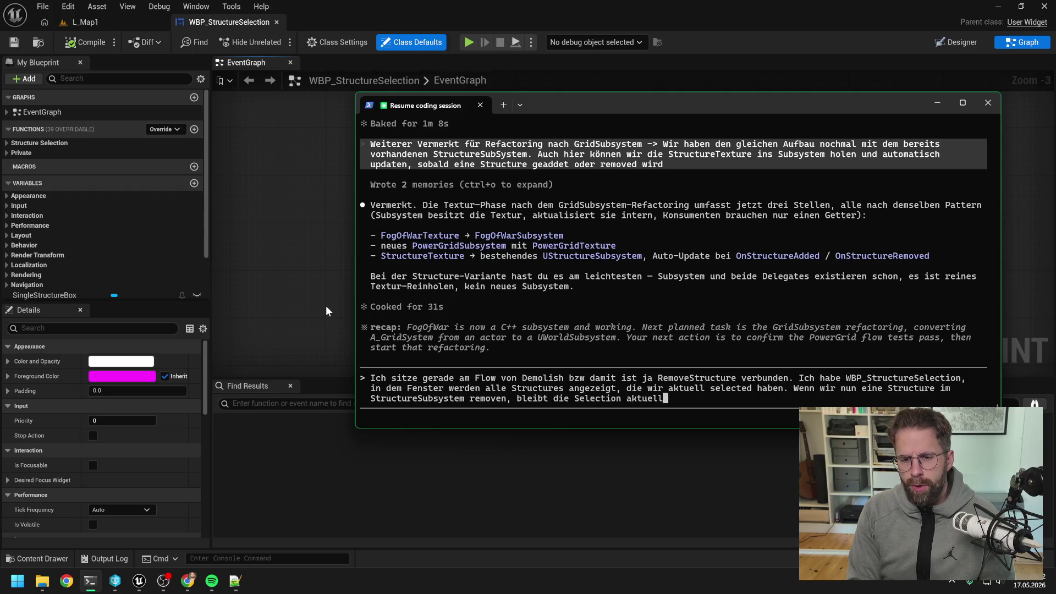
type(" noch gleich.")
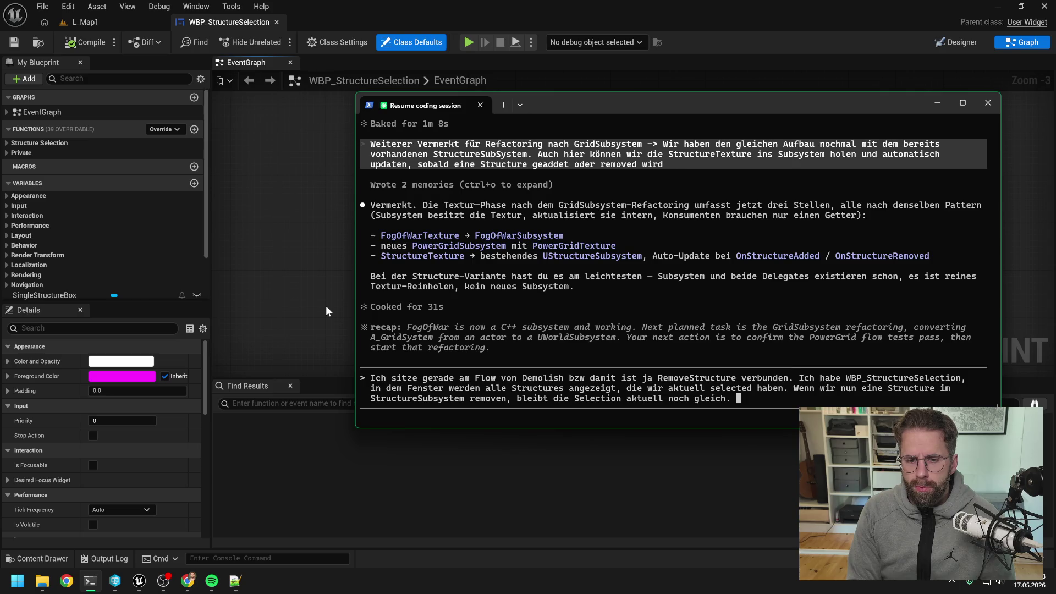
- Finish the message proposing the selection auto-update when StructureSubsystem removes a structure, and send it
mouse_move(549, 109)
left_mouse_down()
mouse_move(776, 141)
mouse_move(848, 132)
mouse_move(587, 132)
left_mouse_up()
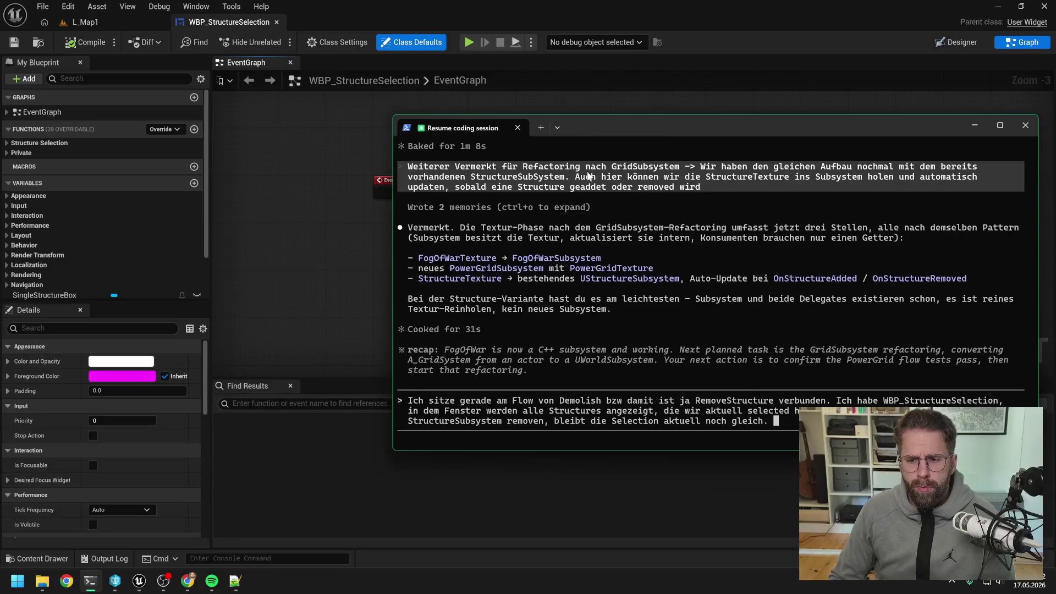
type("OnSel")
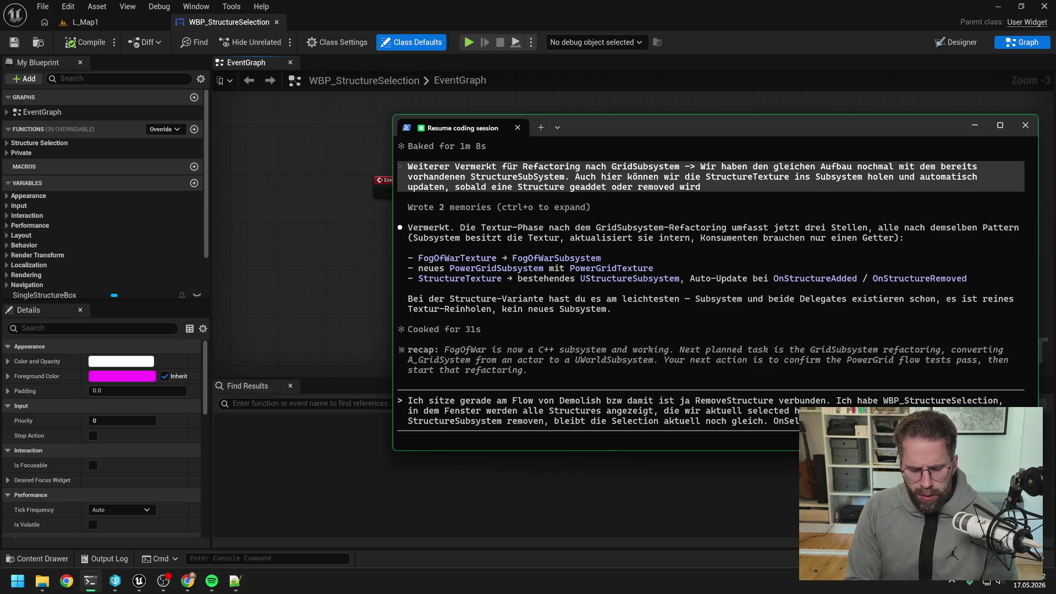
type("besten wäre")
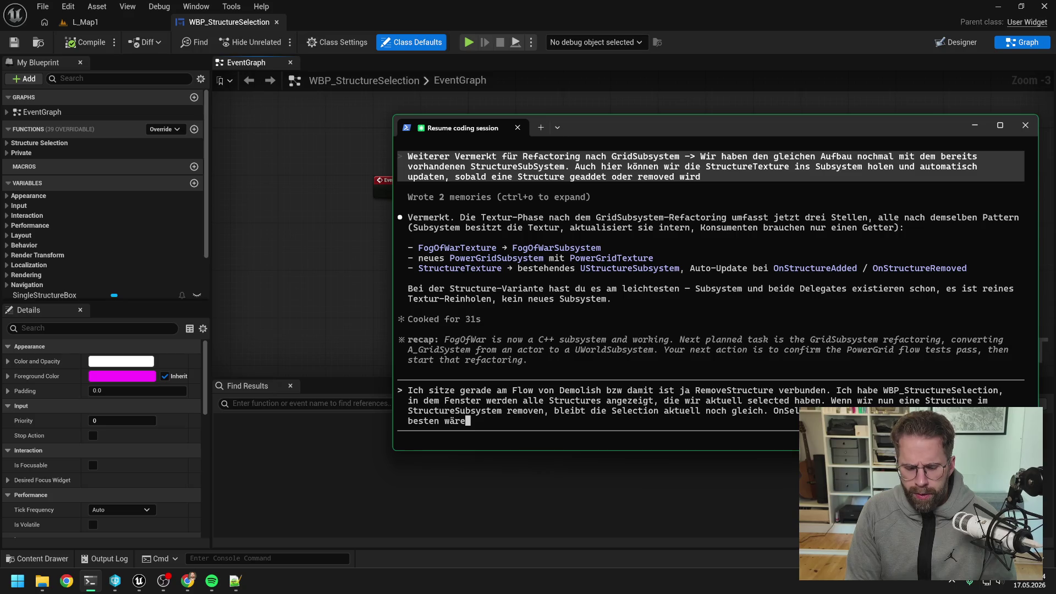
type(" meiner Meinu")
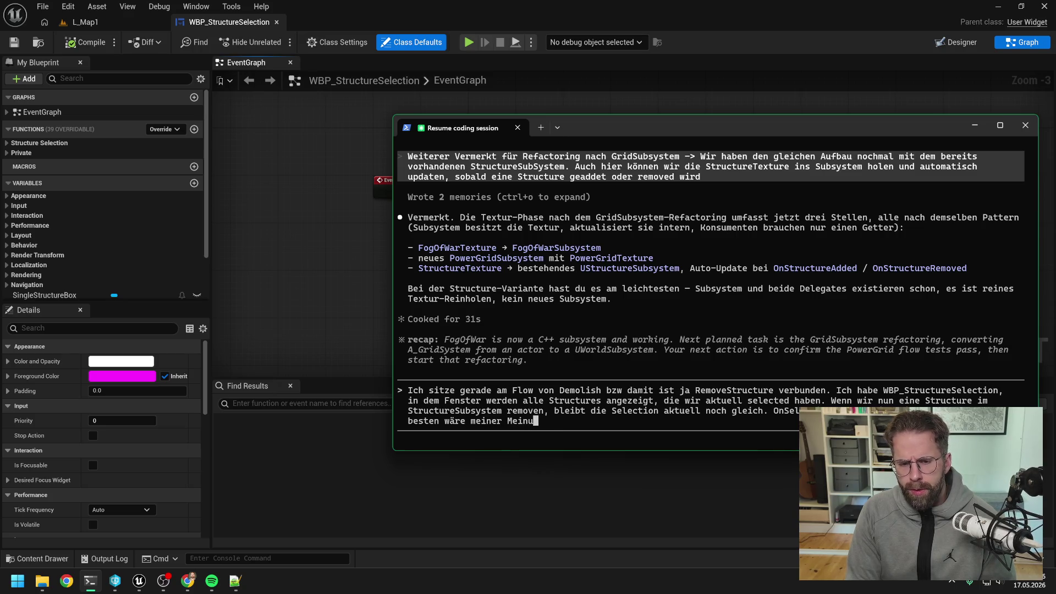
type("ng nach, wenn ")
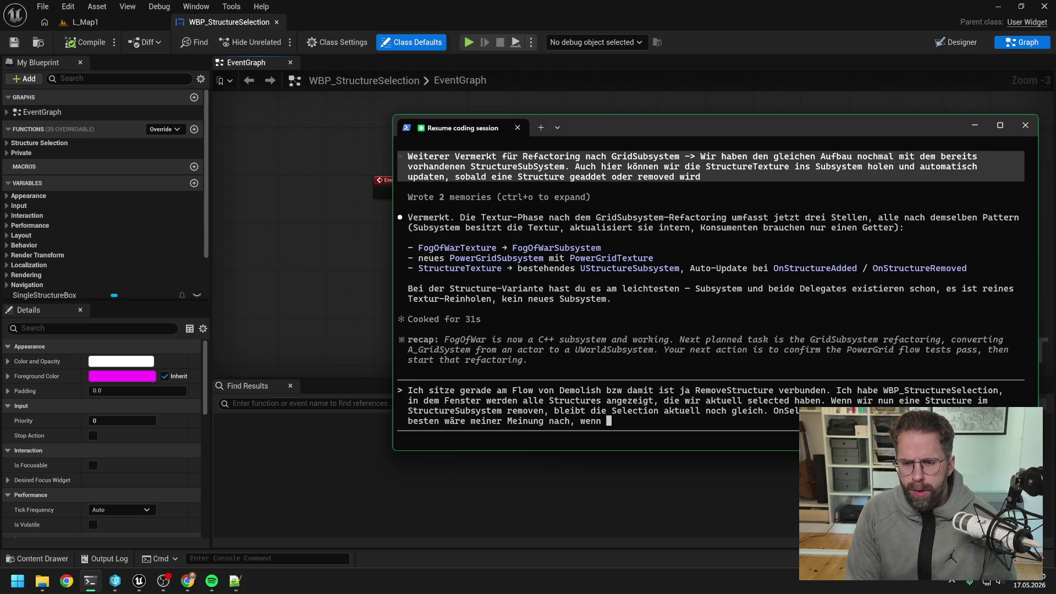
type("die Selectio")
type("n sich")
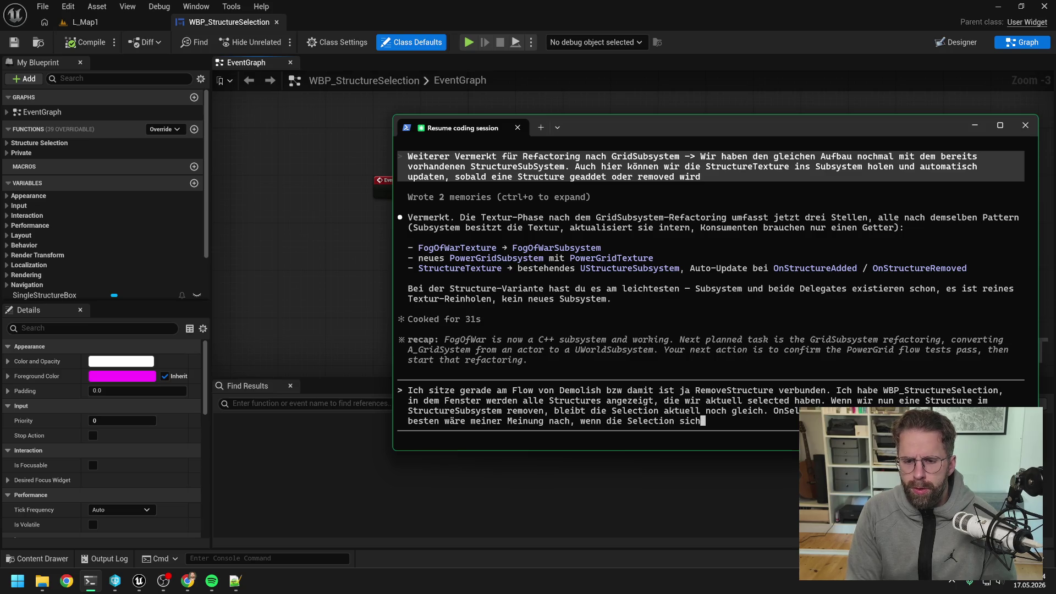
type(" automatisch")
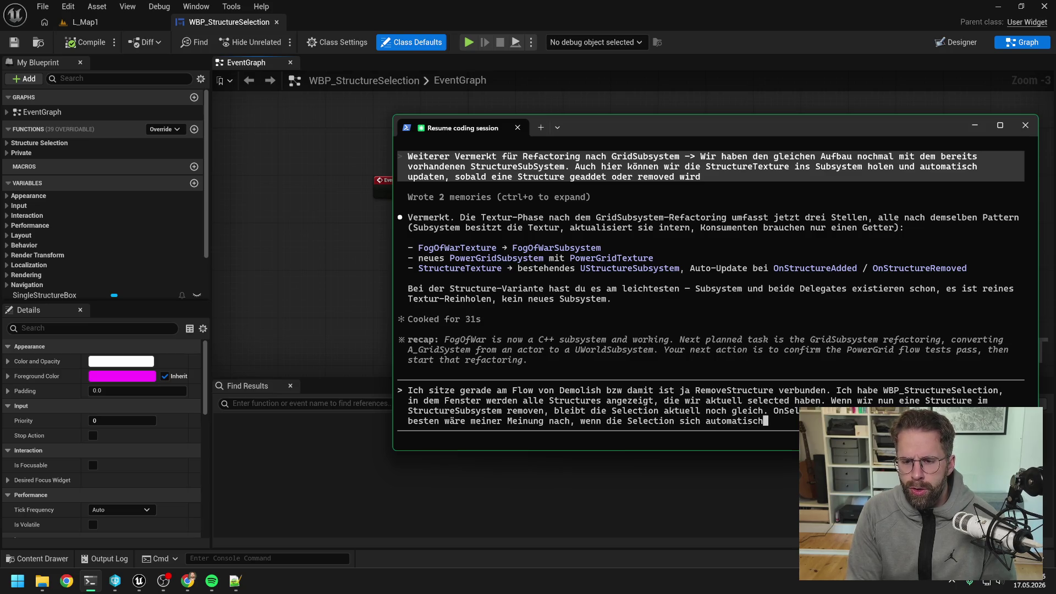
type(" update")
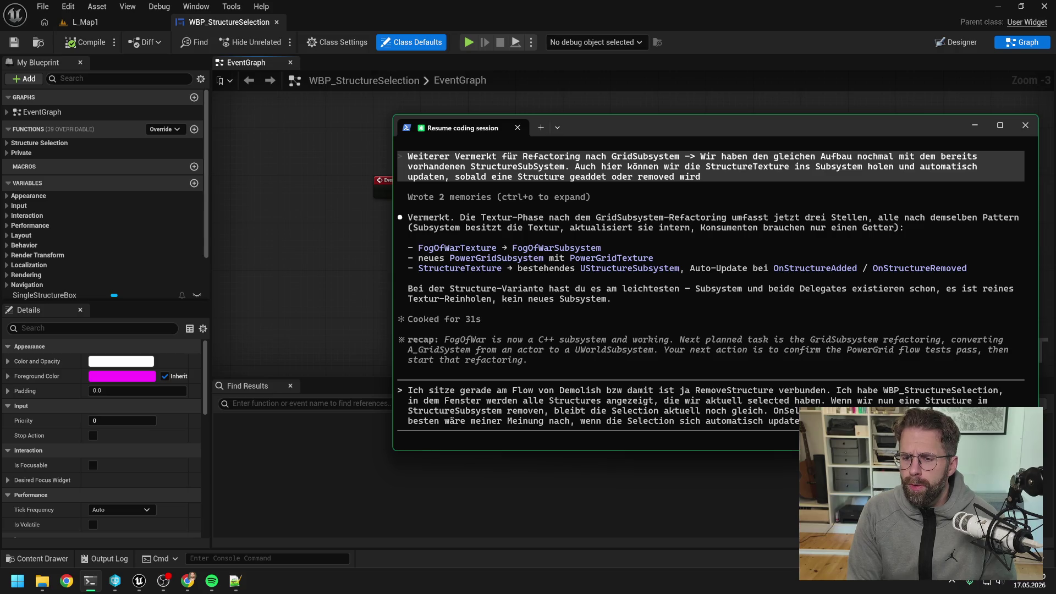
type("eine")
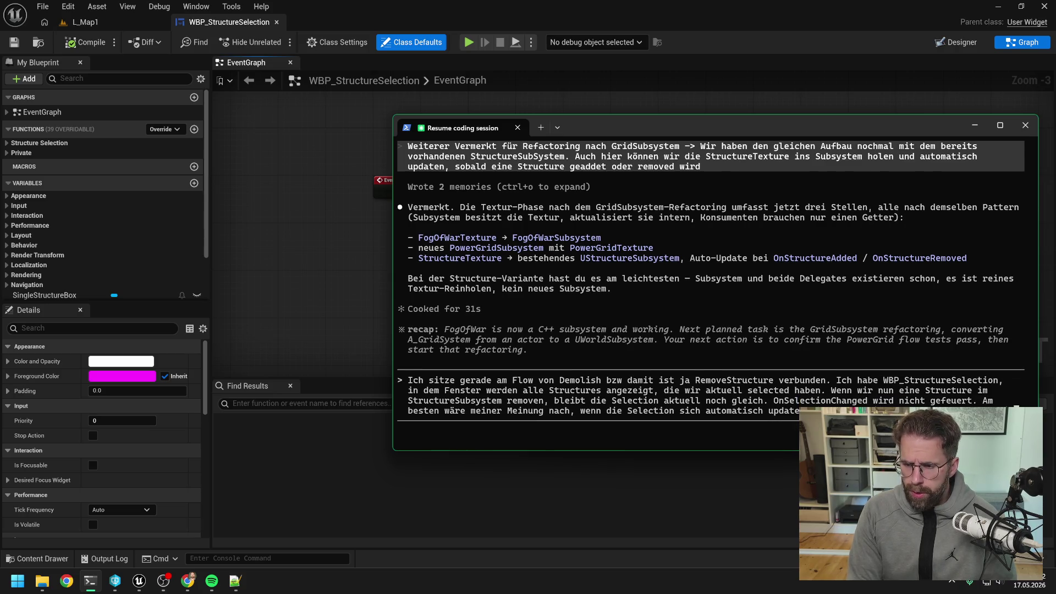
type(" Structure")
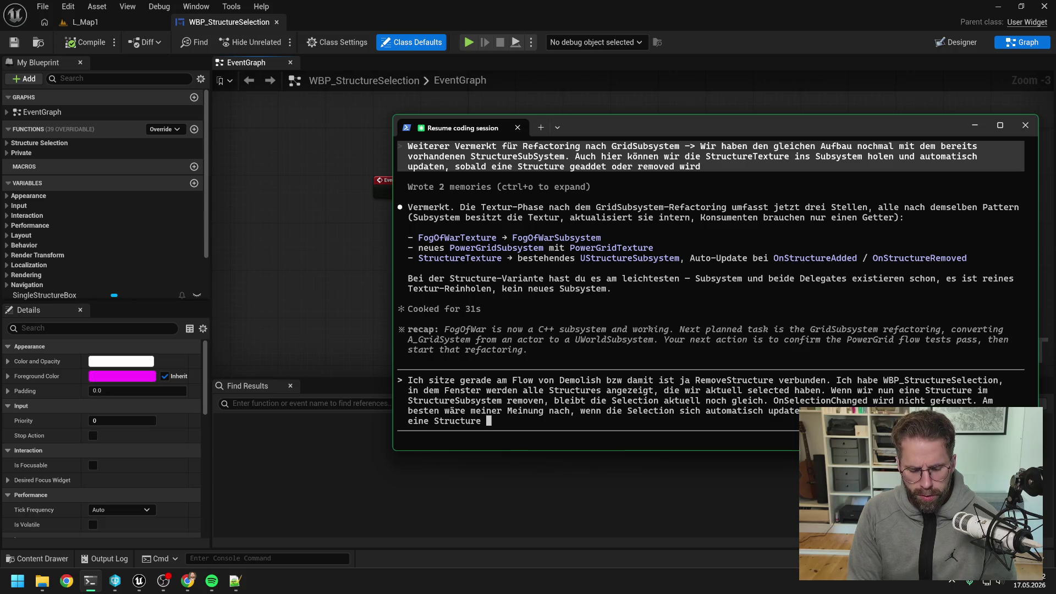
type("im StructureSubsystem removed wird.")
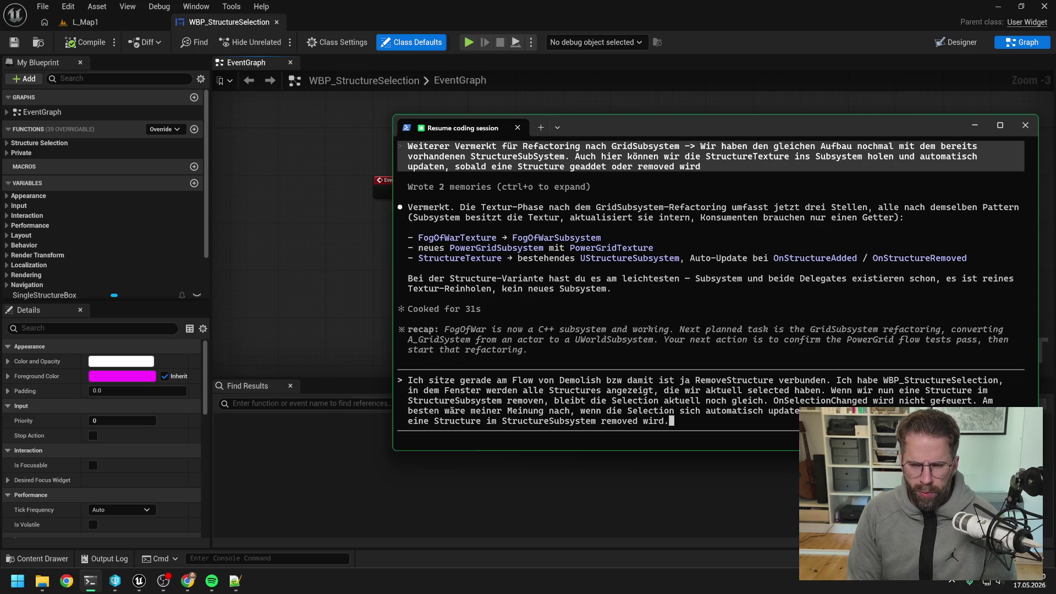
key("Return")
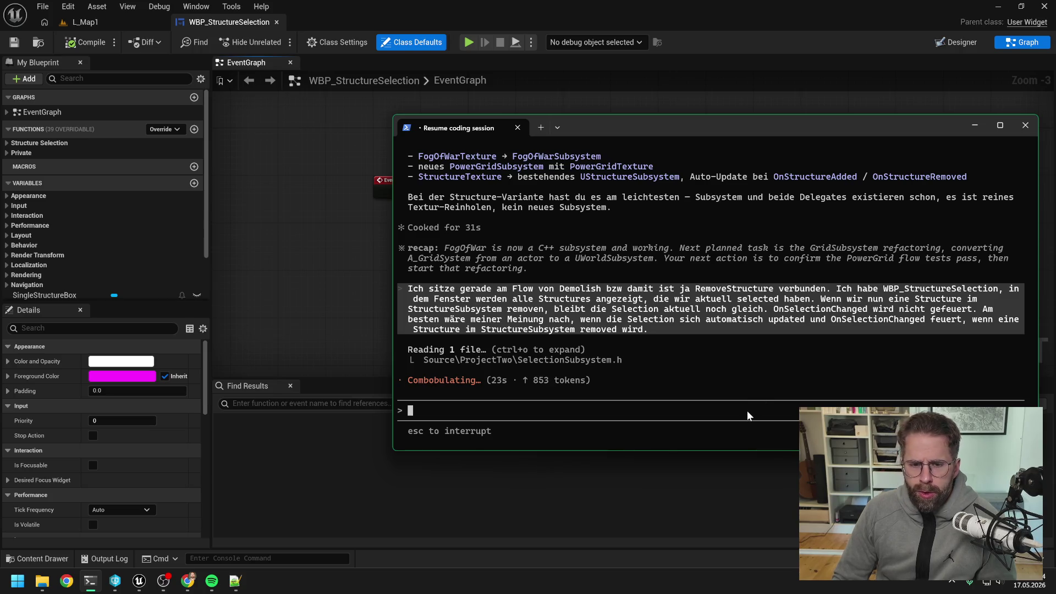
- Begin a /btw side question asking about setting up a status line
type("/btw ")
type("kannst du mal")
type(" dei")
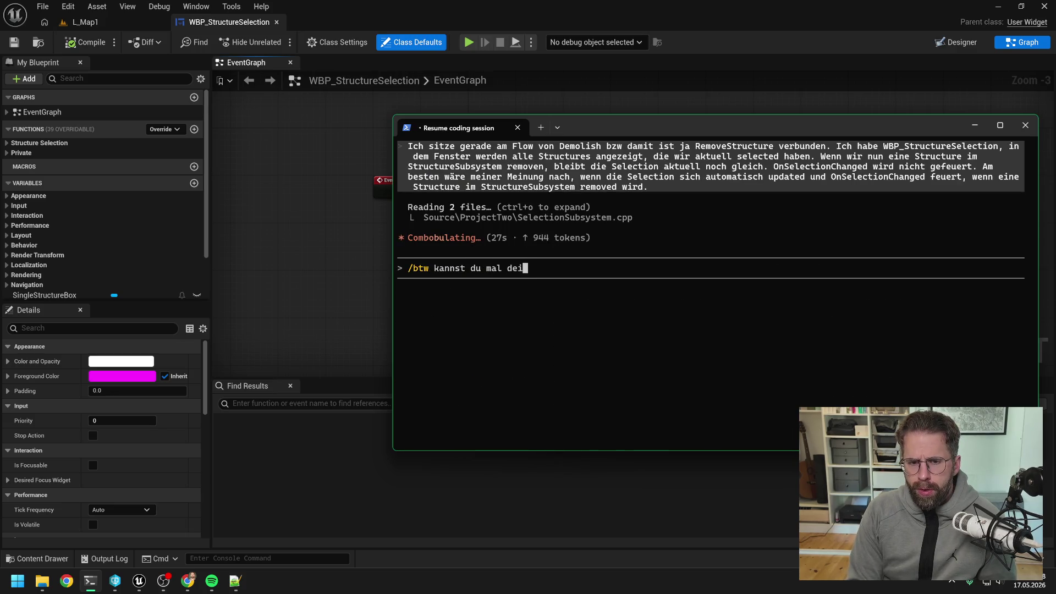
key("BackSpace")
key("BackSpace")
type("ie status")
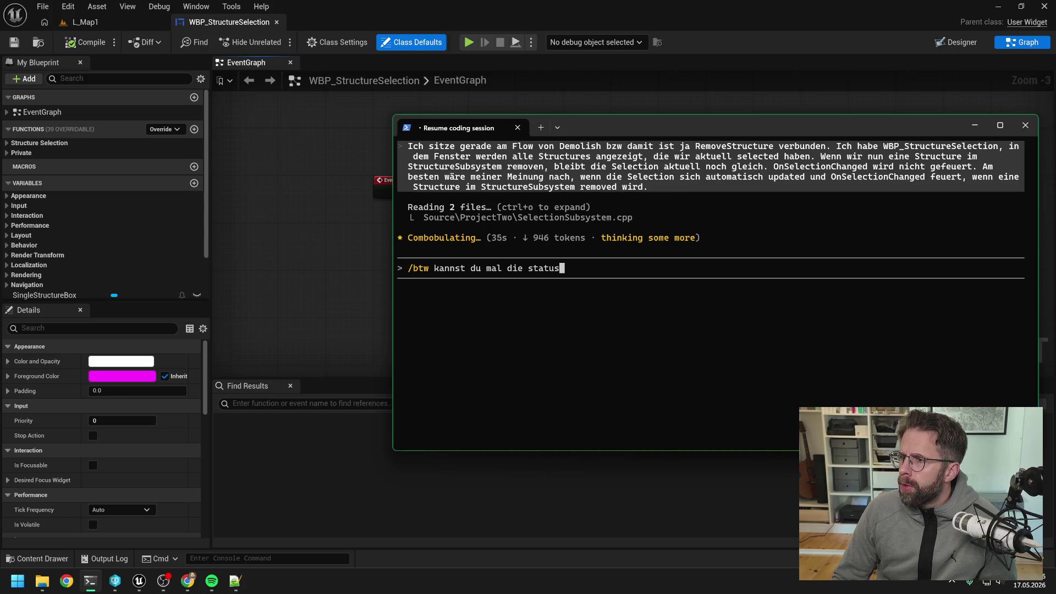
- Send the /btw question about a status line showing the session's ctx value and read the answer
type("line einrichten, damit ")
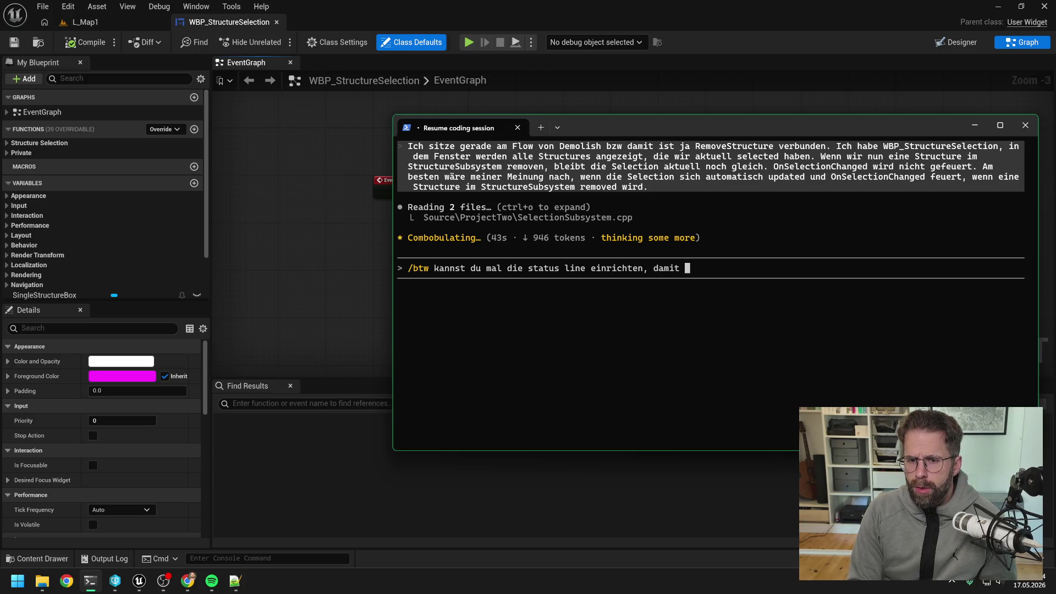
type("ich immer sehe wie ")
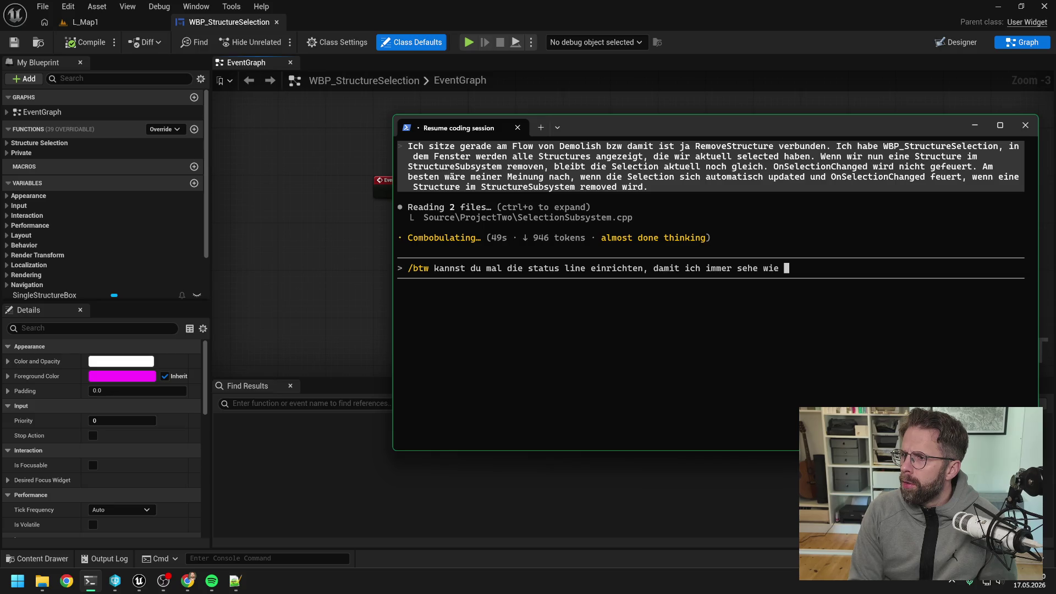
type("hoch der ctx Wert in der Sess")
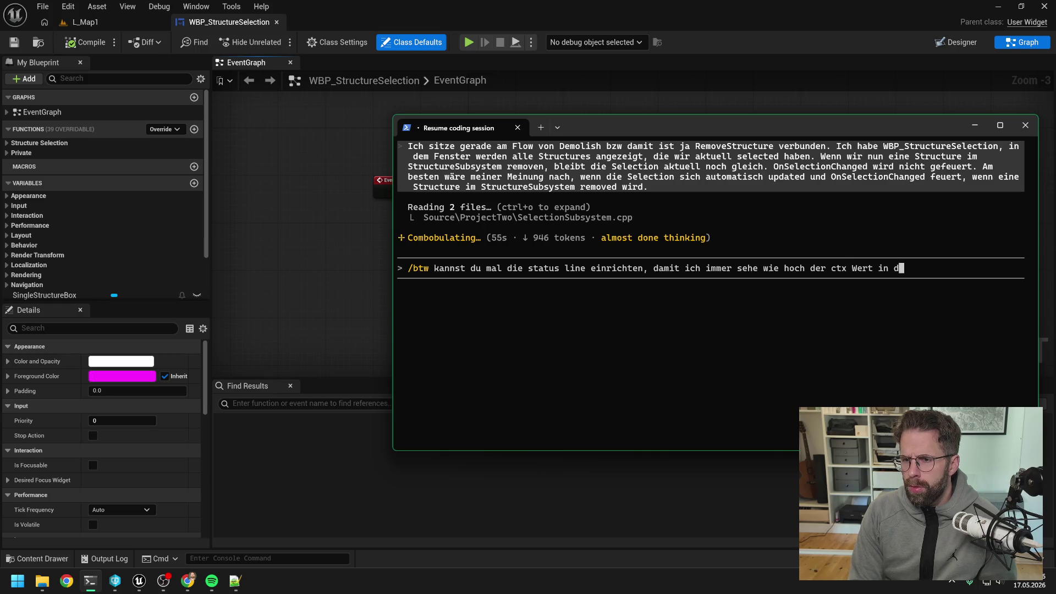
type("ion ist")
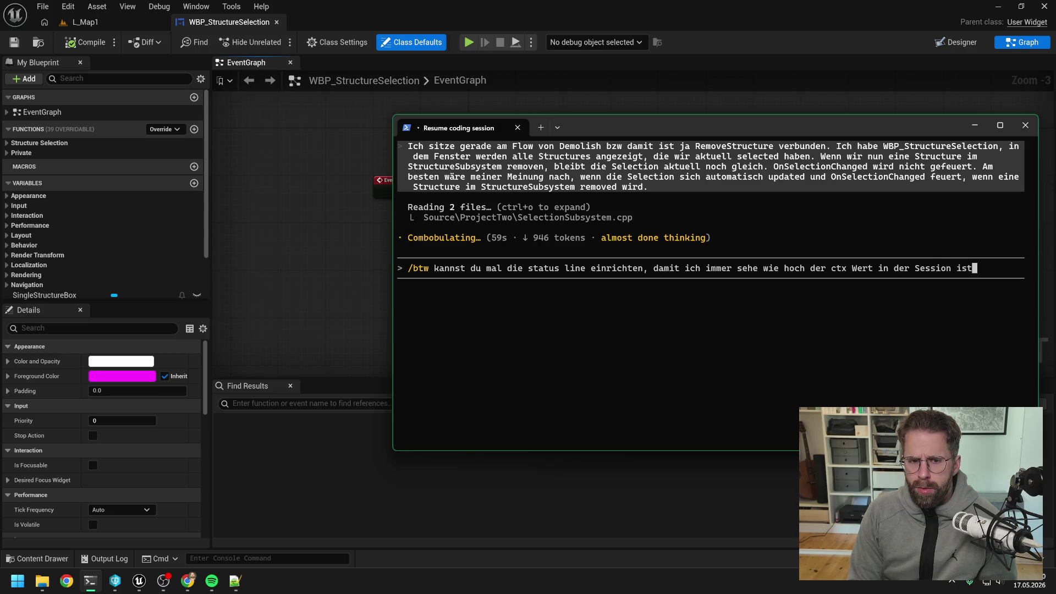
key("Return")
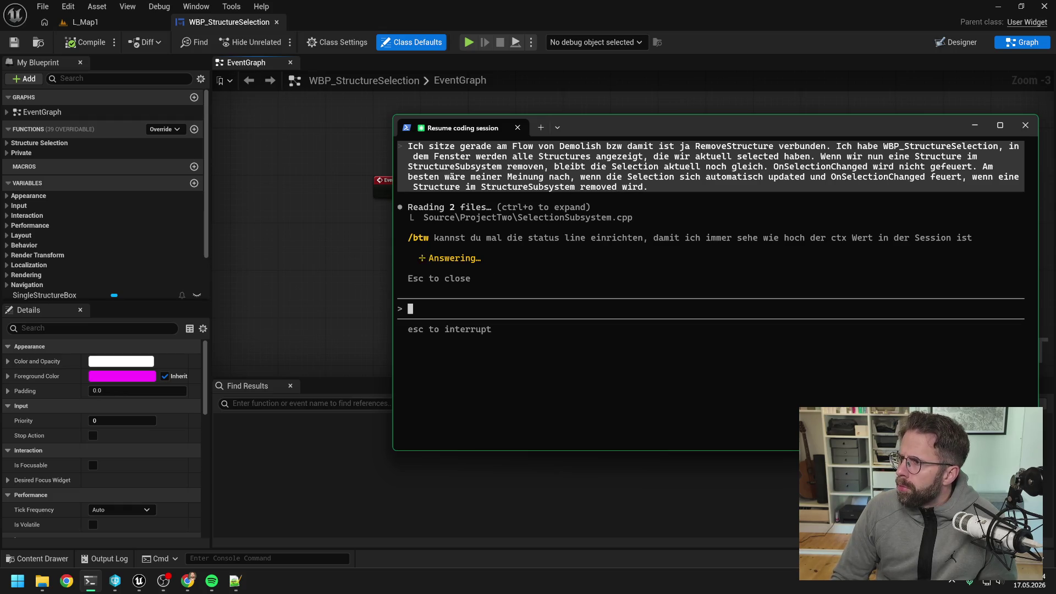
key("alt+Tab")
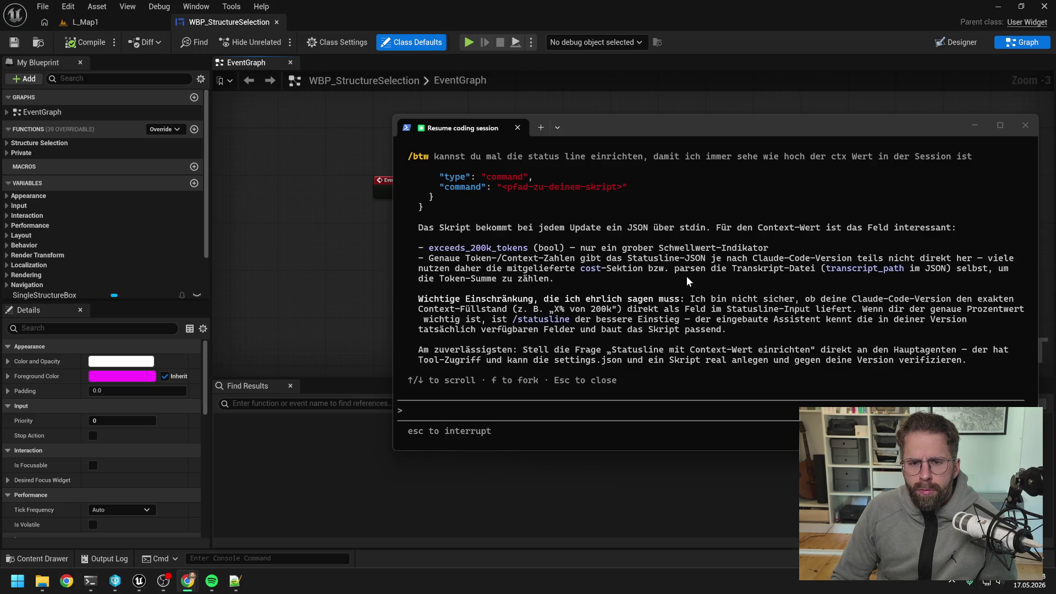
scroll(687, 277, "up", 3)
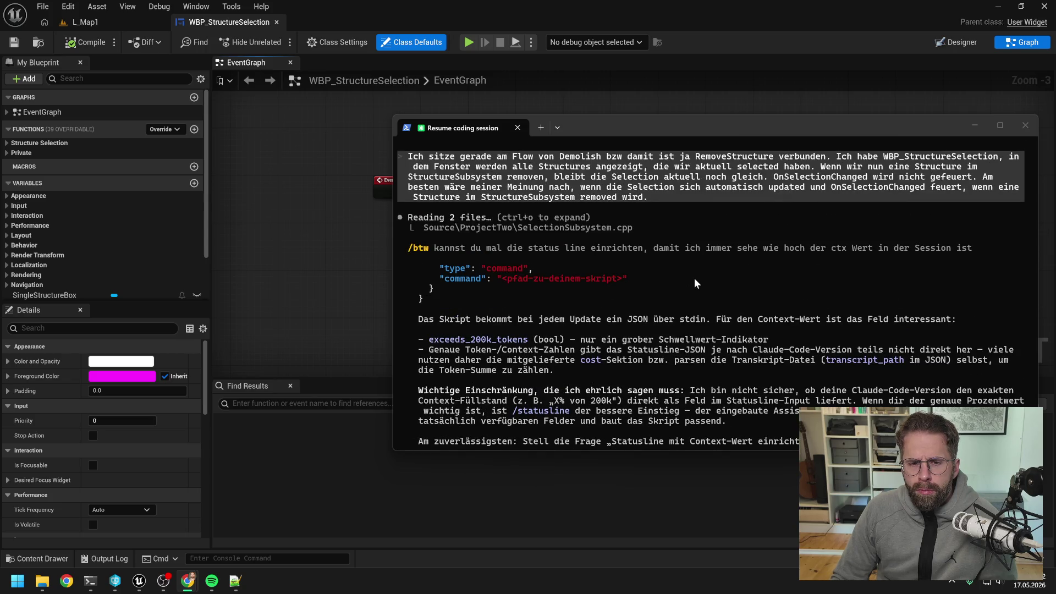
key("Escape")
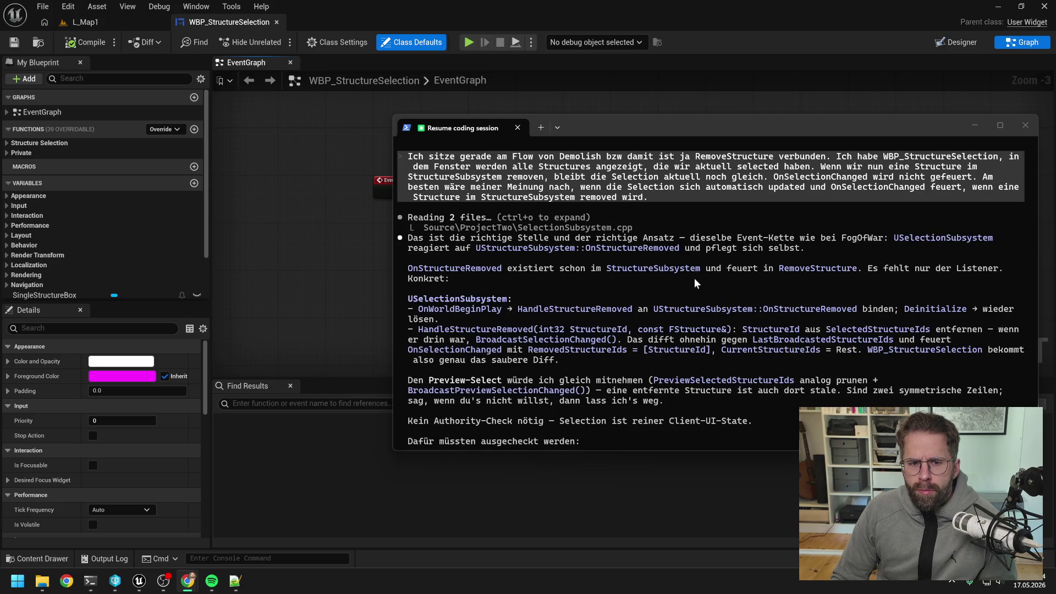
- Review the HandleStructureRemoved plan for SelectionSubsystem, then bring Perforce P4V forward
scroll(698, 285, "down", 10)
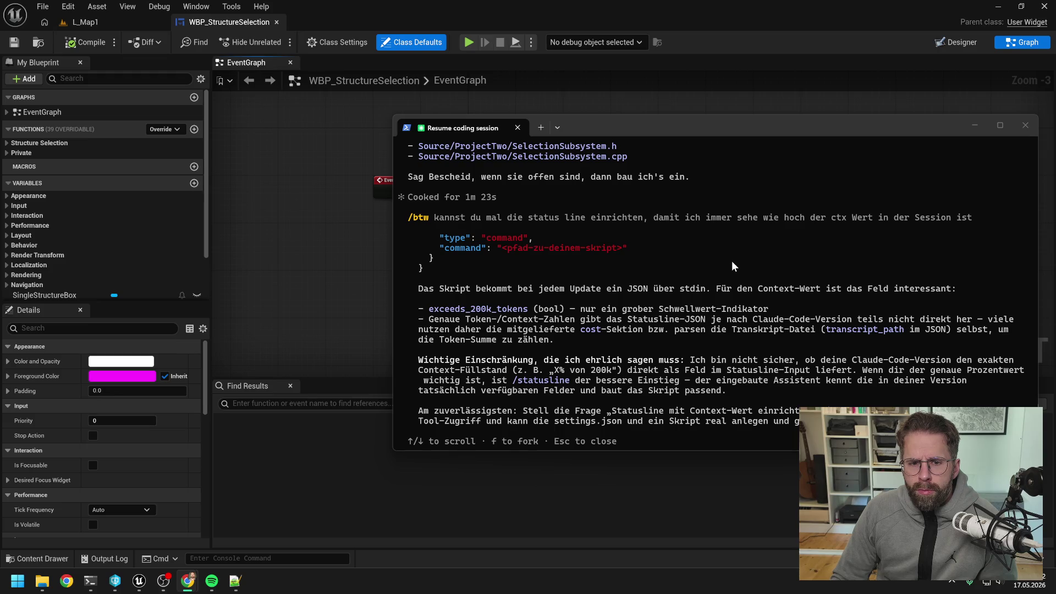
scroll(724, 265, "down", 2)
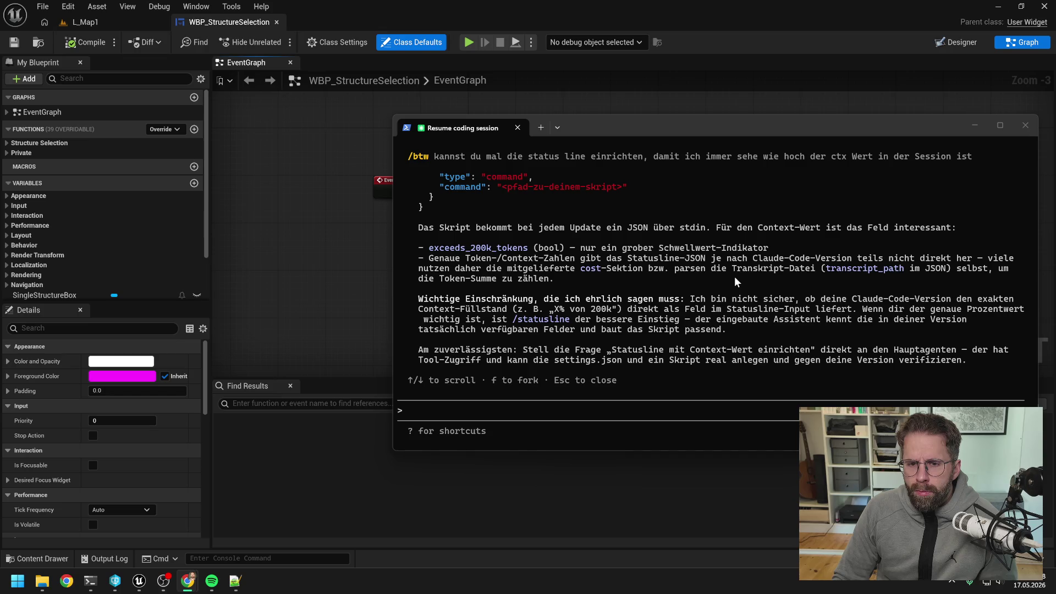
key("Escape")
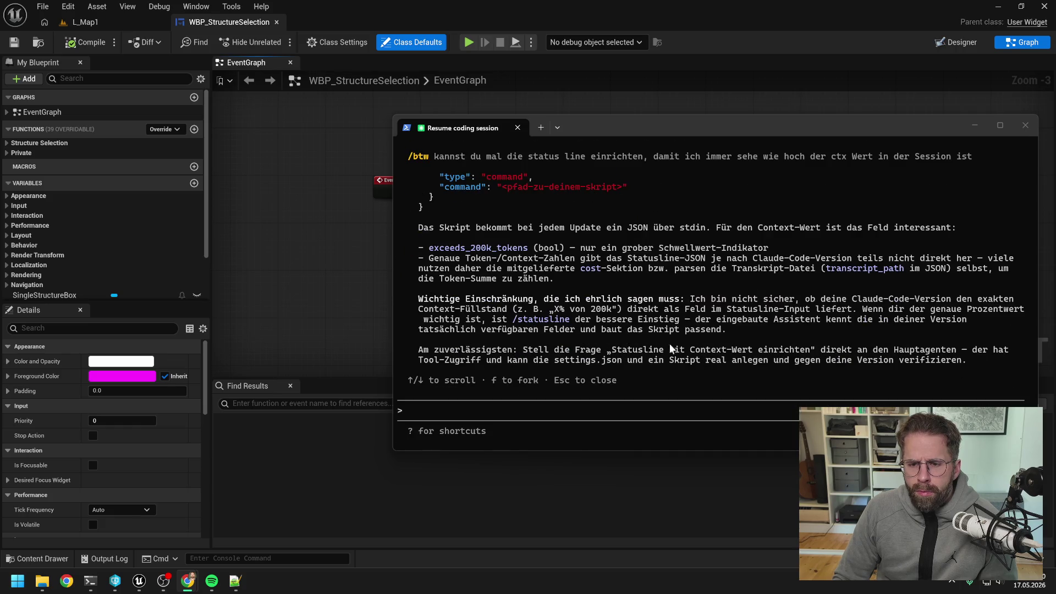
left_click(115, 581)
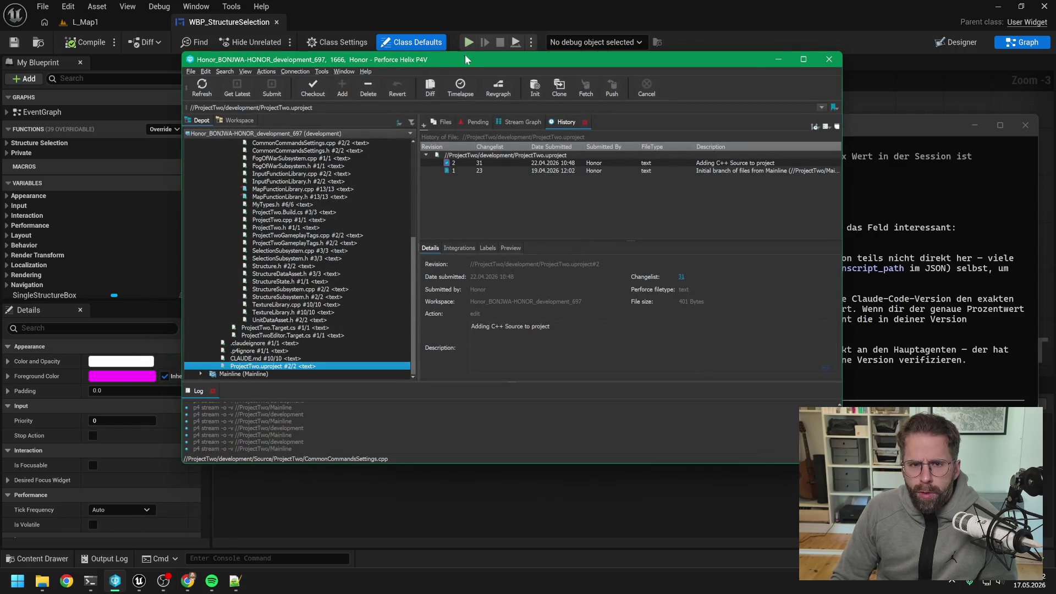
- Reply 'sind ausgecheckt lets go' in Claude Code to start the implementation
key("alt+Tab")
key("Escape")
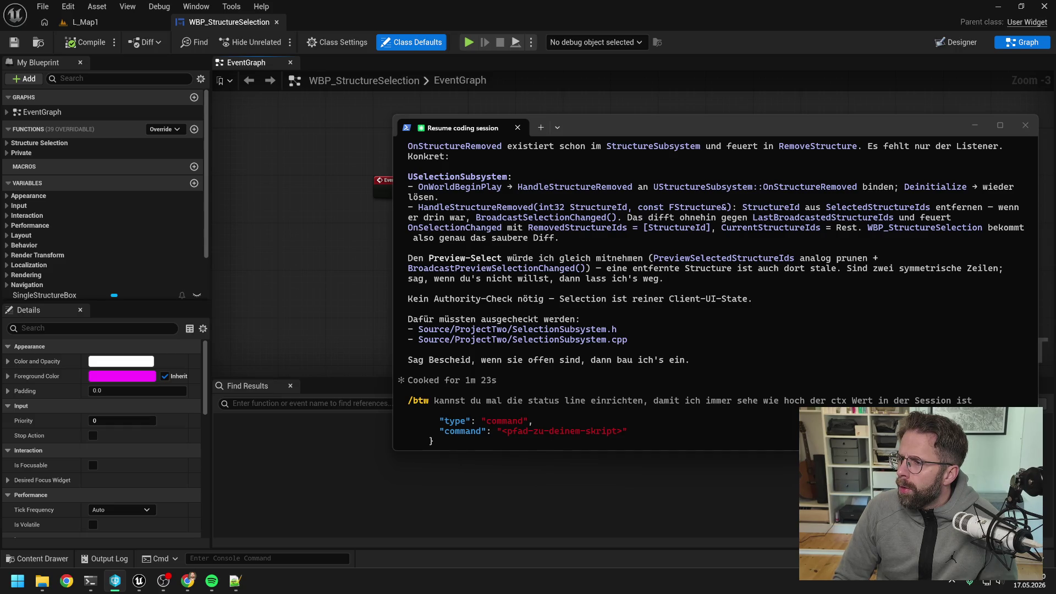
left_click(605, 412)
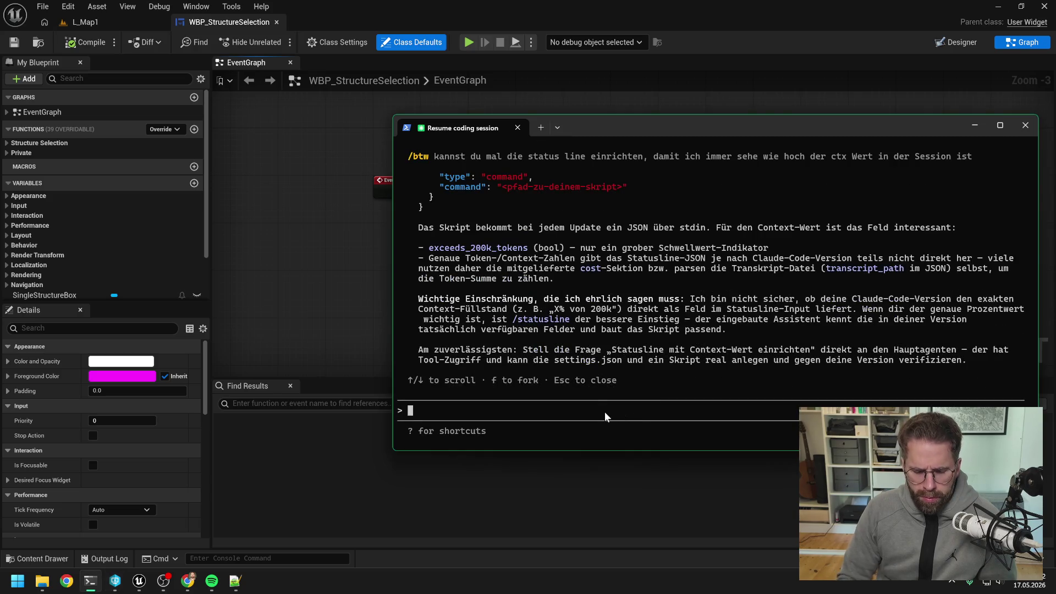
key("Escape")
type("aus")
key("BackSpace")
key("BackSpace")
key("BackSpace")
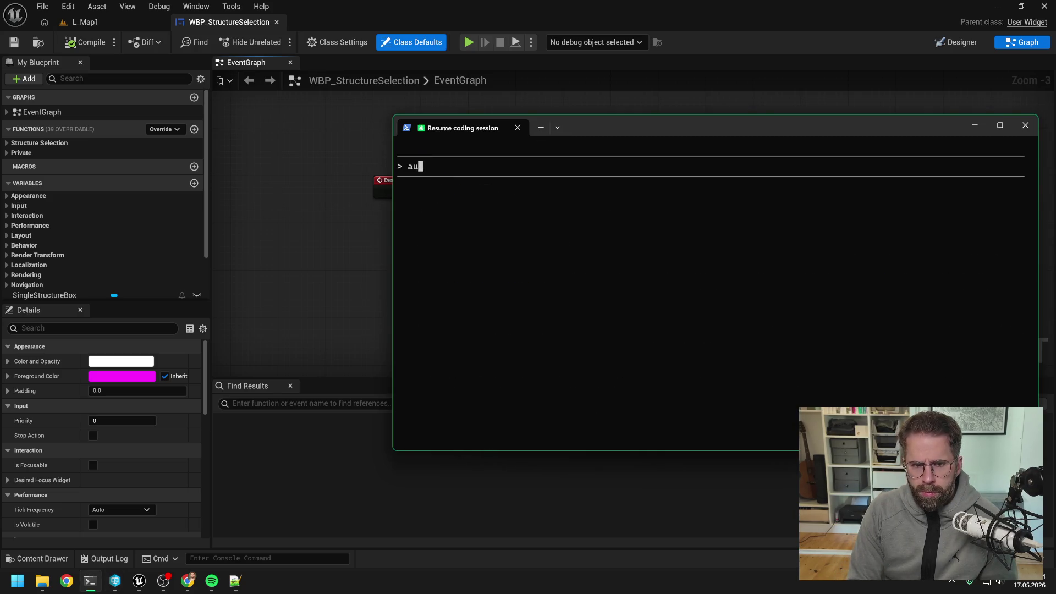
type("sind au")
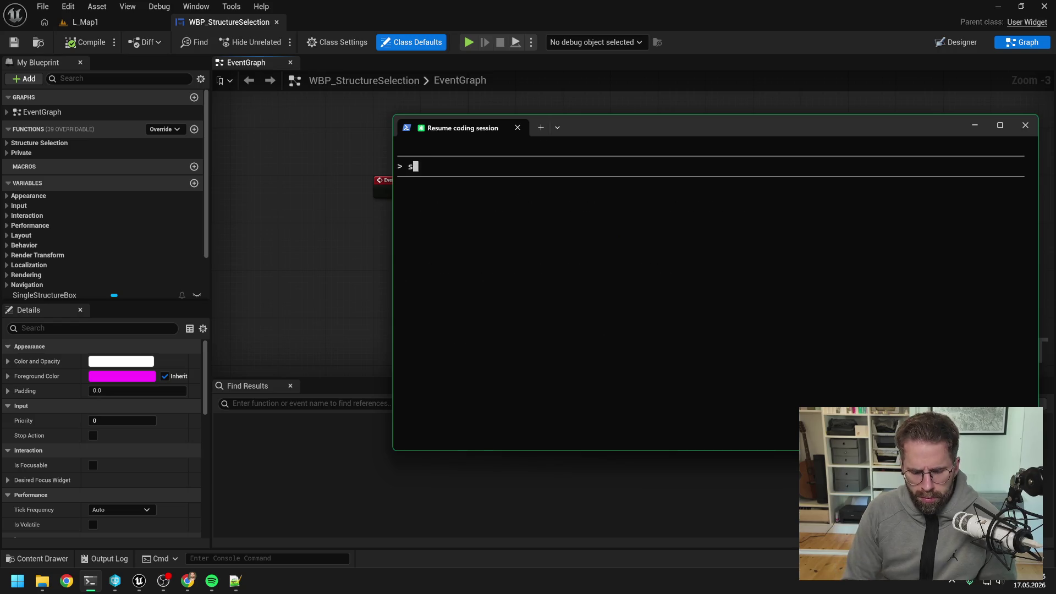
type("sgecheckt lets go")
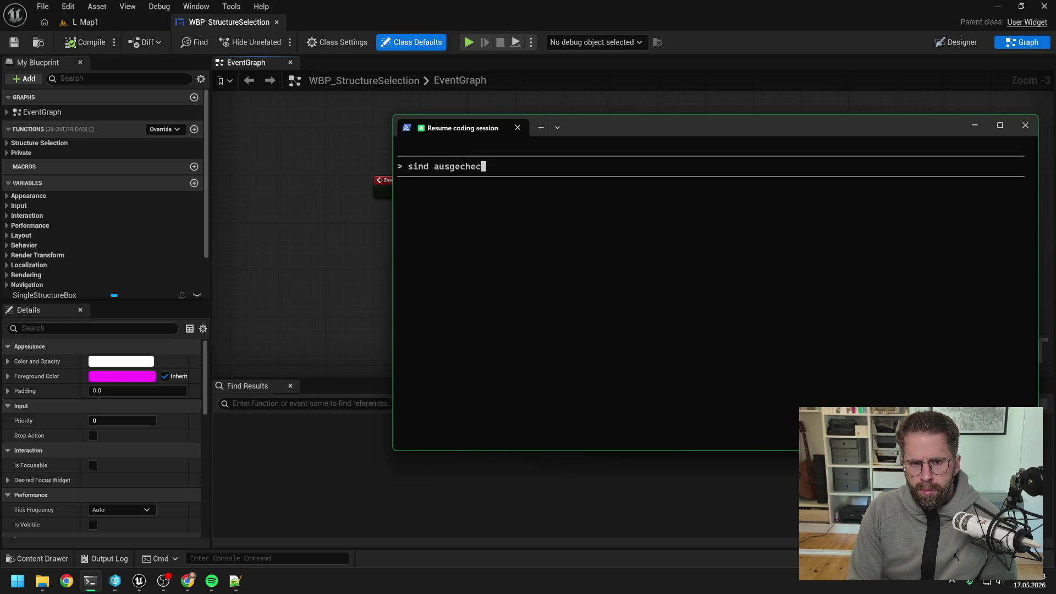
key("Return")
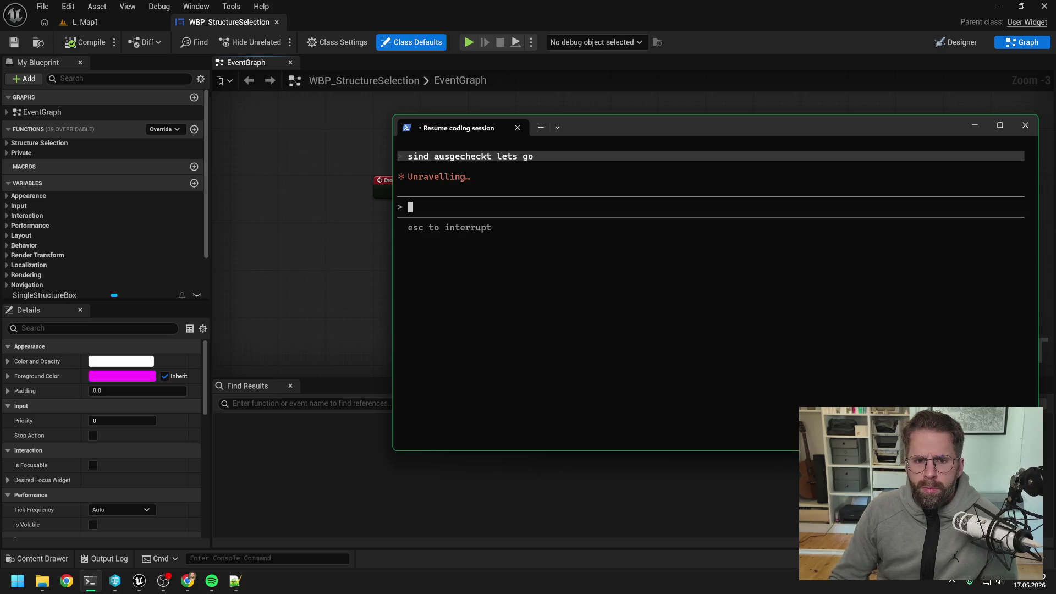
- Approve the Structure.h include, OnWorldBeginPlay/Deinitialize overrides, and HandleStructureRemoved declaration and implementation
scroll(695, 277, "up", 4)
scroll(715, 297, "up", 5)
scroll(708, 302, "down", 9)
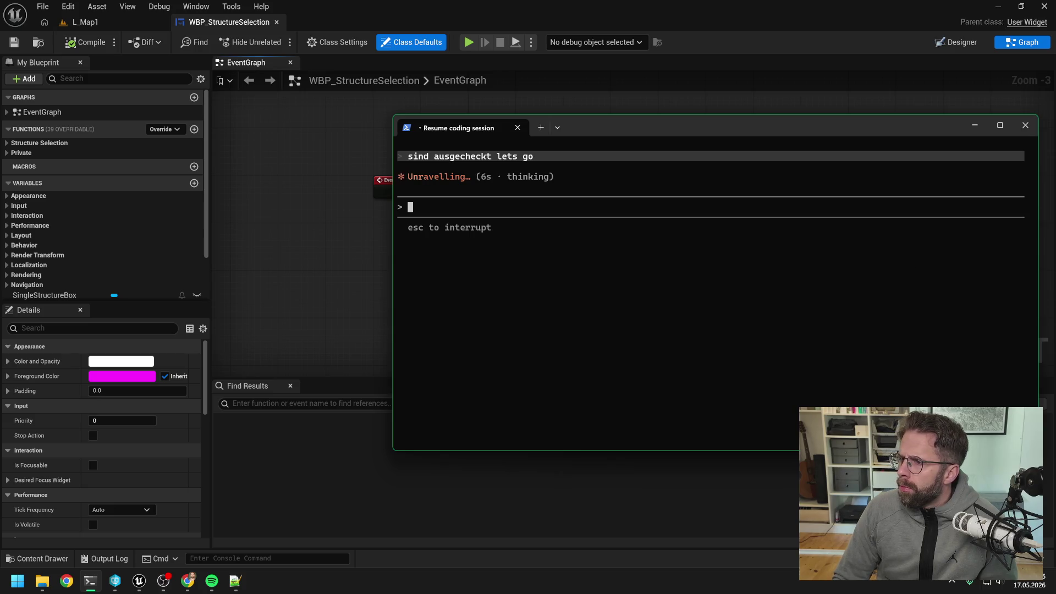
key("alt+Tab")
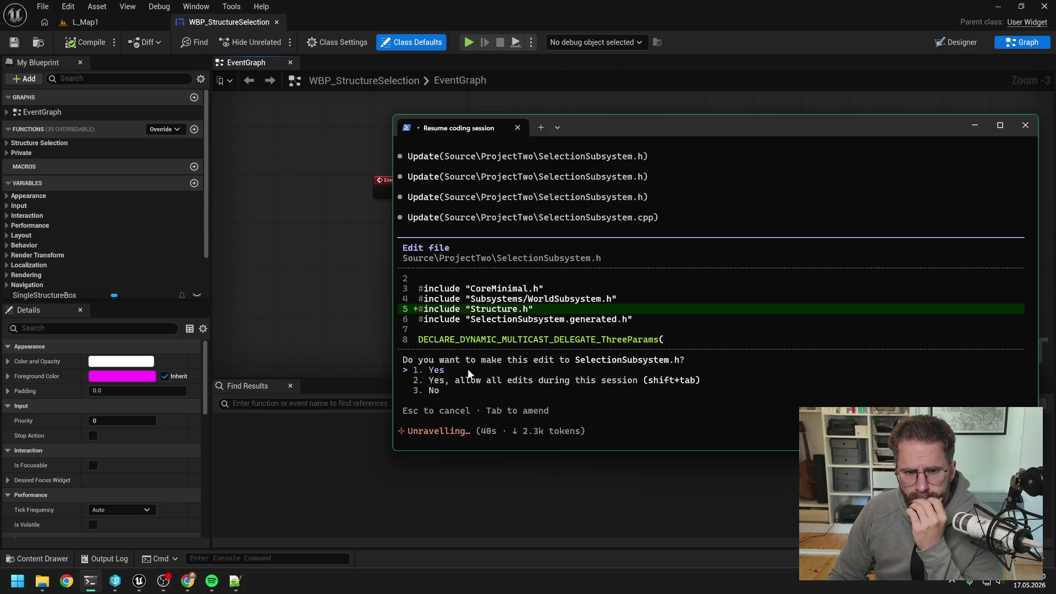
key("Return")
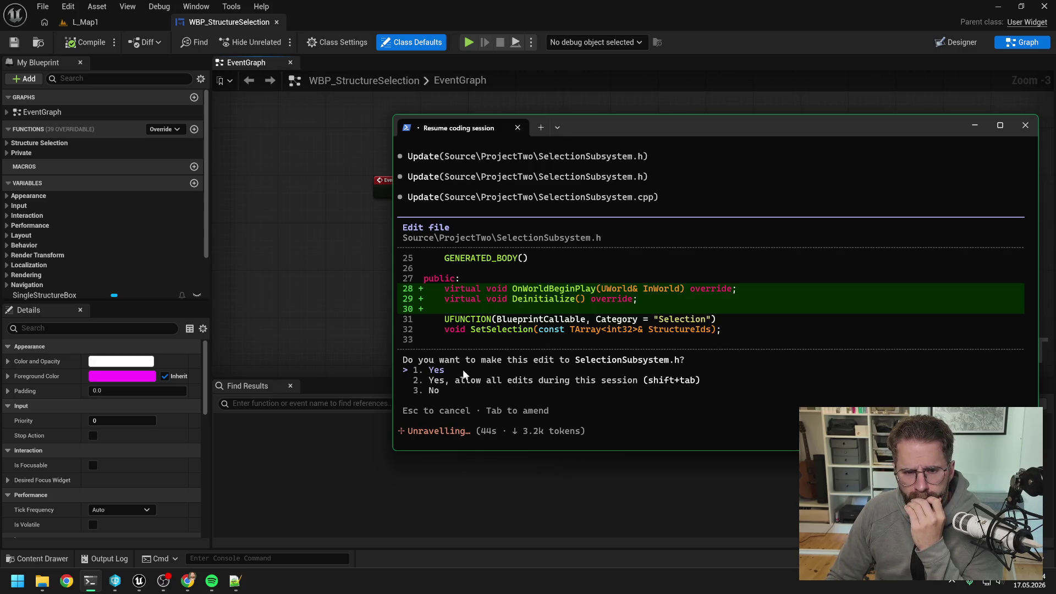
key("Return")
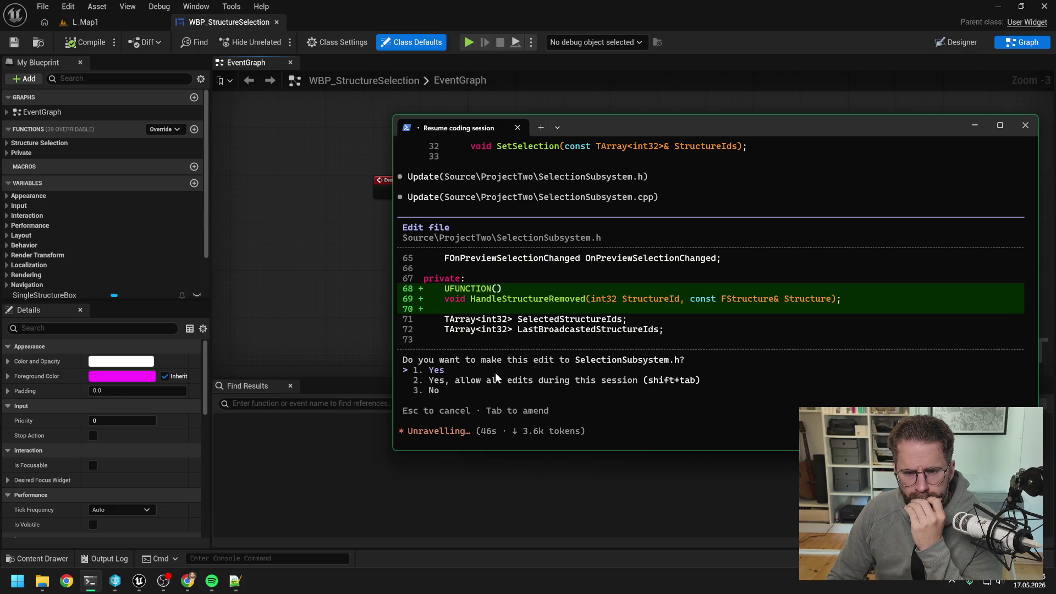
key("Return")
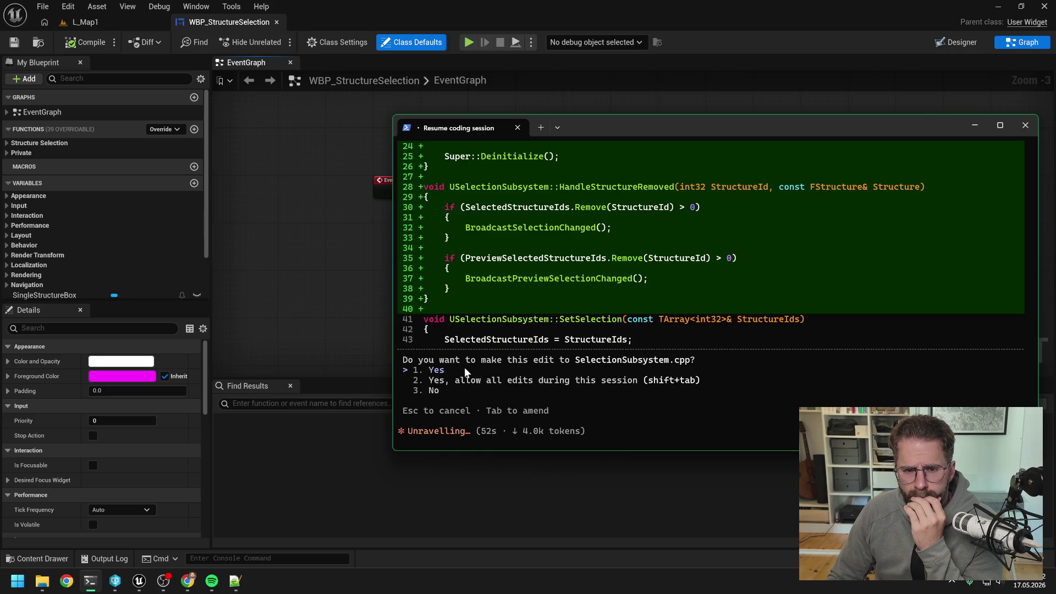
key("Return")
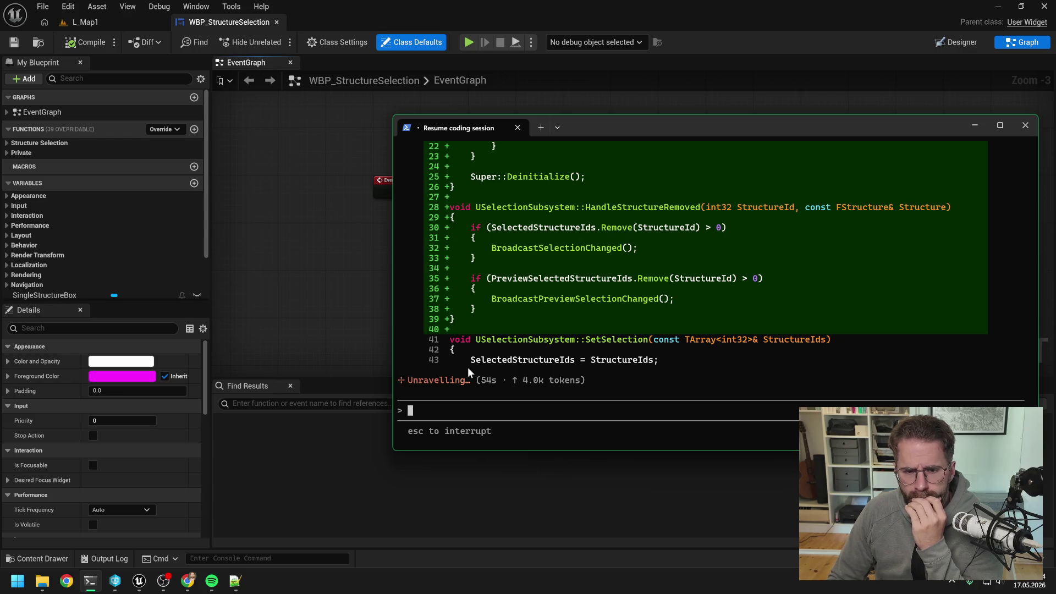
scroll(724, 308, "up", 8)
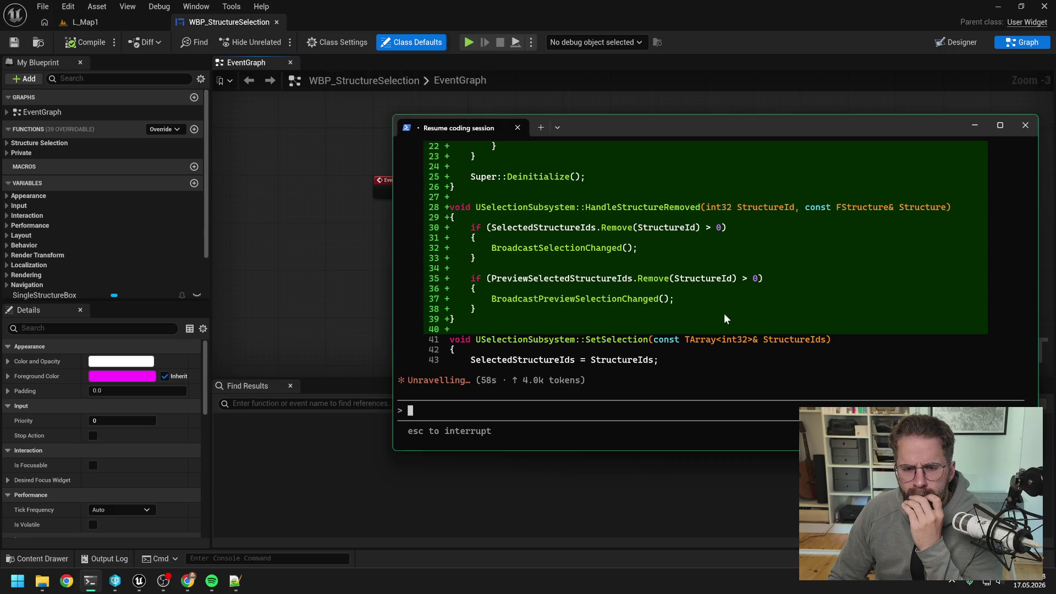
scroll(724, 315, "up", 8)
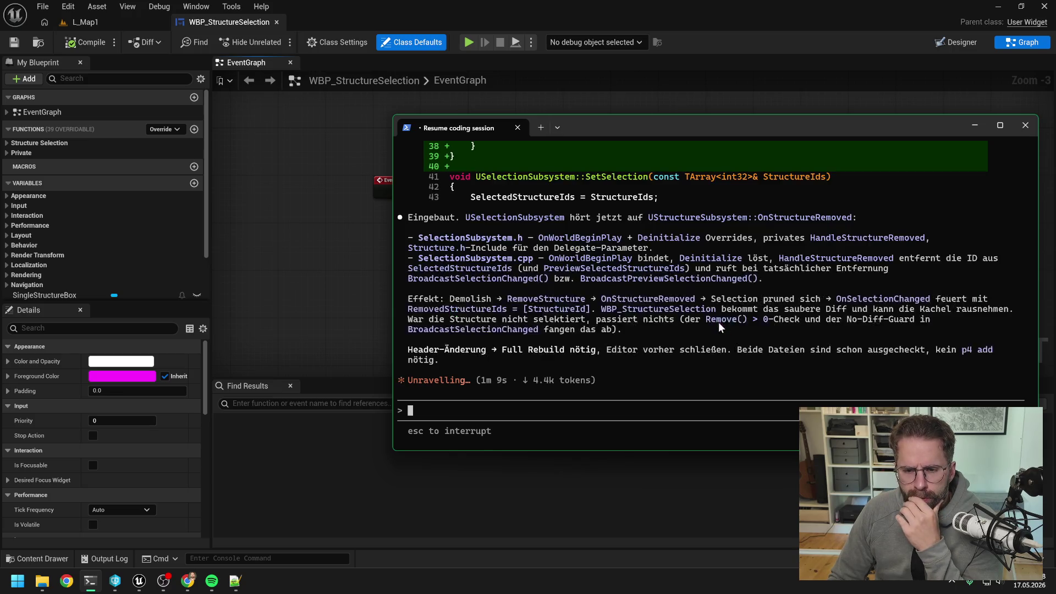
- Close the Unreal editor, saving A_IngamePlayerState on the way out
left_click(296, 246)
left_click(1041, 8)
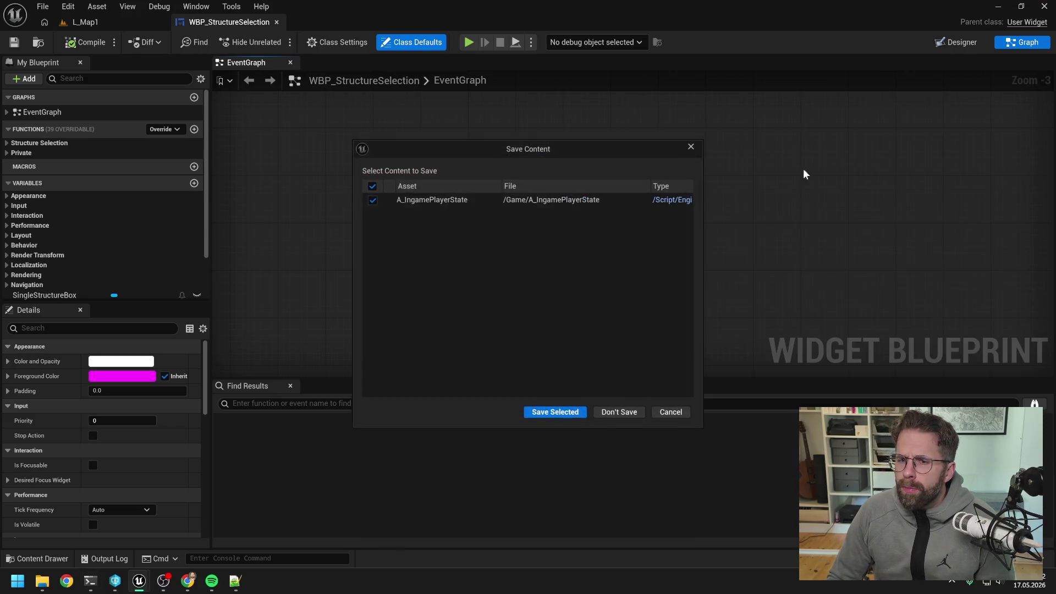
left_click(547, 413)
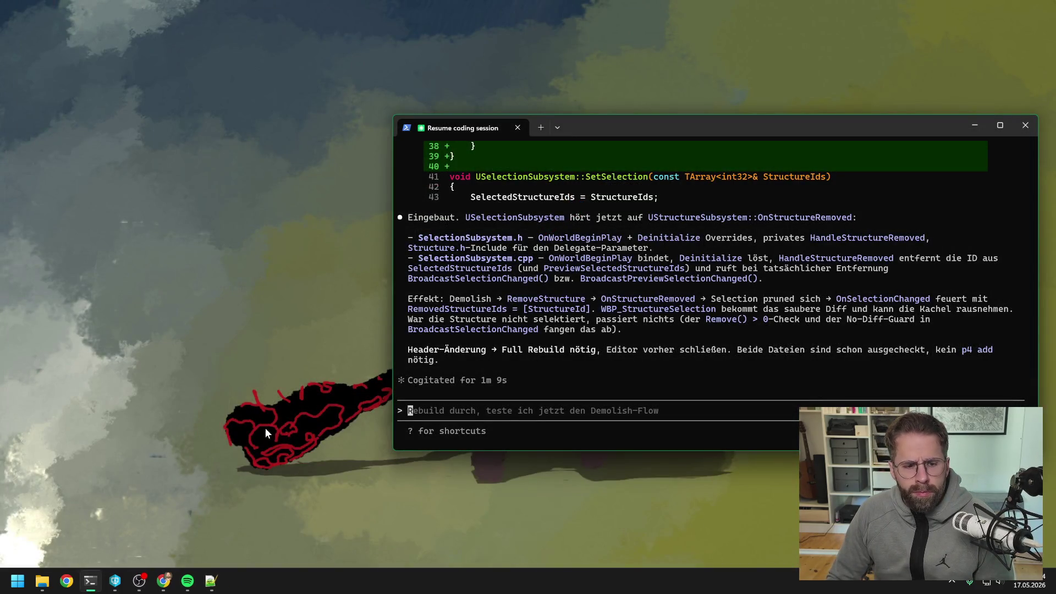
- Open ProjectTwo.sln from the project folder in File Explorer
left_click(44, 582)
left_click(46, 586)
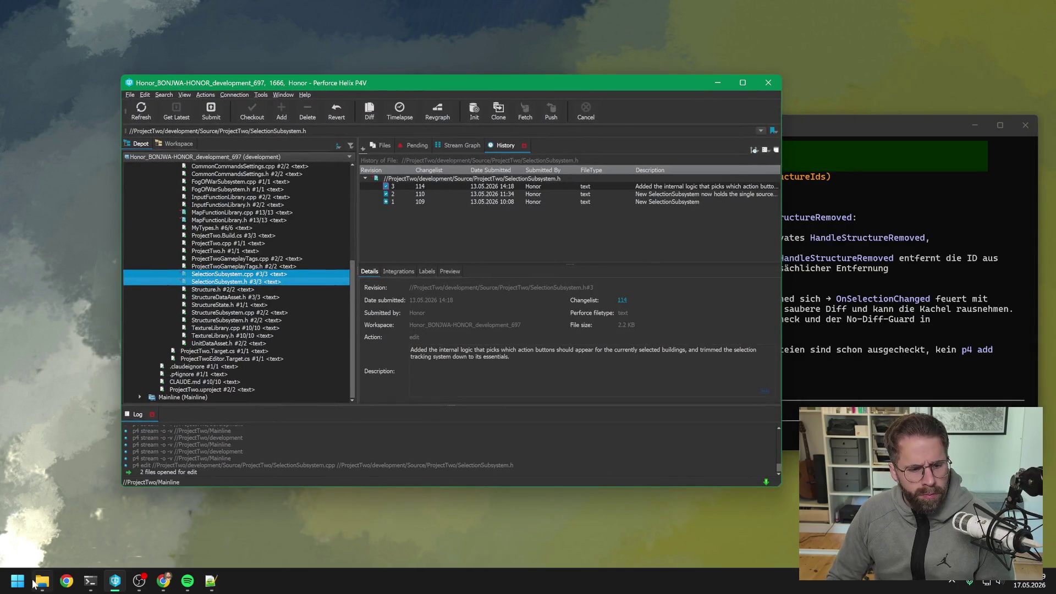
left_click(47, 582)
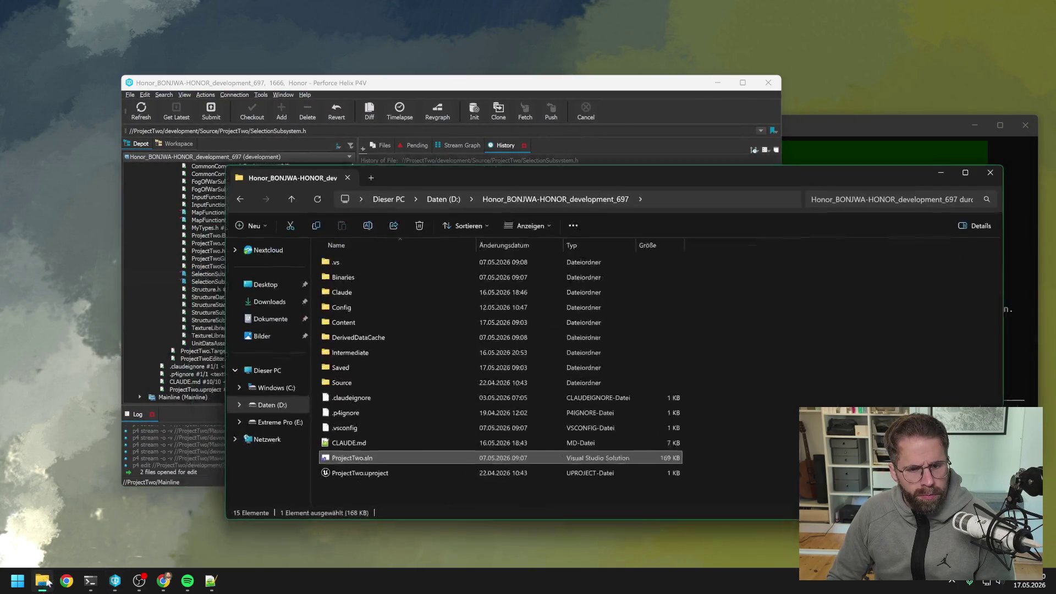
double_click(360, 457)
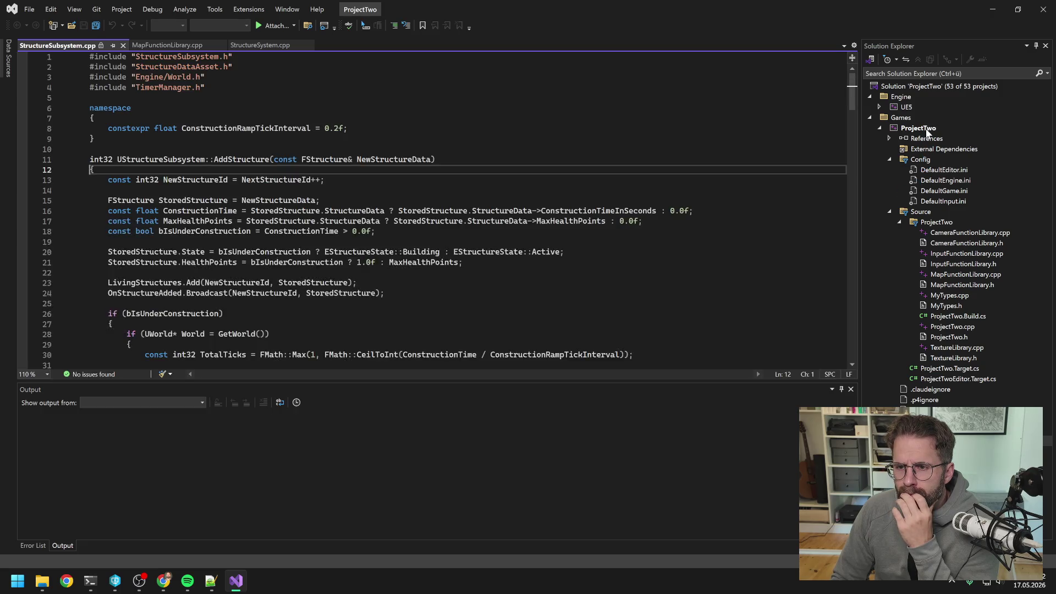
- Run a full Rebuild of the ProjectTwo project from Solution Explorer
left_click(926, 130)
right_click(923, 128)
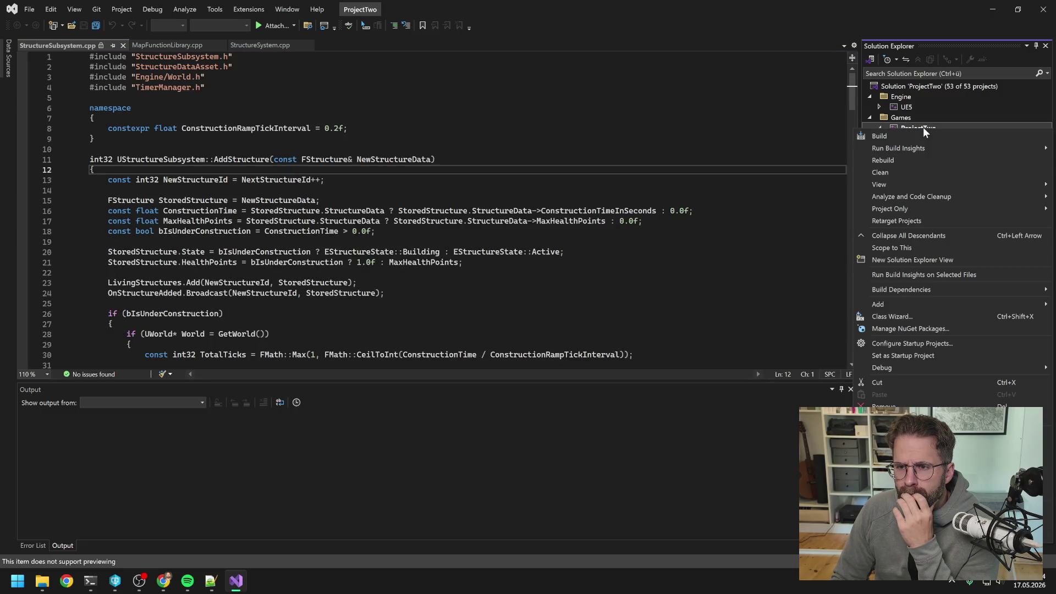
left_click(902, 159)
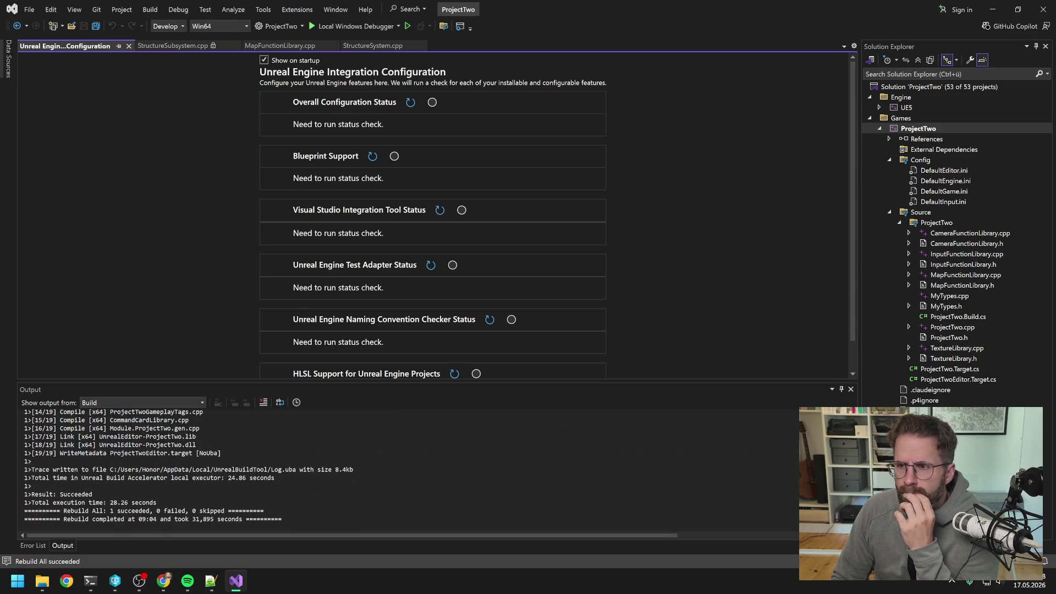
- After the rebuild succeeds, close Visual Studio and relaunch ProjectTwo from Perforce
left_click(1043, 8)
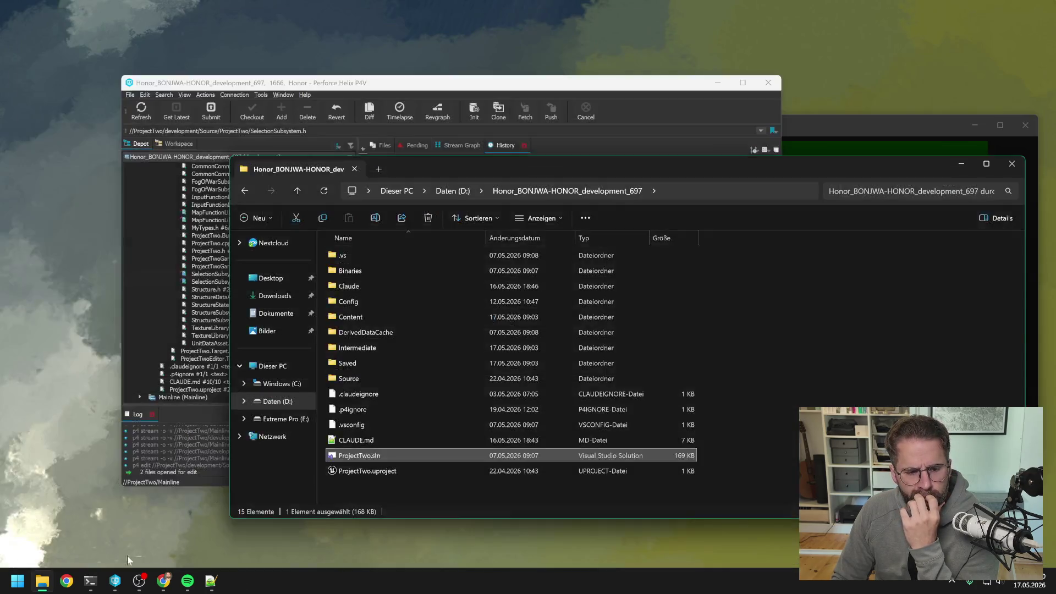
left_click(114, 580)
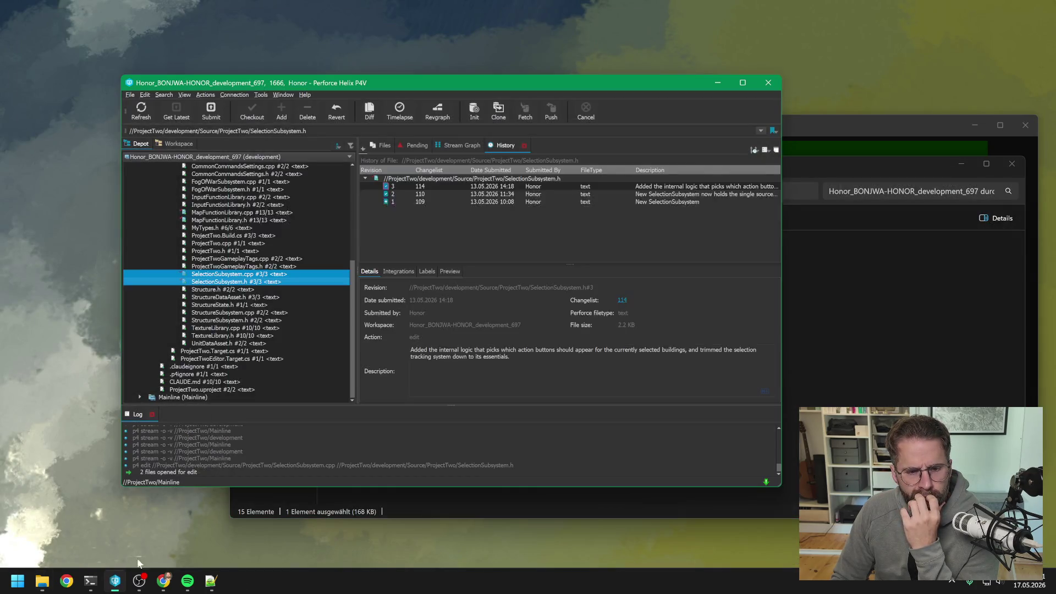
double_click(207, 388)
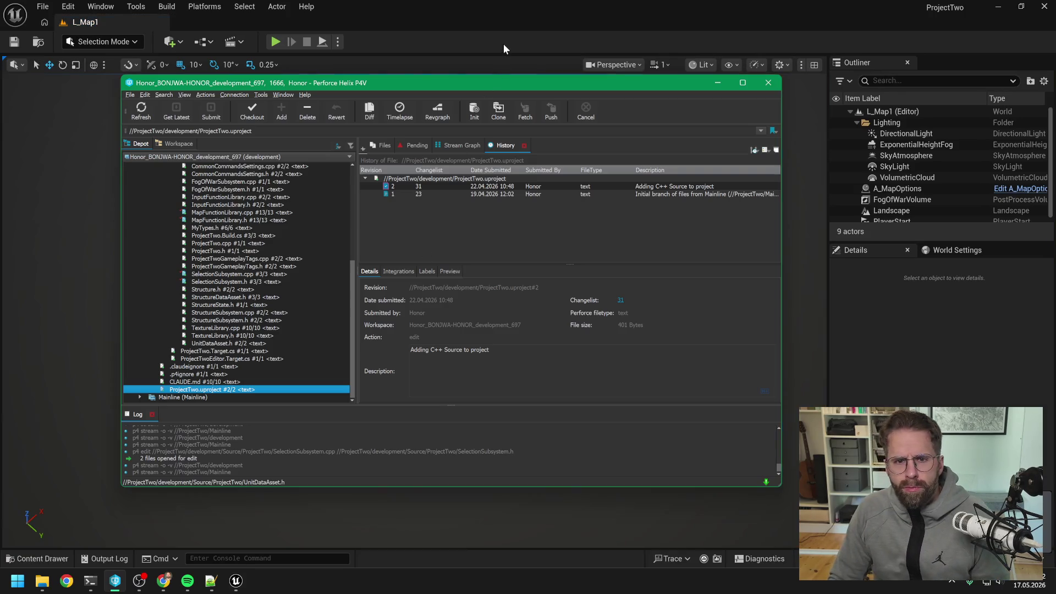
- Play L_Map1 in the editor, place a Power Grid Generator, then demolish it
left_click(503, 44)
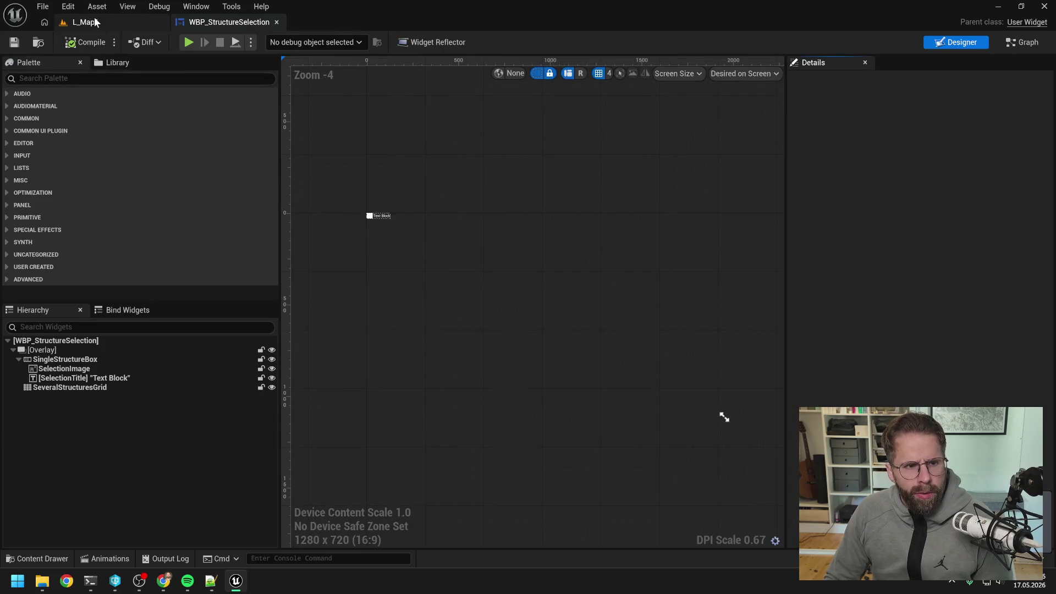
left_click(86, 22)
left_click(276, 42)
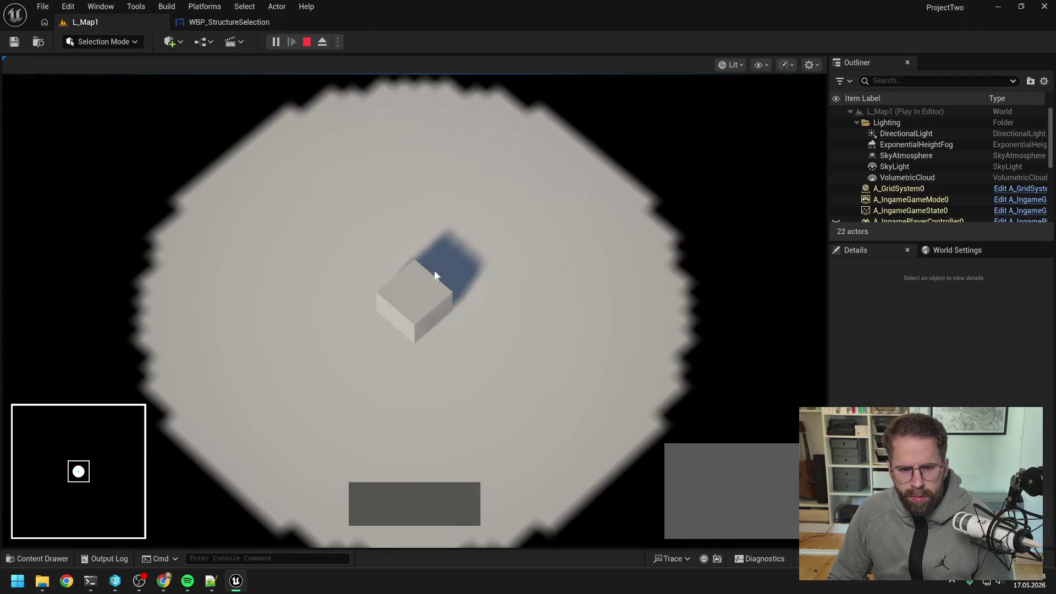
left_click(682, 461)
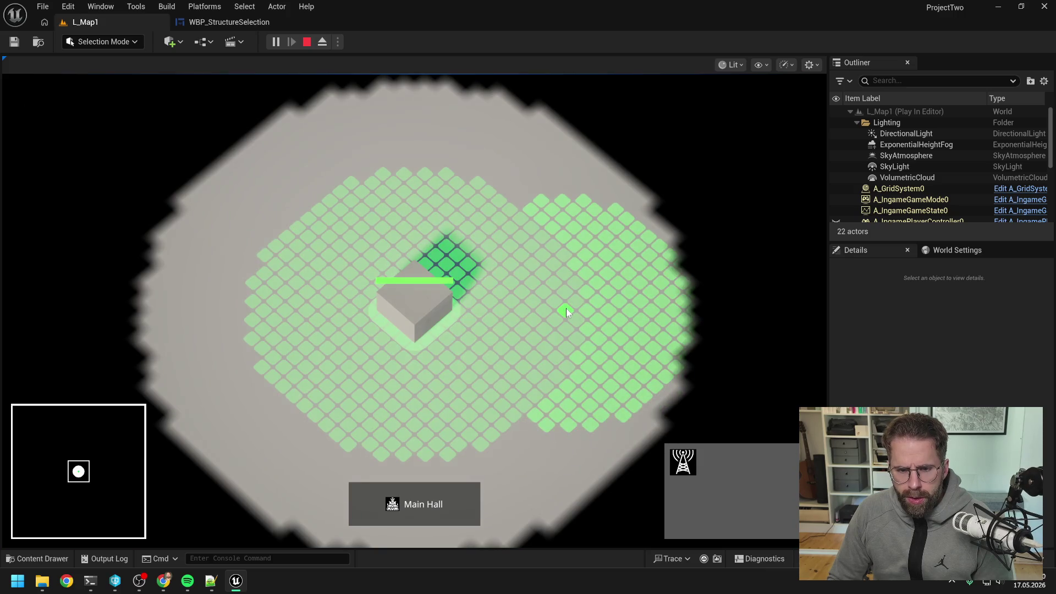
left_click(566, 308)
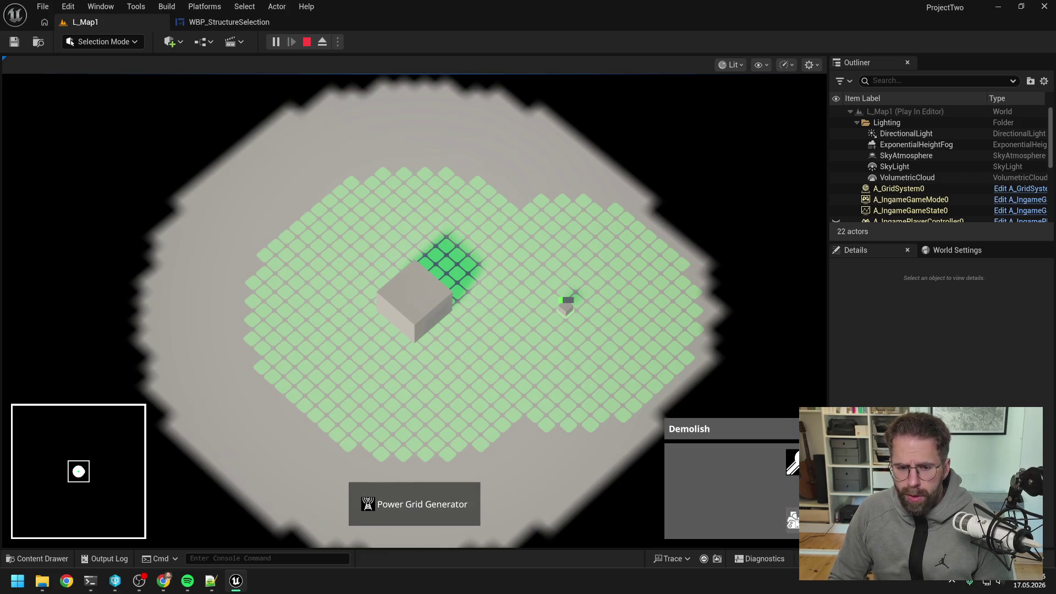
left_click(793, 520)
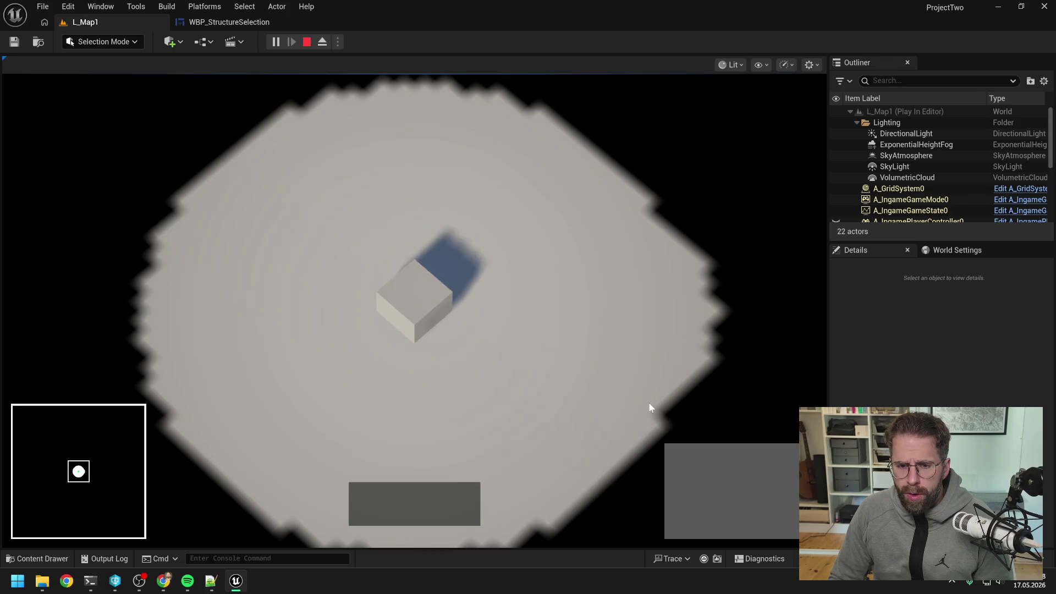
left_click(589, 338)
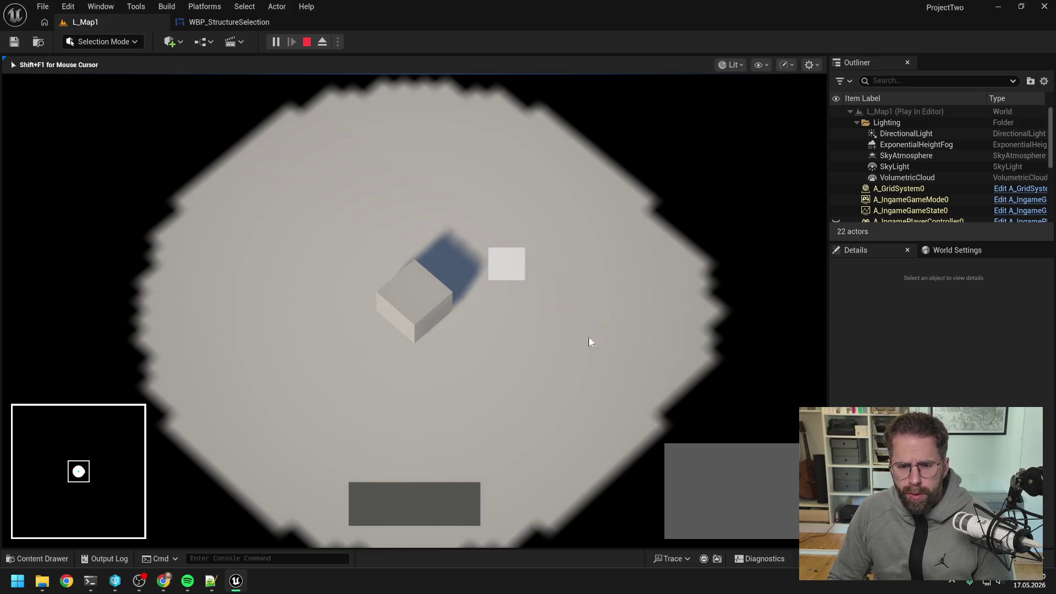
left_click(662, 426)
- Select the cube, clear the selection on empty ground, and stop the play session
left_click(649, 371)
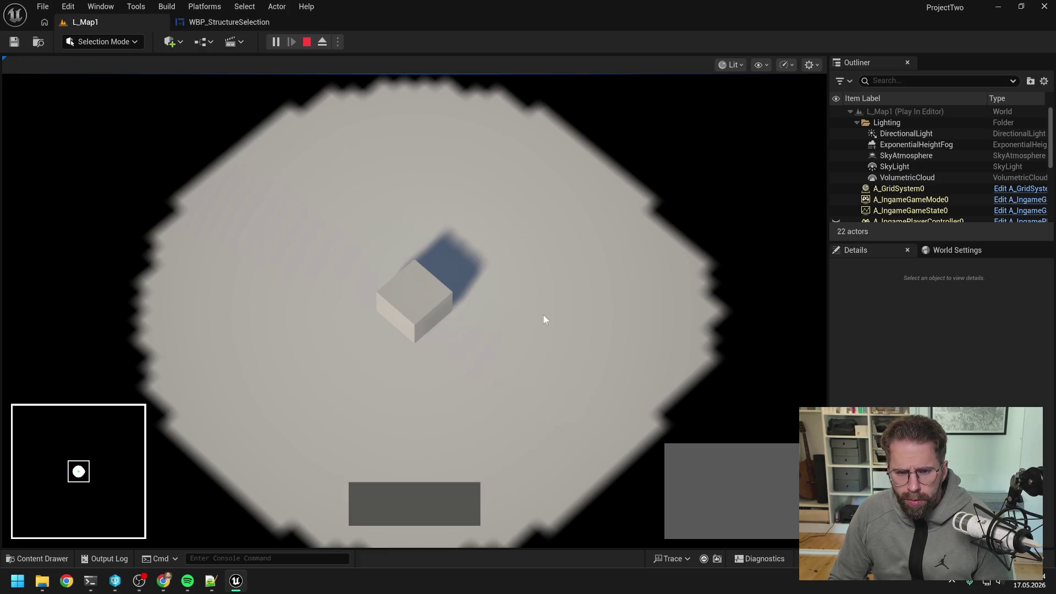
left_click(615, 358)
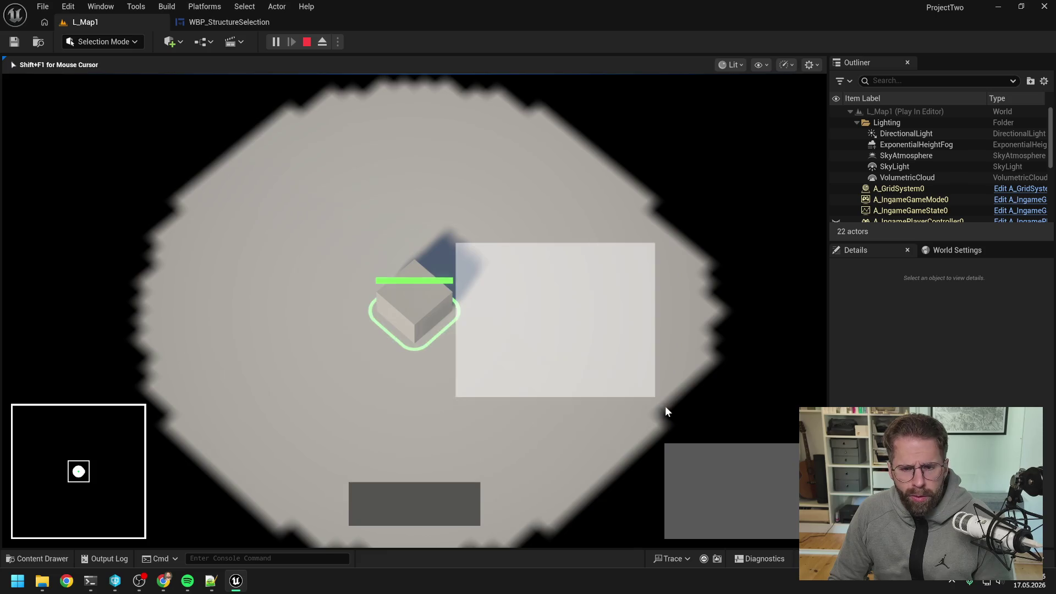
left_click(511, 228)
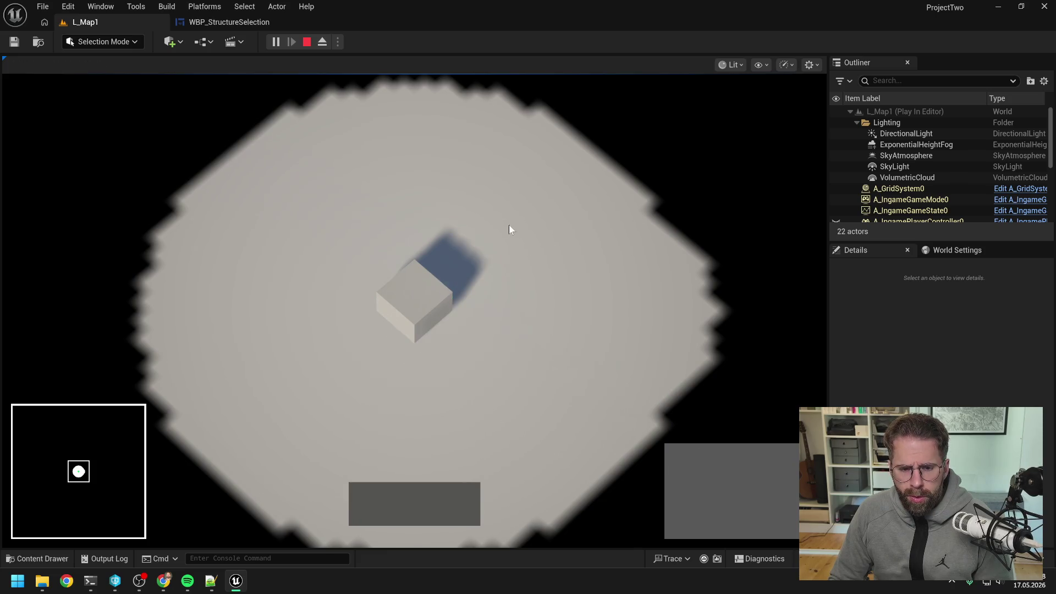
key("Escape")
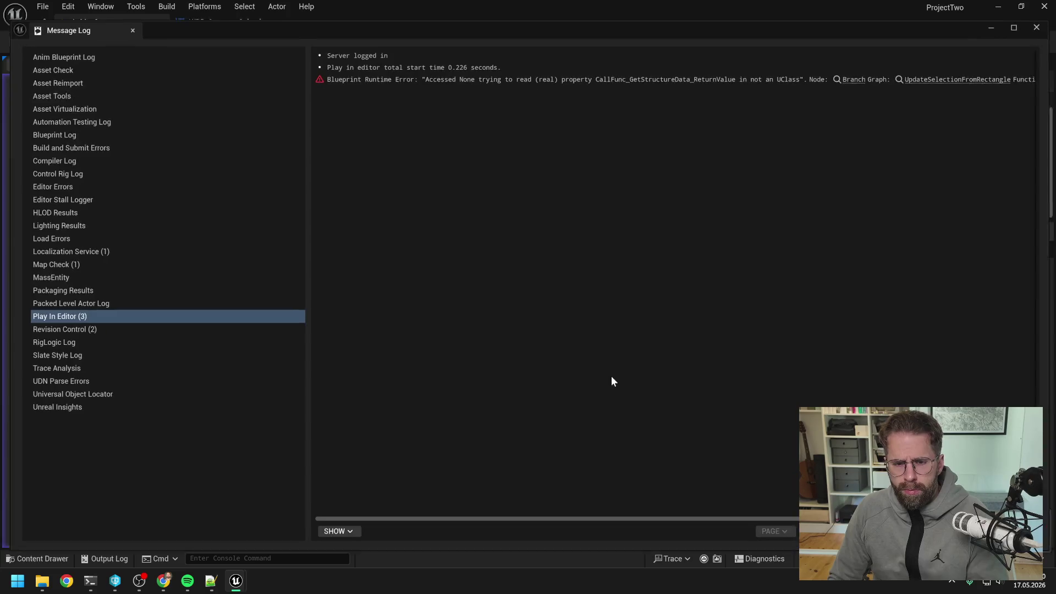
- Jump from the Message Log error to its Branch node, then close the log
left_click(856, 77)
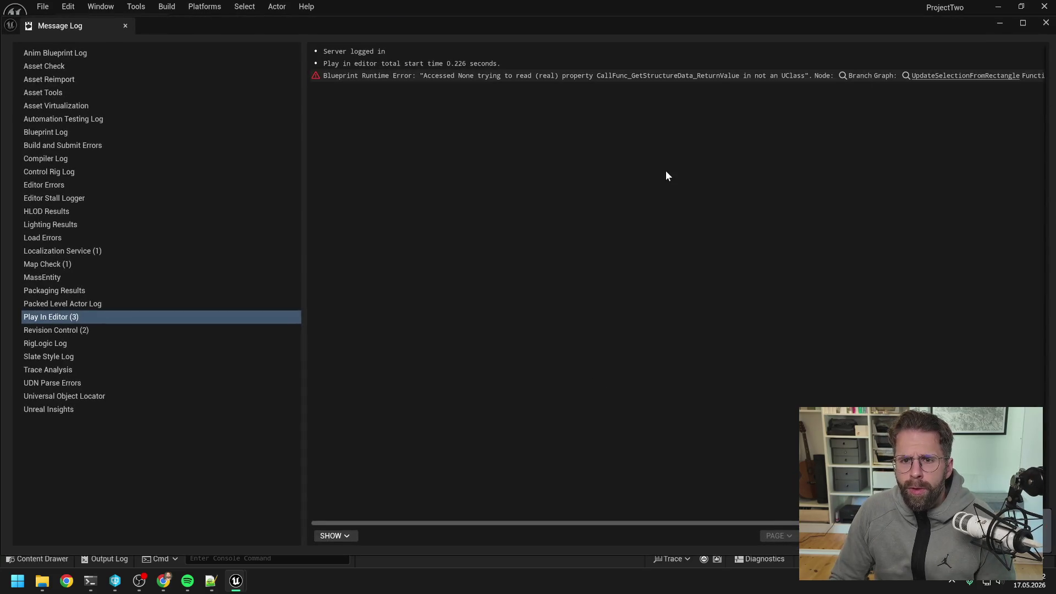
left_click_drag(684, 36, 696, 312)
scroll(649, 280, "down", 5)
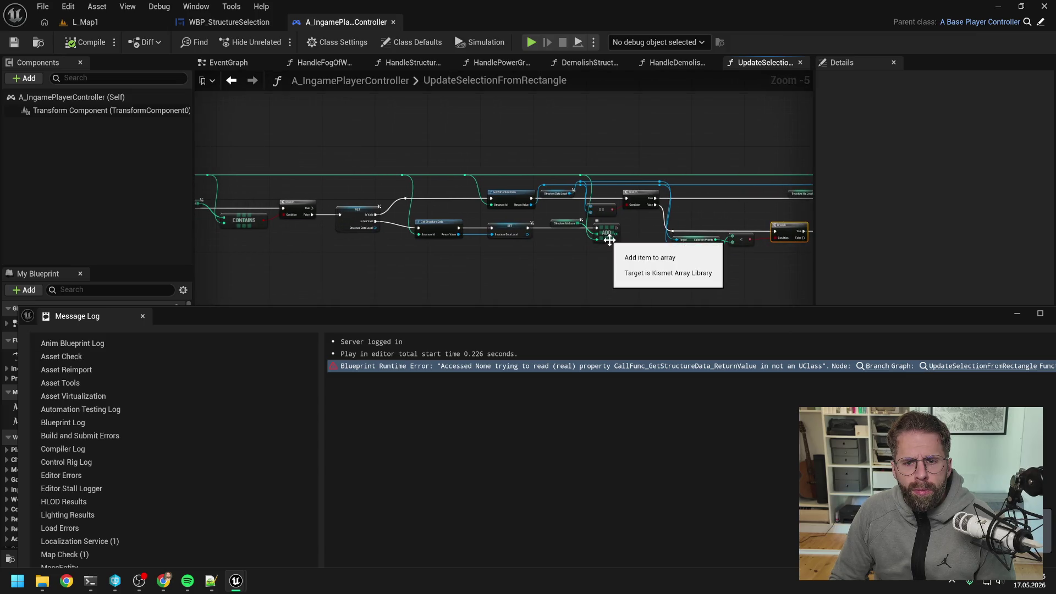
left_click_drag(485, 256, 693, 255)
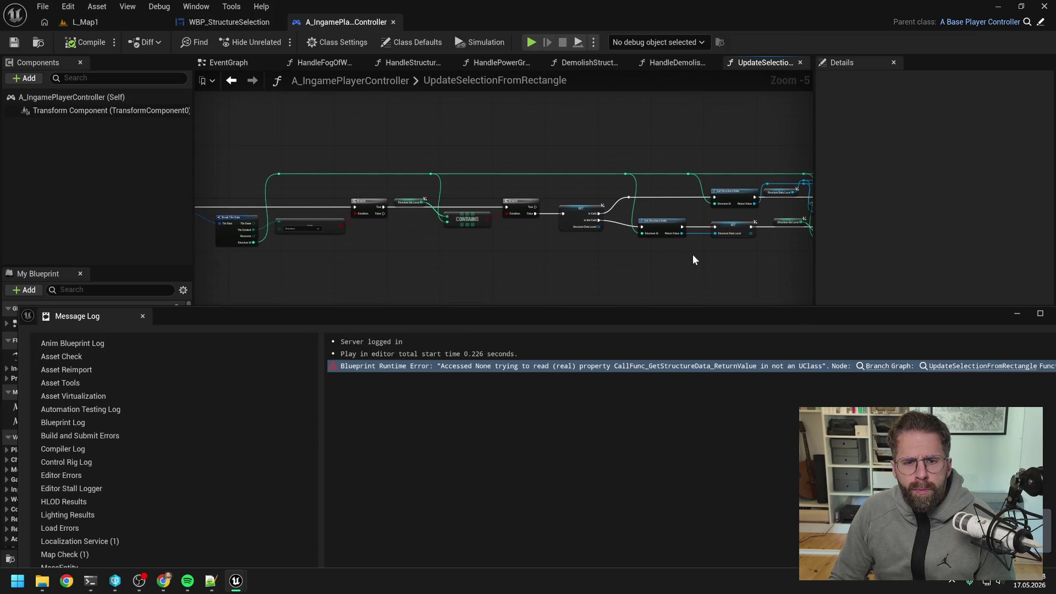
left_click_drag(604, 262, 735, 263)
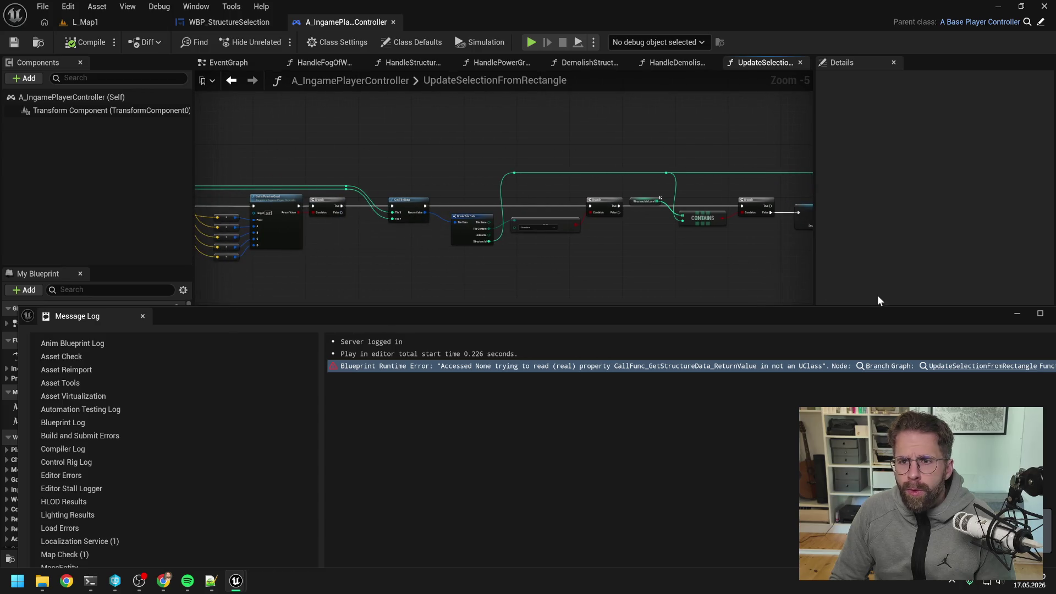
left_click_drag(891, 318, 843, 311)
left_click(889, 299)
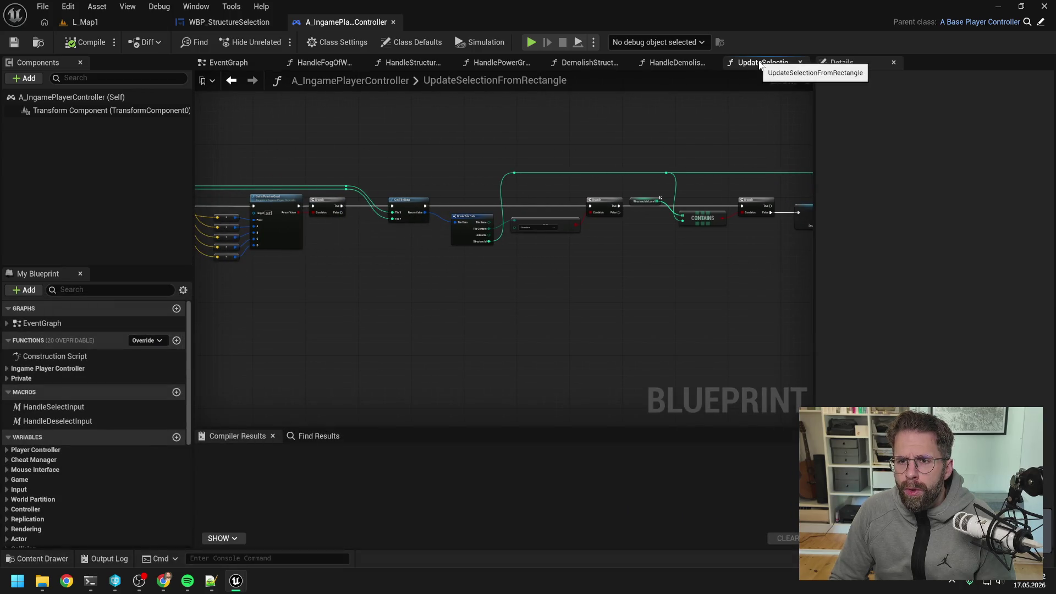
- Pan through UpdateSelectionFromRectangle to the loop, tile data and Get Structure Data nodes
scroll(672, 170, "down", 3)
scroll(658, 179, "up", 1)
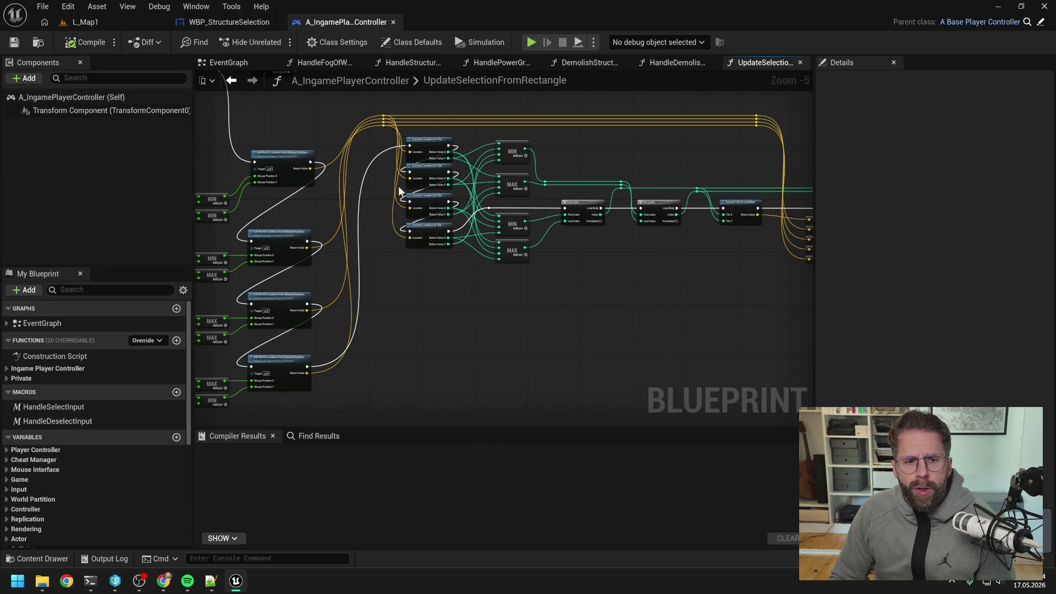
scroll(607, 257, "up", 2)
mouse_move(672, 220)
left_mouse_down()
mouse_move(222, 214)
mouse_move(507, 254)
left_mouse_up()
scroll(589, 266, "up", 1)
mouse_move(588, 267)
left_mouse_down()
mouse_move(501, 222)
mouse_move(424, 208)
left_mouse_up()
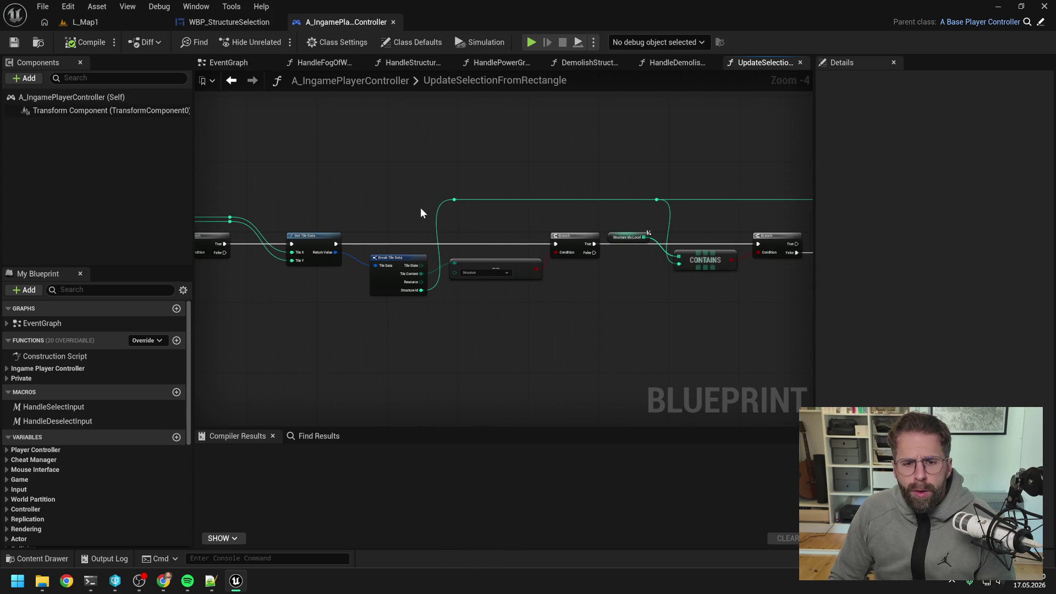
left_click_drag(517, 330, 468, 320)
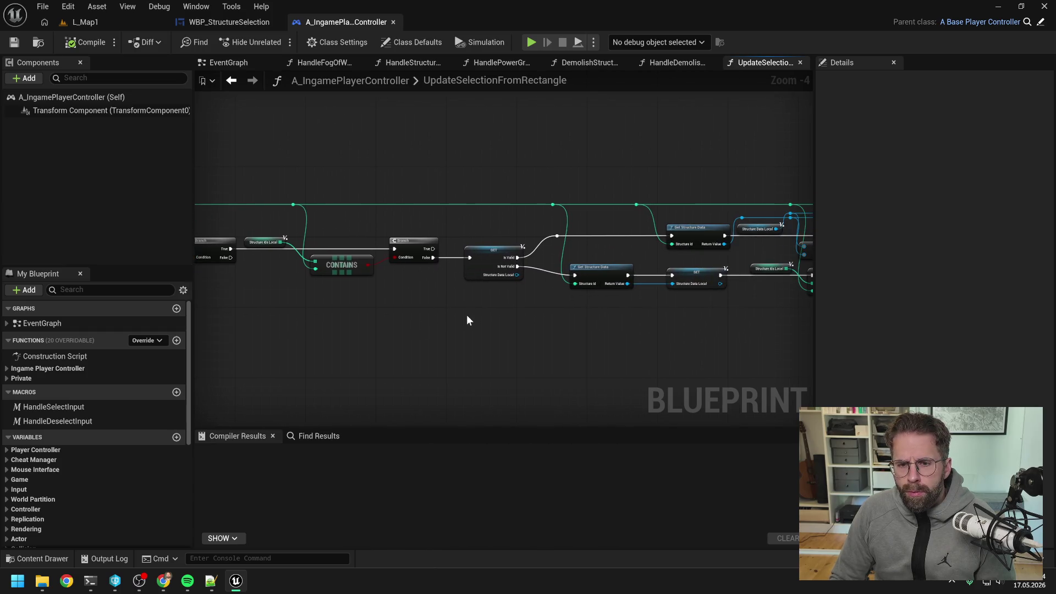
- Close the tabs to the left, then open Get Structure Data and Get Structure
mouse_move(594, 325)
left_mouse_down()
mouse_move(511, 318)
mouse_move(507, 300)
left_mouse_up()
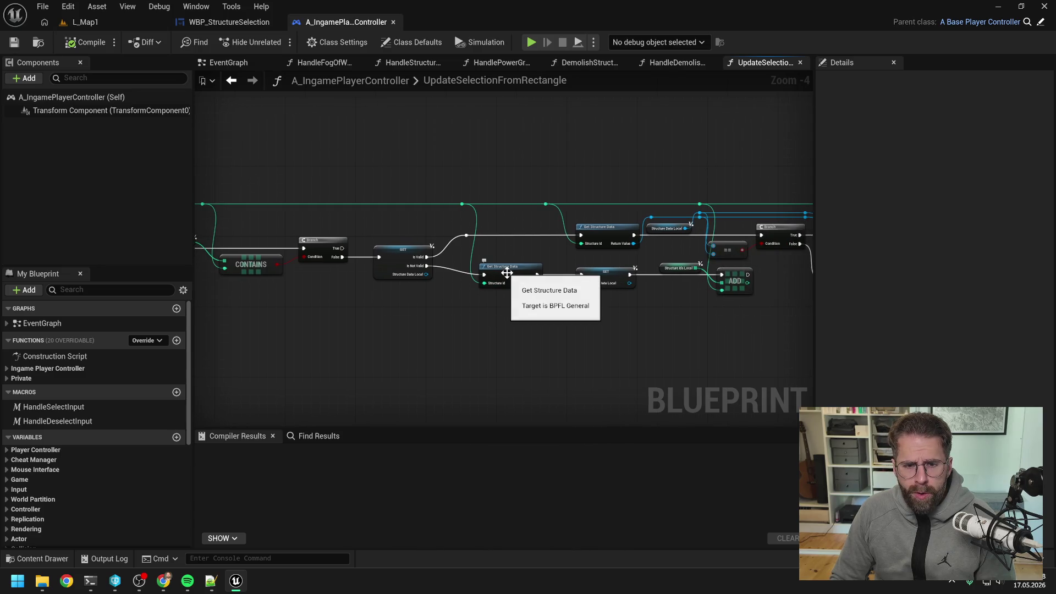
right_click(769, 63)
left_click(793, 109)
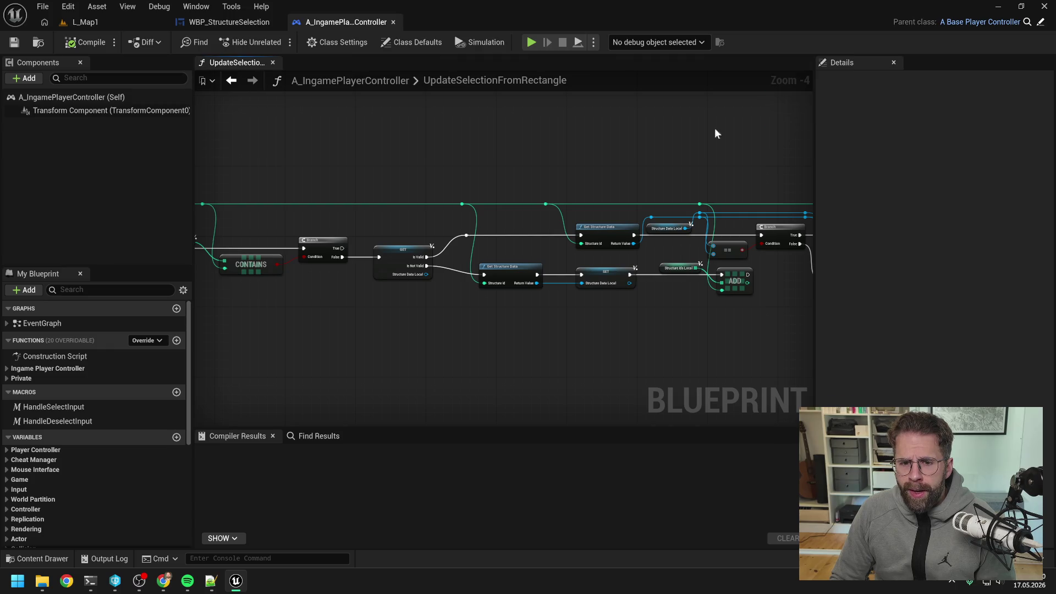
double_click(523, 275)
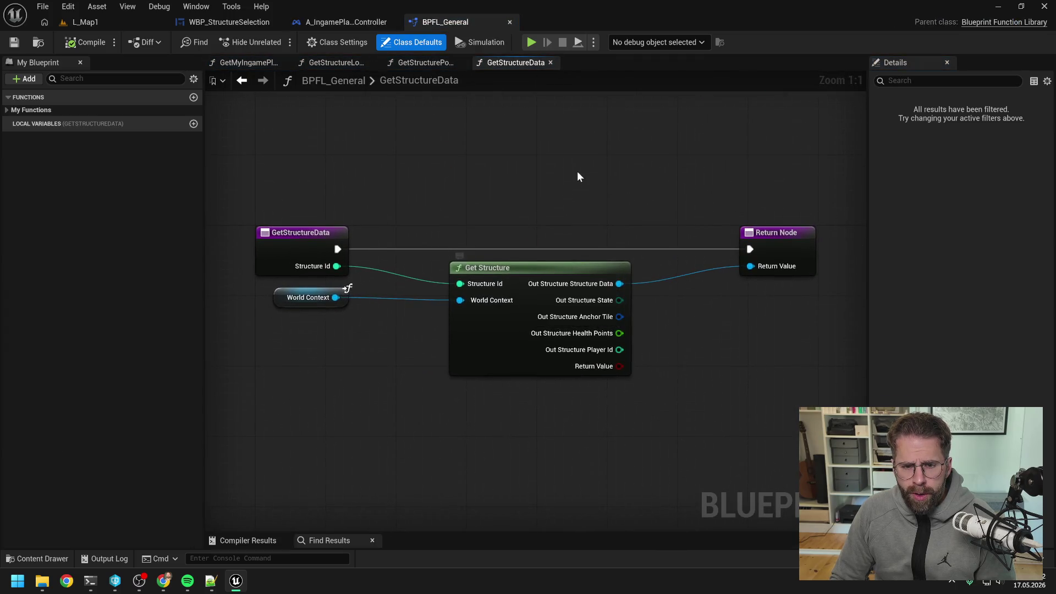
double_click(541, 267)
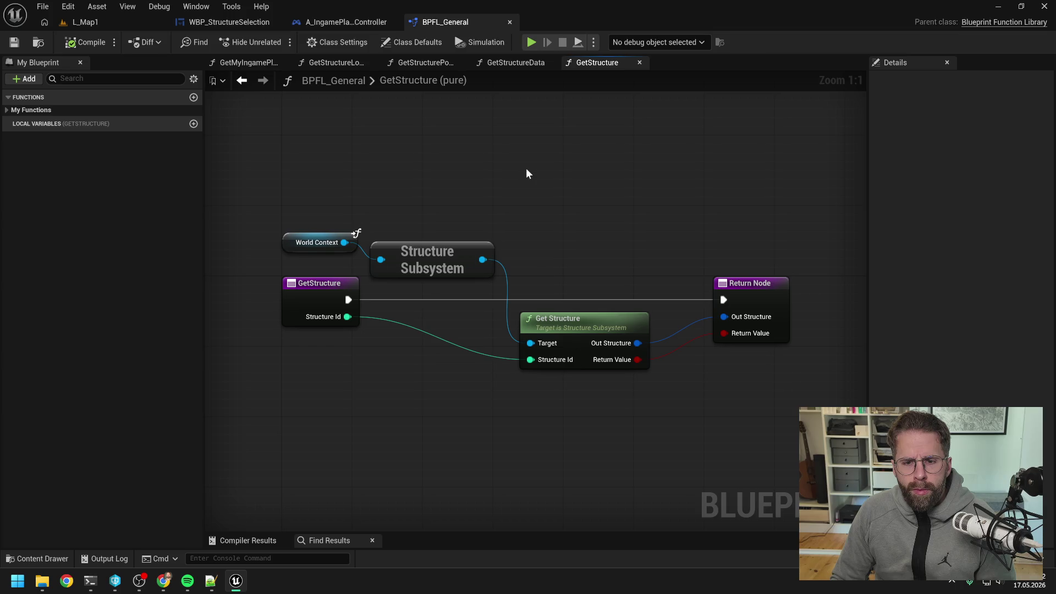
- Review GetStructurePowerRadius and GetStructureLocalTiles, return to GetStructureData, then bring Claude Code forward
left_click(504, 63)
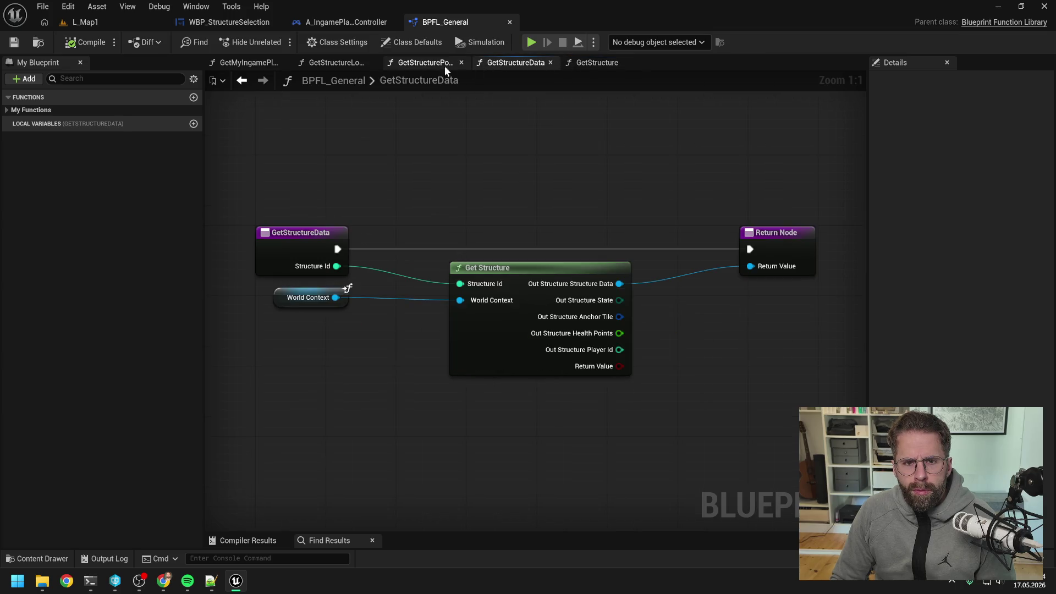
left_click(426, 64)
scroll(432, 144, "down", 1)
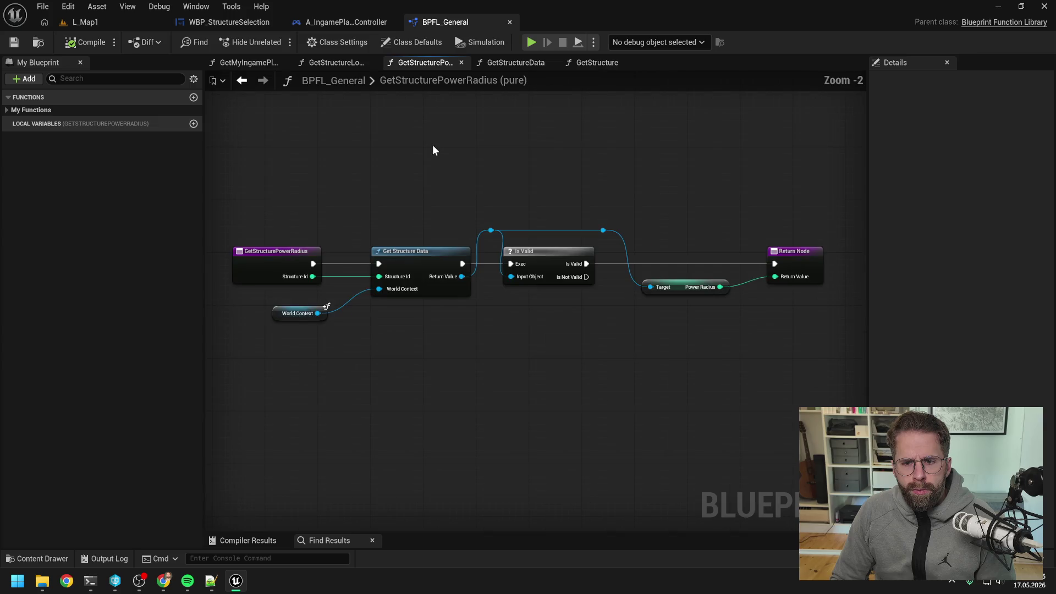
left_click(340, 64)
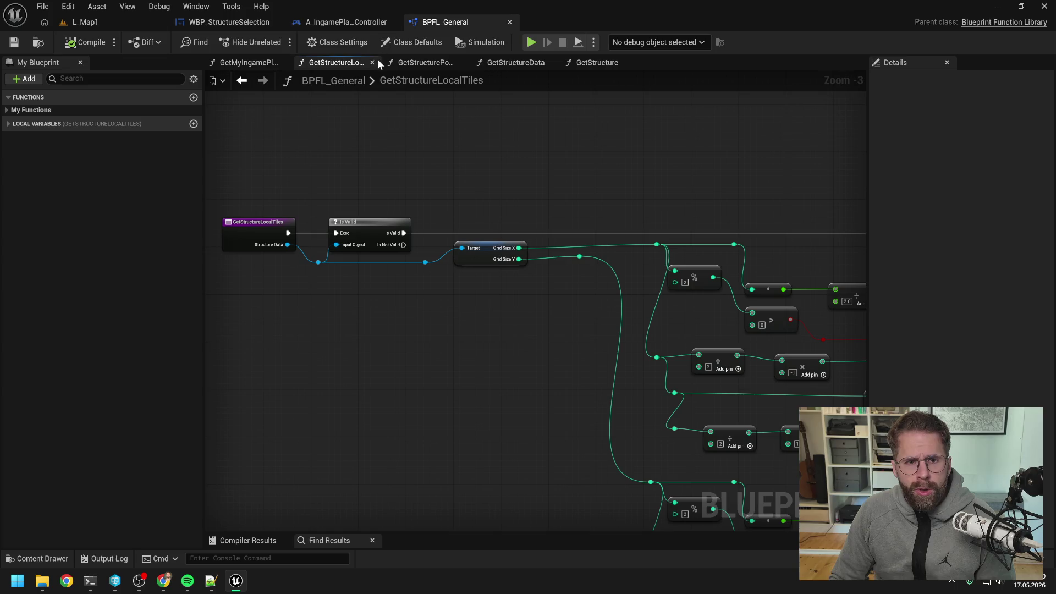
left_click(517, 63)
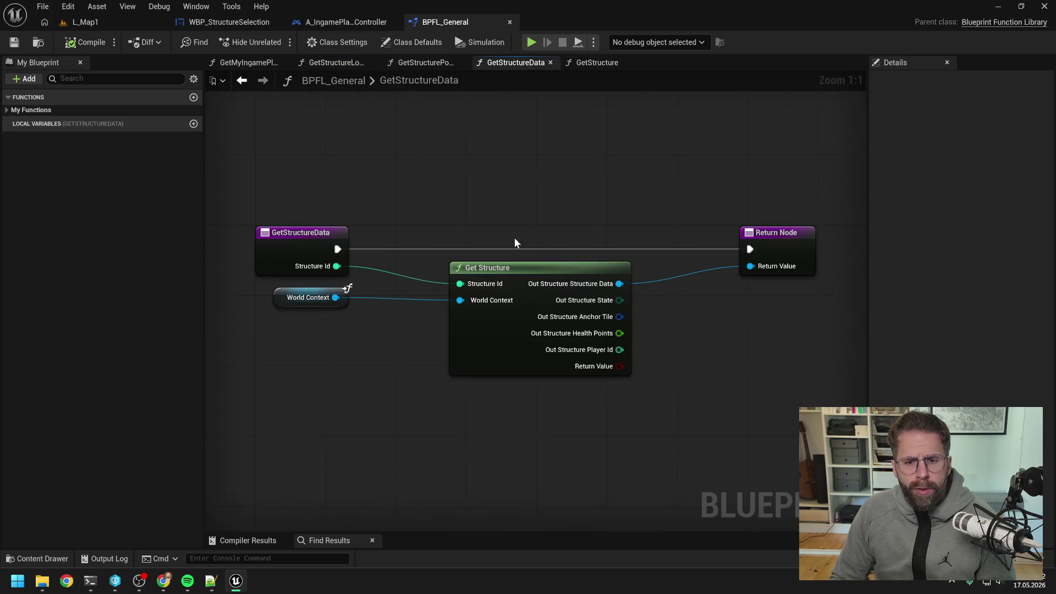
left_click(90, 580)
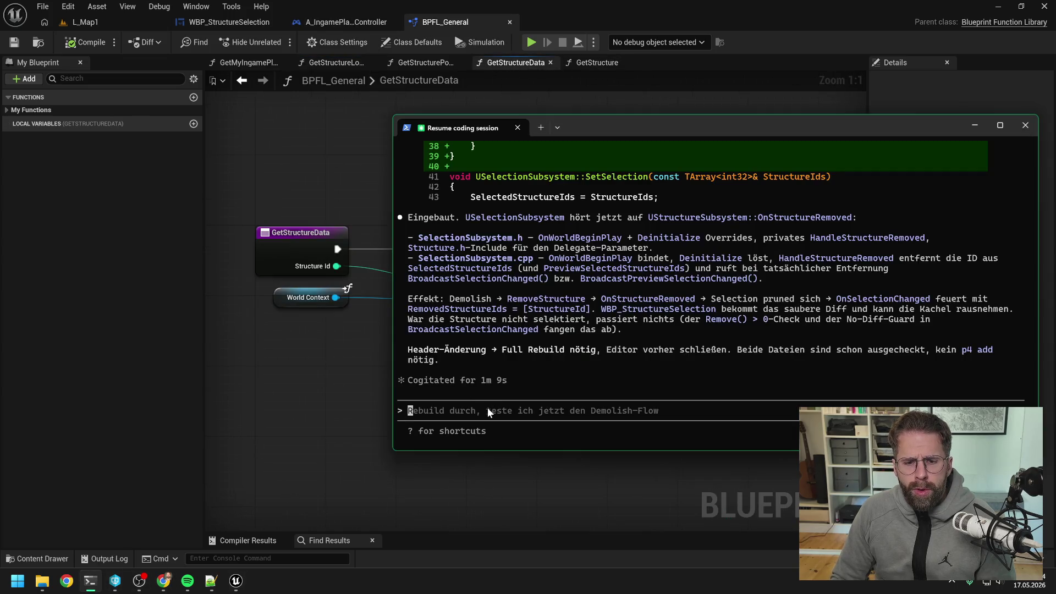
- Type 'funktioniert. Next up: wenn wir eine Structure removen,' into Claude Code, then minimize the terminal
type("funktioniert")
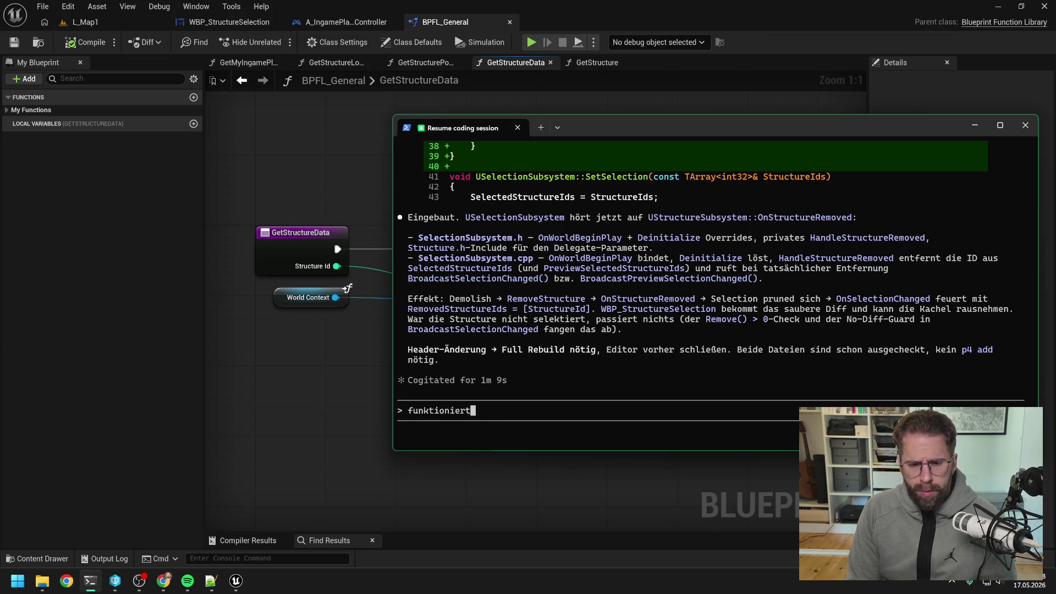
type(". Next up:")
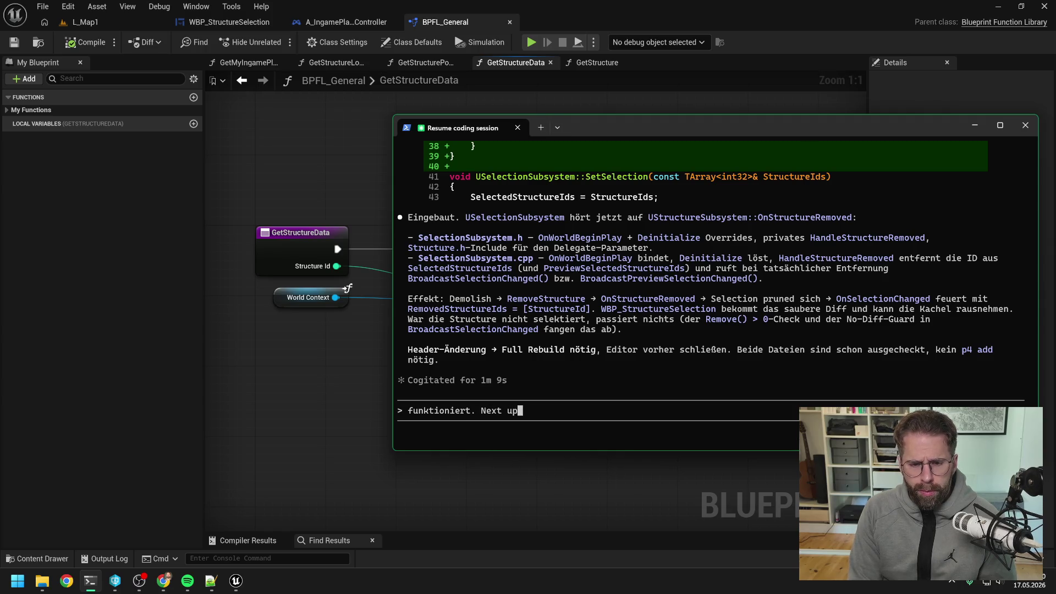
mouse_move(591, 134)
left_mouse_down()
mouse_move(569, 212)
mouse_move(583, 169)
left_mouse_up()
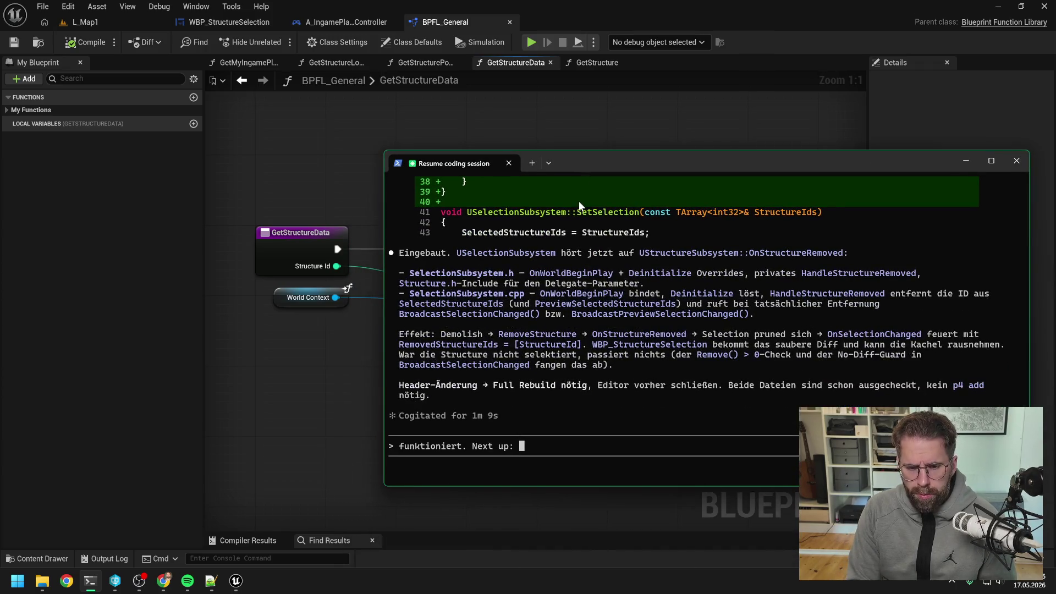
type("wenn wir etwas removen")
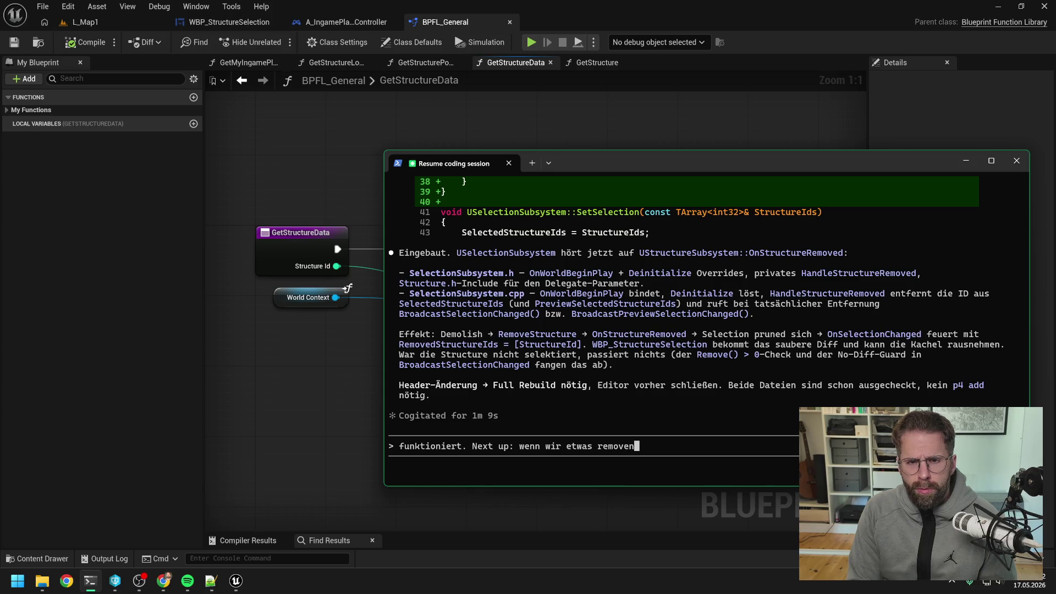
key("BackSpace")
key("BackSpace")
key("BackSpace")
key("BackSpace")
key("BackSpace")
type("eio")
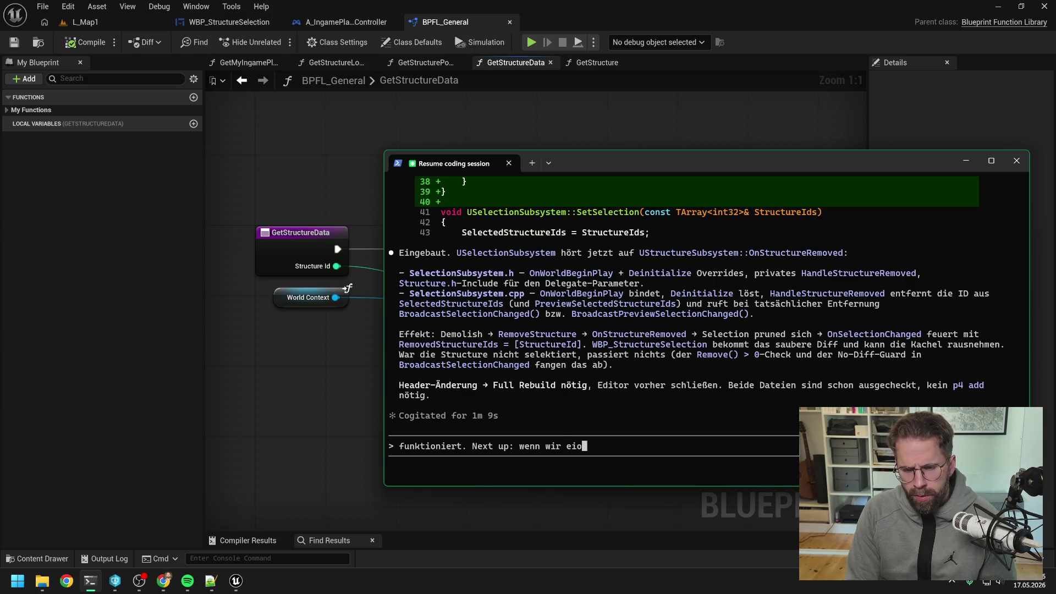
key("BackSpace")
type("ne Structure remove")
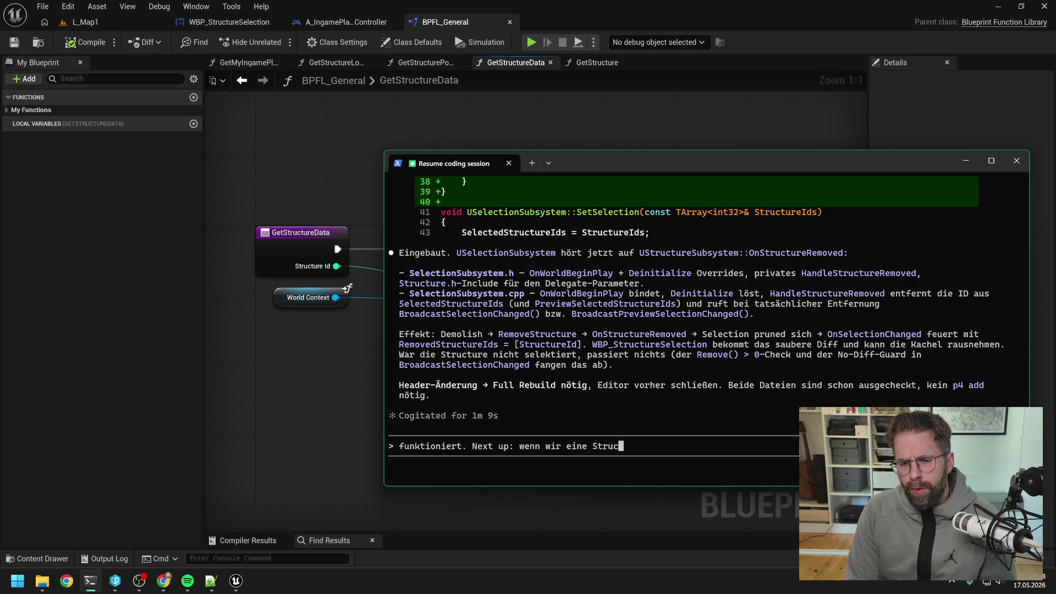
type("n,")
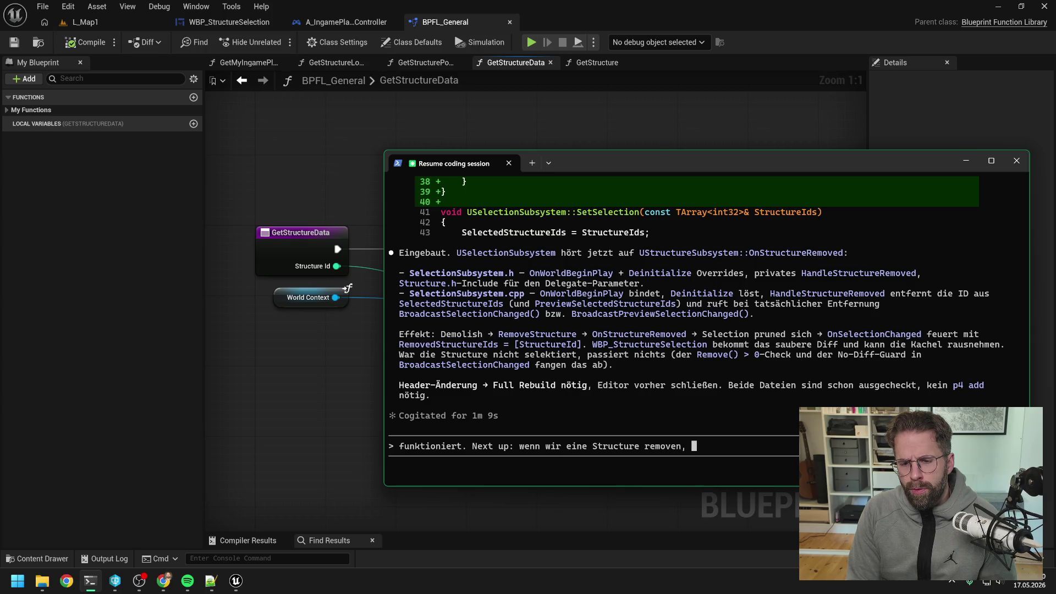
left_click(339, 135)
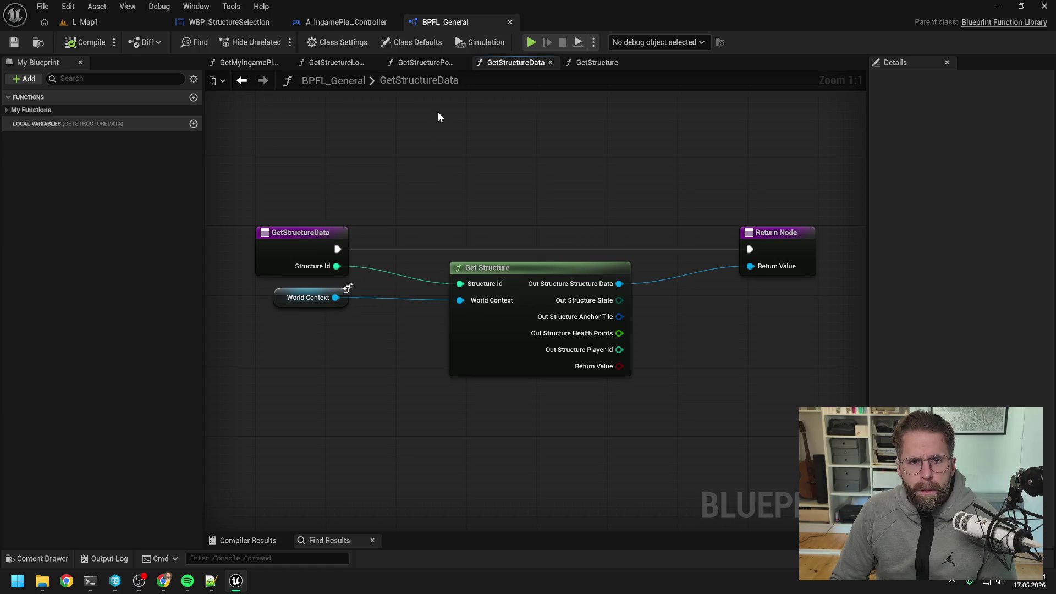
- Browse BPFL_General's GetStructurePowerRadius, GetStructure, local tiles and GetMyIngamePlayerState graphs
left_click(222, 20)
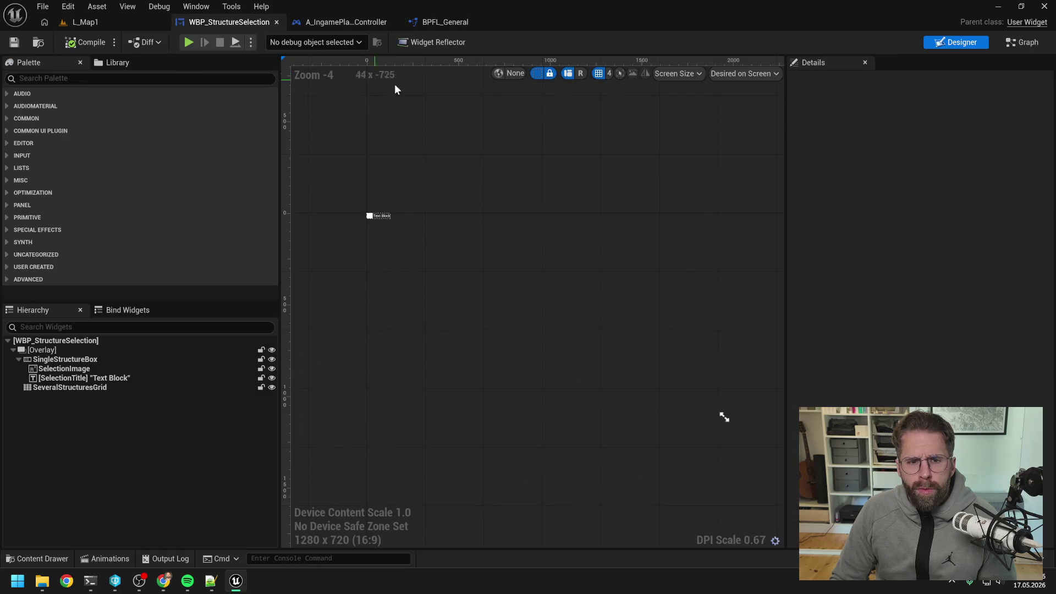
left_click(437, 21)
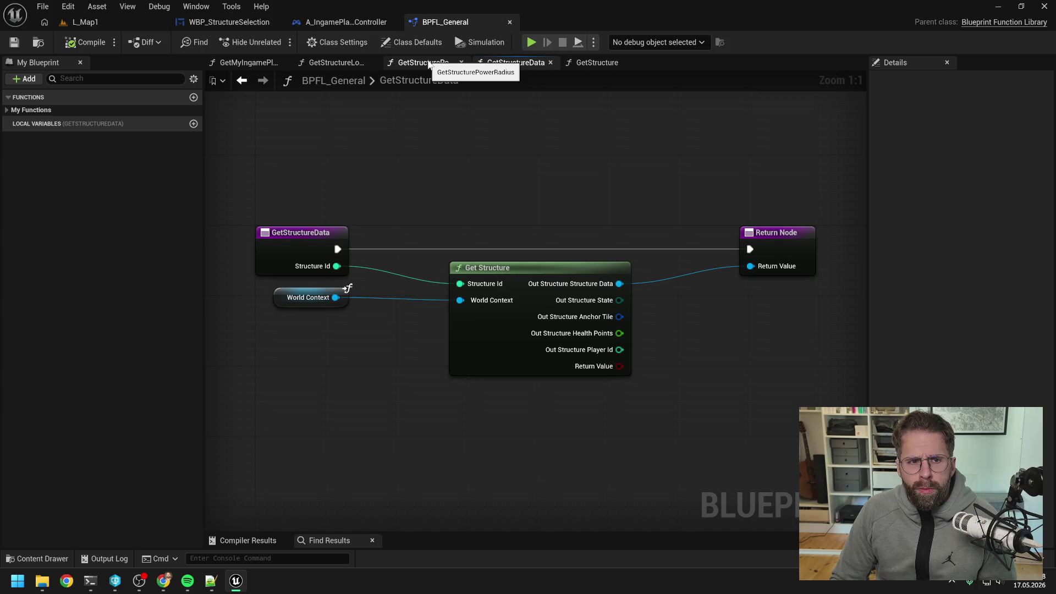
left_click(429, 65)
left_click(595, 65)
left_click(336, 65)
left_click(269, 65)
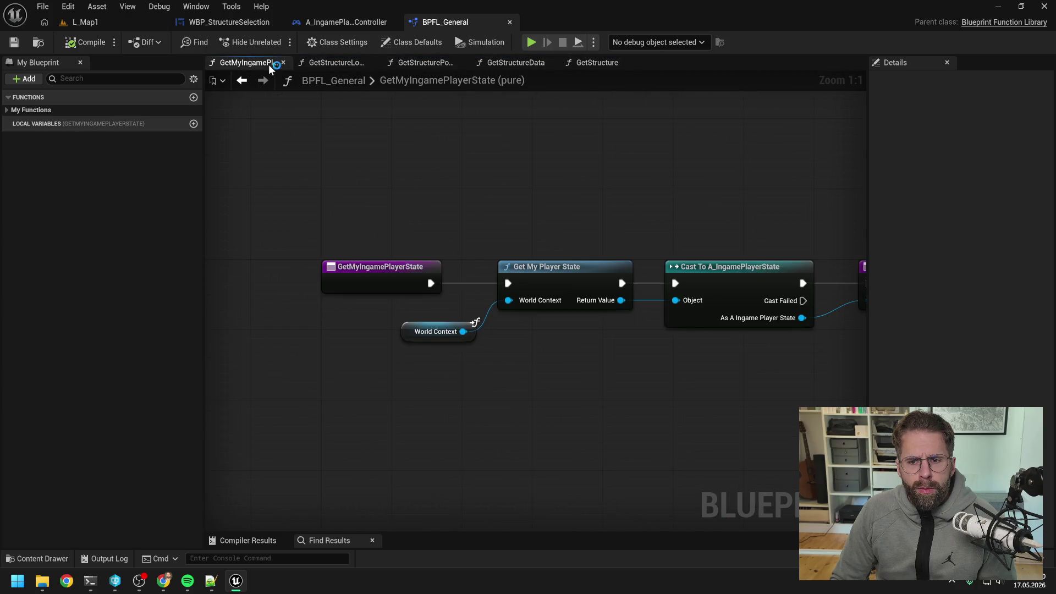
- Review UpdateSelectionFromRectangle's Branch, CONTAINS, Get Tile Data and Get Is Point in Quad nodes
left_click(342, 22)
left_click(501, 145)
left_click_drag(555, 143, 443, 142)
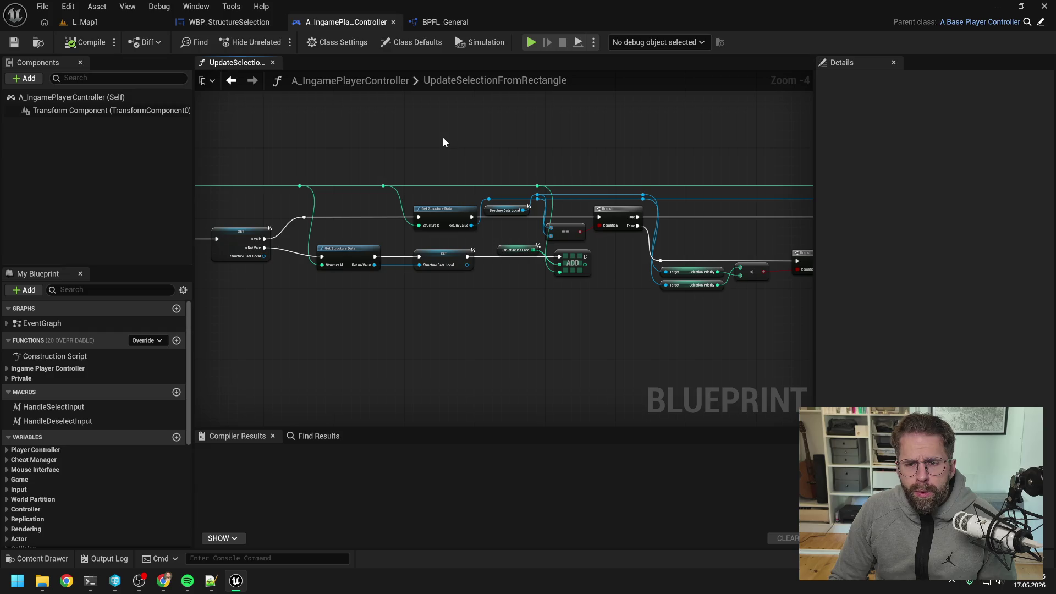
left_click_drag(444, 141, 628, 165)
mouse_move(452, 160)
left_mouse_down()
mouse_move(667, 170)
mouse_move(578, 177)
left_mouse_up()
mouse_move(502, 173)
left_mouse_down()
mouse_move(563, 174)
mouse_move(549, 176)
left_mouse_up()
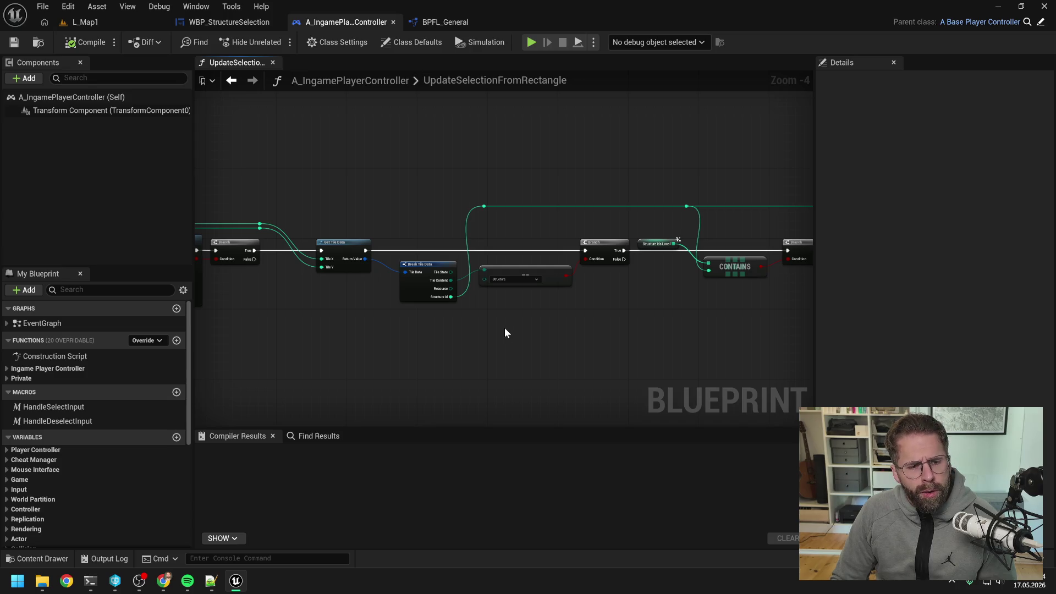
key("ctrl+space")
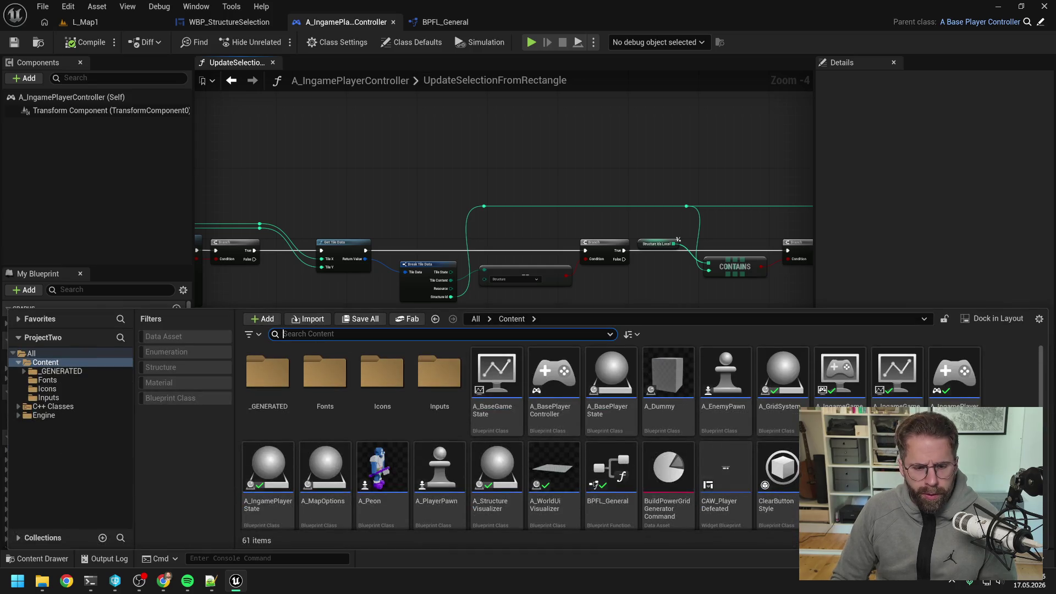
- Search 'grid' in the Content Drawer, open A_GridSystem and show its EventGraph
type("grid")
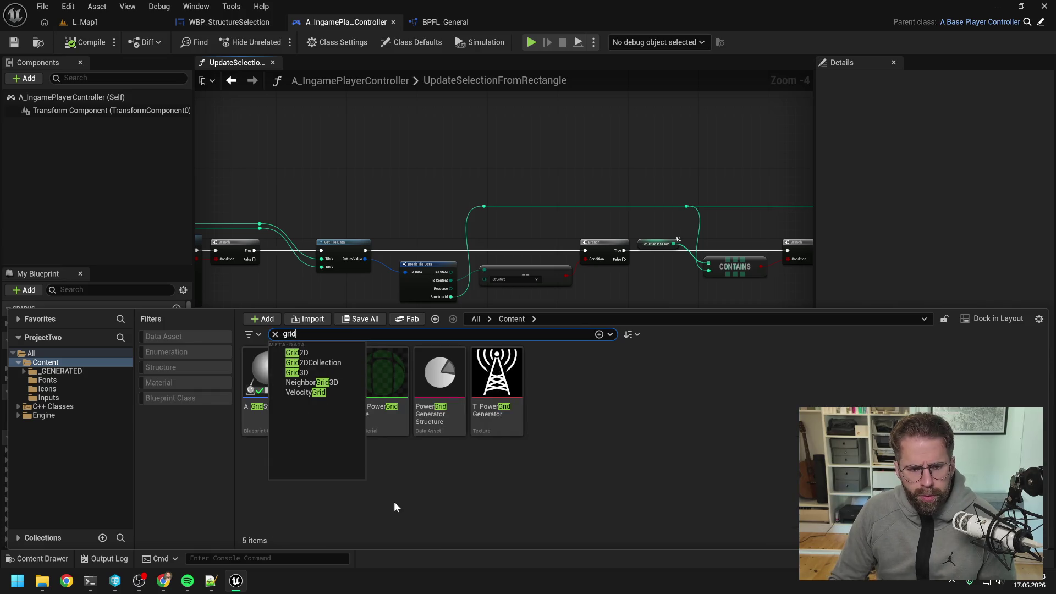
left_click(393, 506)
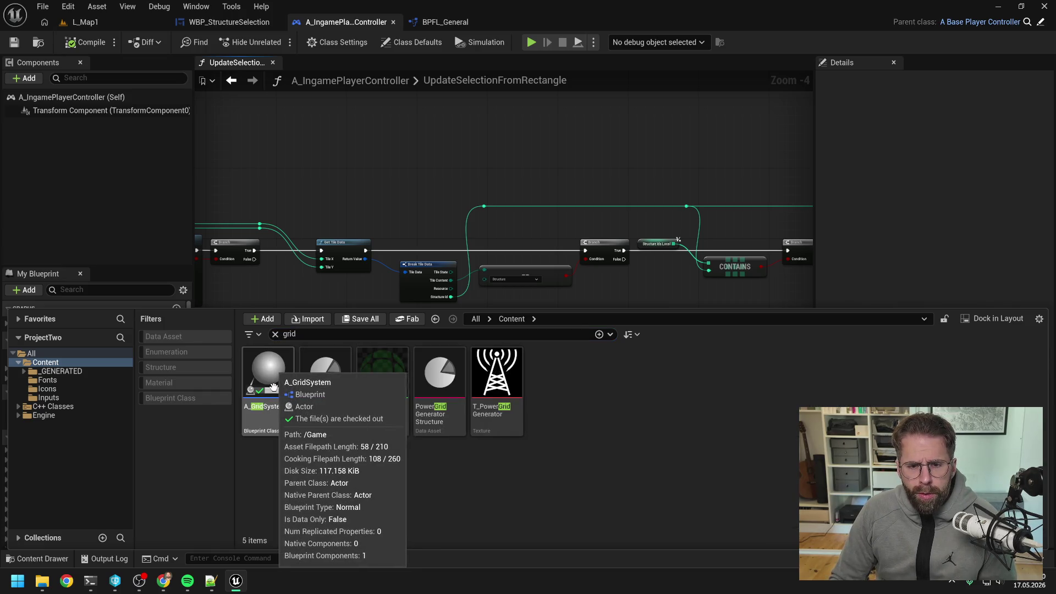
double_click(273, 387)
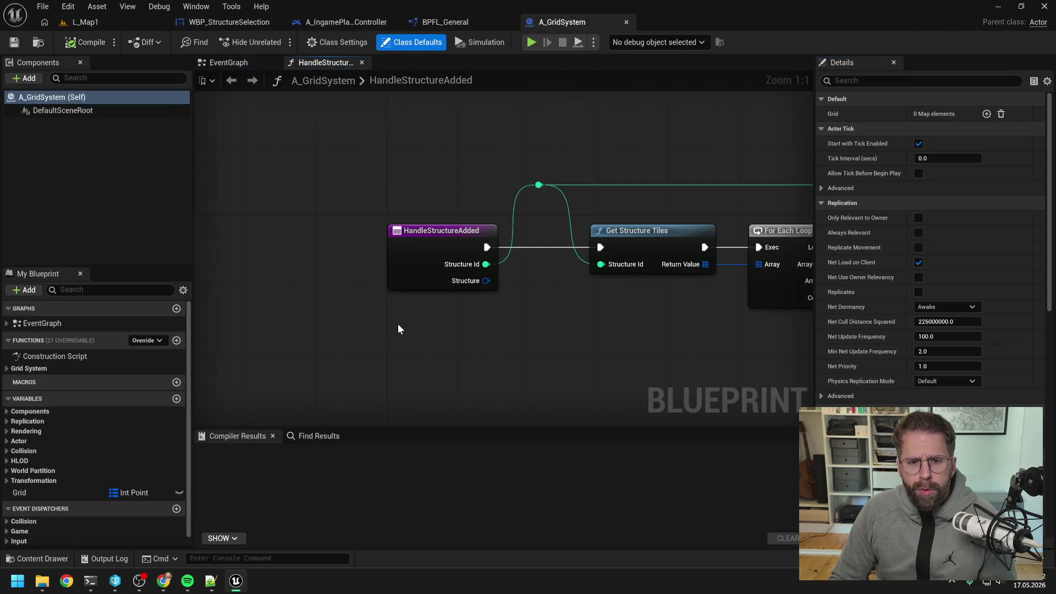
scroll(398, 323, "down", 3)
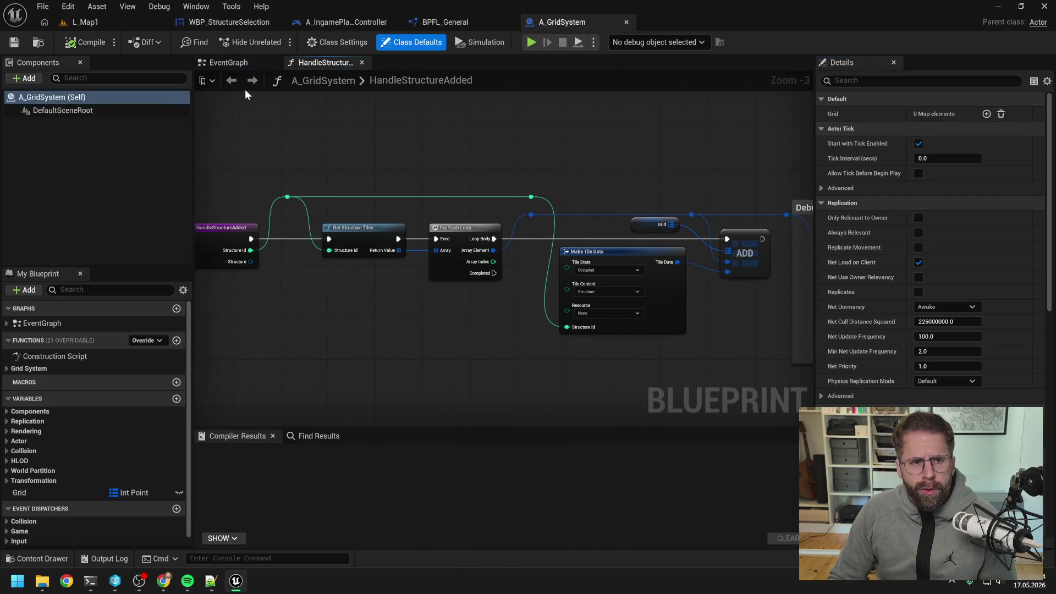
left_click(224, 63)
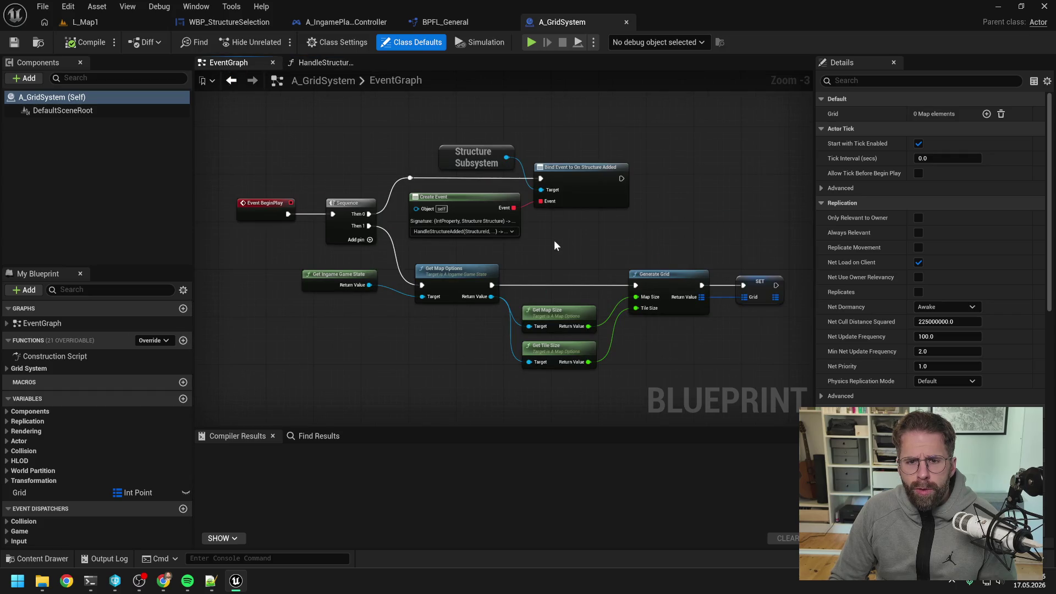
- Duplicate the Structure Subsystem node and chain a Bind Event to On Structure Removed after the Added binding
left_click_drag(554, 246, 438, 282)
left_click(360, 194)
key("ctrl+c")
key("ctrl+v")
left_click_drag(614, 200, 662, 219)
type("bind remo")
left_click(741, 279)
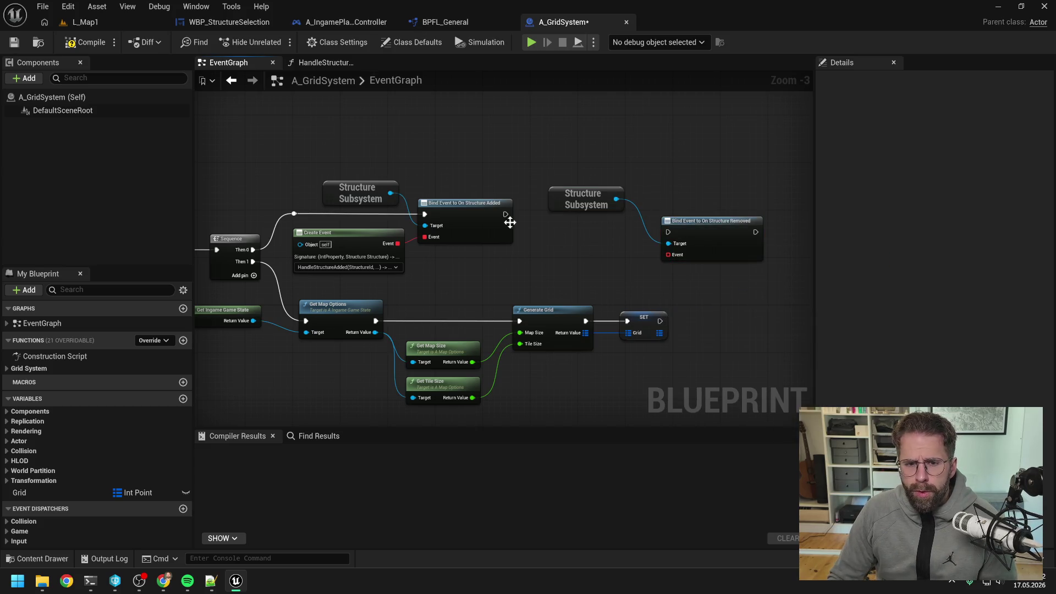
mouse_move(503, 214)
left_mouse_down()
mouse_move(667, 231)
mouse_move(714, 209)
left_mouse_up()
left_click_drag(584, 200, 636, 197)
left_click(628, 249)
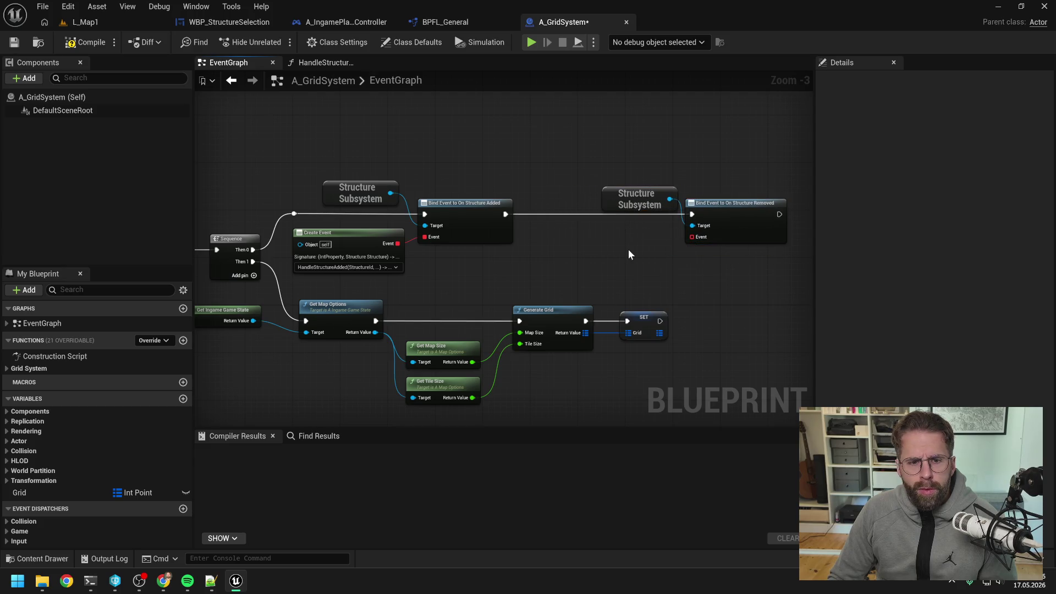
- Feed the Removed binding's Event pin with a new Create Event node
mouse_move(691, 237)
left_mouse_down()
mouse_move(592, 242)
mouse_move(623, 223)
left_mouse_up()
left_click(599, 321)
left_click(631, 331)
left_click(454, 250)
left_click_drag(381, 233, 379, 225)
left_click(556, 247)
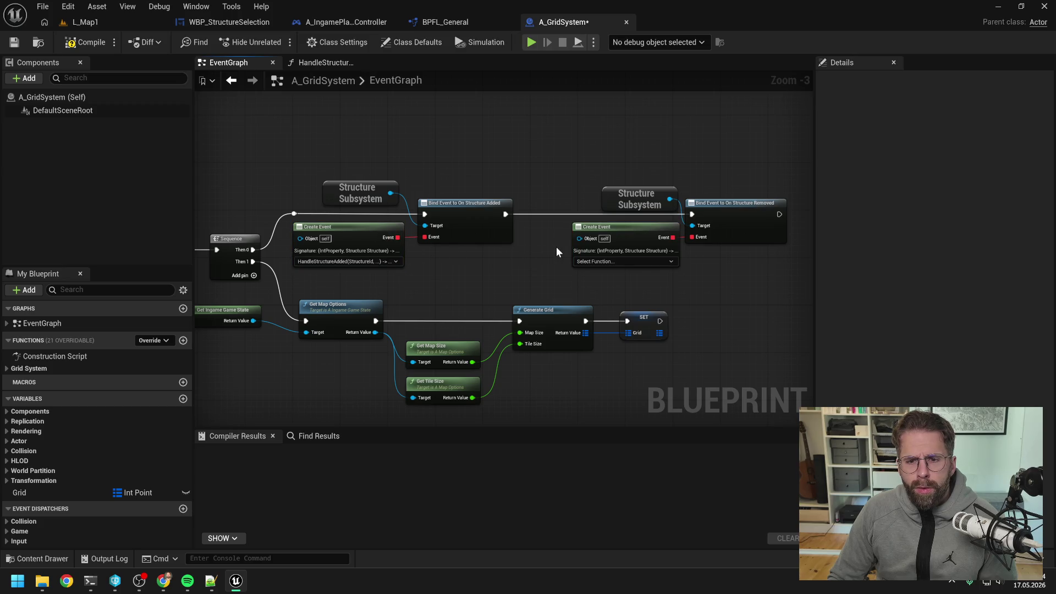
left_click_drag(560, 192, 497, 190)
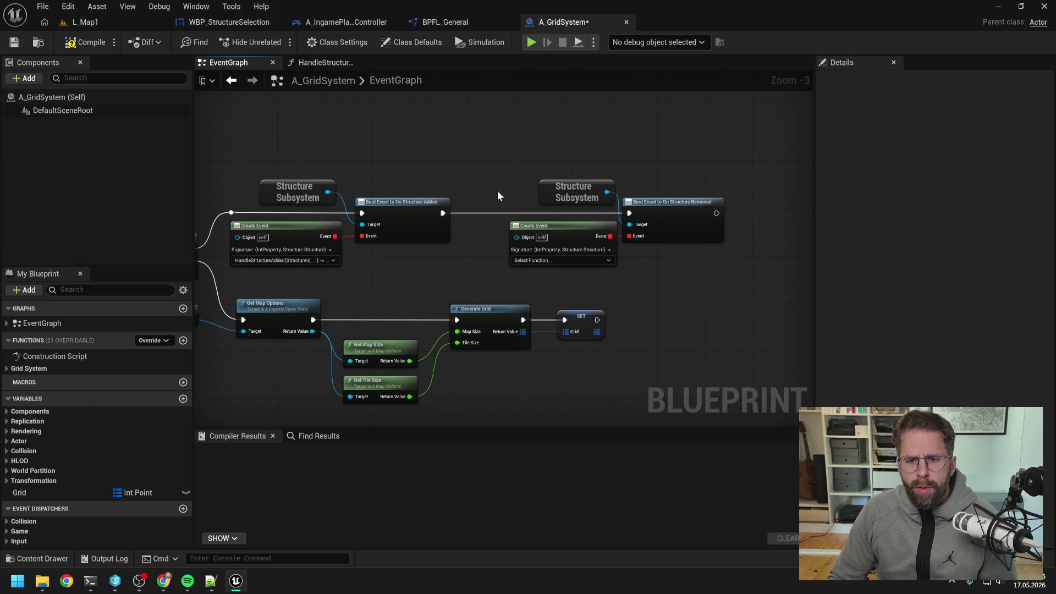
left_click(552, 260)
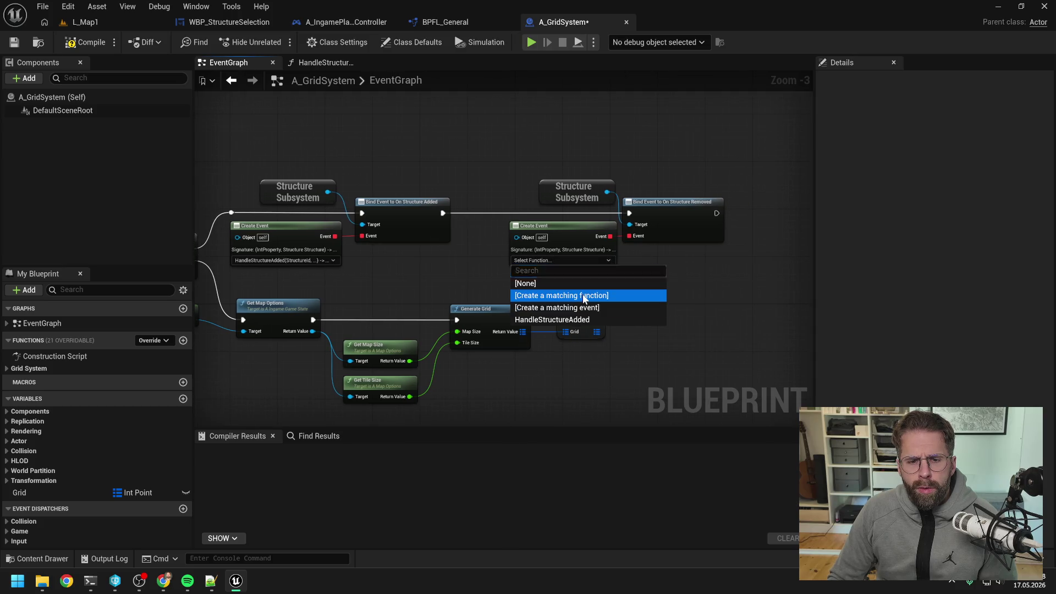
- Create a matching function, rename it HandleStructureRemoved, and compile A_GridSystem
left_click(577, 296)
left_click(74, 381)
key("F2")
type("H")
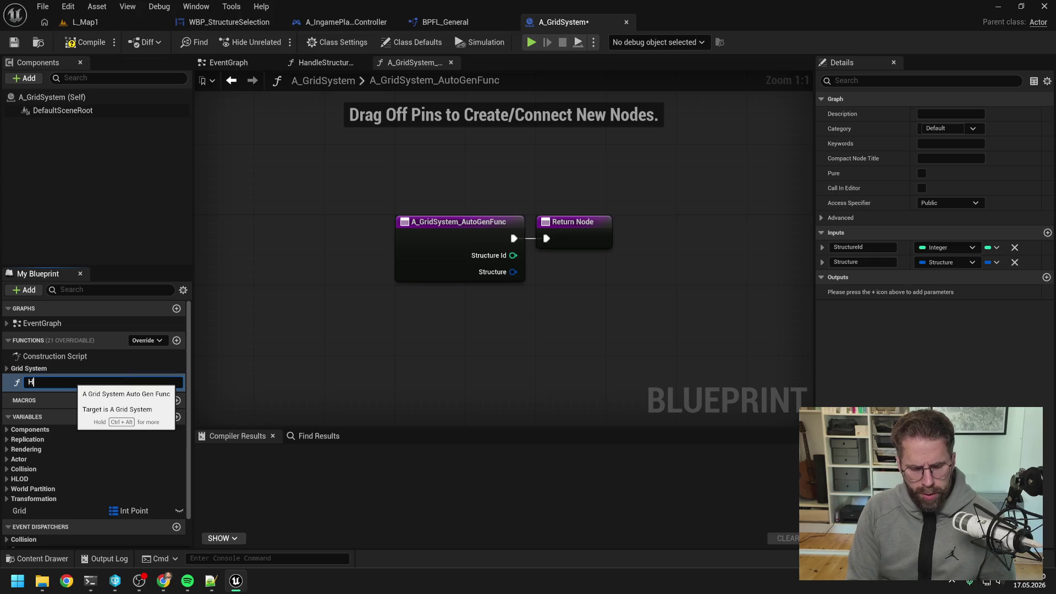
type("andleStructureRemoved")
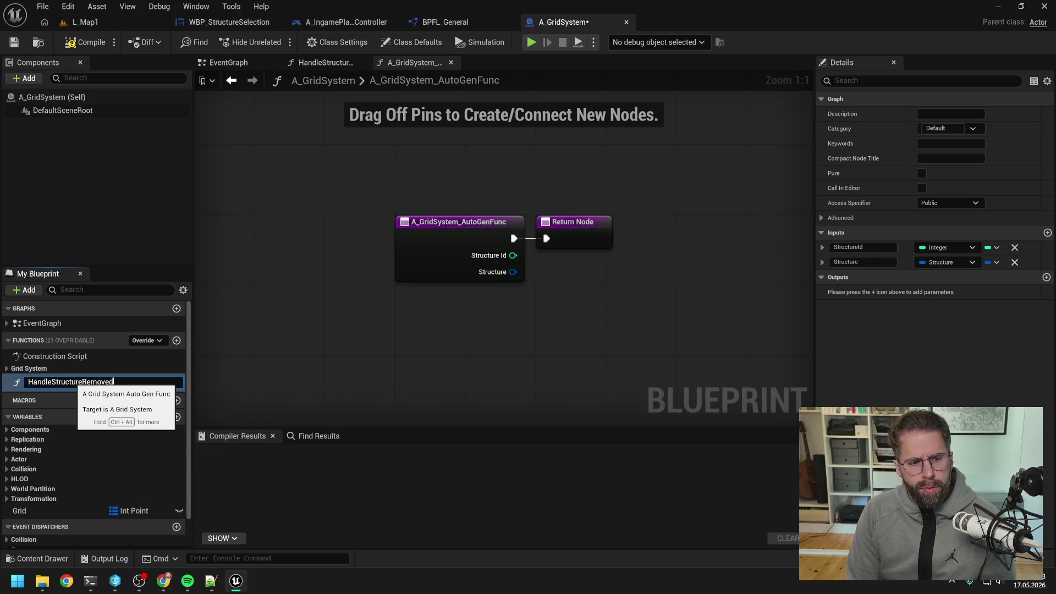
key("Return")
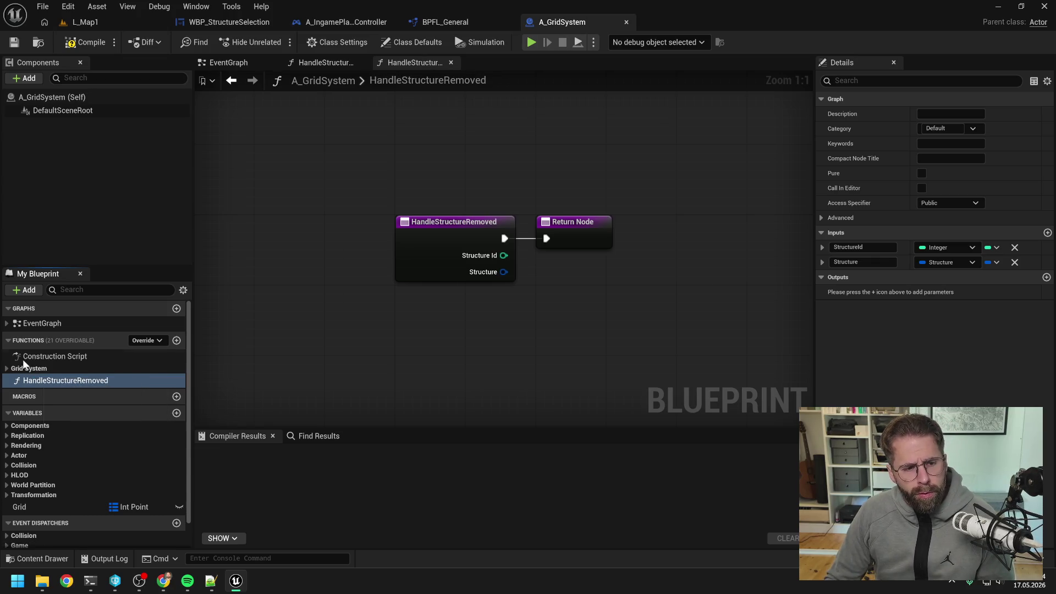
left_click(85, 43)
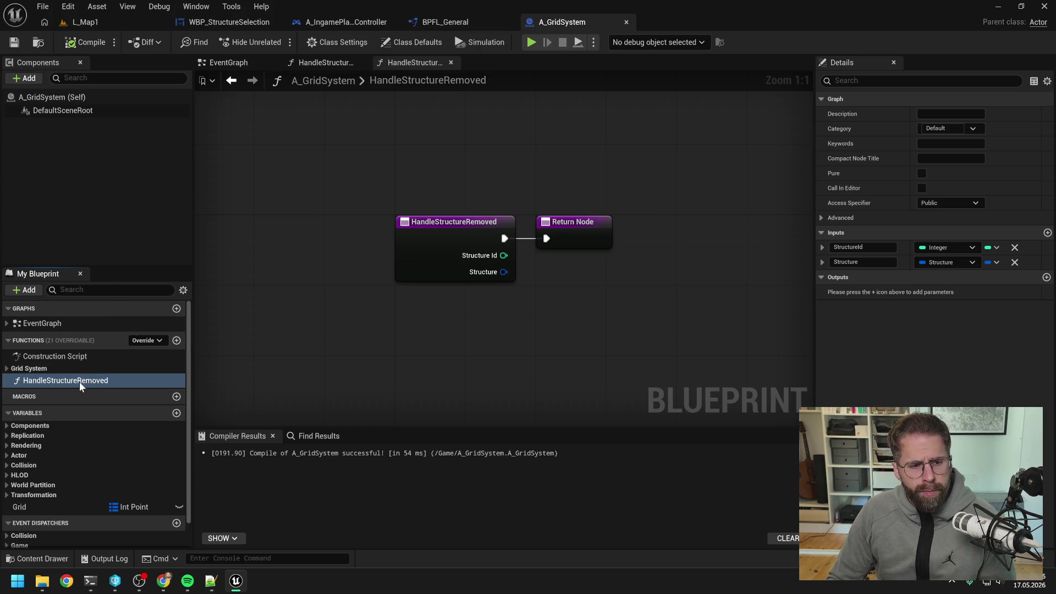
- Move HandleStructureRemoved into Grid System after HandleStructureAdded, make it Private, and save
left_click_drag(79, 381, 60, 369)
left_click_drag(87, 423, 105, 396)
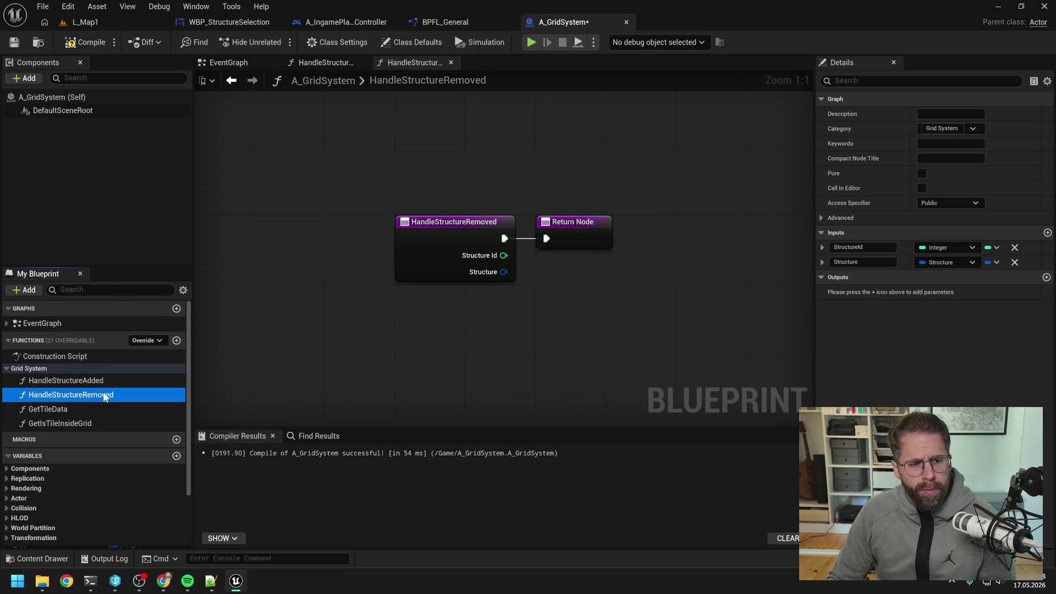
left_click(949, 203)
left_click(934, 230)
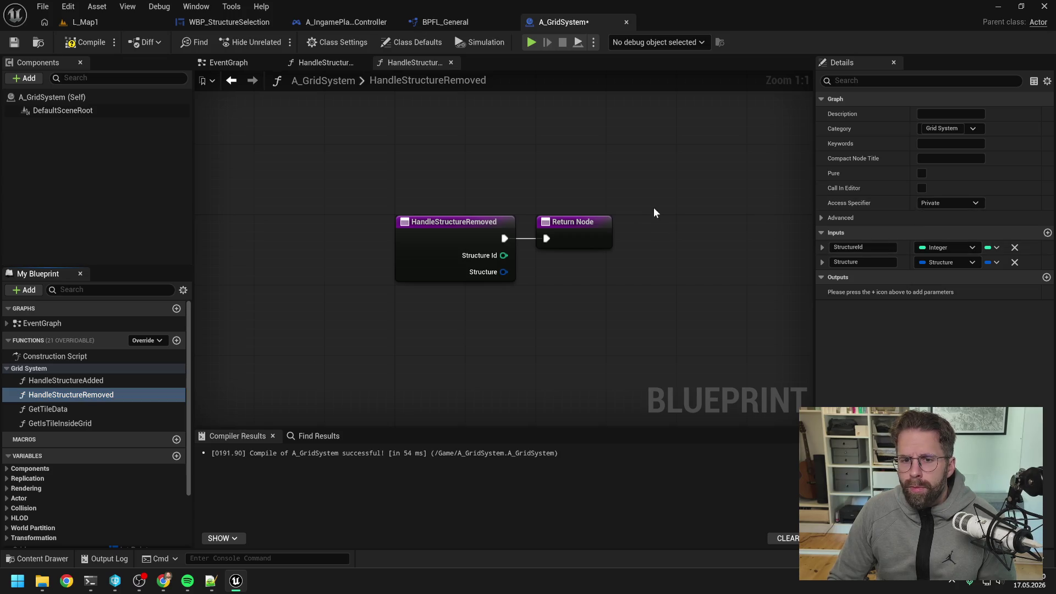
left_click(575, 242)
key("ctrl+s")
- Compare the HandleStructureAdded and HandleStructureRemoved graphs, including the Debug comment's nodes
left_click(344, 63)
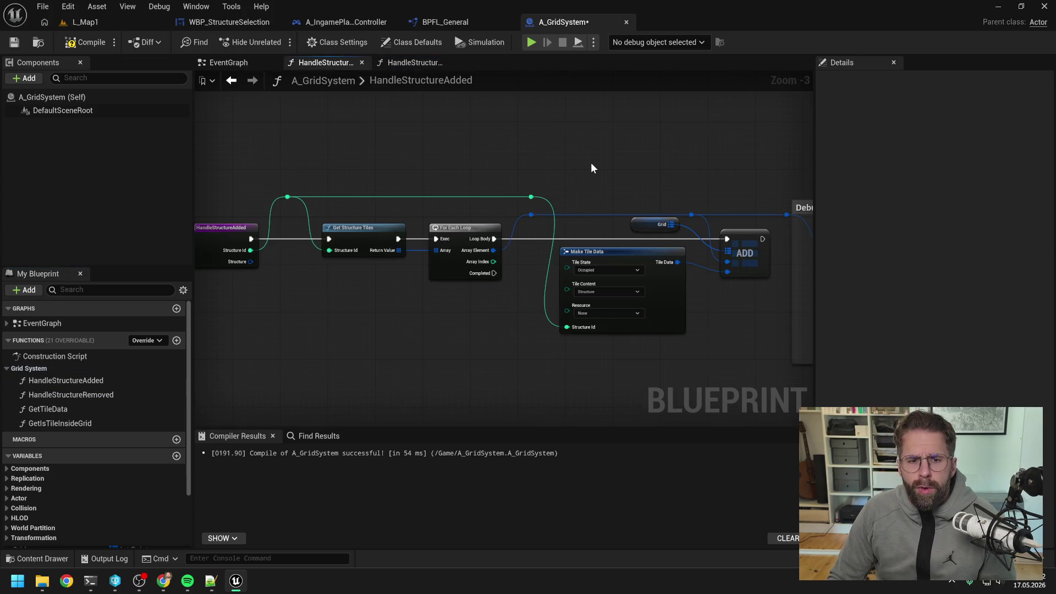
scroll(606, 164, "down", 1)
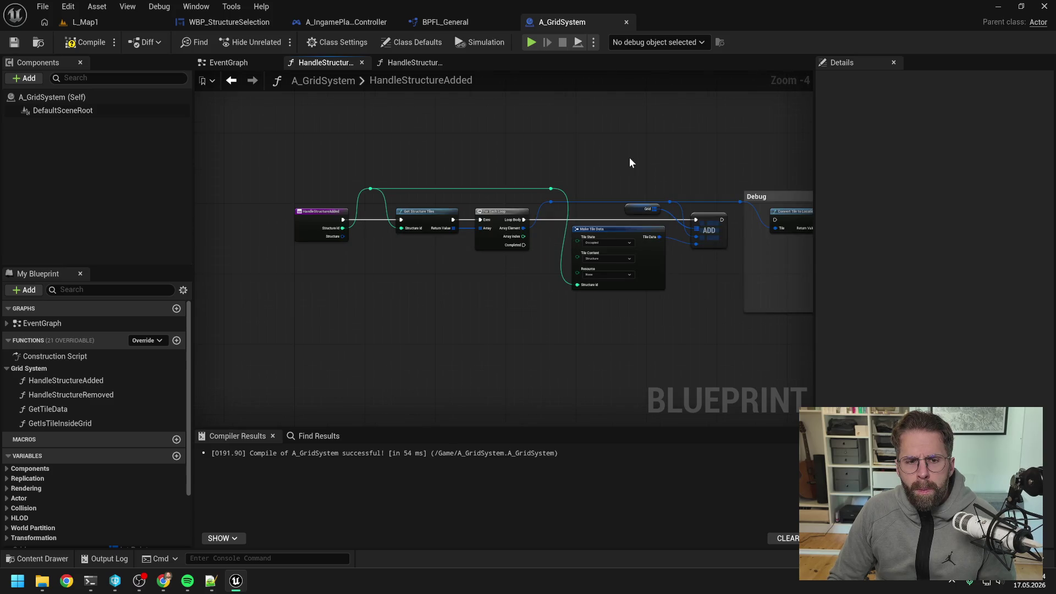
left_click_drag(630, 159, 544, 155)
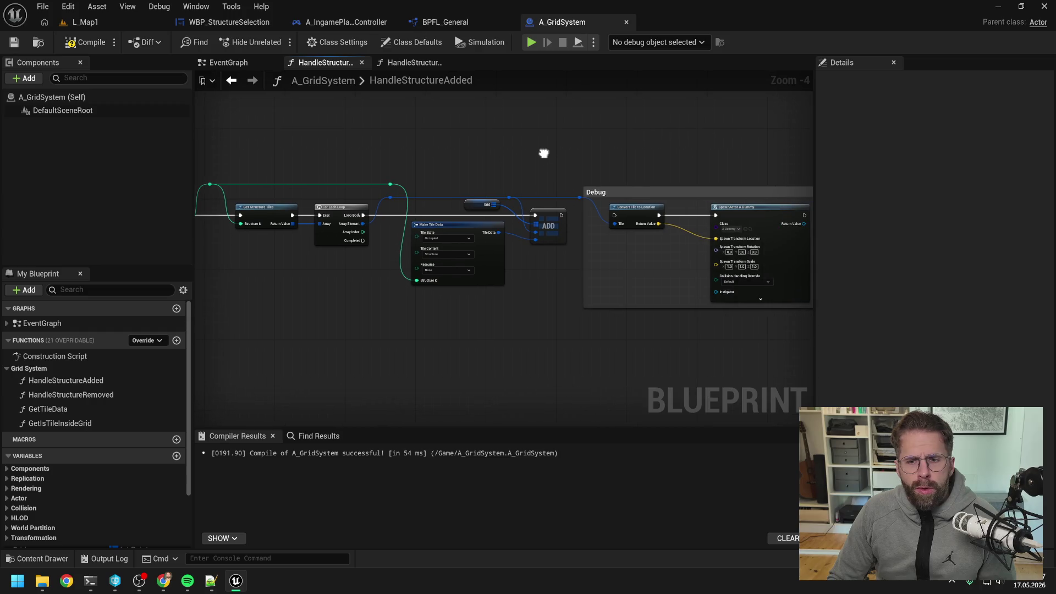
left_click(400, 63)
left_click(344, 64)
left_click_drag(358, 146, 439, 146)
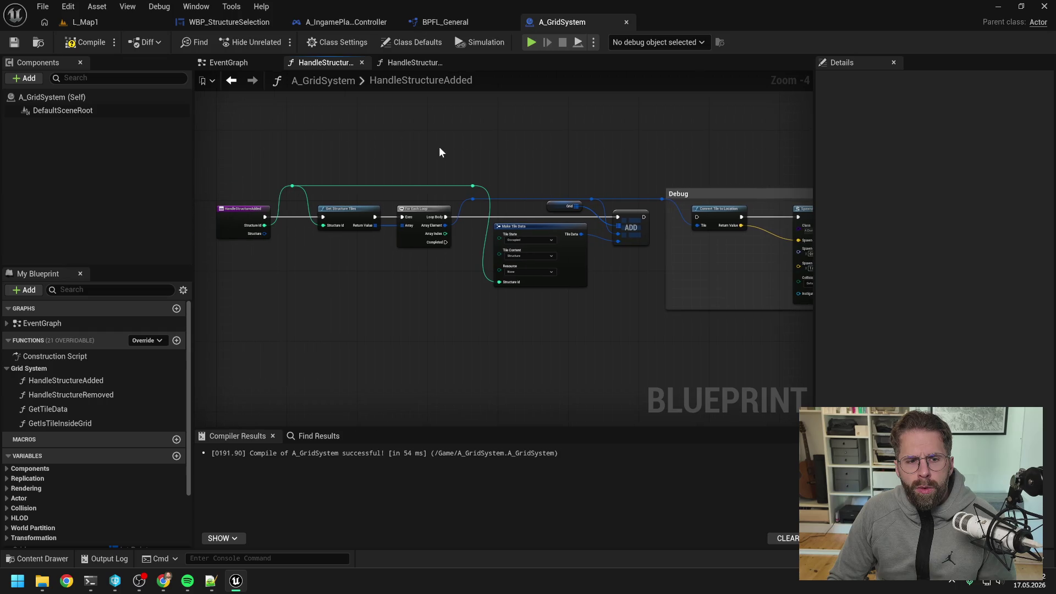
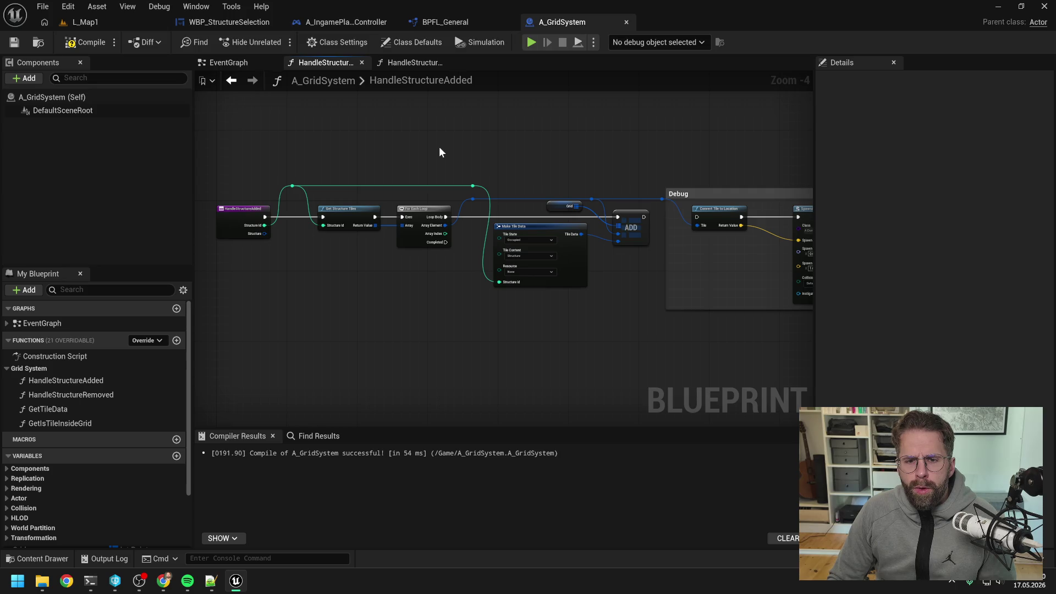
- Select all tile-lookup nodes in the library's GetStructureTiles graph, then return to A_GridSystem
double_click(348, 218)
scroll(464, 312, "up", 2)
scroll(513, 292, "down", 1)
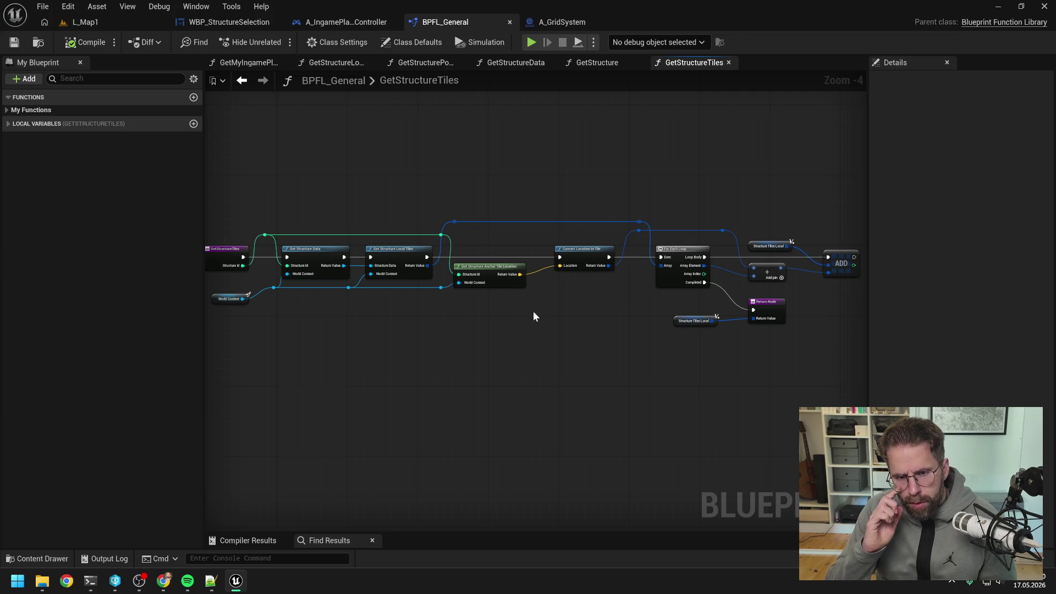
scroll(545, 318, "down", 1)
mouse_move(431, 219)
left_mouse_down()
mouse_move(686, 336)
mouse_move(784, 368)
left_mouse_up()
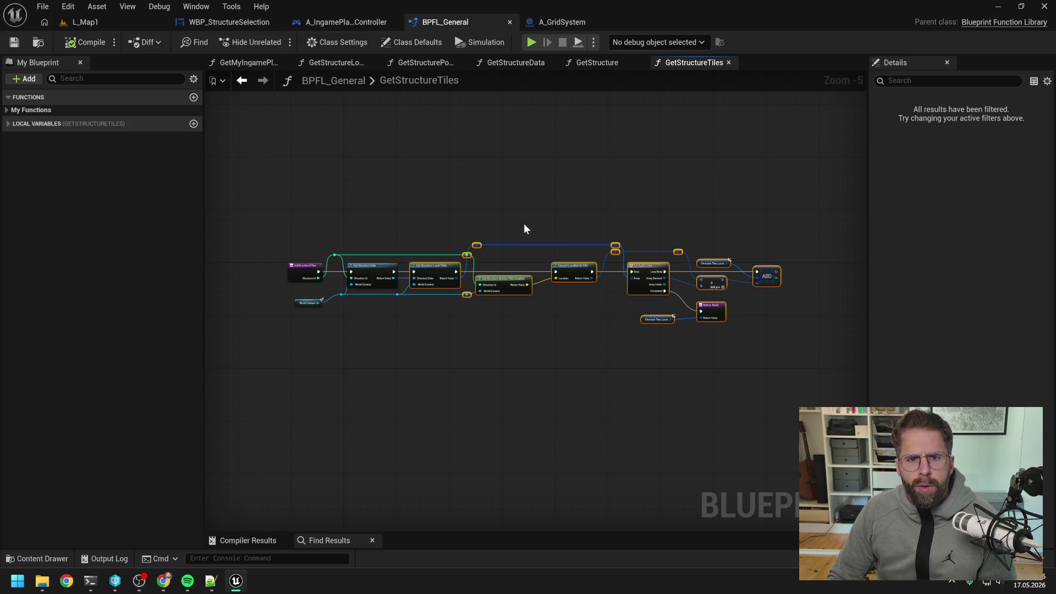
left_click(566, 22)
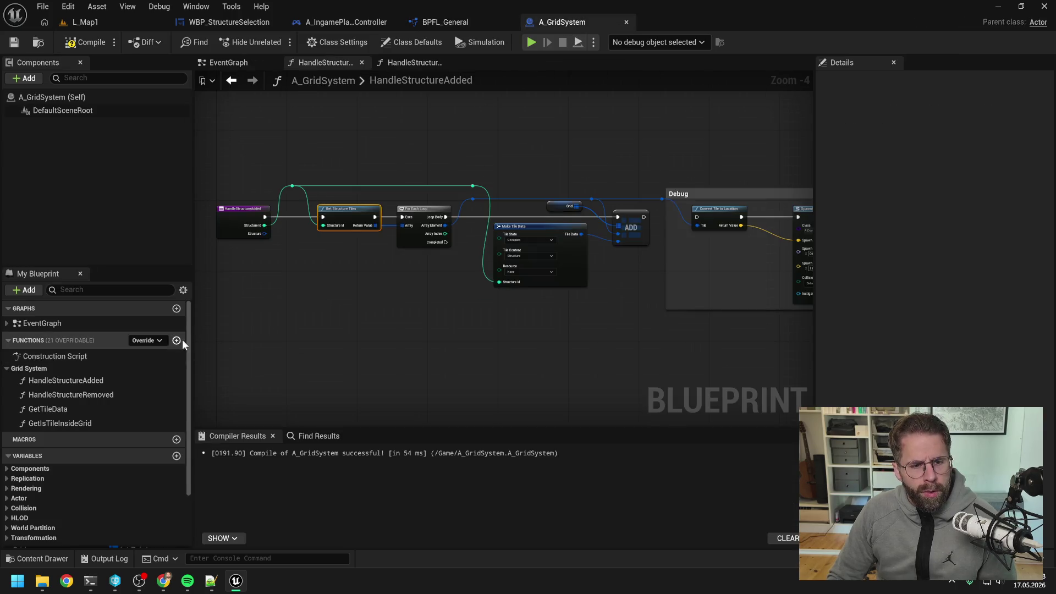
- Create a new function named GetStructureTiles with Private access in A_GridSystem
left_click(176, 339)
type("GetStructureTil")
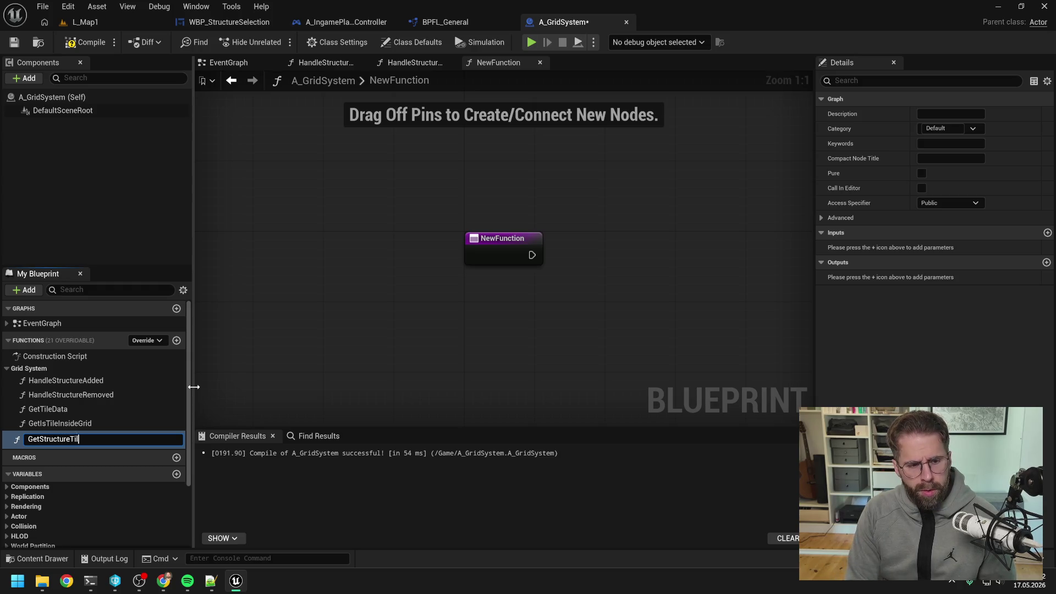
type("es")
key("Return")
left_click(938, 203)
left_click(931, 229)
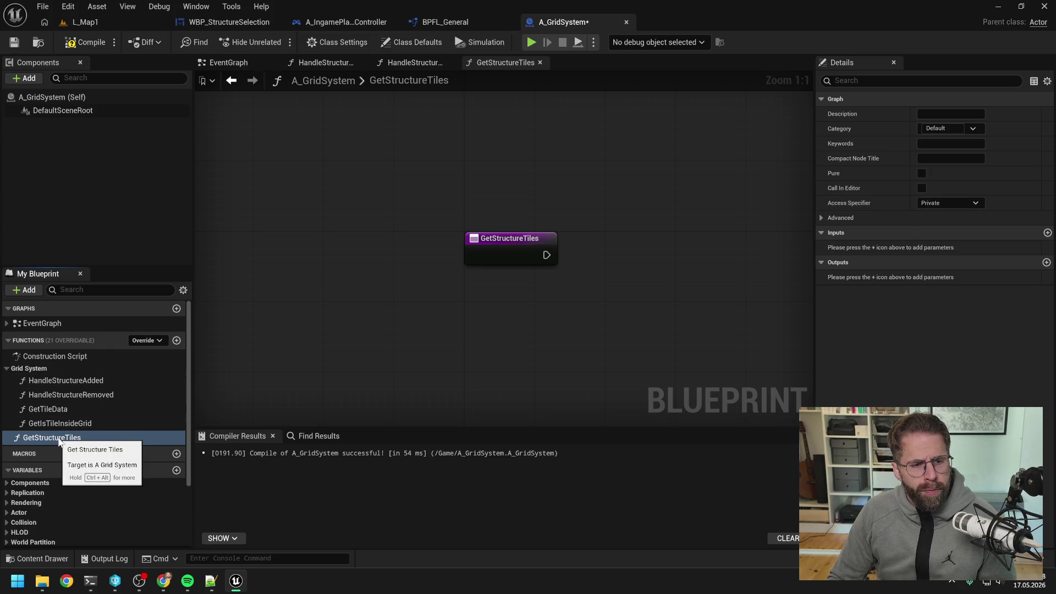
- Set HandleStructureAdded's category to Private and move HandleStructureRemoved into Private too
left_click(68, 380)
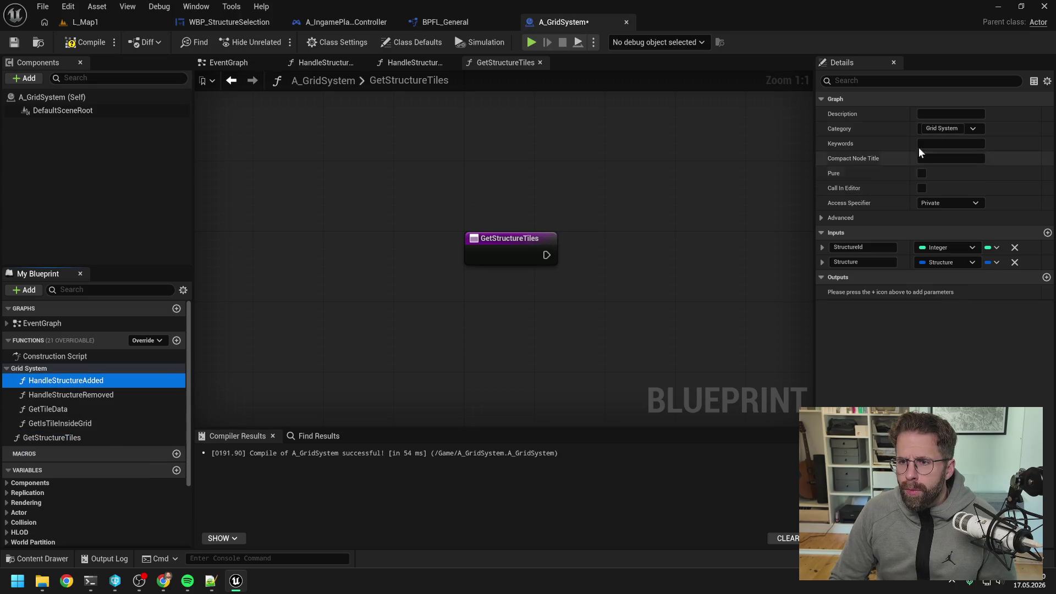
left_click(941, 128)
type("P")
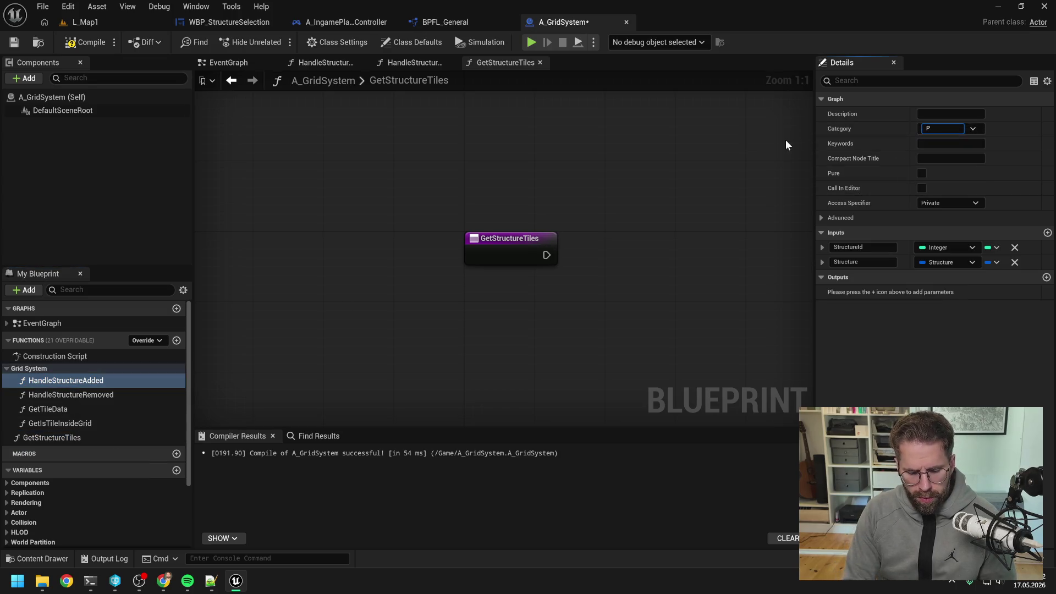
type("rivate")
key("Return")
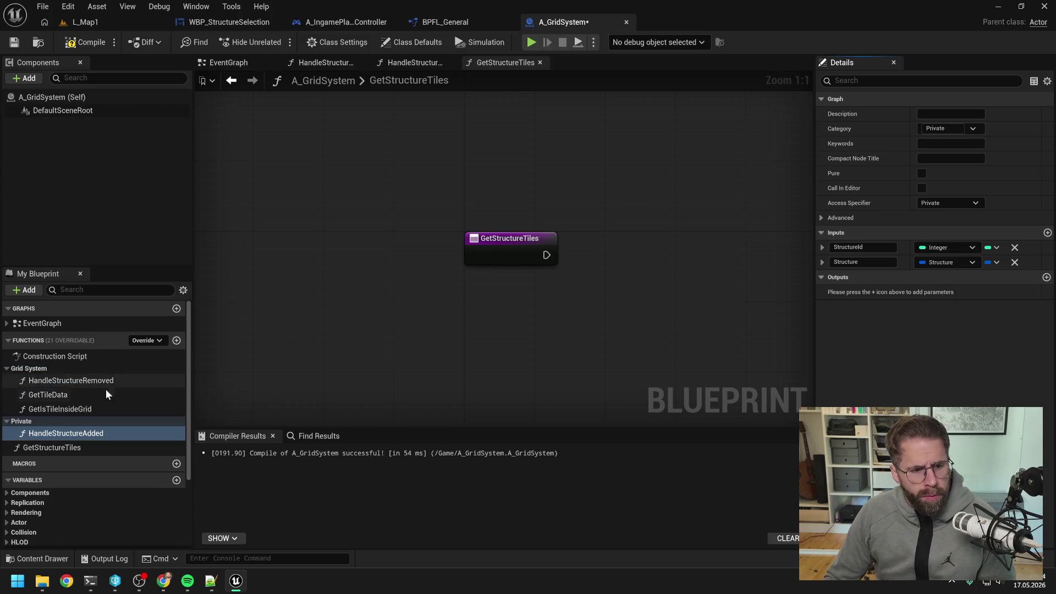
mouse_move(85, 380)
left_mouse_down()
mouse_move(96, 383)
mouse_move(32, 421)
mouse_move(55, 437)
mouse_move(24, 408)
left_mouse_up()
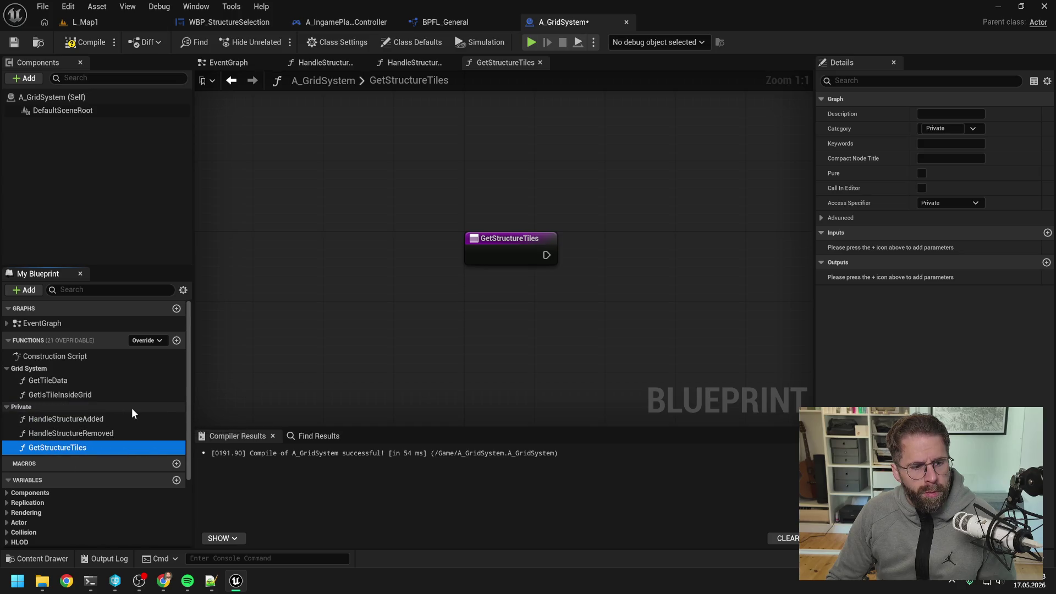
- Paste the tile-lookup nodes into GetStructureTiles beside its entry node
left_click_drag(449, 335, 368, 333)
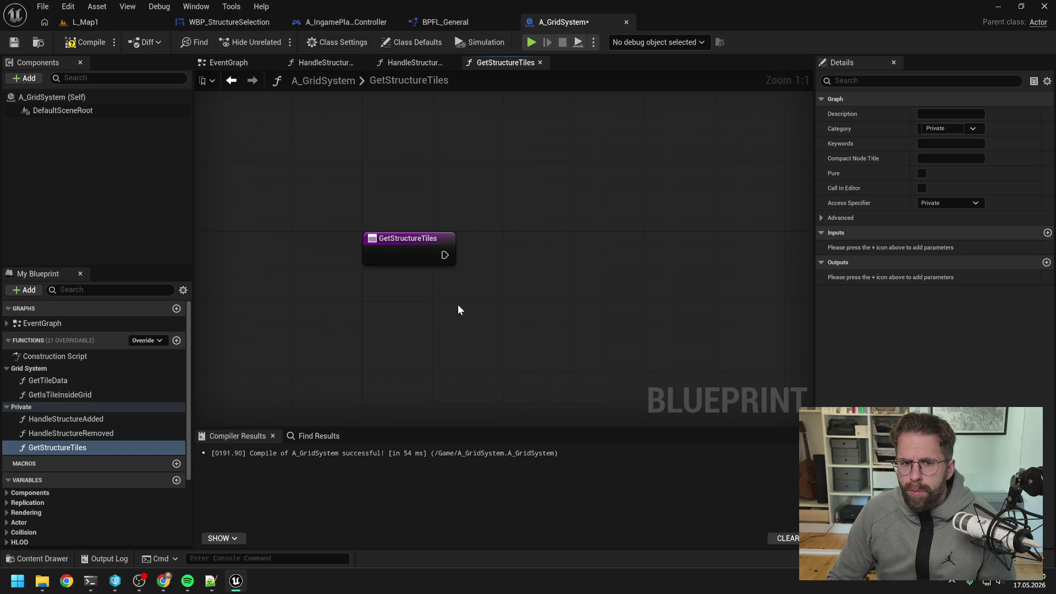
scroll(457, 309, "down", 1)
left_click_drag(458, 310, 381, 269)
key("ctrl+v")
mouse_move(454, 245)
left_mouse_down()
mouse_move(482, 245)
mouse_move(524, 214)
left_mouse_up()
left_click(316, 223)
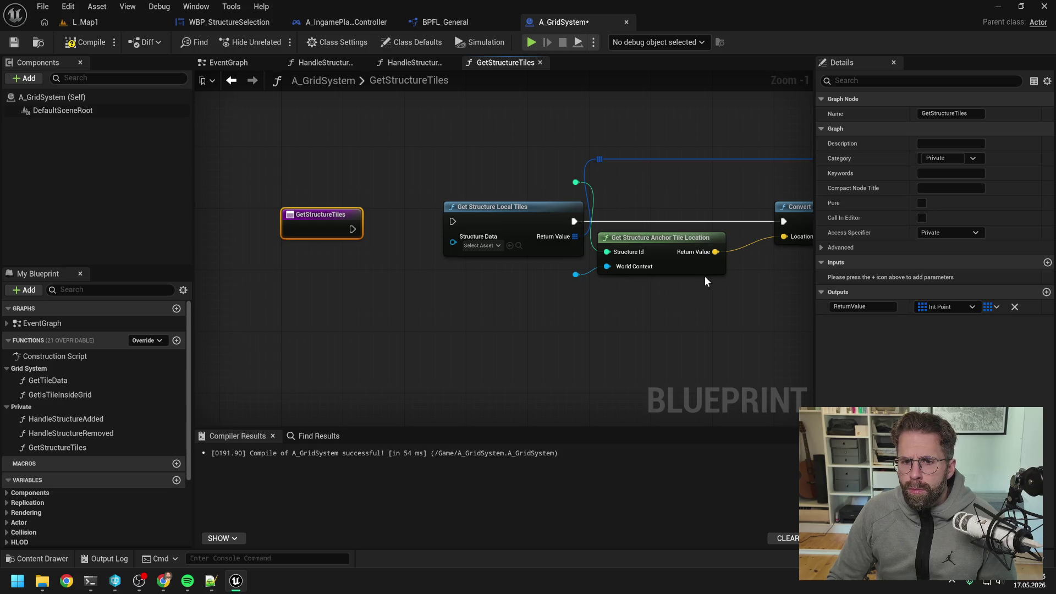
scroll(701, 279, "down", 2)
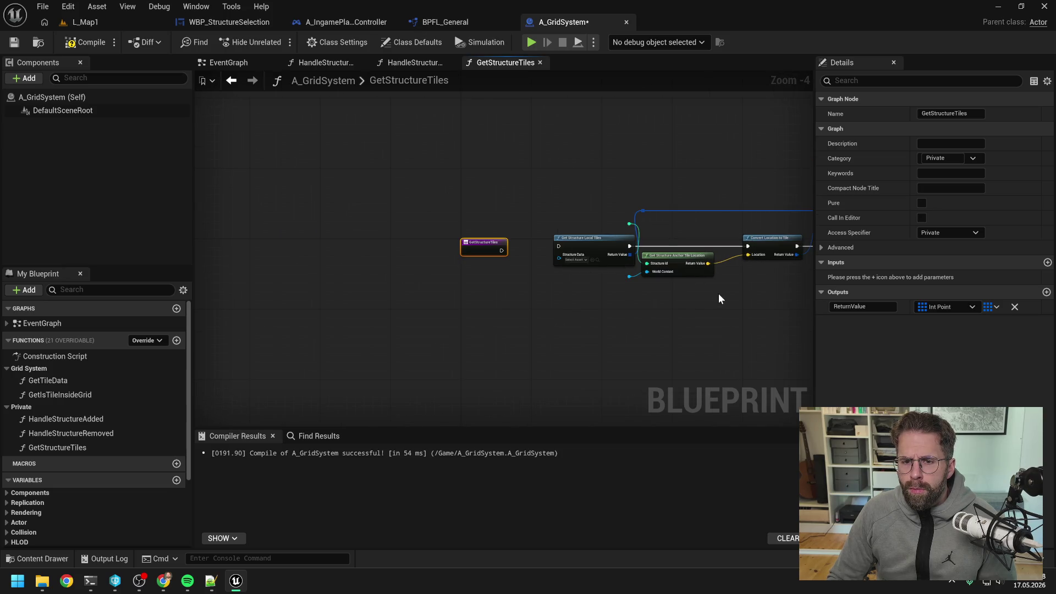
left_click(718, 292)
left_click_drag(749, 298, 646, 299)
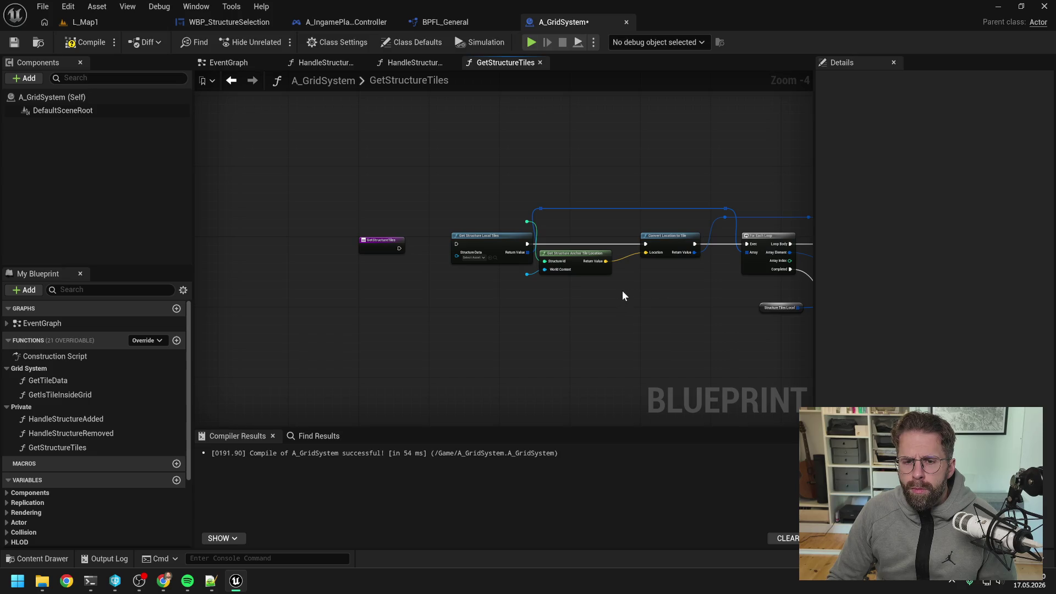
mouse_move(614, 304)
left_mouse_down()
mouse_move(484, 299)
mouse_move(543, 300)
left_mouse_up()
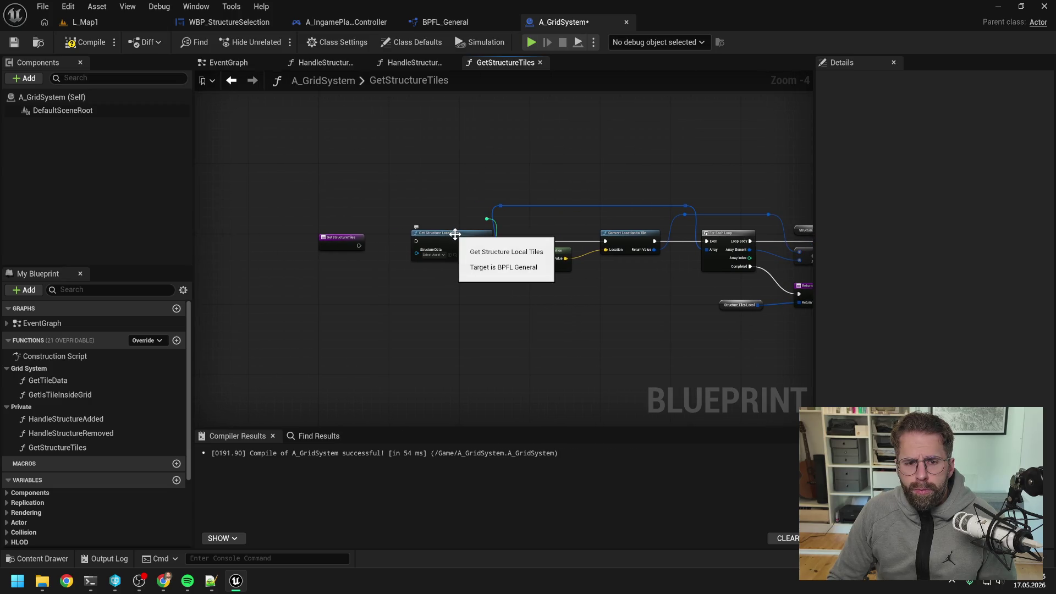
double_click(526, 255)
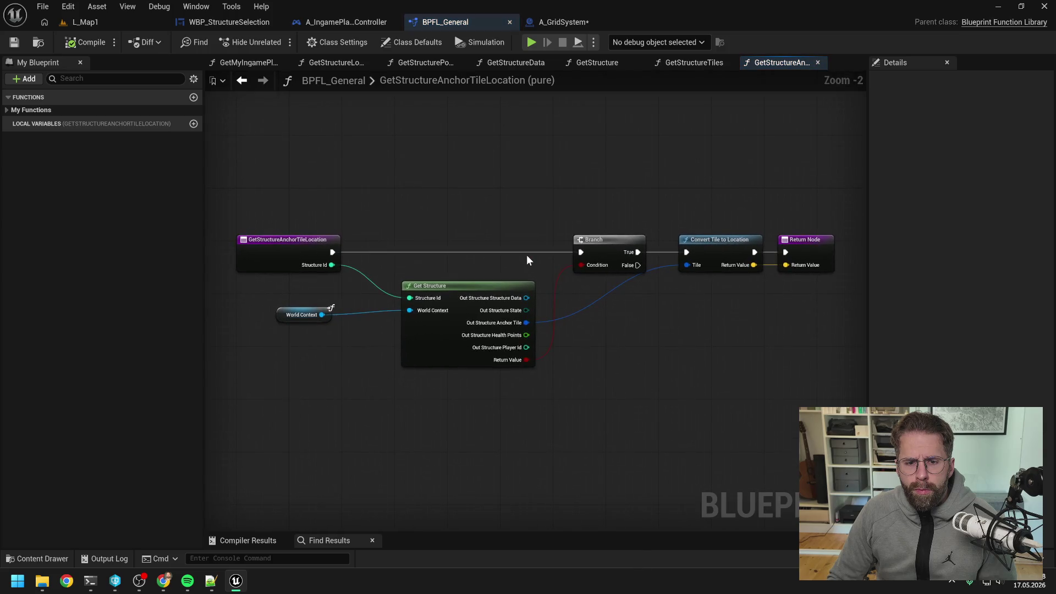
right_click(447, 331)
left_click(569, 341)
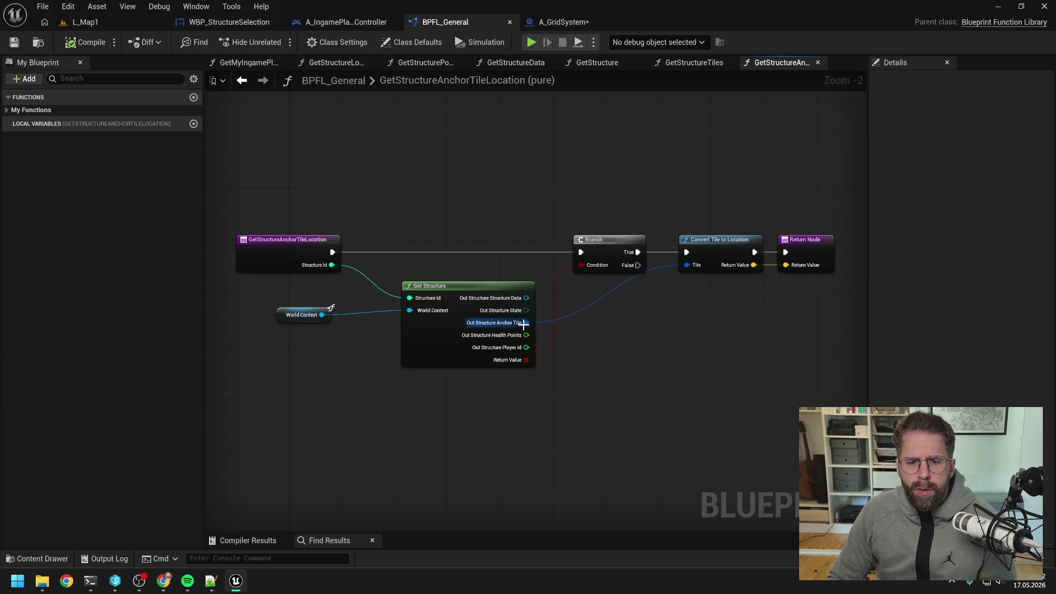
left_click(735, 242)
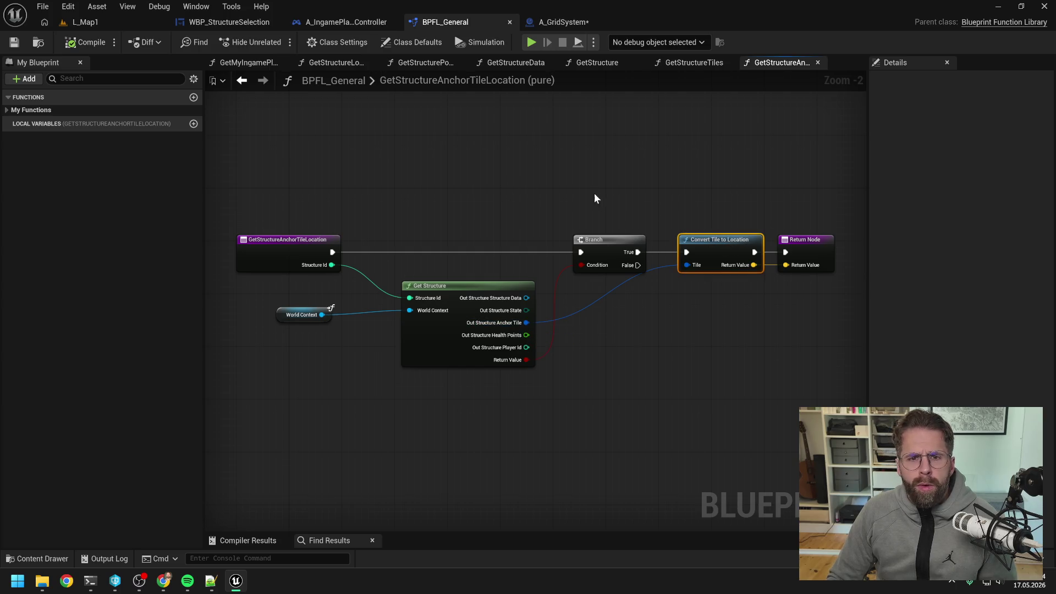
left_click(565, 174)
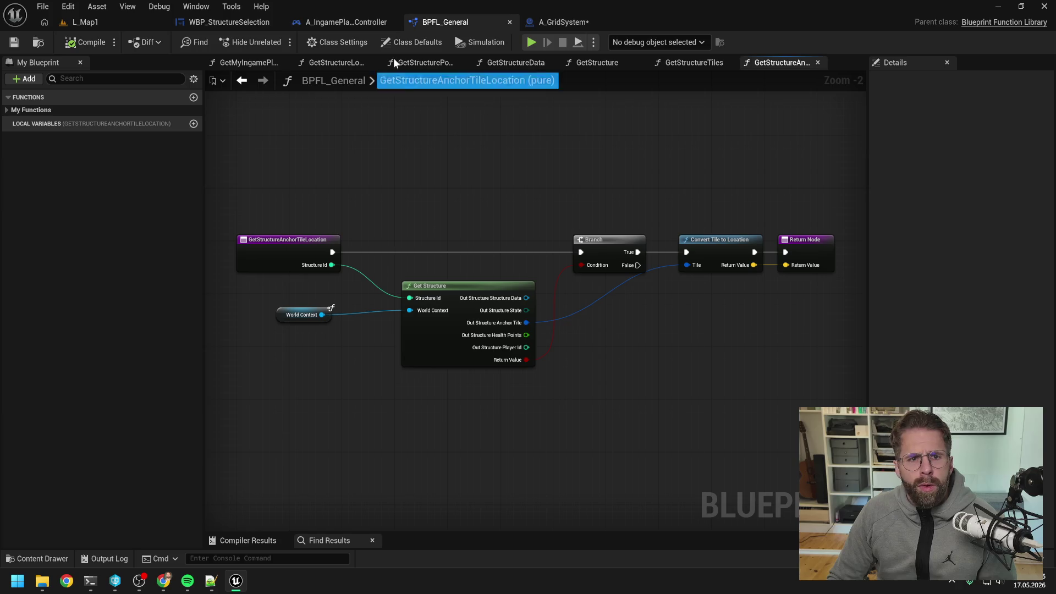
left_click(549, 22)
left_click(332, 247)
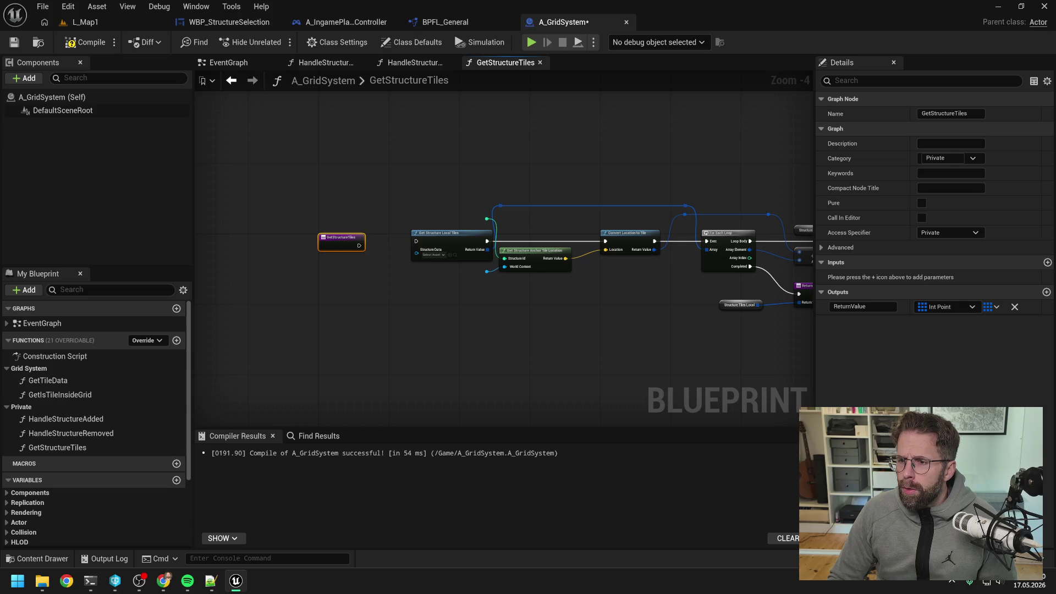
- Add a Structure-typed input parameter named Structure to GetStructureTiles
left_click(1046, 263)
left_click(946, 277)
type("structure")
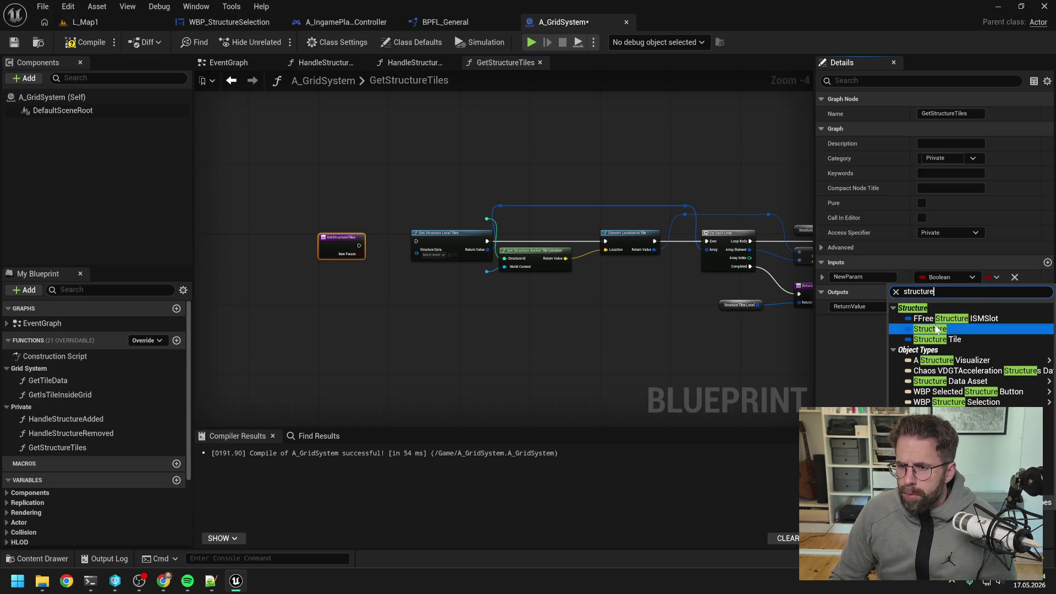
left_click(935, 322)
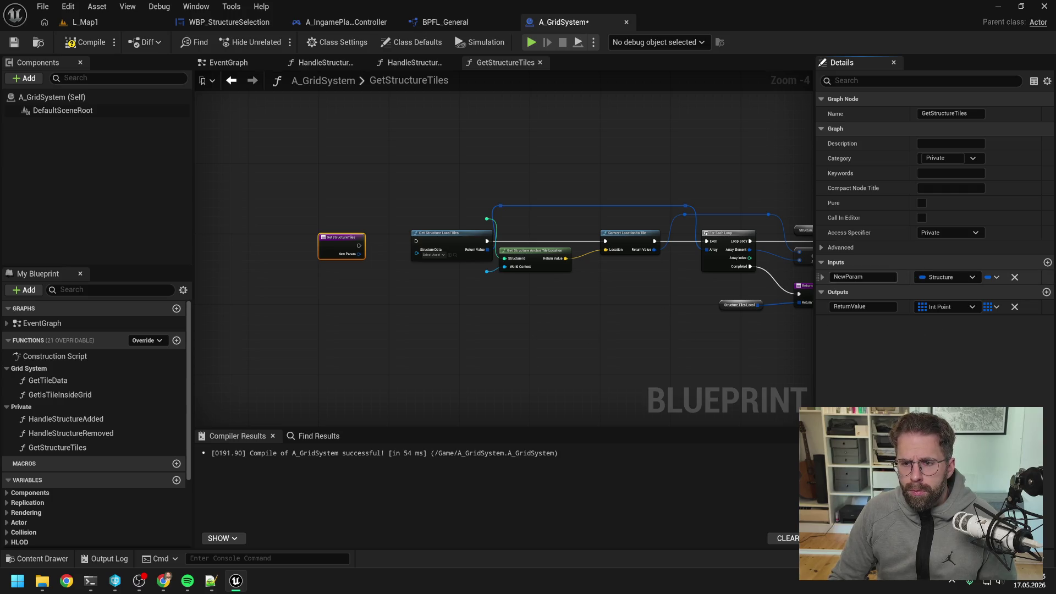
type("Structure")
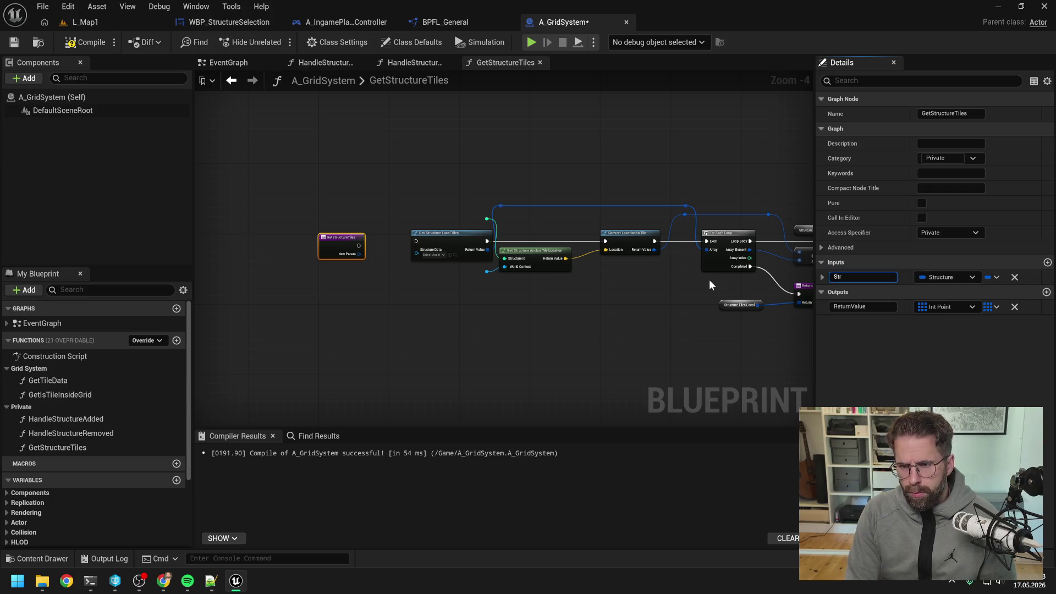
key("Return")
- Paste a Convert Tile to Location node and break the Structure input into an expanded Break Structure node
key("ctrl+v")
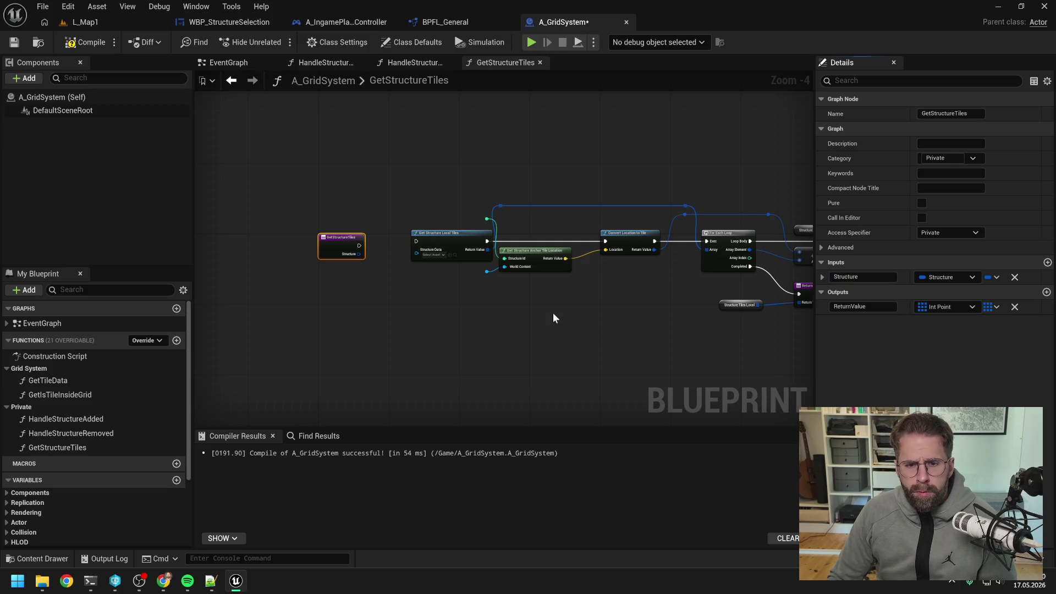
left_click(581, 292)
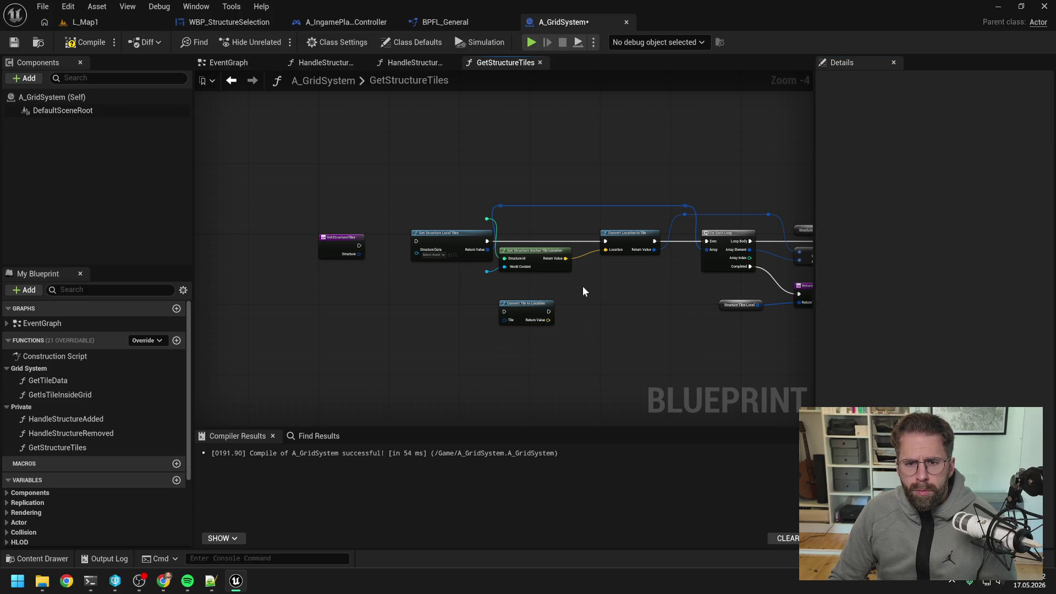
scroll(572, 291, "up", 1)
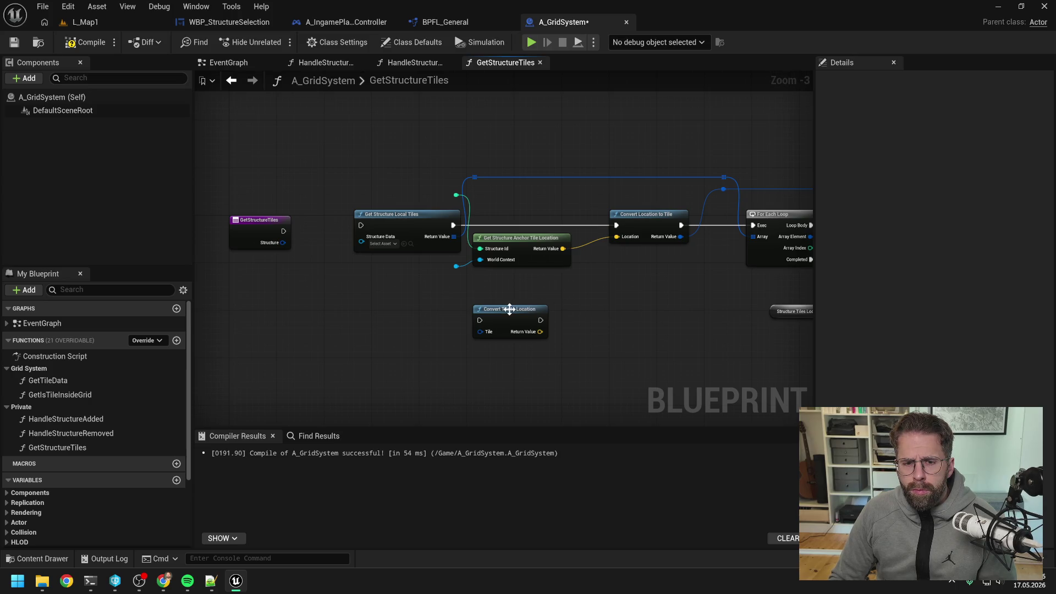
left_click_drag(506, 308, 530, 339)
left_click_drag(283, 243, 315, 290)
type("bre")
key("Return")
left_click(348, 323)
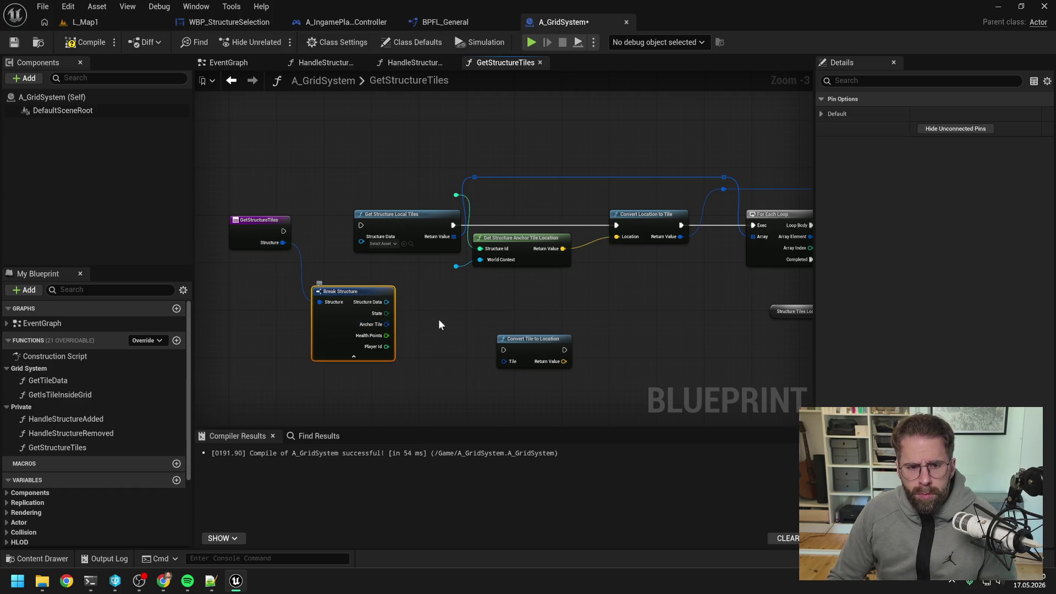
left_click(457, 323)
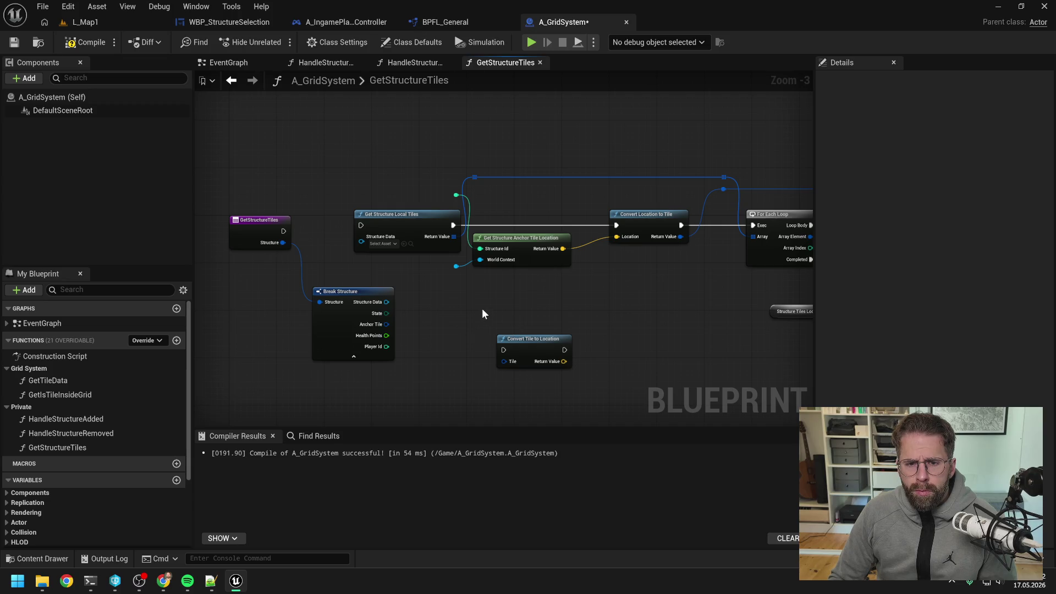
left_click_drag(363, 293, 416, 293)
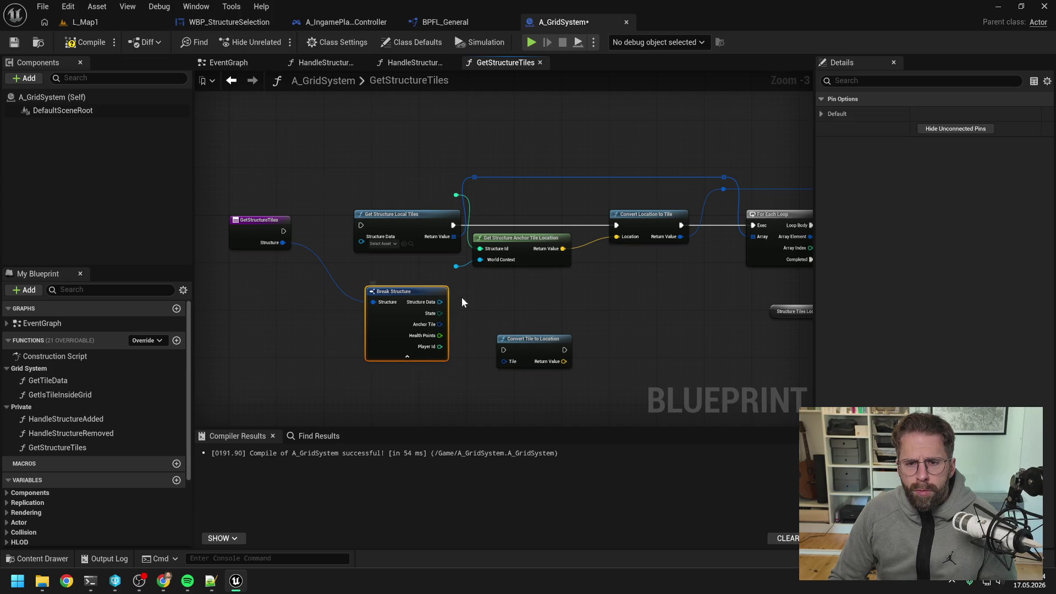
- Wire Anchor Tile into the tile connection and delete the conversion and anchor-location nodes
left_click(550, 357)
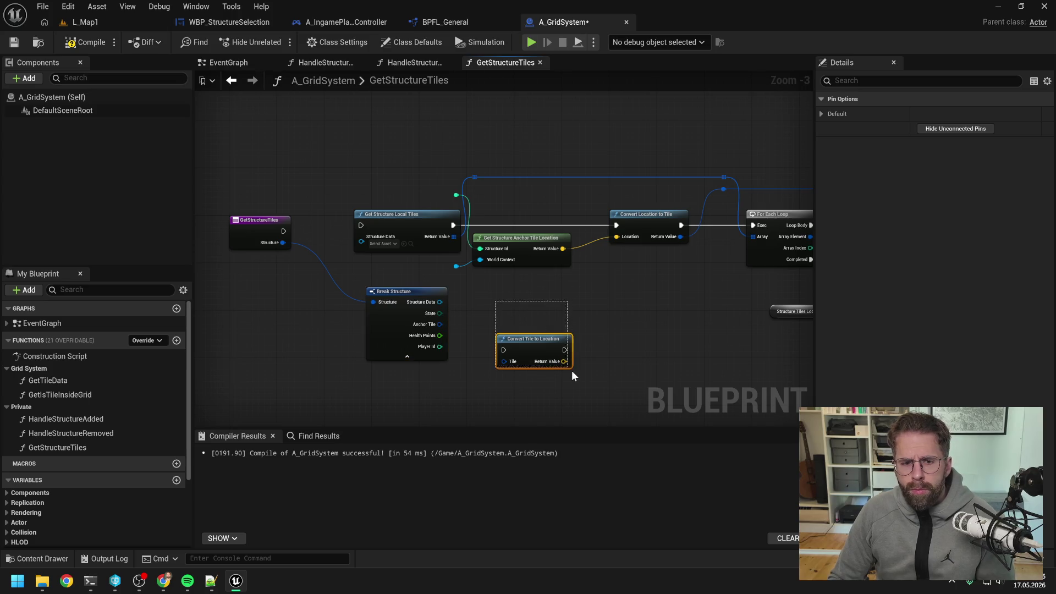
key("Delete")
left_click_drag(438, 324, 724, 189)
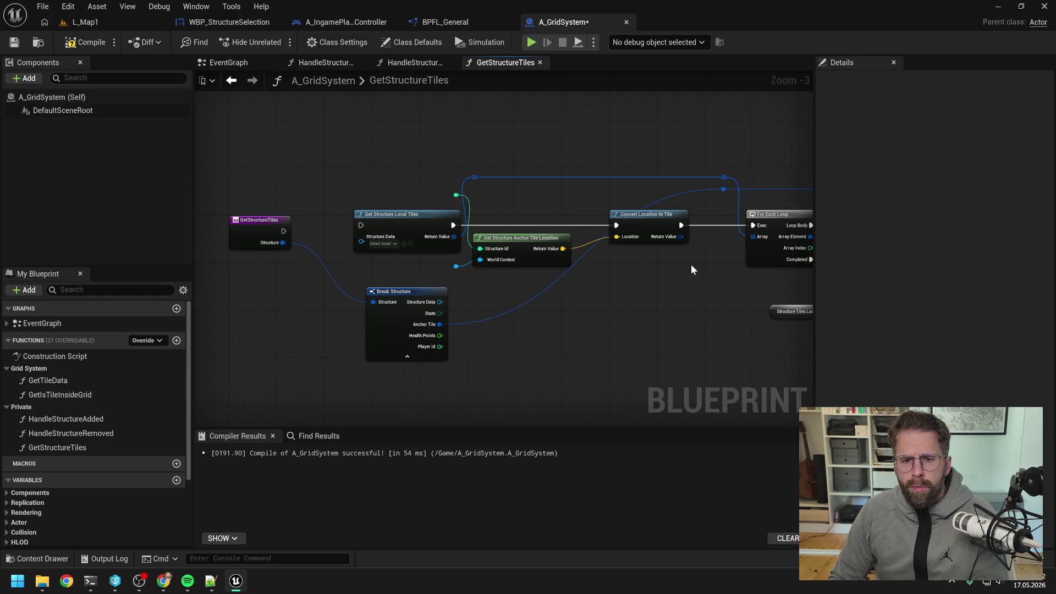
left_click(648, 215)
key("Delete")
left_click(525, 239)
key("Delete")
left_click(456, 265)
left_click_drag(512, 244, 617, 247)
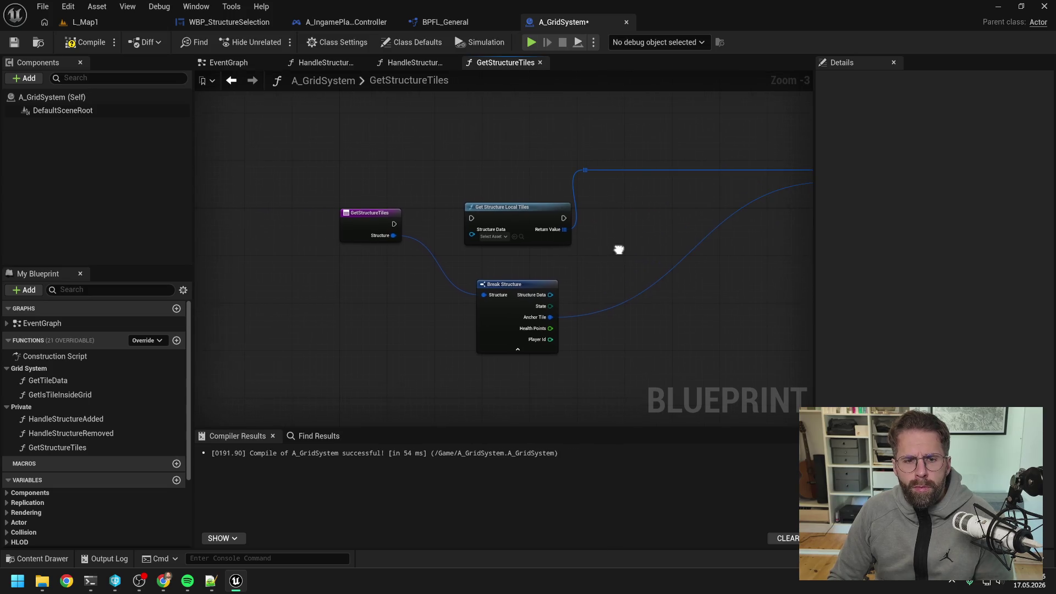
- Wire the entry and Break Structure into Get Structure Local Tiles, then into For Each Loop
left_click_drag(382, 220, 307, 212)
mouse_move(514, 290)
left_mouse_down()
mouse_move(351, 266)
mouse_move(394, 264)
mouse_move(476, 233)
left_mouse_up()
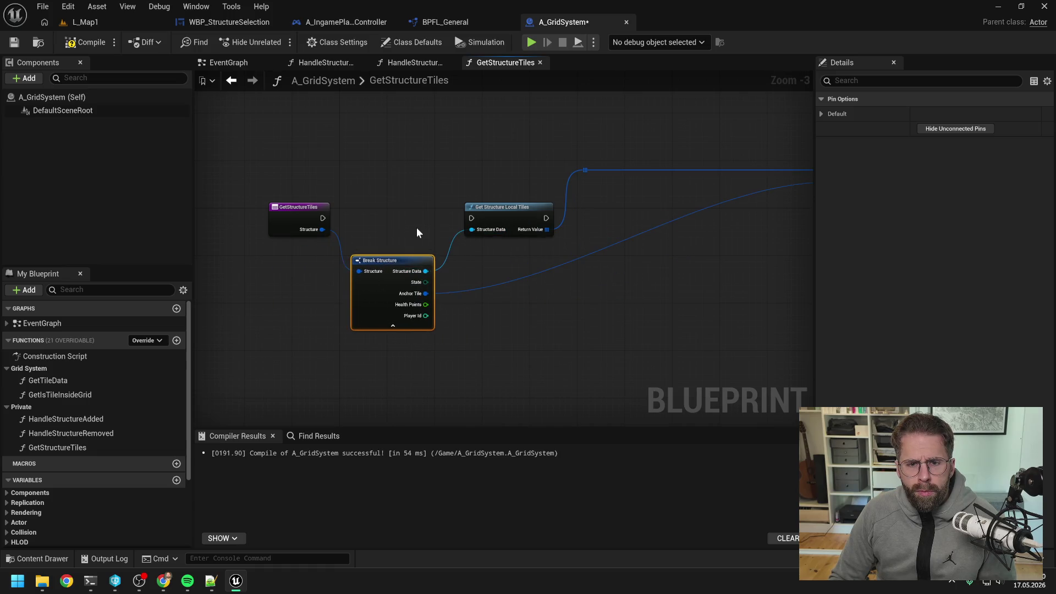
left_click(417, 226)
left_click_drag(323, 217, 472, 218)
left_click_drag(628, 211, 438, 217)
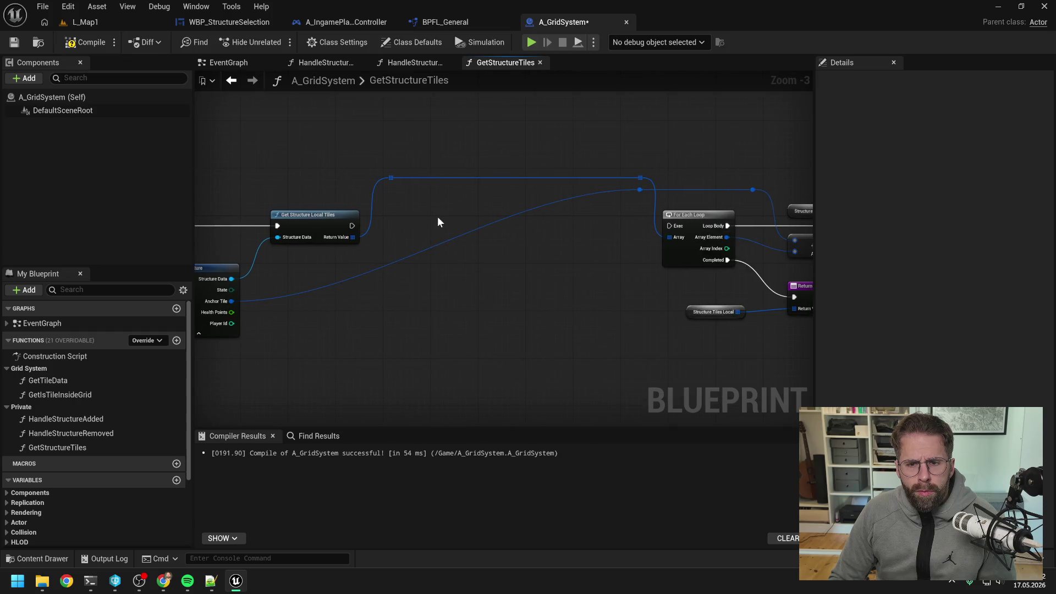
left_click_drag(356, 223, 669, 225)
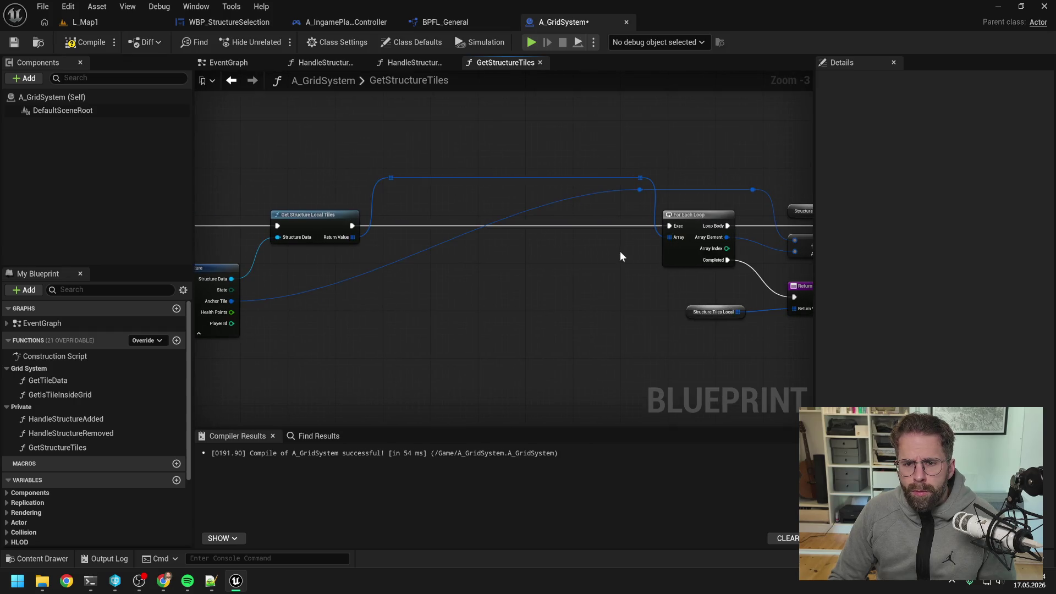
left_click_drag(619, 251, 529, 248)
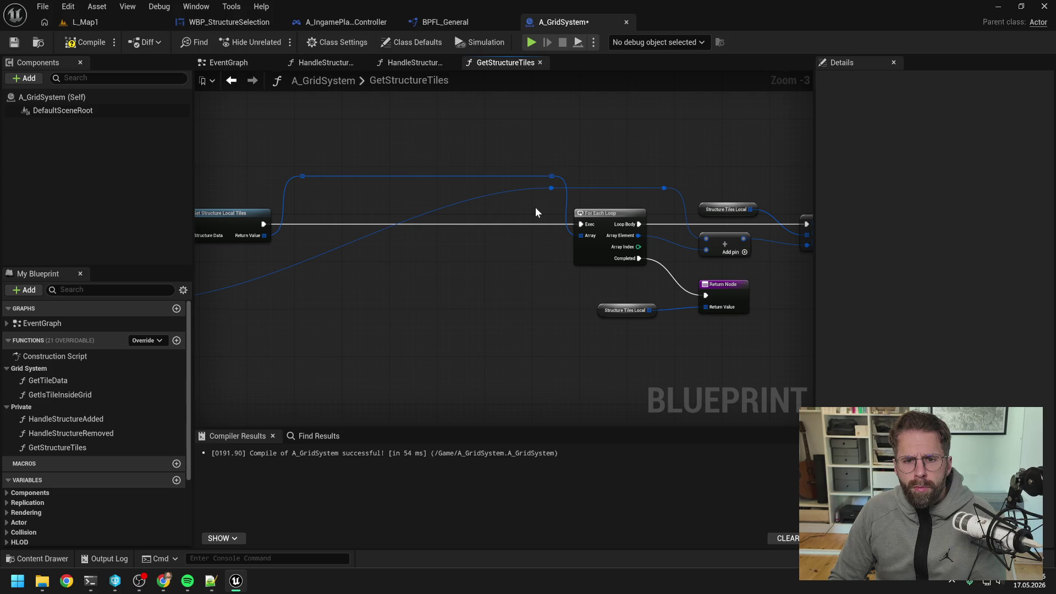
- Delete the array wire's reroute points and make Structure Tiles Local a local variable
mouse_move(302, 156)
left_mouse_down()
mouse_move(562, 176)
mouse_move(484, 163)
left_mouse_up()
key("Delete")
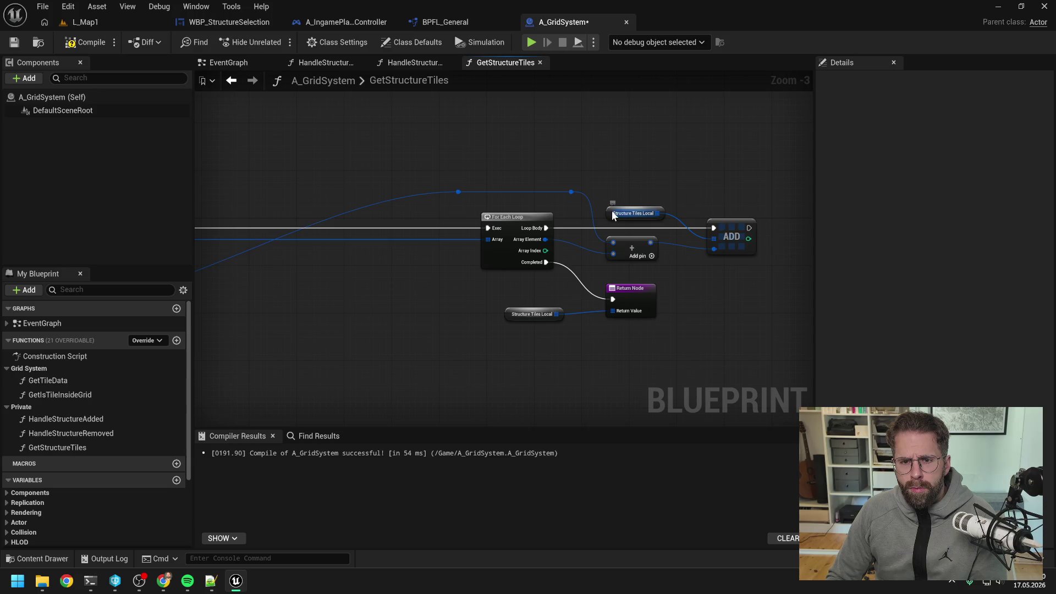
right_click(613, 214)
left_click(648, 244)
mouse_move(764, 181)
left_mouse_down()
mouse_move(479, 330)
mouse_move(577, 323)
mouse_move(439, 327)
mouse_move(536, 347)
mouse_move(462, 361)
mouse_move(503, 361)
mouse_move(482, 359)
left_mouse_up()
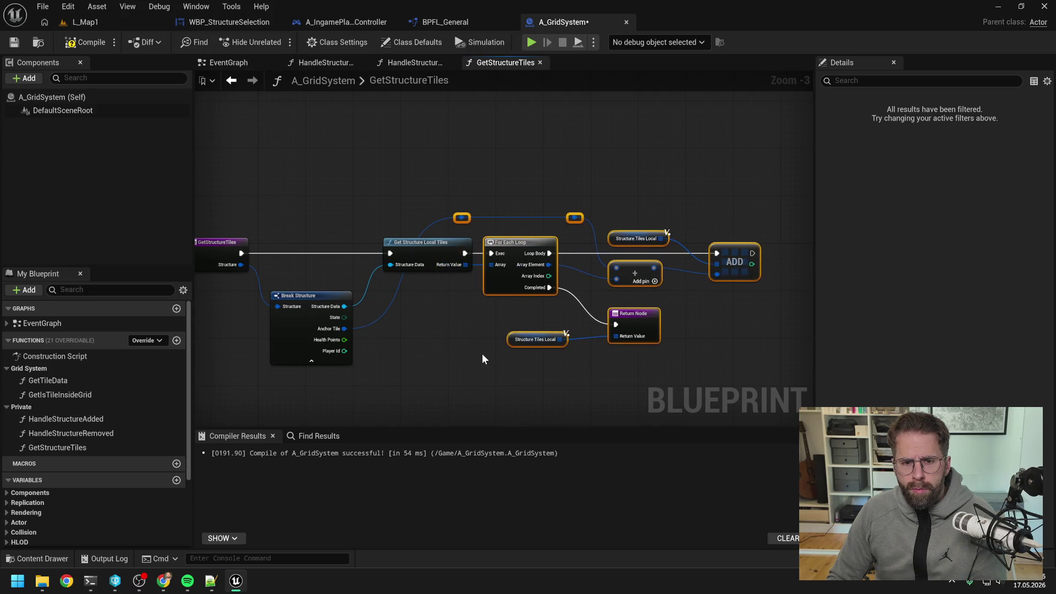
left_click(481, 359)
- Hide Break Structure's unused pins, tidy the layout, and compile A_GridSystem
left_click_drag(455, 217, 395, 218)
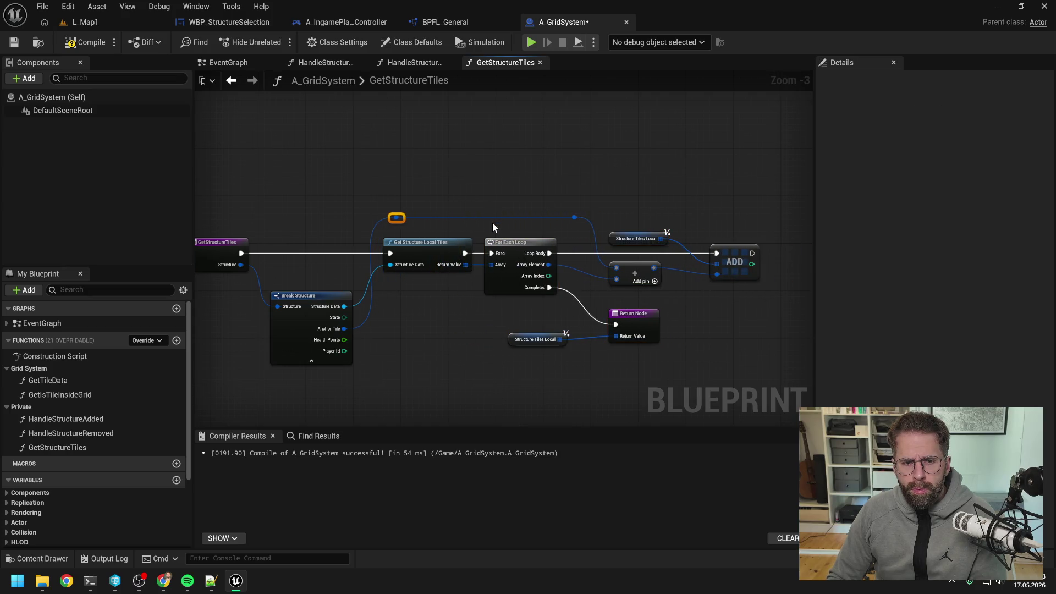
left_click_drag(395, 289, 394, 259)
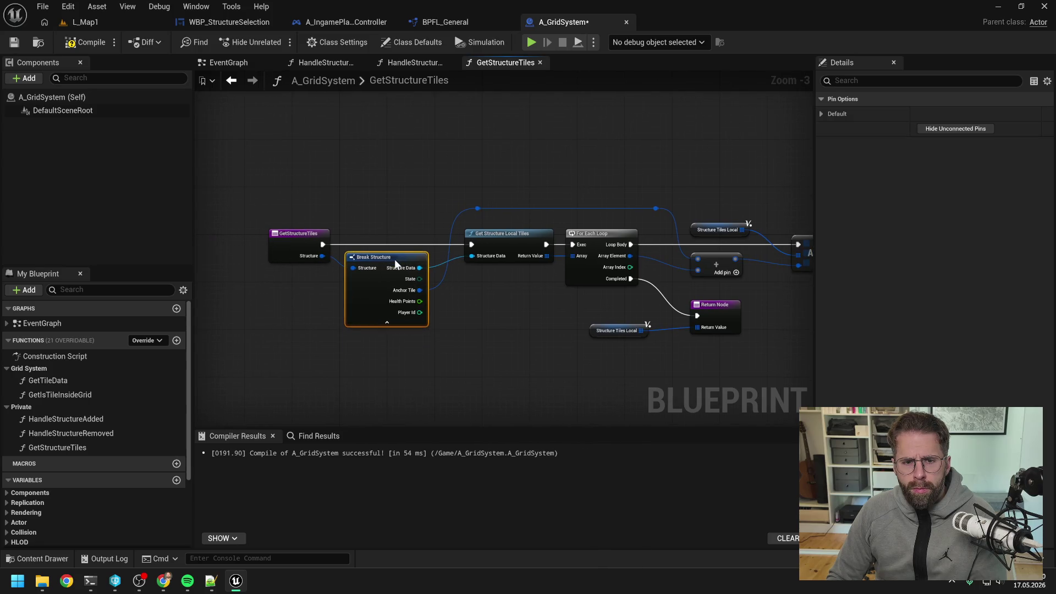
left_click(392, 323)
left_click(487, 322)
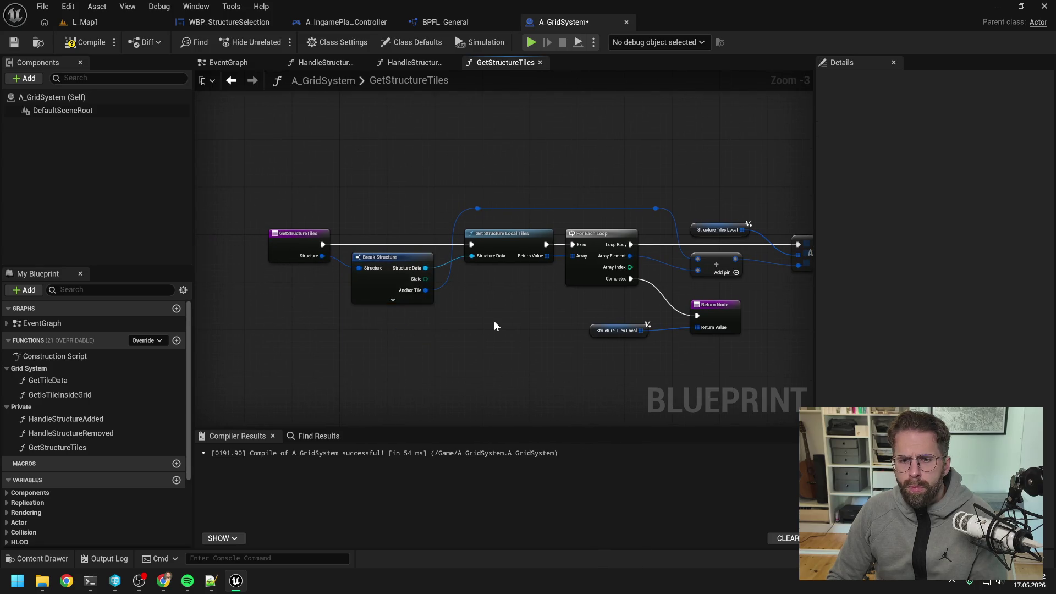
left_click(77, 42)
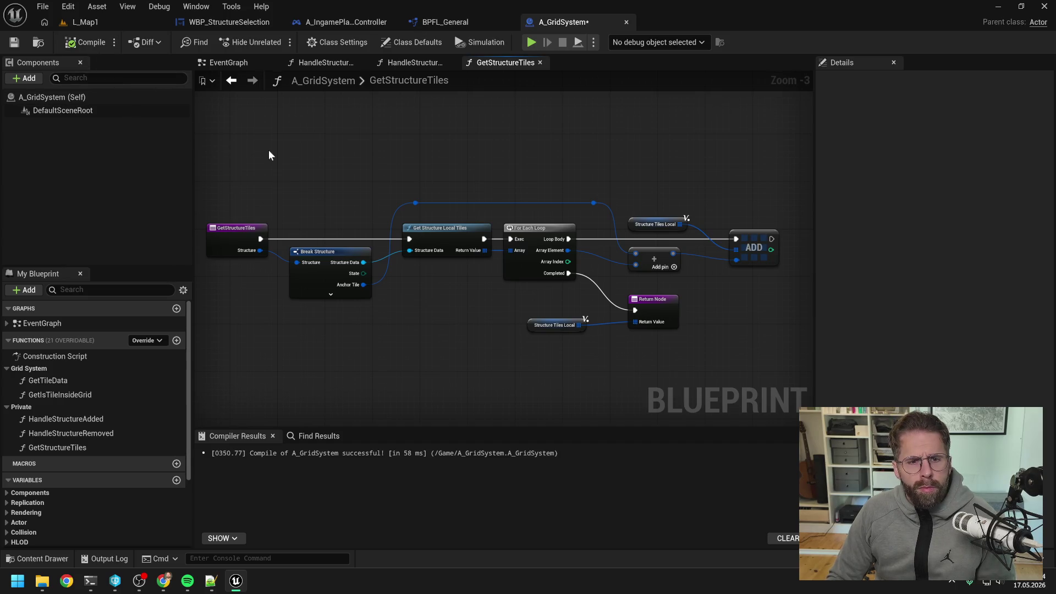
left_click(218, 237)
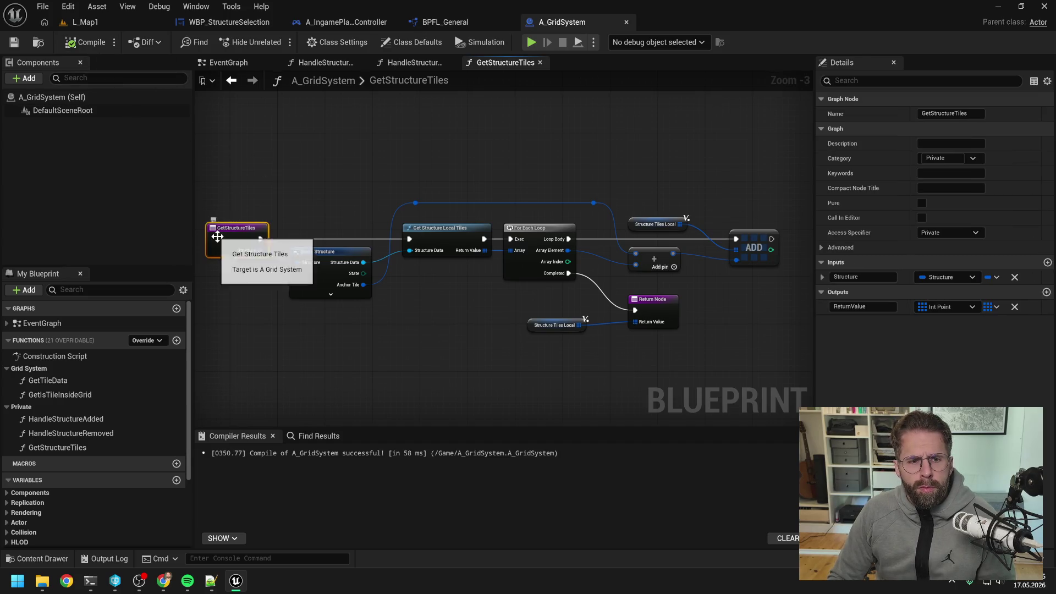
- In HandleStructureRemoved, call Get Structure Tiles with the removed Structure input
left_click(411, 62)
left_click_drag(77, 445, 496, 220)
left_click_drag(388, 244, 498, 243)
left_click_drag(385, 276, 499, 279)
left_click_drag(563, 229, 545, 229)
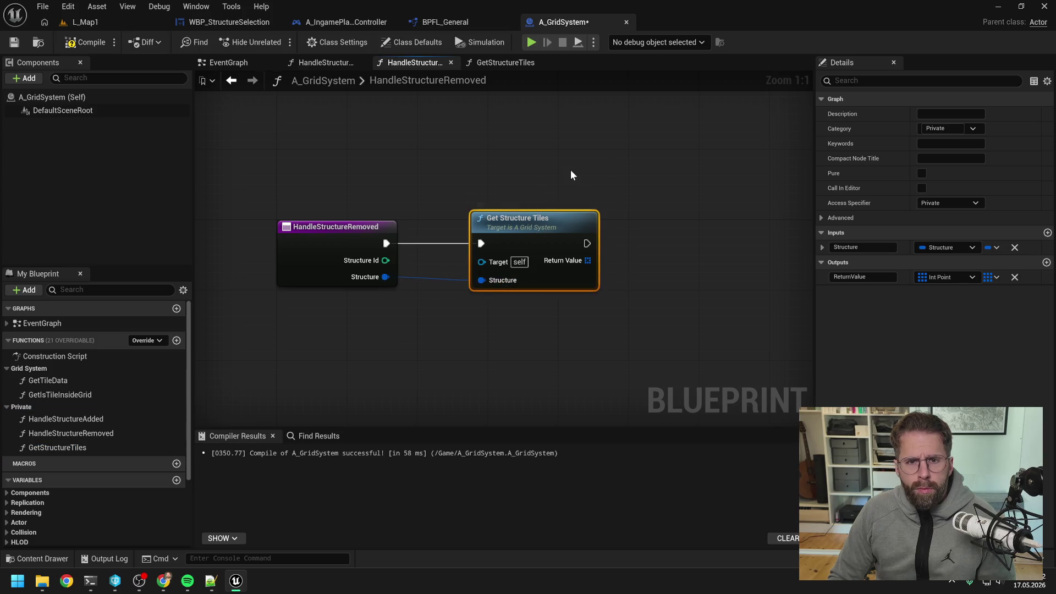
left_click(568, 171)
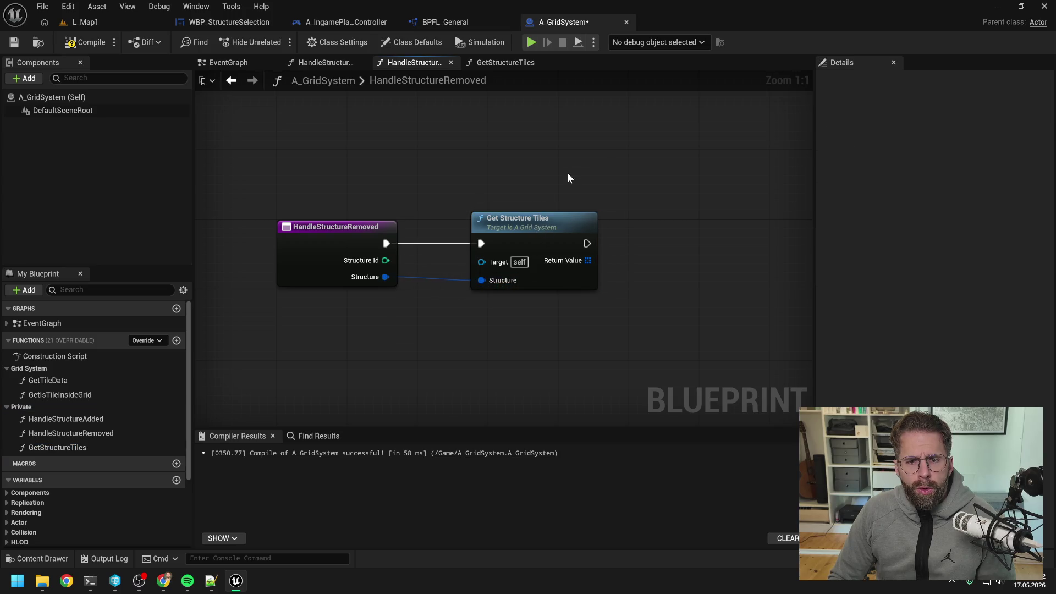
- Copy HandleStructureAdded's For Each Loop, Make Tile Data, Grid and ADD nodes
left_click(329, 63)
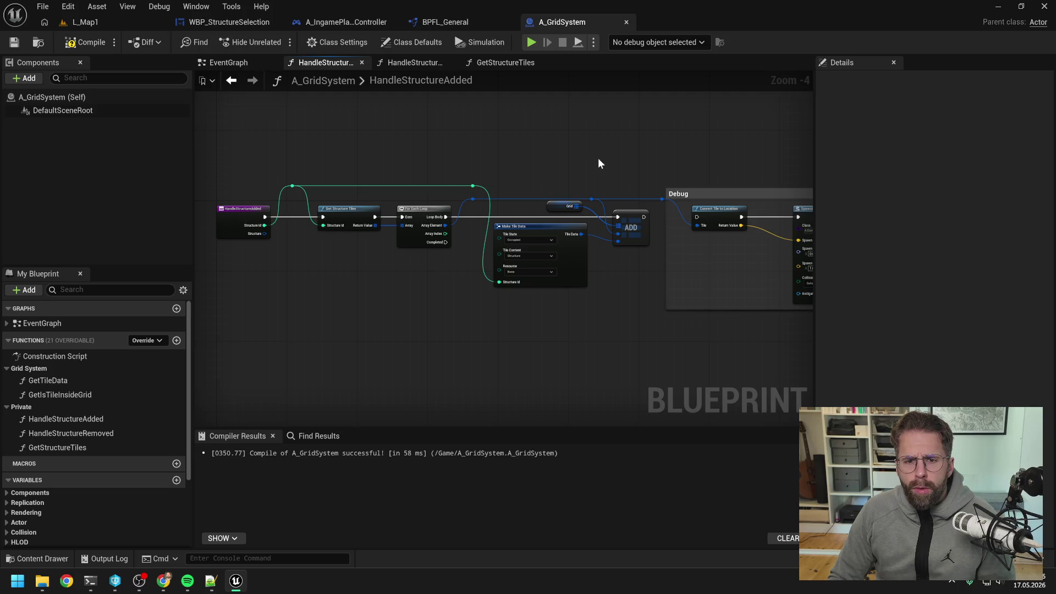
left_click_drag(598, 159, 514, 147)
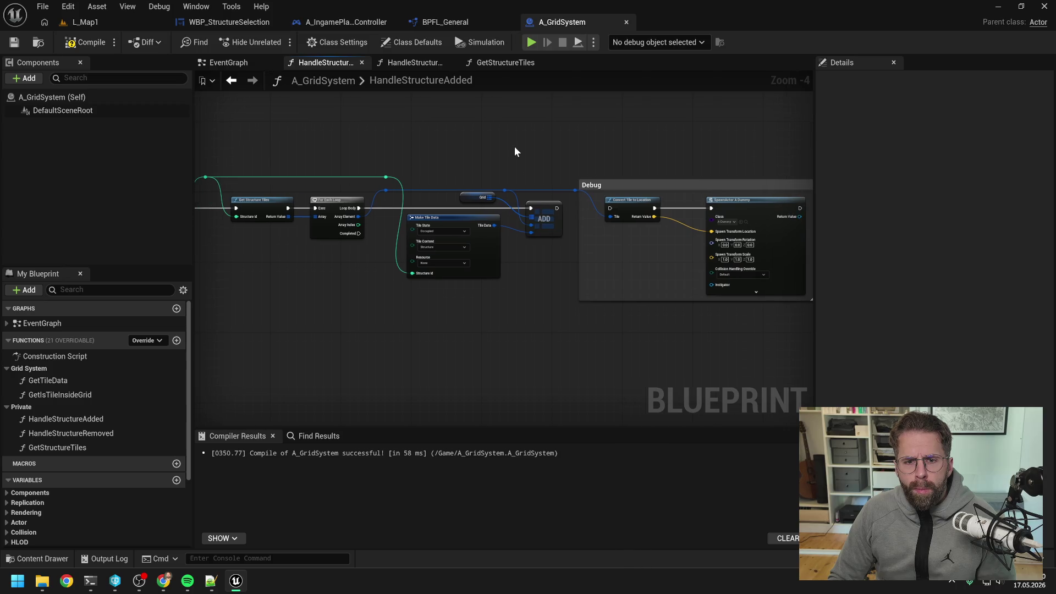
left_click(478, 196)
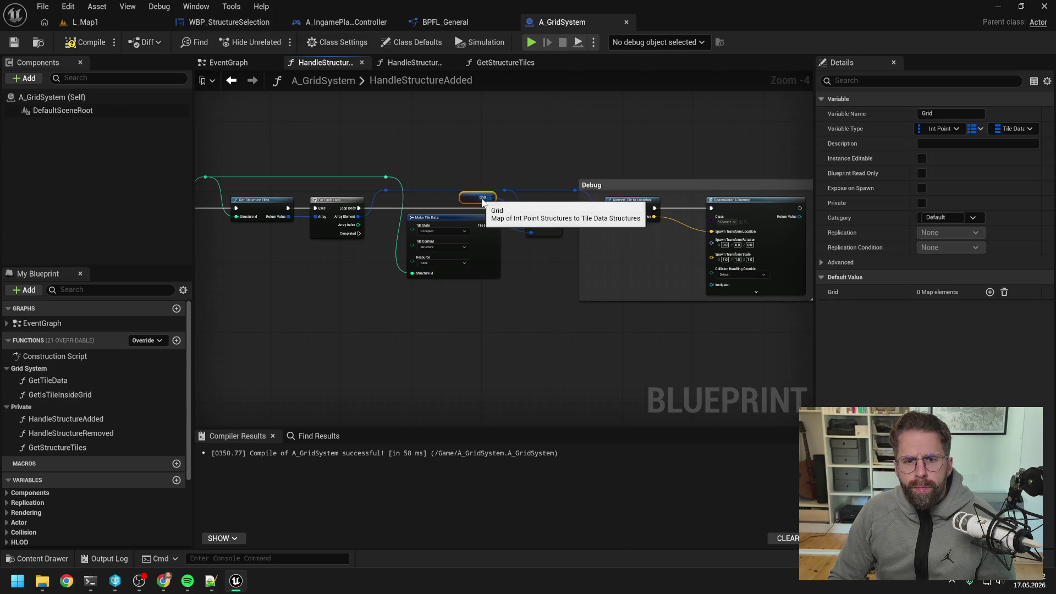
left_click(483, 155)
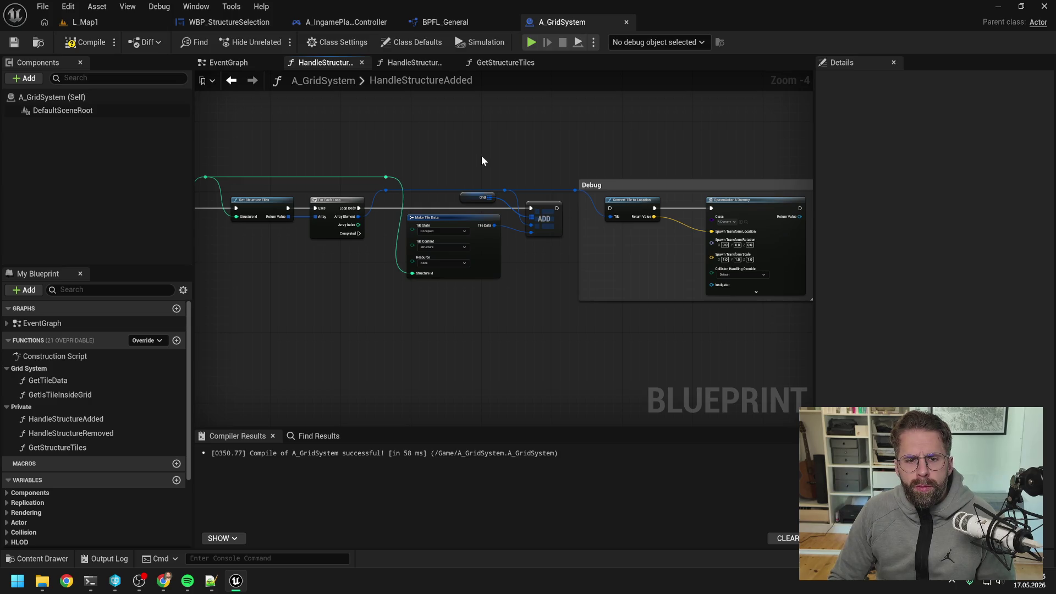
left_click_drag(458, 156, 480, 157)
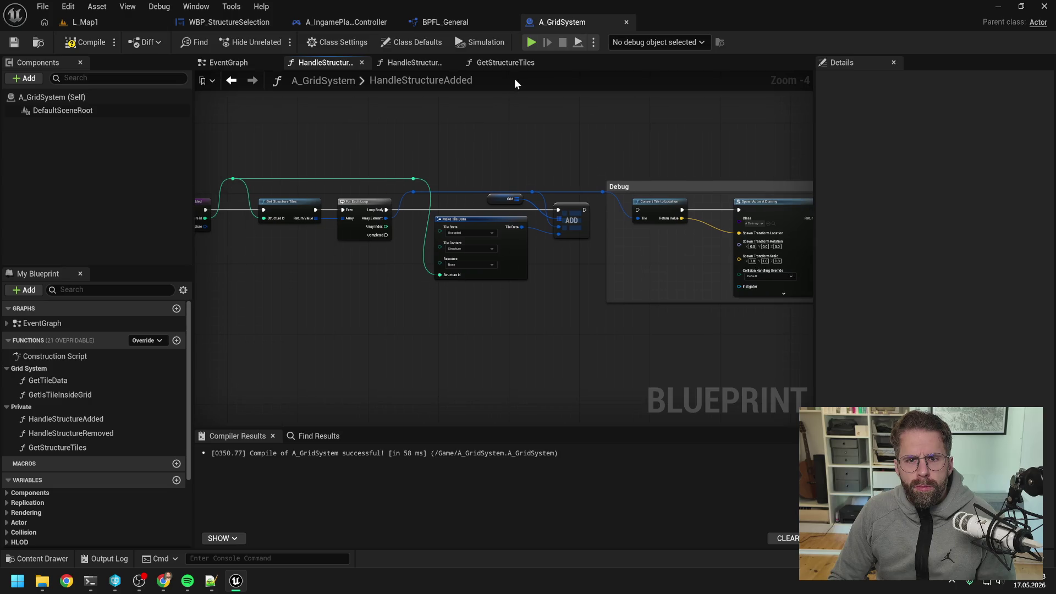
left_click(364, 203)
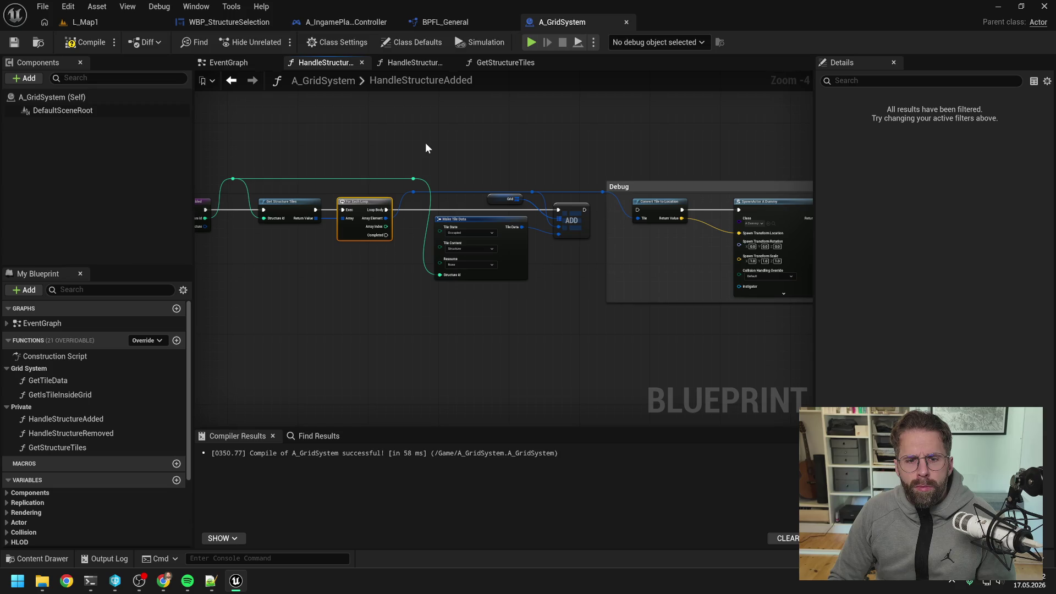
left_click_drag(427, 149, 521, 151)
mouse_move(448, 155)
left_mouse_down()
mouse_move(631, 274)
mouse_move(685, 243)
left_mouse_up()
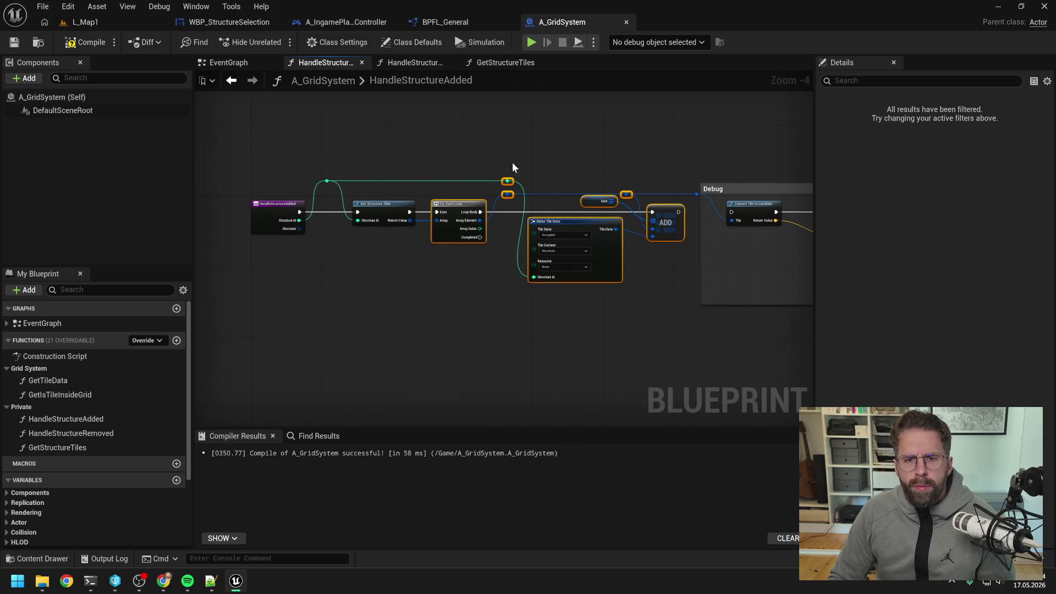
left_click(505, 62)
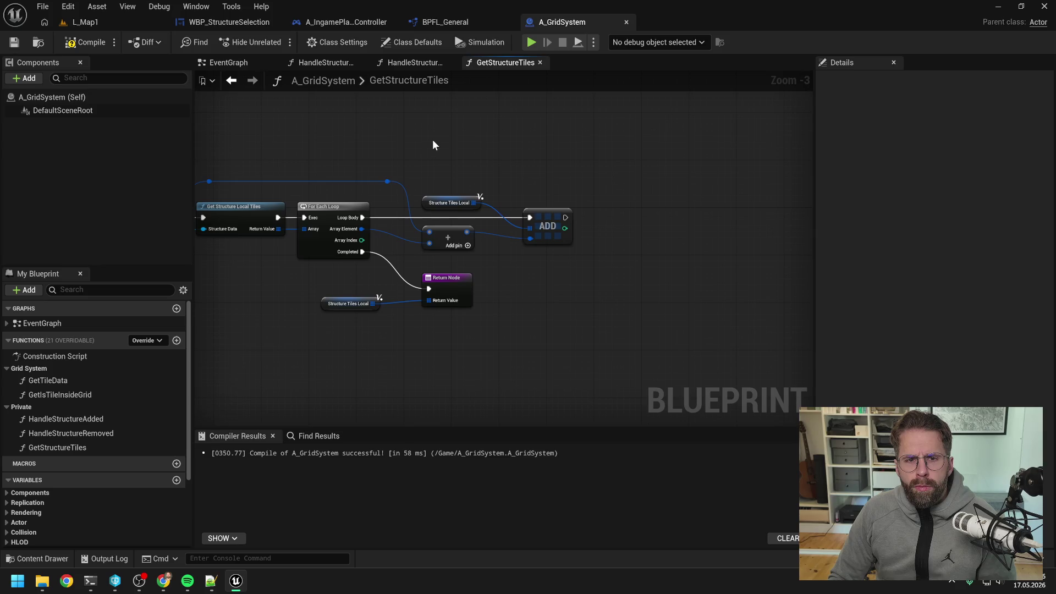
left_click(408, 63)
left_click(325, 63)
key("ctrl+c")
left_click(410, 63)
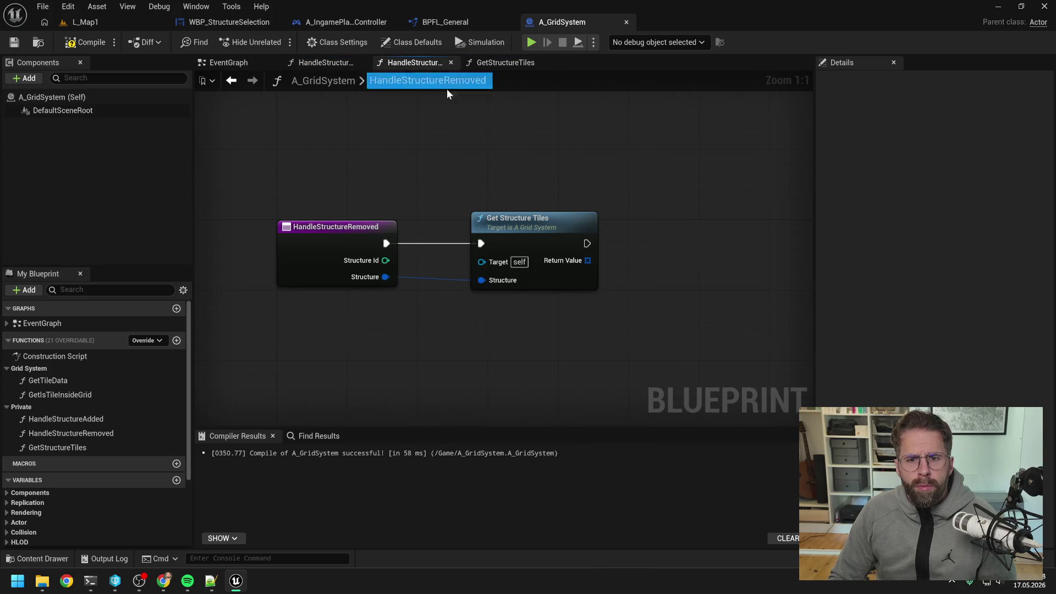
- Paste the loop nodes and feed them Get Structure Tiles' execution and returned tile array
key("ctrl+v")
left_click_drag(404, 213, 555, 215)
left_click_drag(394, 239, 489, 231)
left_click_drag(394, 256, 486, 250)
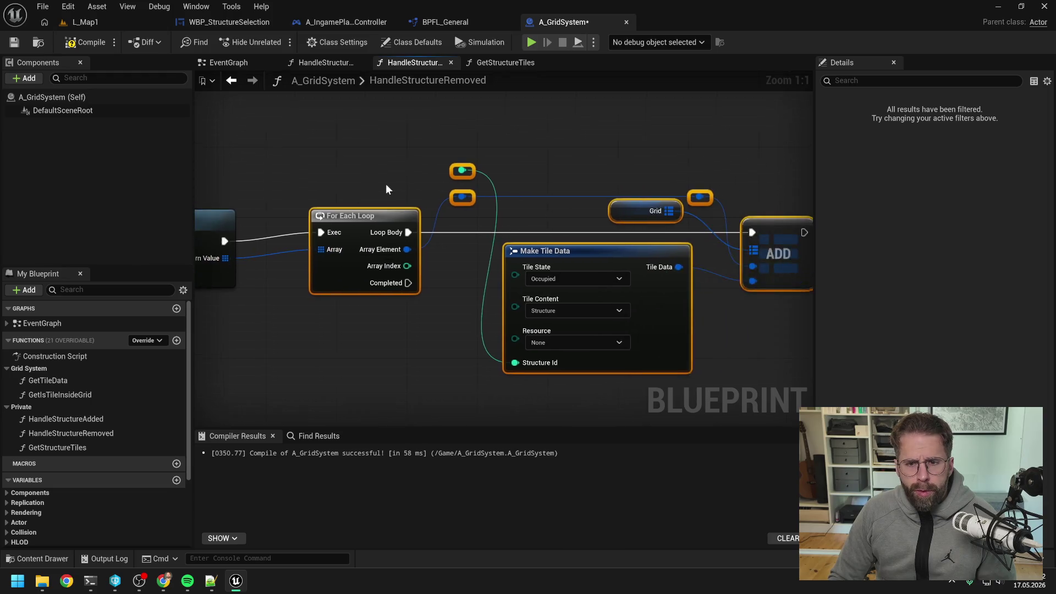
scroll(385, 184, "down", 3)
left_click_drag(366, 204, 360, 211)
left_click_drag(468, 312, 458, 316)
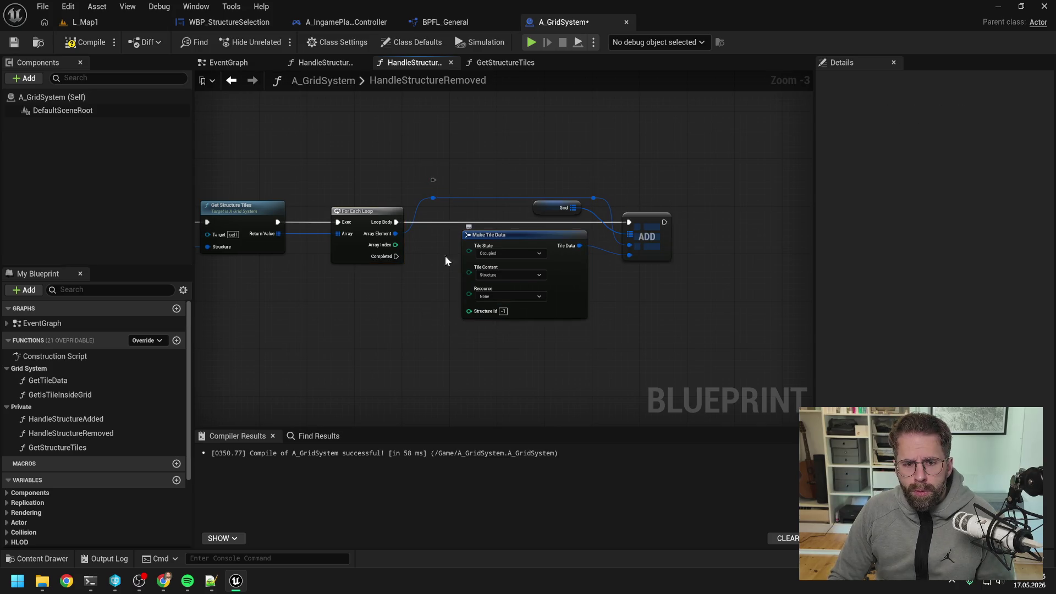
key("Delete")
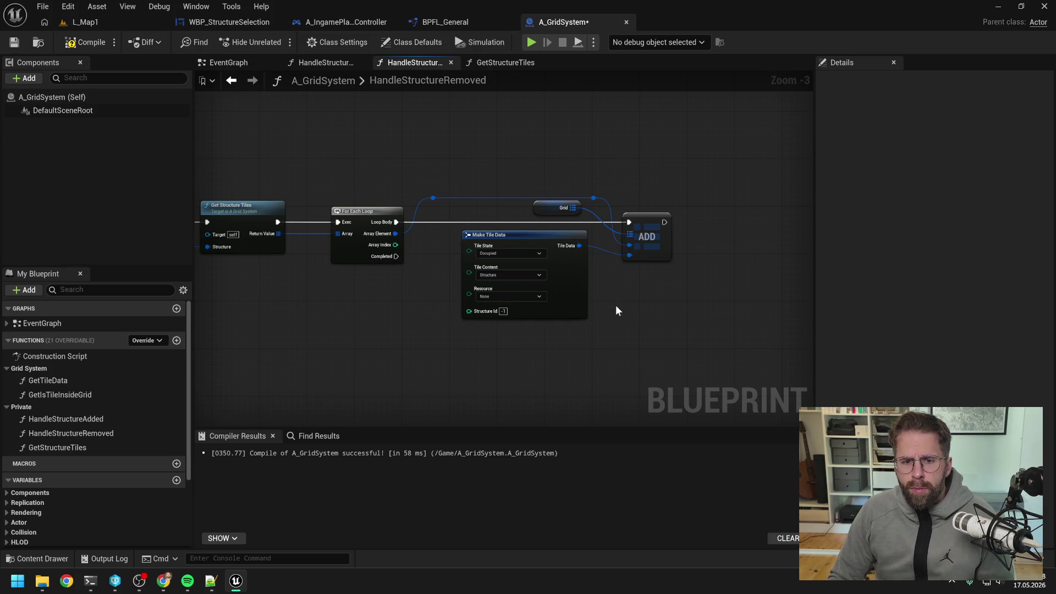
- Replace the copied Make Tile Data with a fresh one feeding ADD for Free, Empty tile data
mouse_move(581, 324)
left_mouse_down()
mouse_move(605, 266)
mouse_move(598, 298)
mouse_move(529, 291)
left_mouse_up()
key("Delete")
left_click_drag(629, 255, 569, 276)
type("Make")
left_click(614, 328)
mouse_move(614, 291)
left_mouse_down()
mouse_move(523, 253)
mouse_move(515, 236)
mouse_move(638, 252)
mouse_move(635, 295)
left_mouse_up()
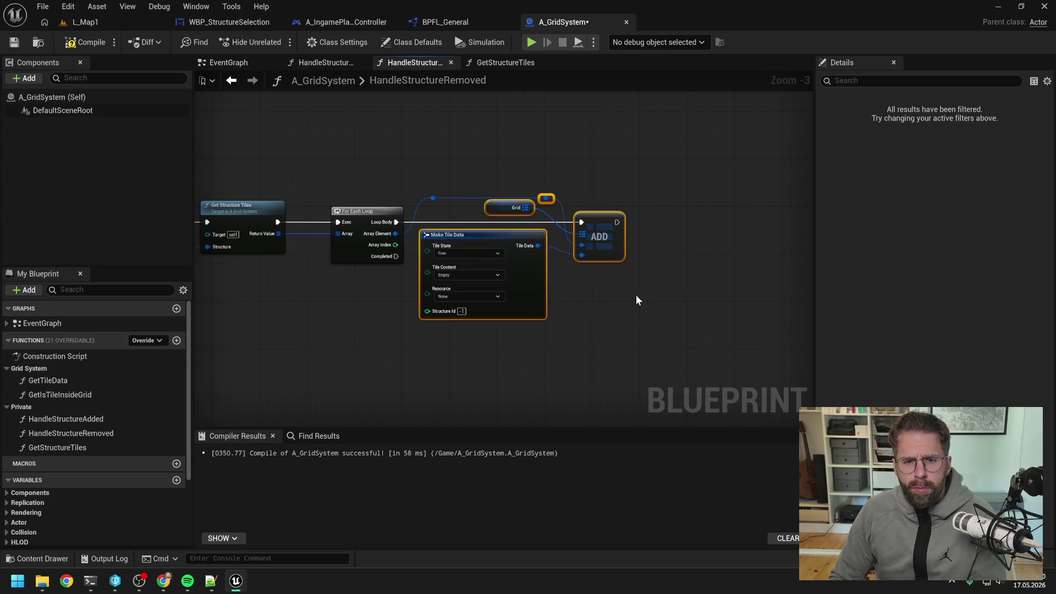
left_click(667, 300)
scroll(668, 296, "down", 1)
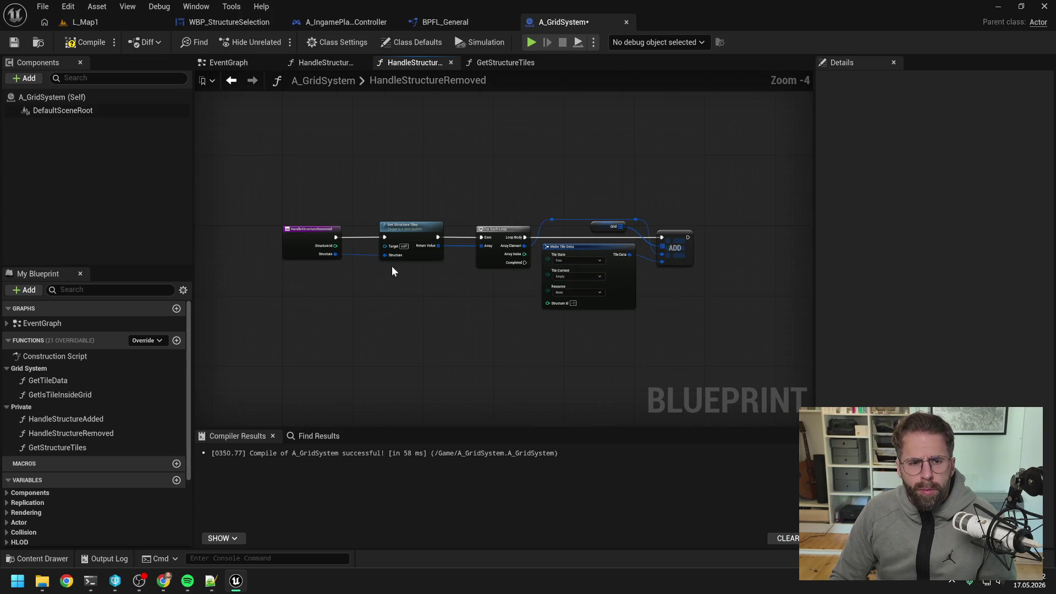
scroll(391, 265, "up", 1)
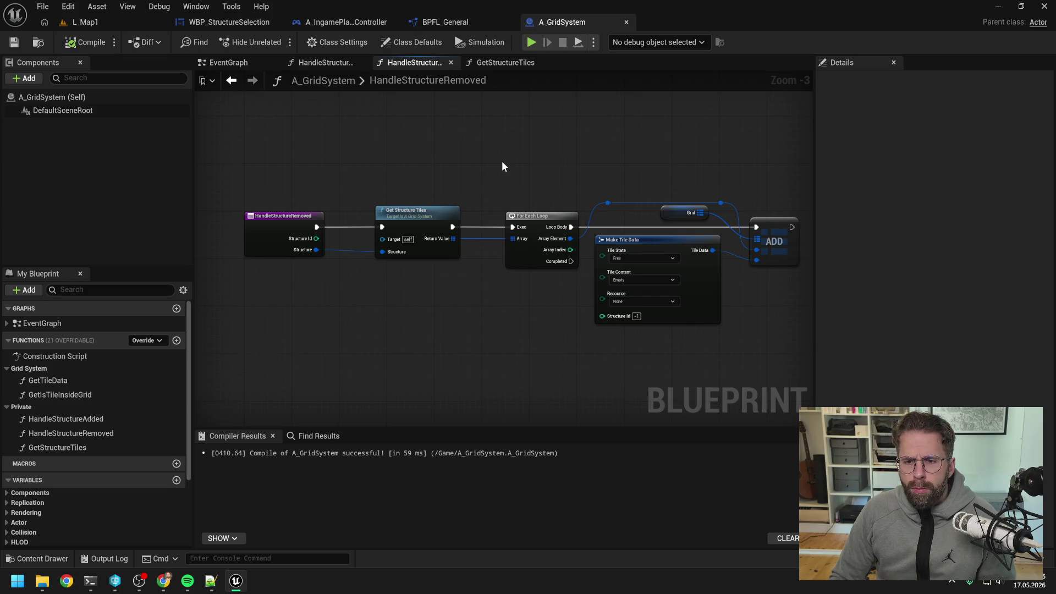
- Play L_Map1, place two Power Grid Generators, remove one, then stop the session
left_click(82, 22)
left_click(273, 42)
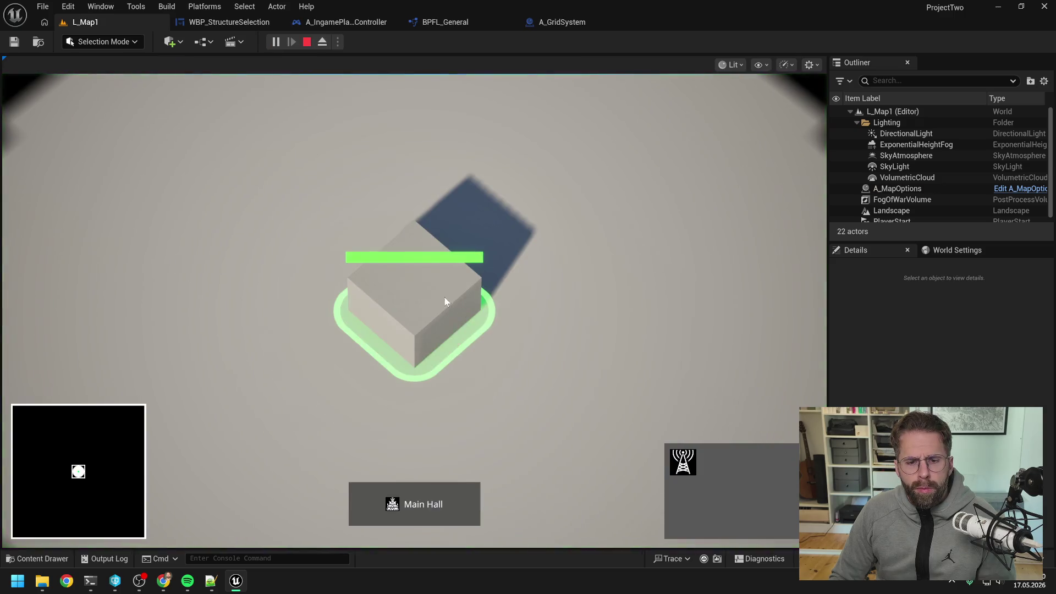
left_click(605, 335)
left_click(566, 237)
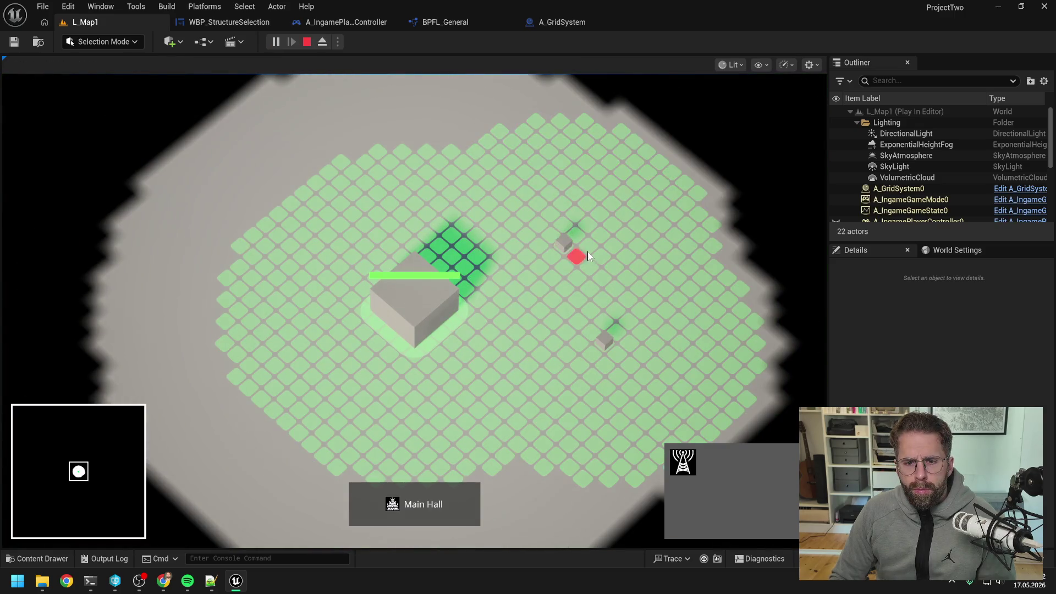
right_click(692, 388)
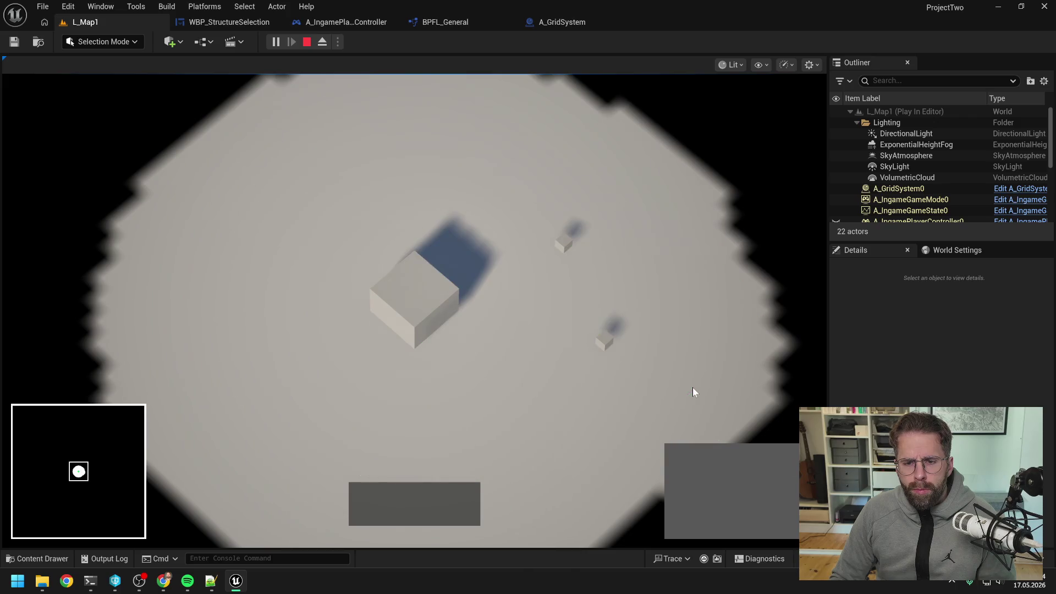
left_click(639, 357)
right_click(697, 414)
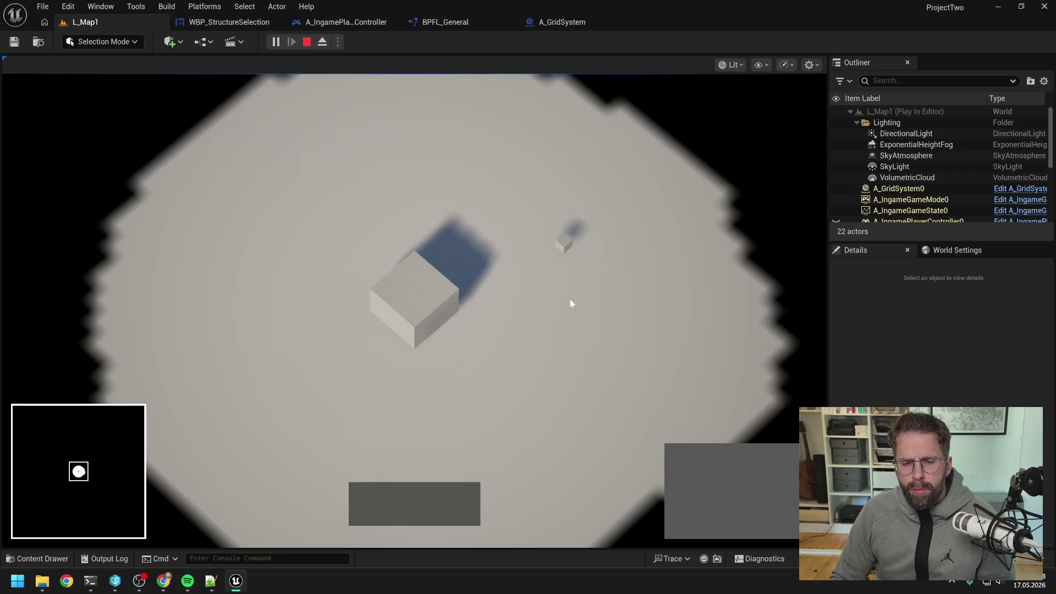
left_click(605, 255)
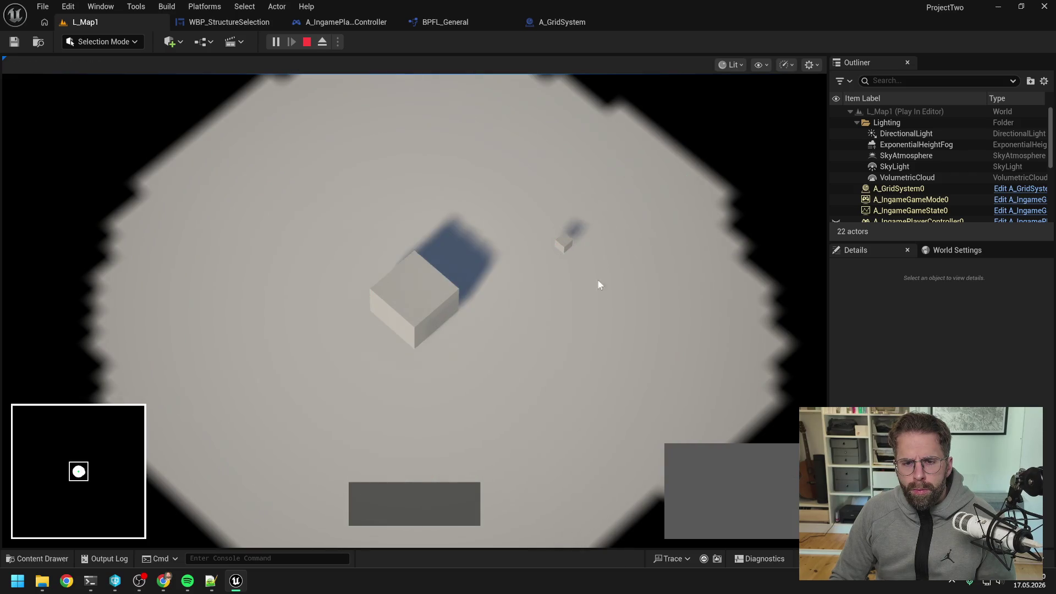
right_click(738, 466)
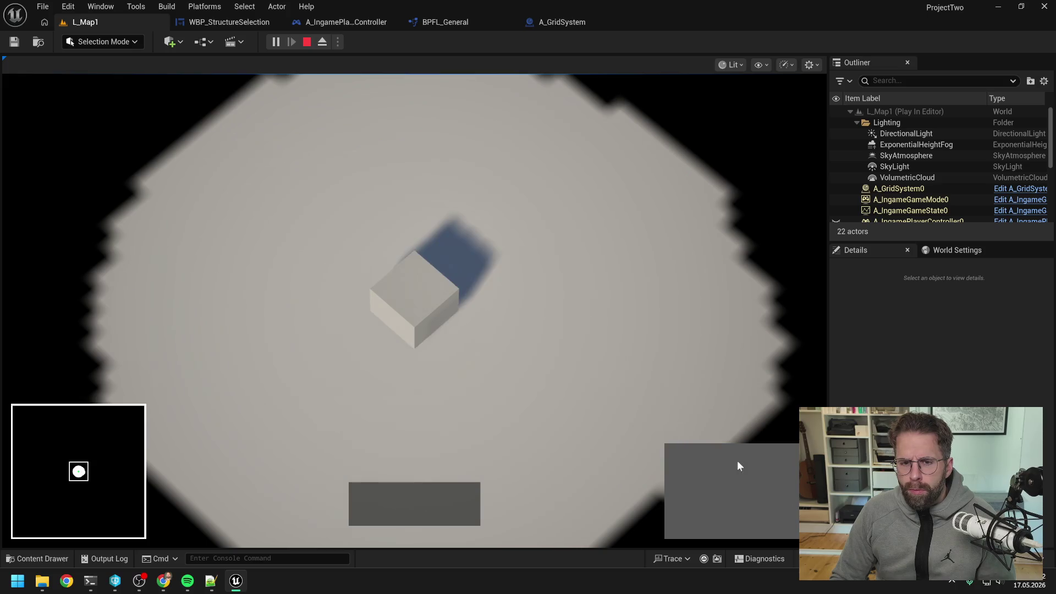
key("Escape")
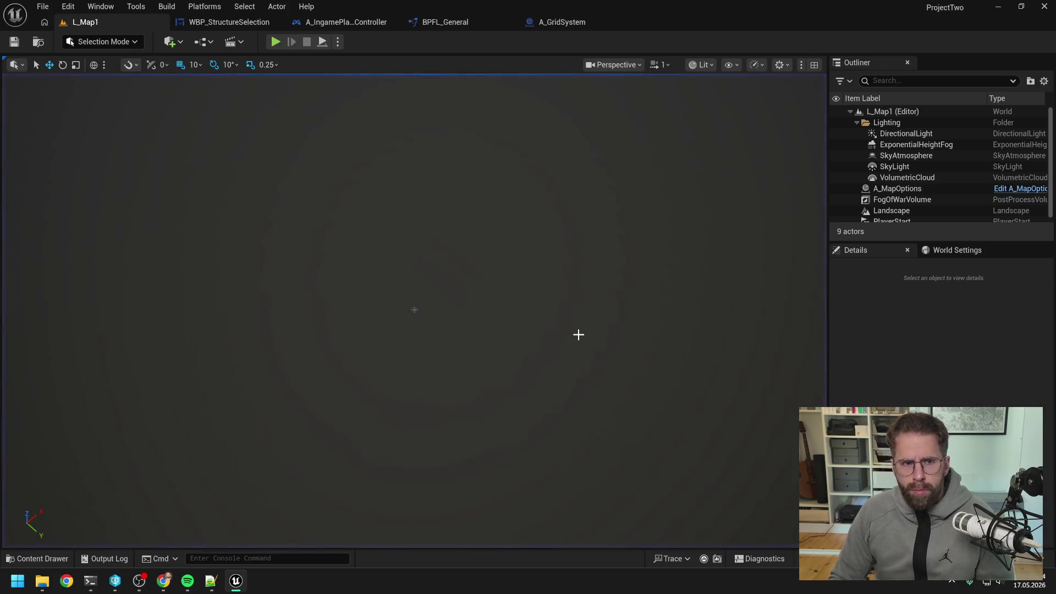
- Replay L_Map1, place another structure, then open A_IngamePlayerController's selection graph
left_click(234, 25)
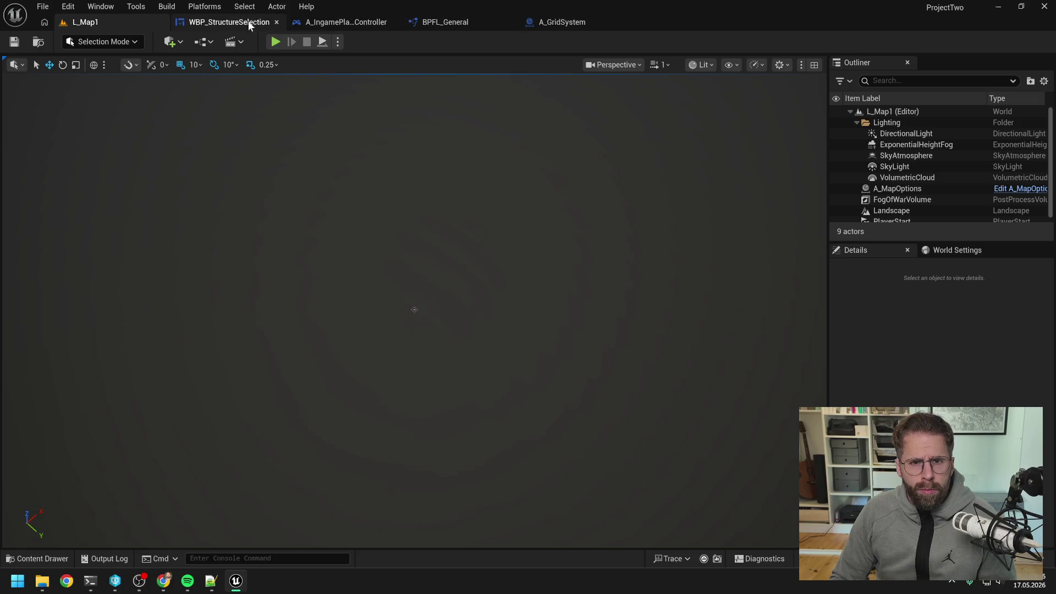
left_click(110, 22)
left_click(278, 41)
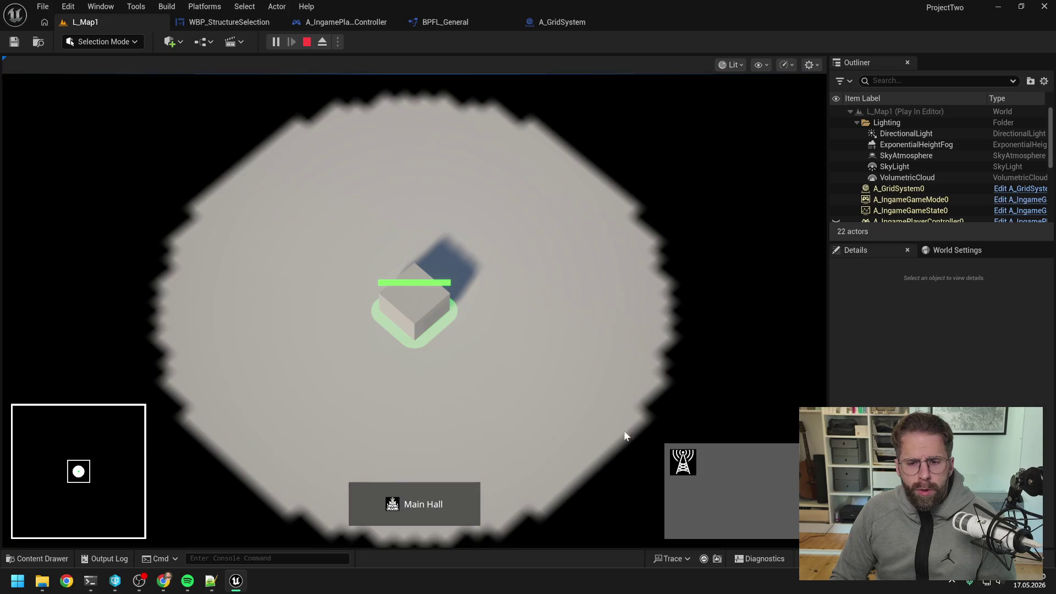
left_click(566, 301)
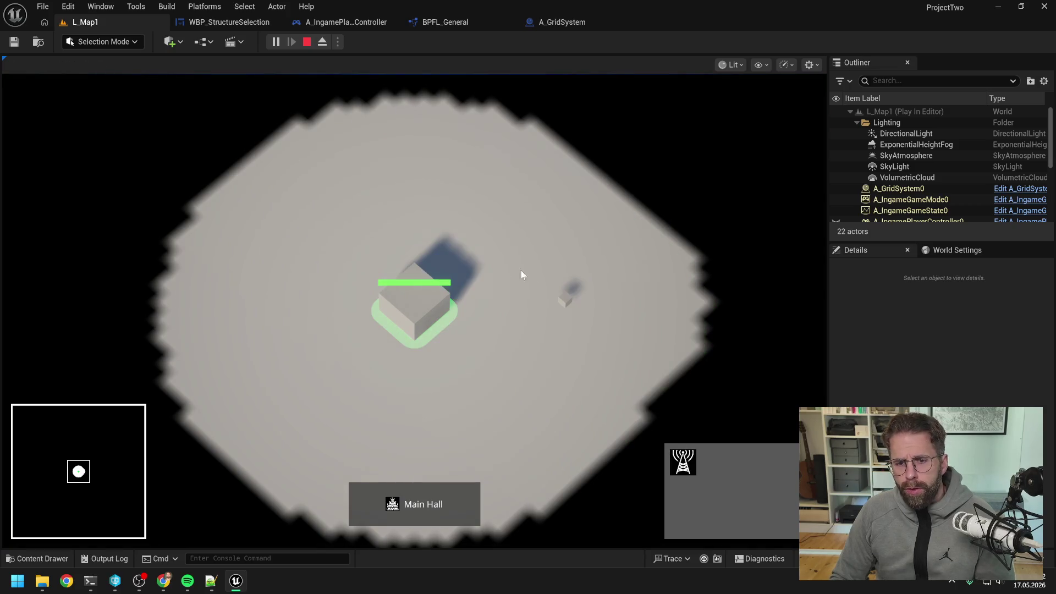
right_click(605, 331)
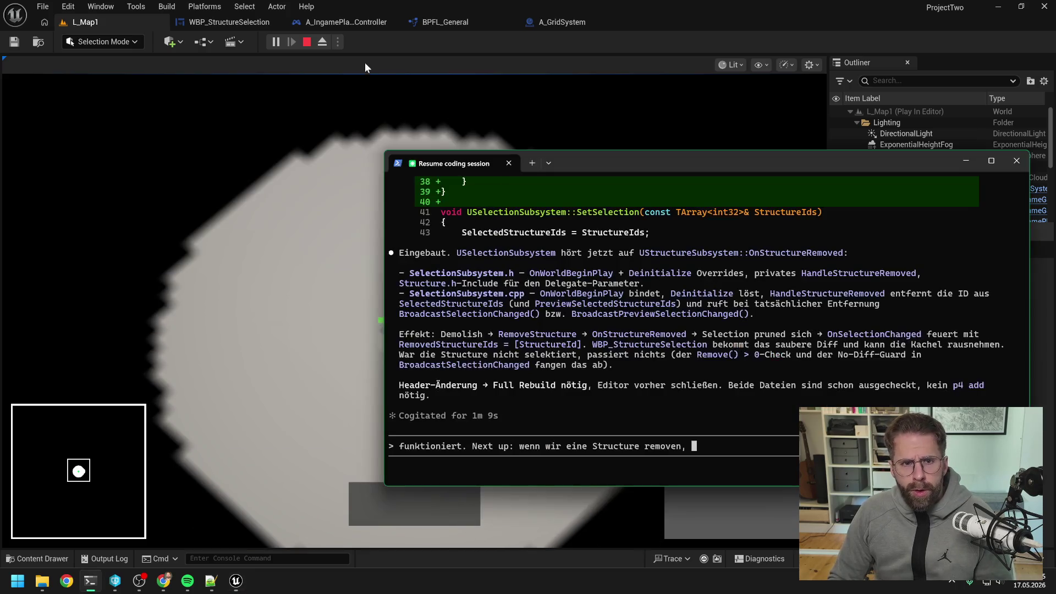
left_click(346, 22)
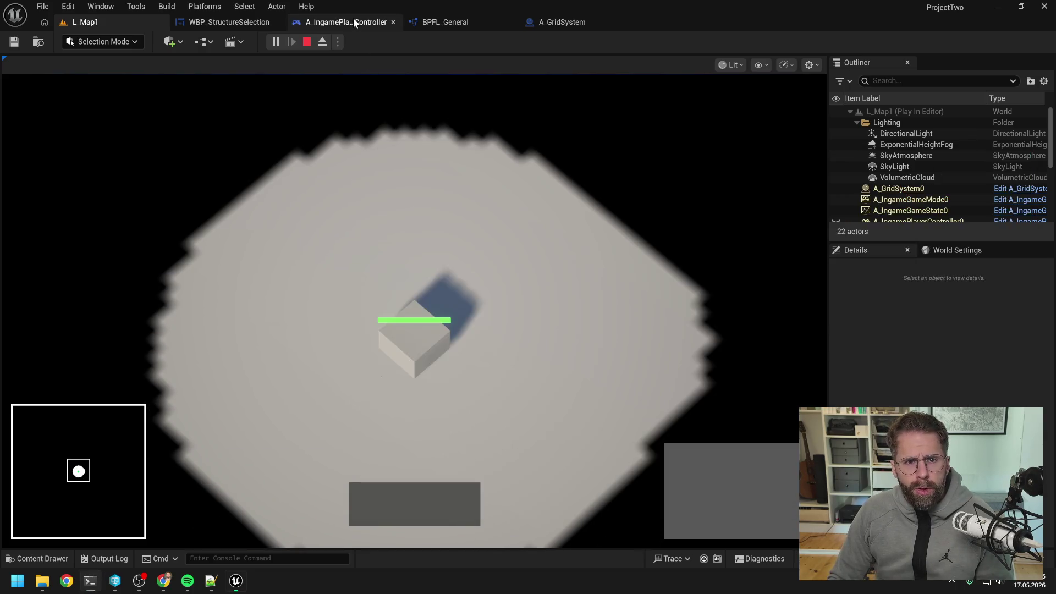
left_click_drag(470, 215, 530, 200)
- Set an F9 breakpoint on the third Branch in UpdateSelectionFromRectangle
mouse_move(410, 174)
left_mouse_down()
mouse_move(523, 163)
mouse_move(412, 162)
left_mouse_up()
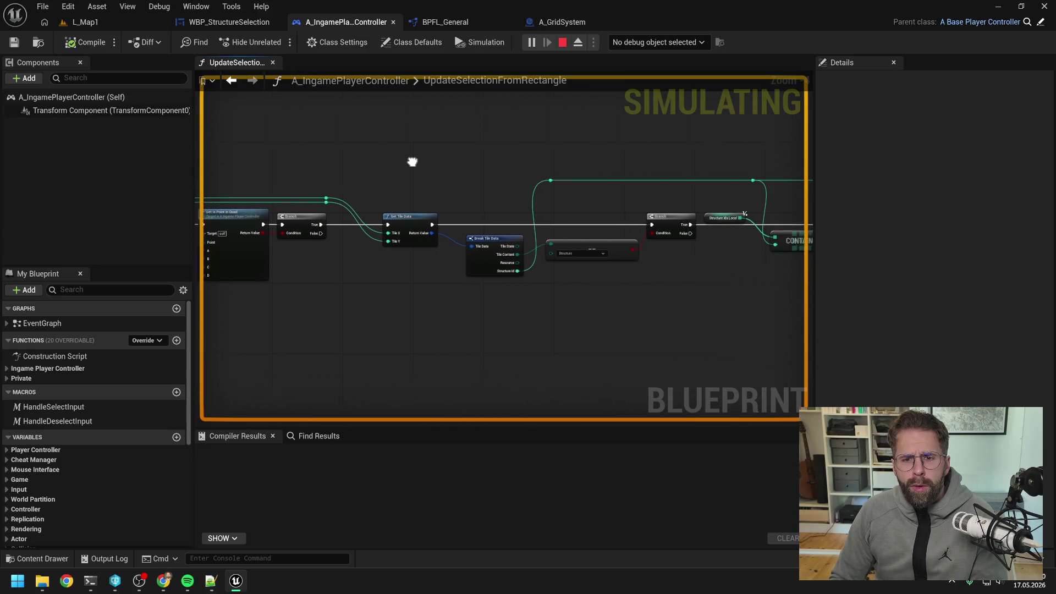
left_click_drag(671, 219, 437, 190)
left_click(603, 217)
left_click_drag(516, 199, 646, 200)
key("F9")
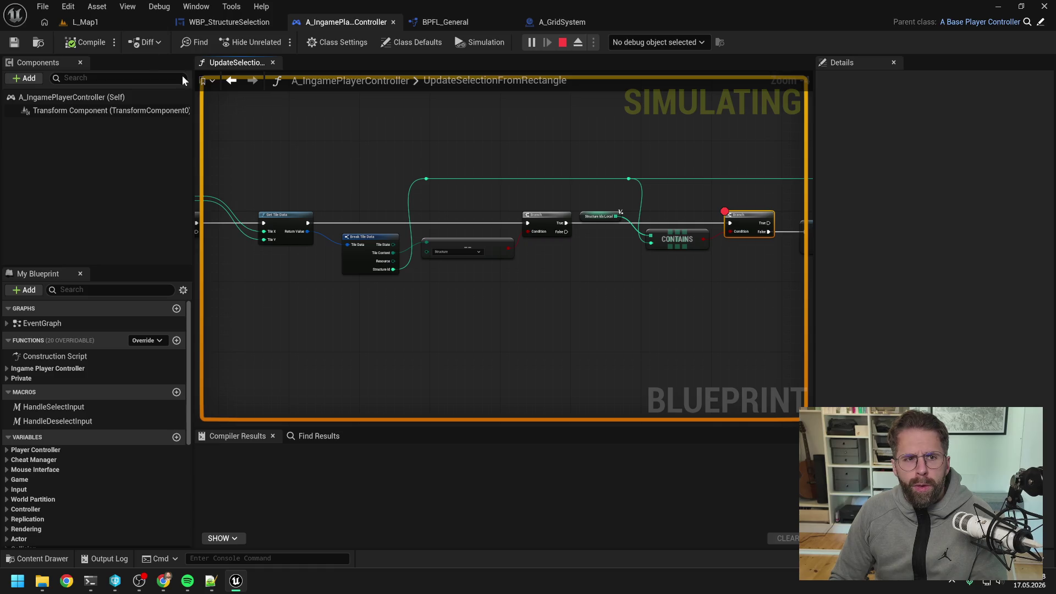
- Play the level, drag two selection boxes across the map, then stop
left_click(102, 22)
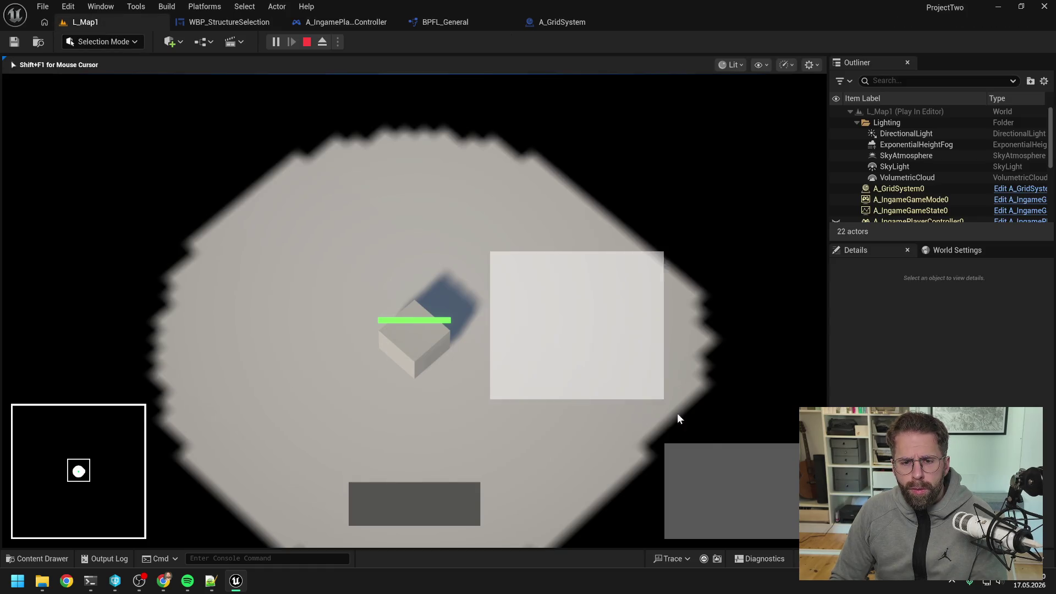
left_click_drag(512, 262, 740, 469)
left_click_drag(498, 259, 694, 461)
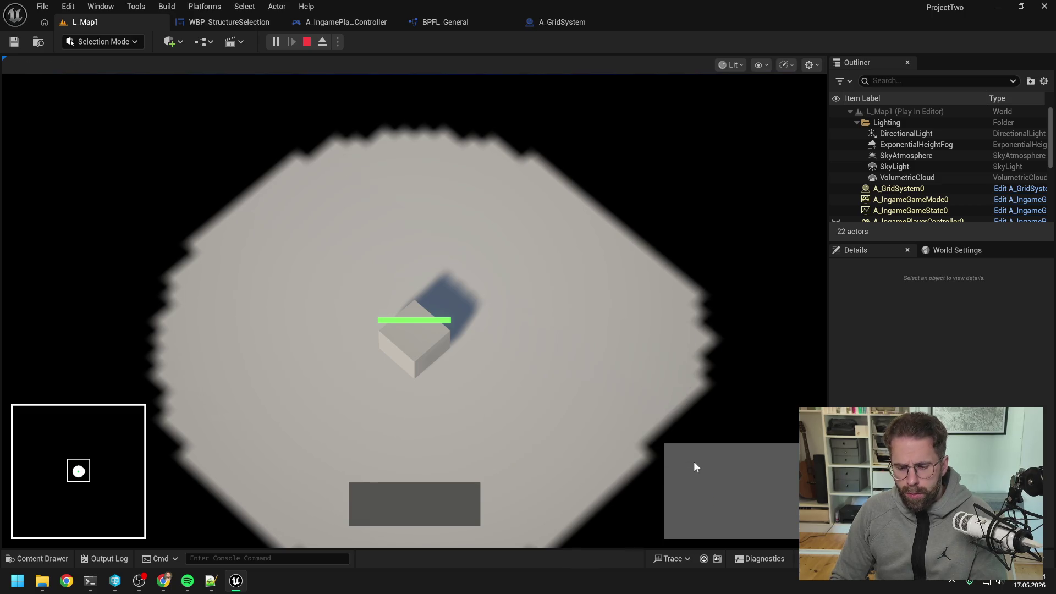
key("Escape")
left_click(345, 22)
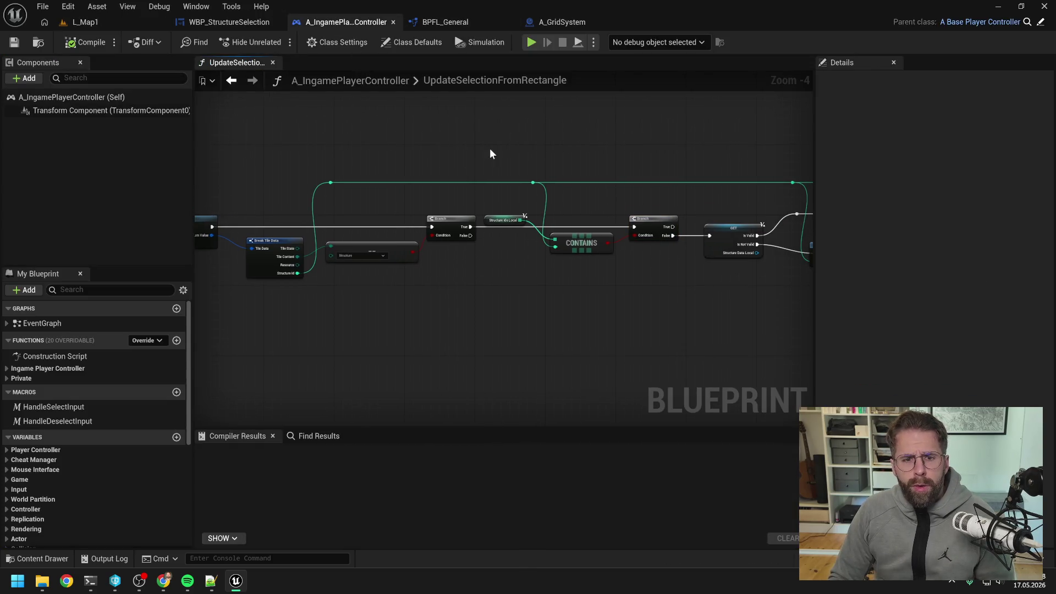
- Replay, place a Power Grid Generator from the Main Hall, stop, and open the Content Drawer
left_click(101, 22)
left_click(276, 43)
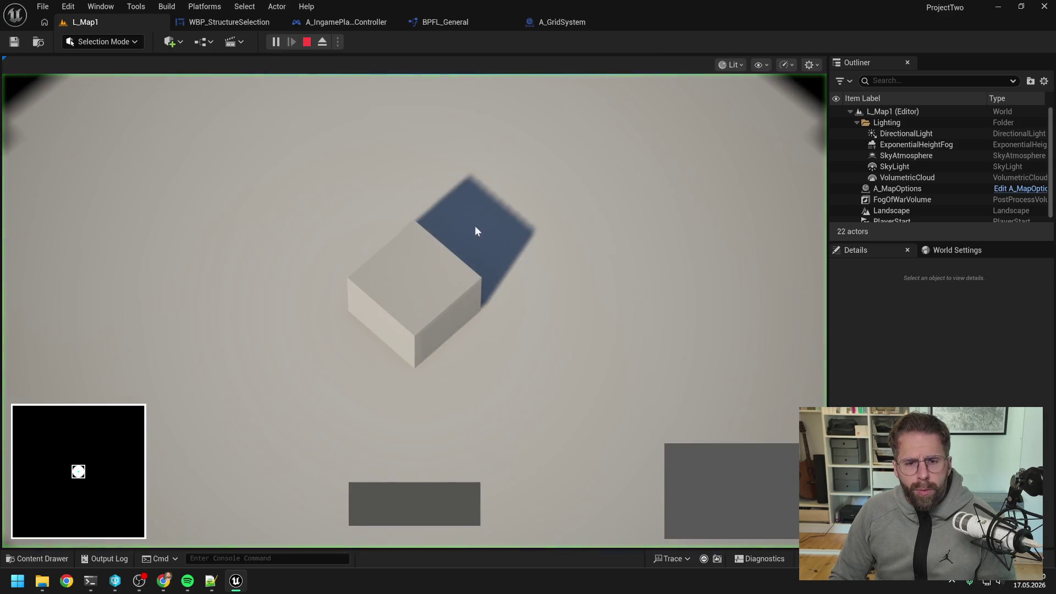
left_click(418, 282)
left_click(689, 464)
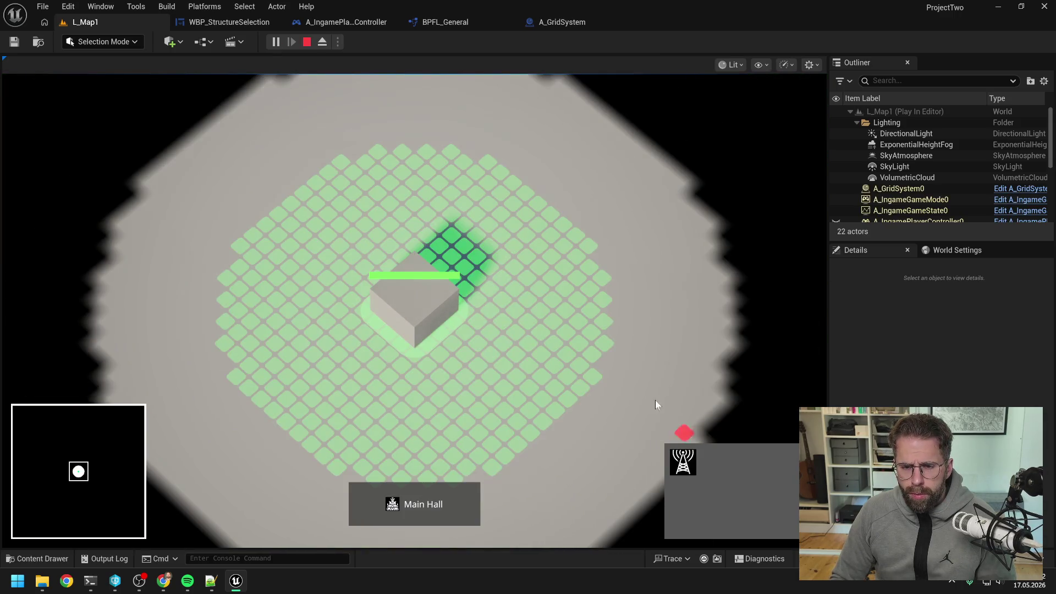
left_click(605, 333)
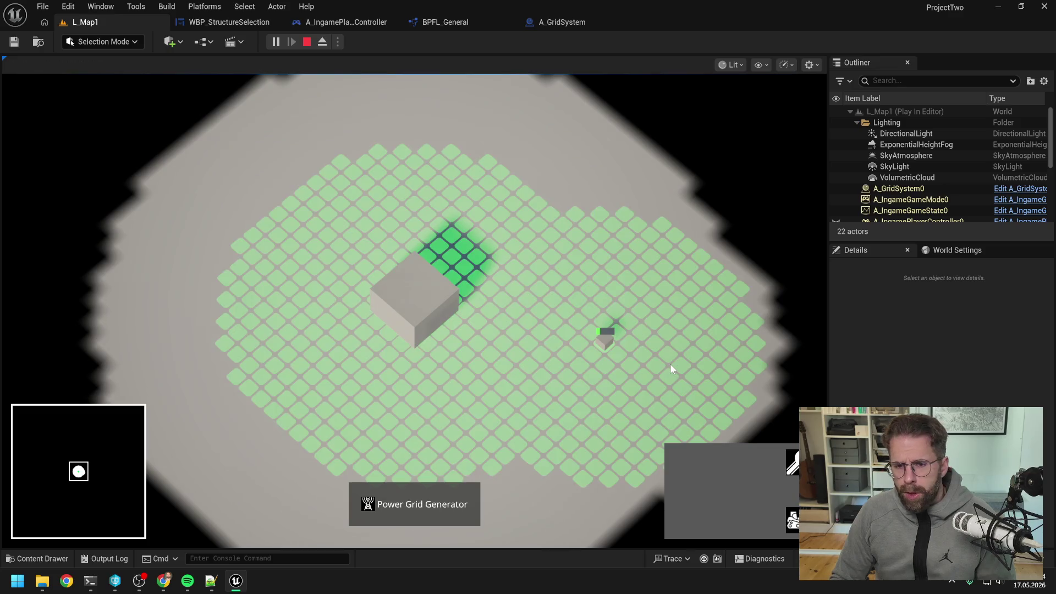
right_click(671, 365)
left_click(444, 292)
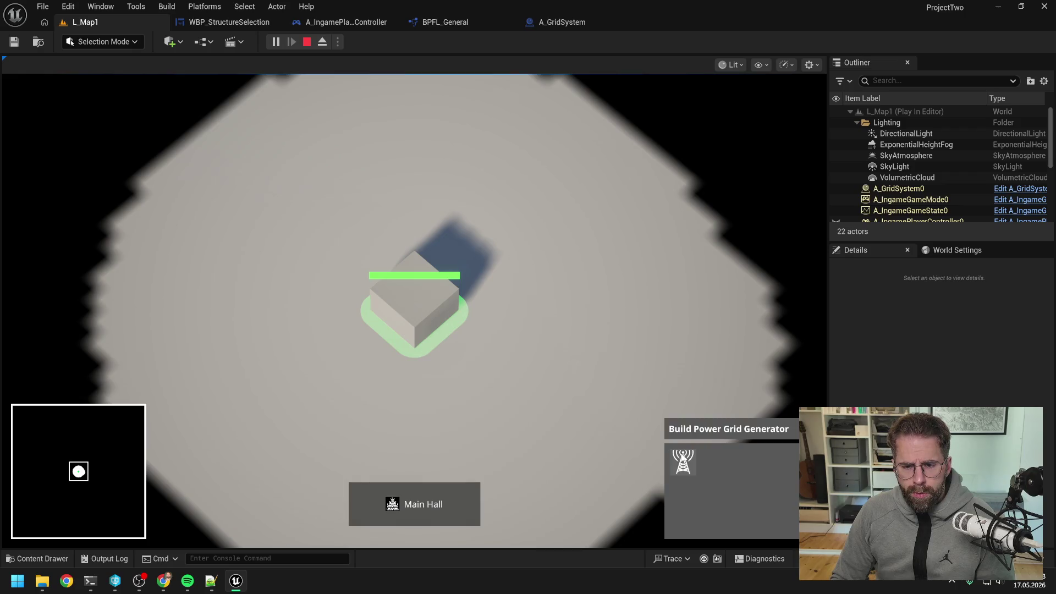
left_click(682, 462)
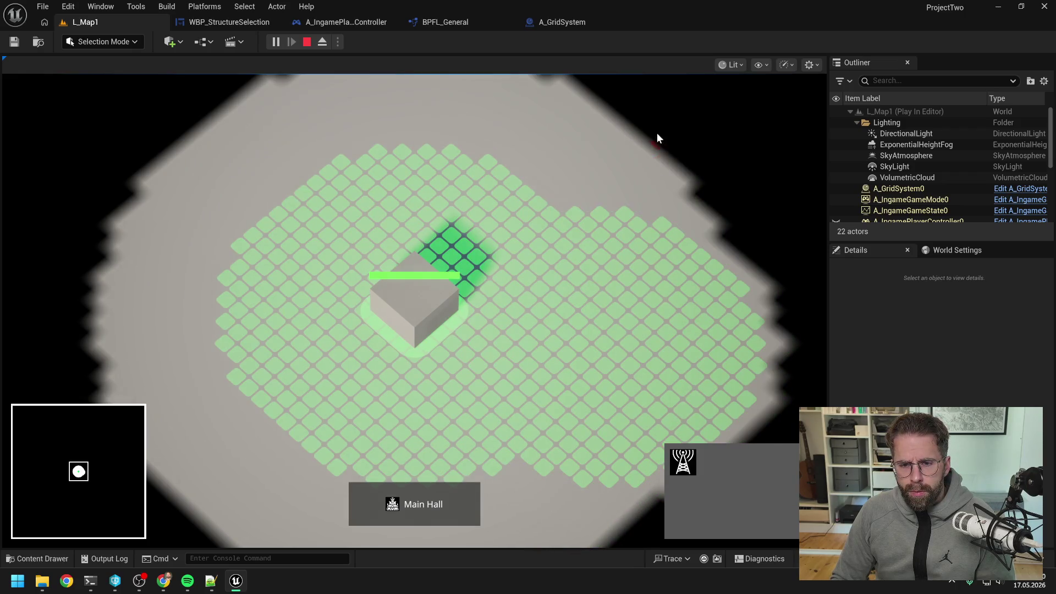
key("Escape")
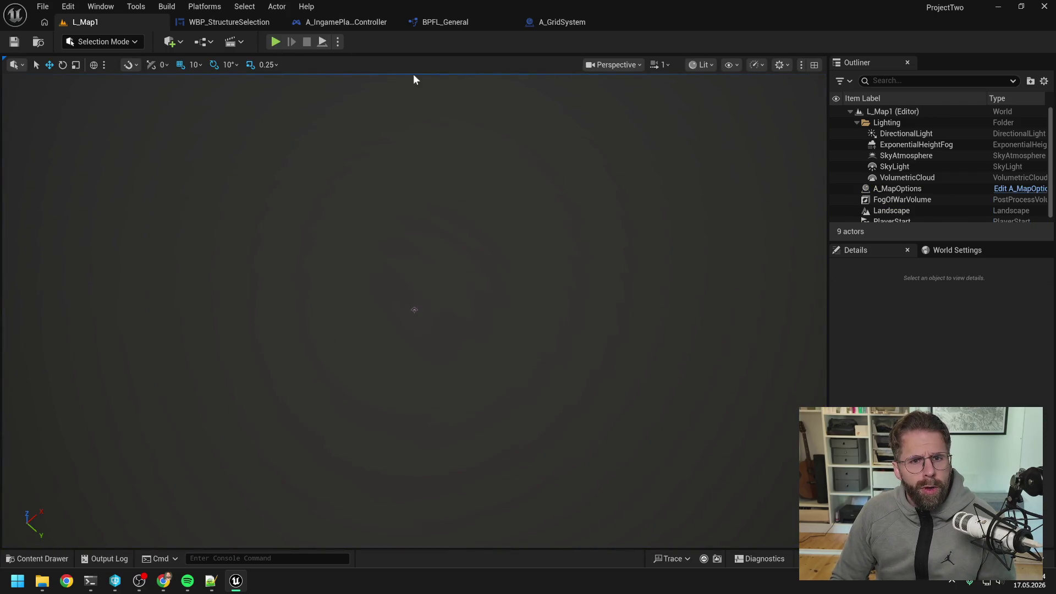
key("ctrl+space")
- Open A_IngamePlayerState's EventGraph and shift the Build Structure nodes right to make room
type("ingame player sta")
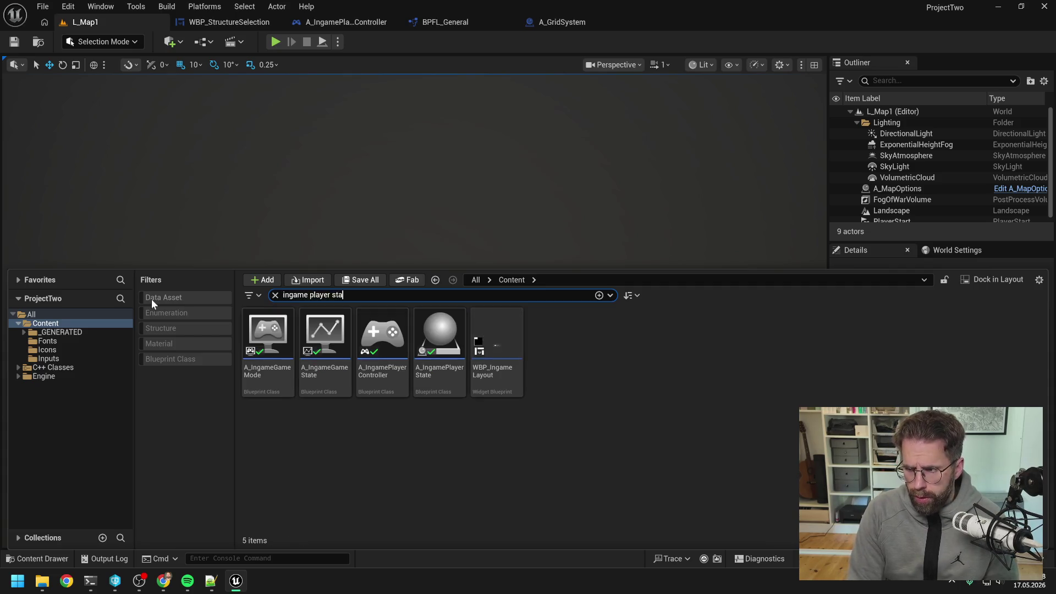
type("te")
key("Return")
left_click(264, 343)
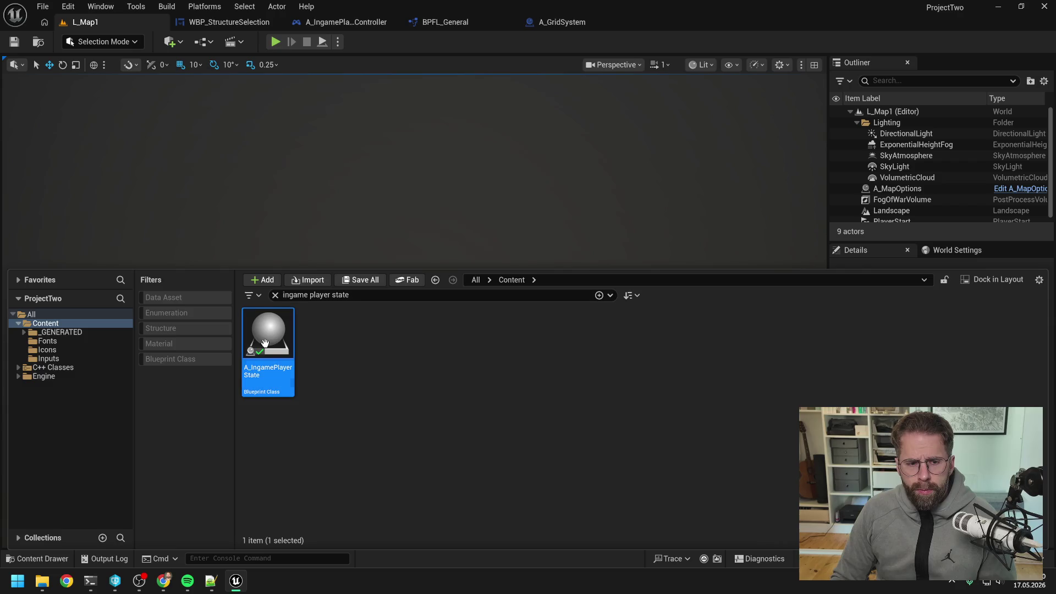
double_click(265, 343)
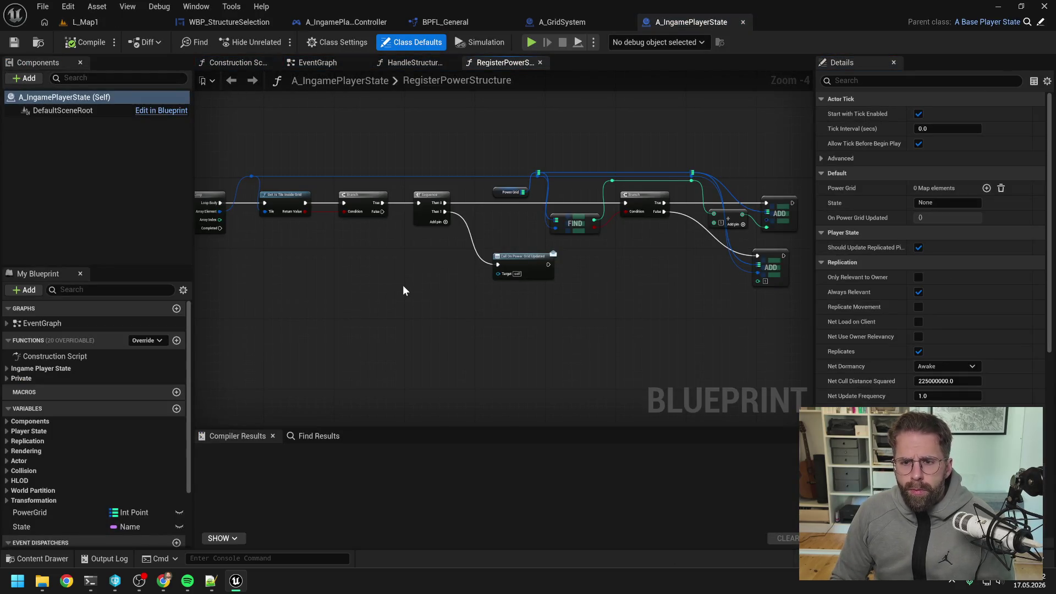
scroll(503, 284, "down", 1)
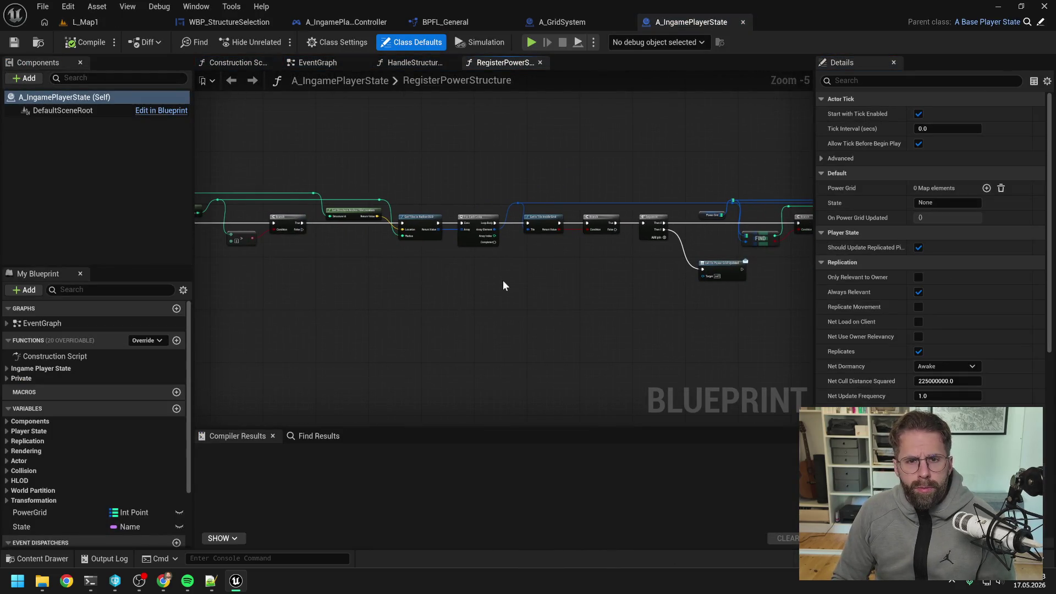
left_click(308, 59)
left_click_drag(427, 174, 653, 288)
left_click_drag(514, 226, 703, 231)
left_click(483, 202)
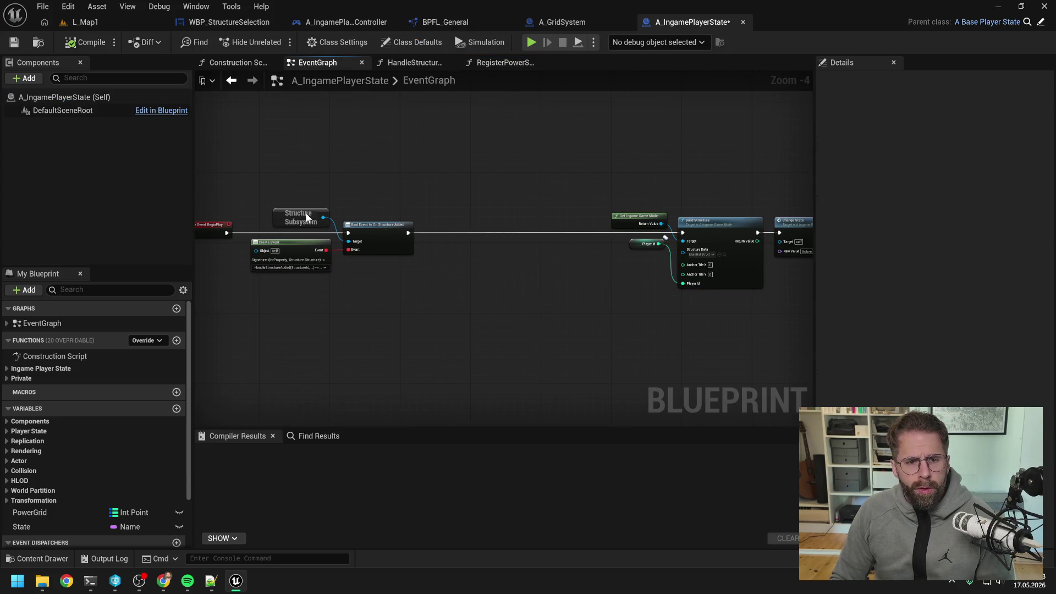
- Duplicate the Structure Subsystem node and chain a Bind Event to On Structure Removed after the Added binding
key("ctrl+c")
key("ctrl+v")
left_click_drag(496, 217, 525, 235)
type("bind remo")
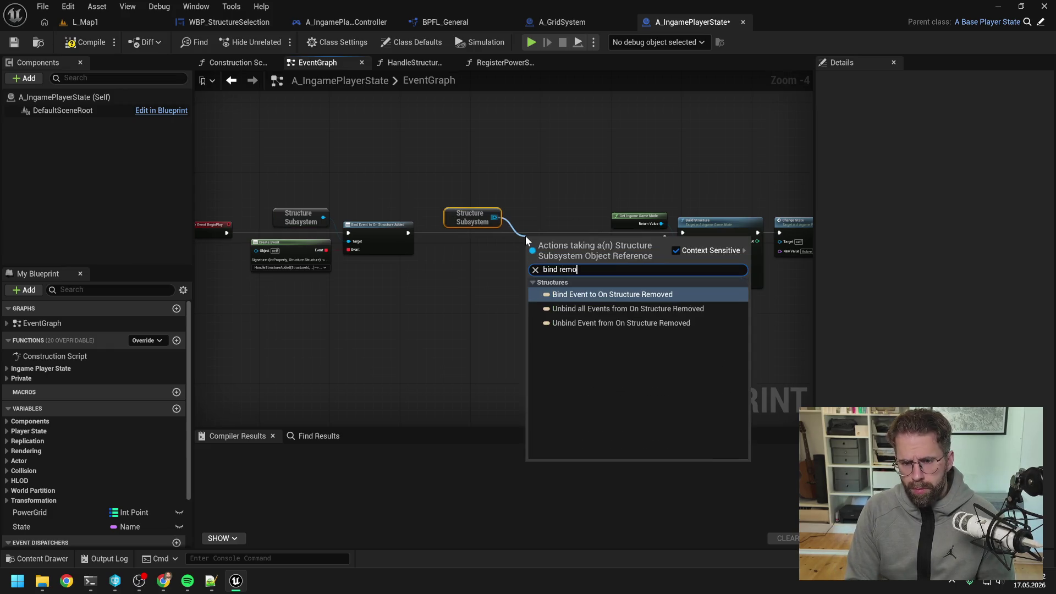
left_click(572, 295)
scroll(542, 237, "up", 1)
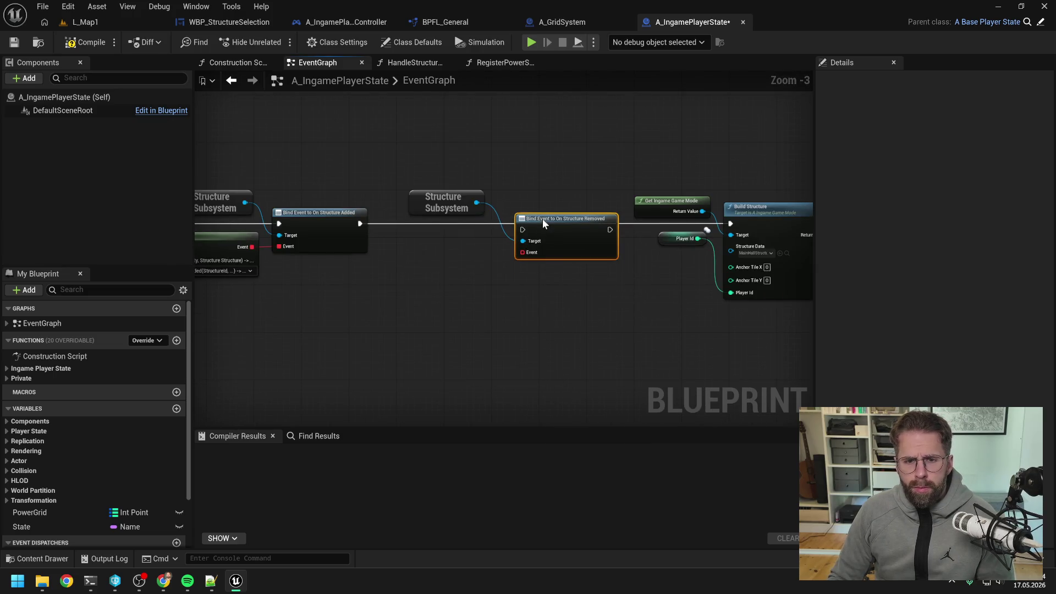
left_click(508, 244)
left_click_drag(360, 223, 524, 224)
mouse_move(658, 275)
left_mouse_down()
mouse_move(576, 275)
mouse_move(576, 257)
mouse_move(513, 259)
mouse_move(488, 237)
left_mouse_up()
- Feed a new Create Event node into the On Structure Removed binding's Event pin
left_click(521, 337)
left_click(559, 348)
mouse_move(604, 292)
left_mouse_down()
mouse_move(468, 284)
mouse_move(570, 280)
left_mouse_up()
scroll(459, 286, "down", 1)
scroll(451, 286, "up", 1)
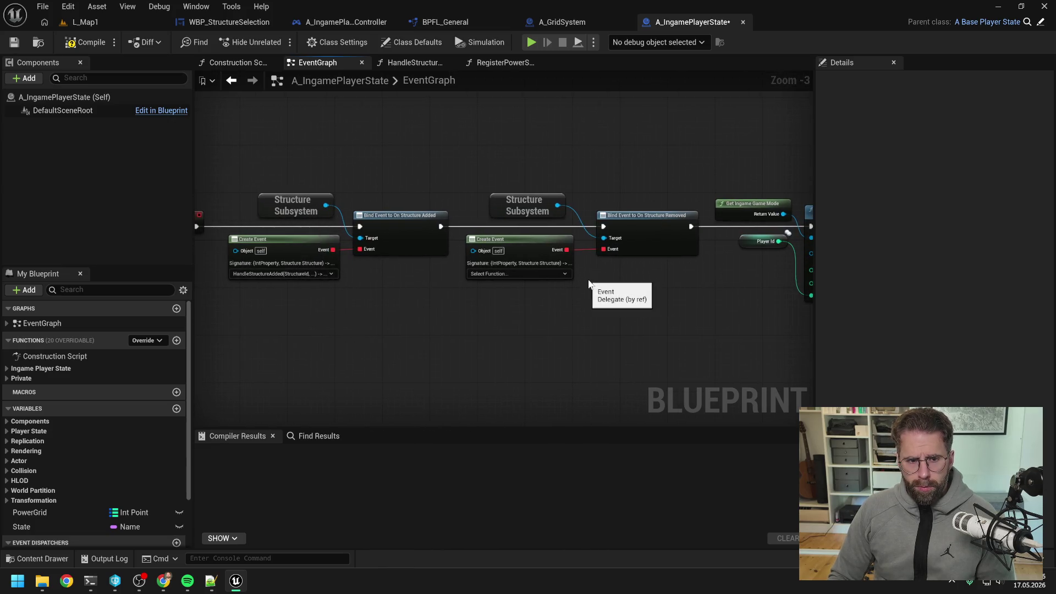
- Create a matching function from the Create Event and name it HandleStructureRemoved
left_click(532, 274)
left_click(537, 306)
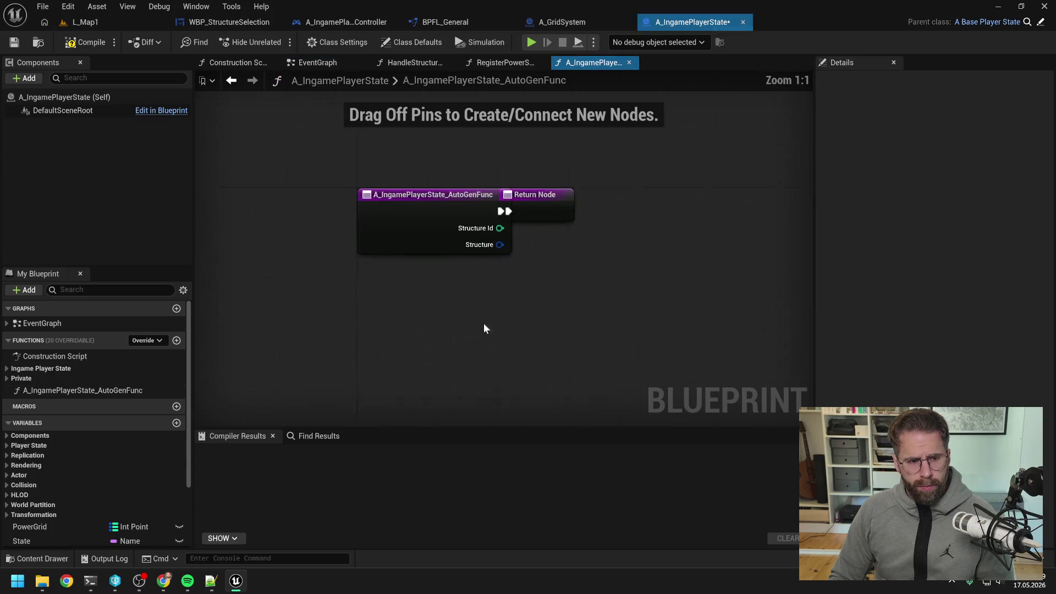
left_click(141, 392)
key("F2")
type("HandleStructureRemoved")
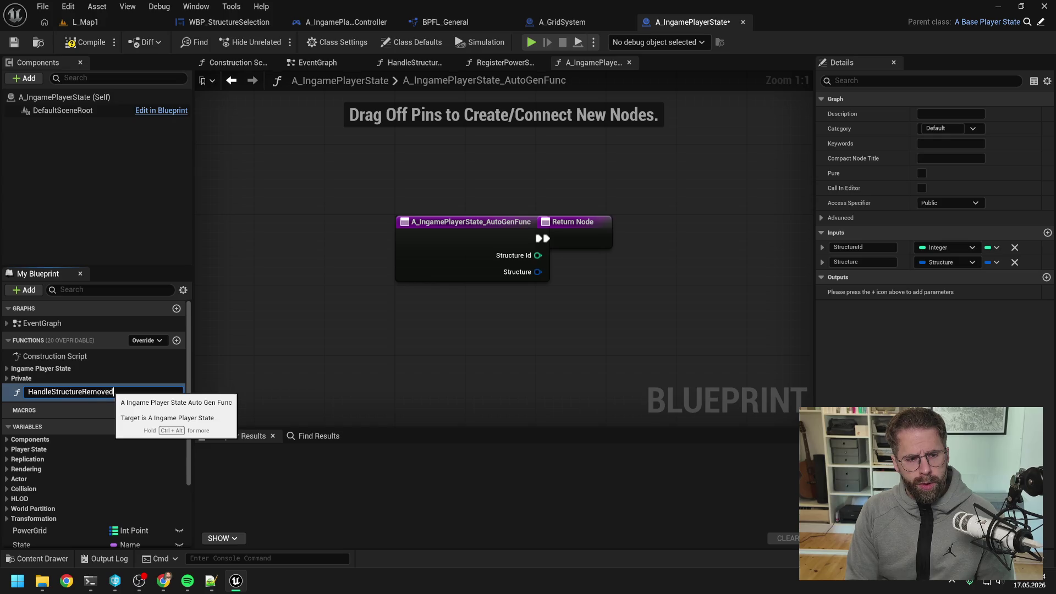
key("Return")
- Make HandleStructureRemoved private, file it under Private, and delete its Return Node
left_click(937, 203)
left_click(928, 231)
left_click(55, 391)
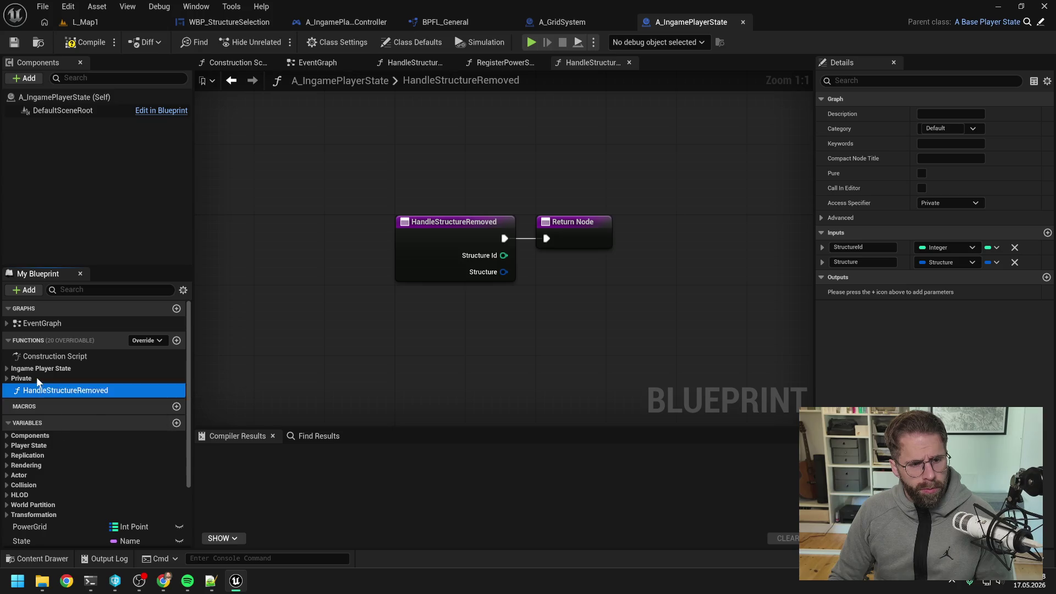
left_click_drag(39, 381, 39, 379)
scroll(461, 314, "down", 1)
mouse_move(617, 309)
left_mouse_down()
mouse_move(594, 255)
mouse_move(572, 245)
left_mouse_up()
key("Delete")
- Compile A_IngamePlayerState and close every graph tab except EventGraph
left_click(71, 42)
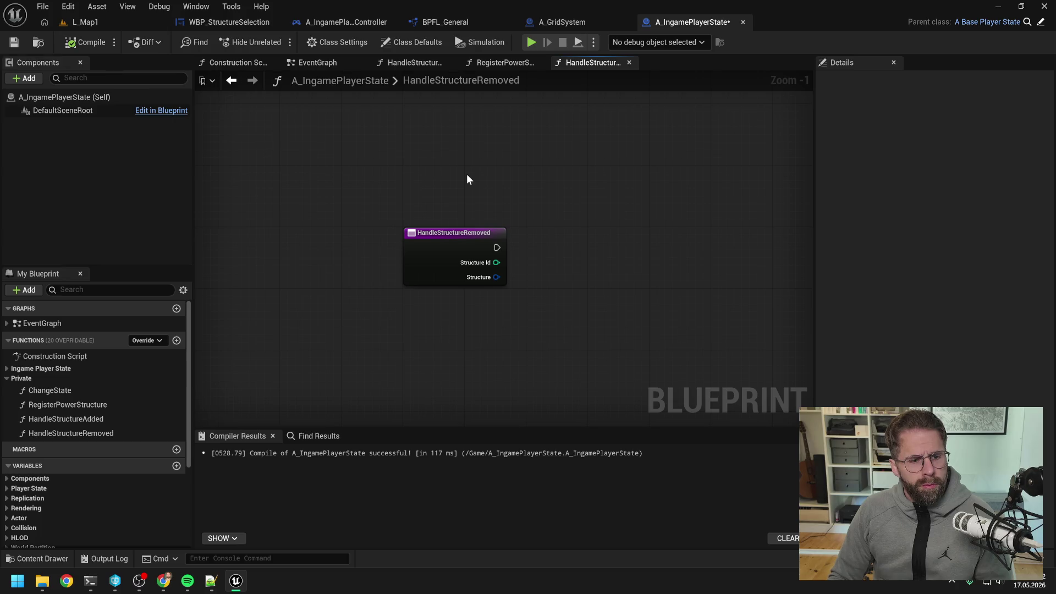
left_click(315, 62)
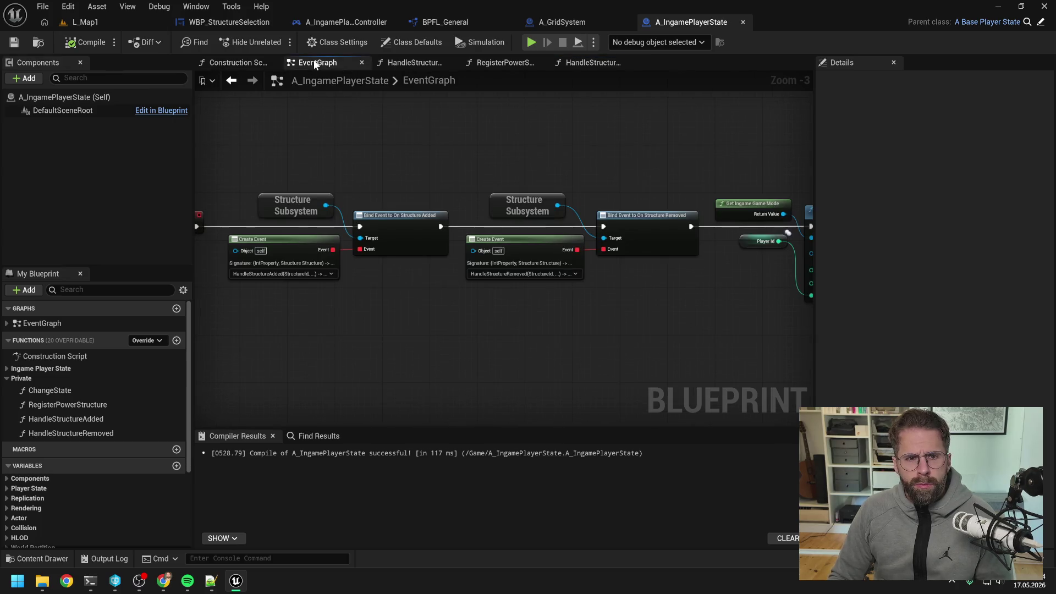
right_click(314, 64)
left_click(360, 132)
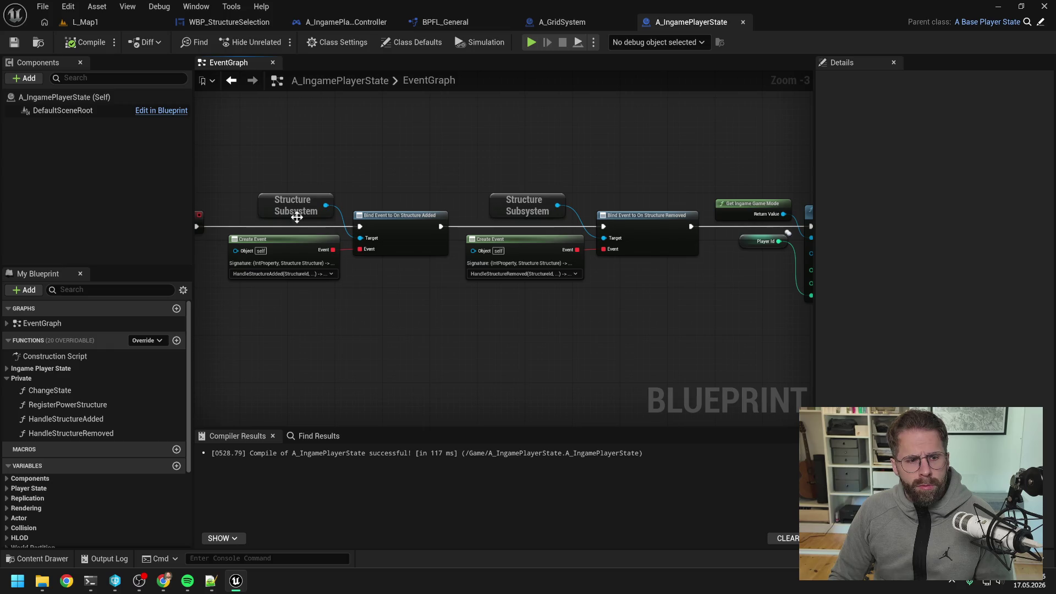
- Open the empty HandleStructureRemoved graph, recompile, and inspect the PowerGrid map variable's type and defaults
double_click(101, 433)
scroll(416, 288, "down", 2)
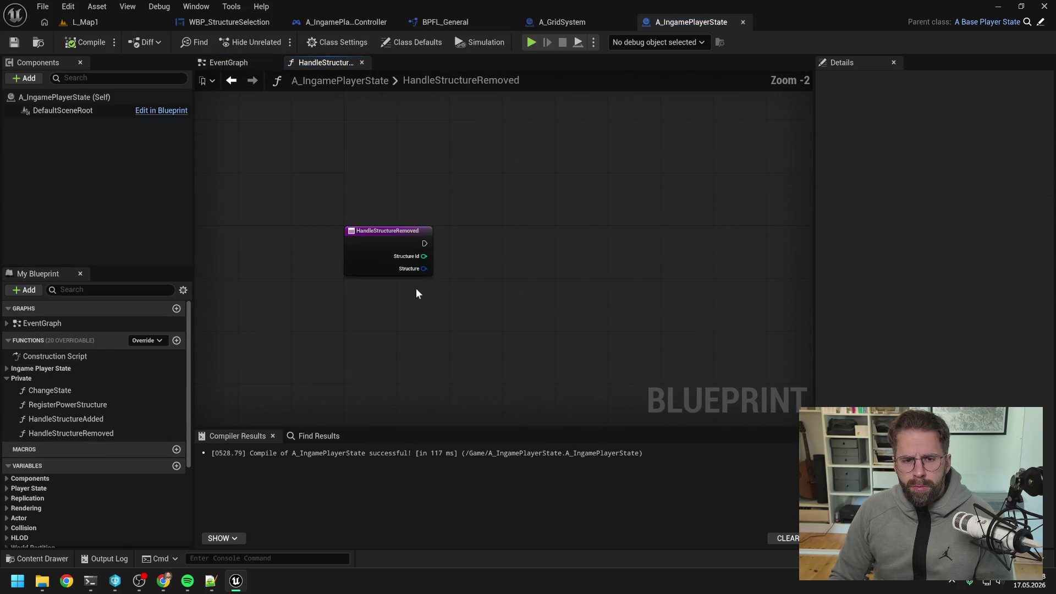
left_click(95, 43)
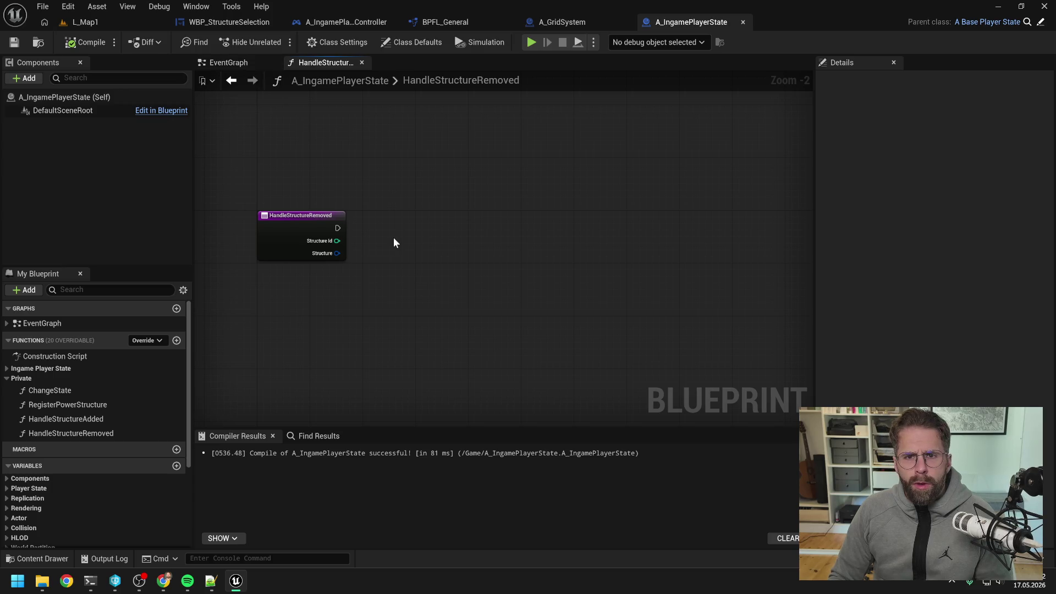
scroll(152, 375, "down", 5)
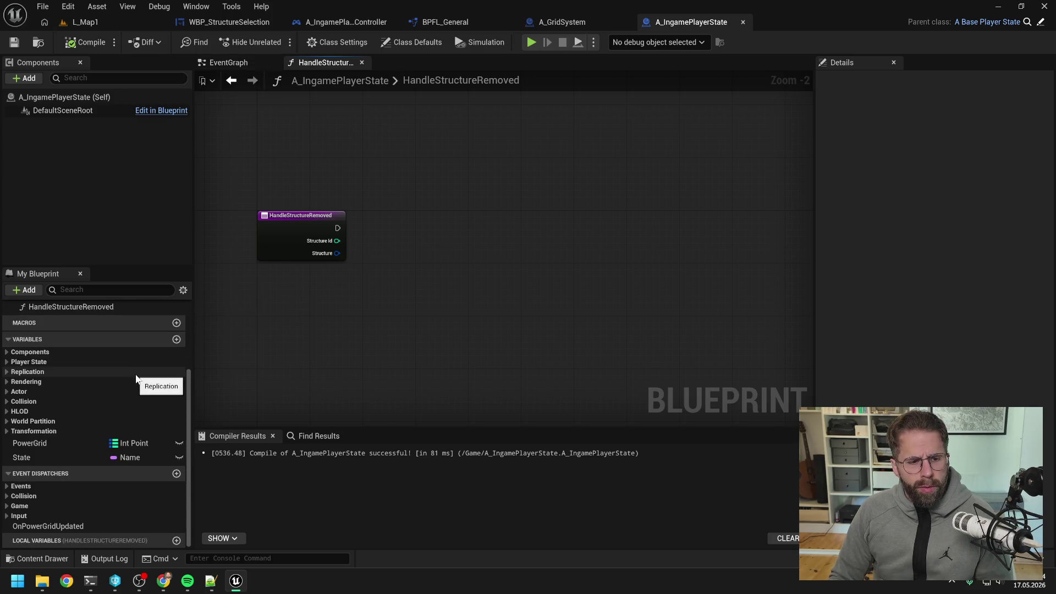
left_click(85, 444)
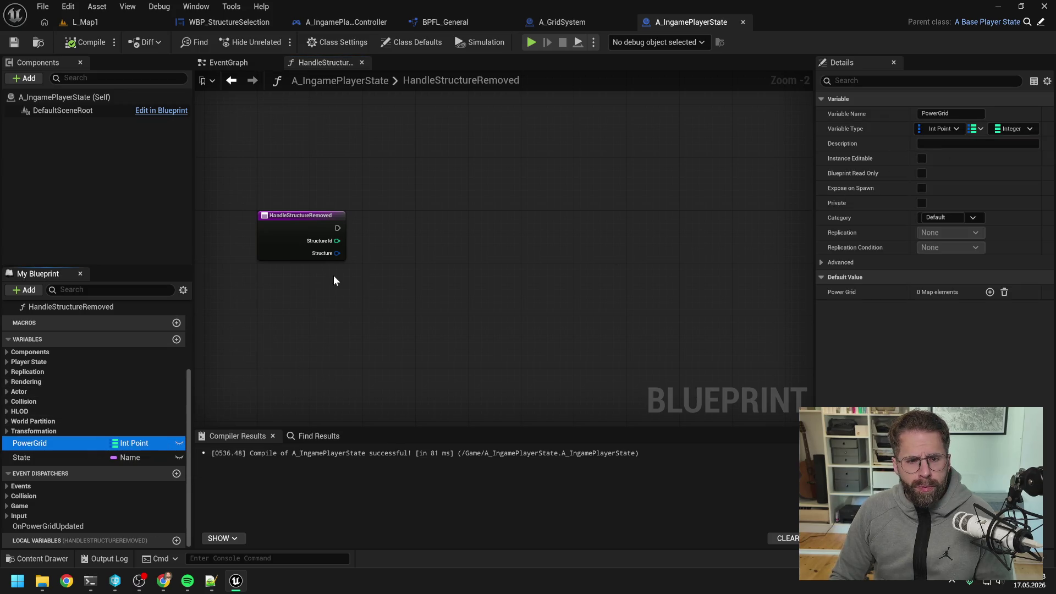
left_click(391, 271)
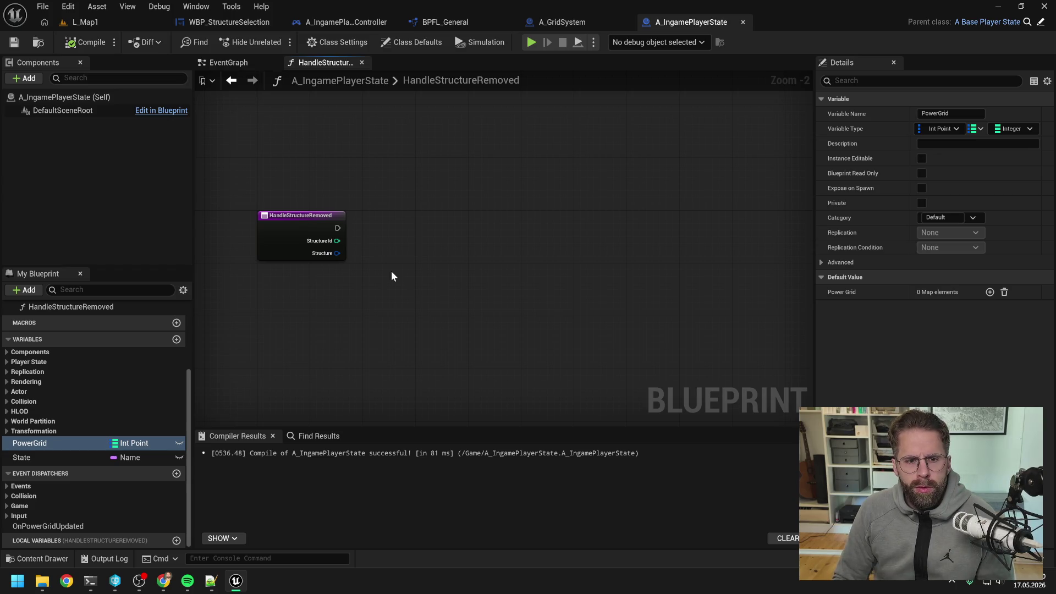
- Bring up BPFL_General's GetStructureTiles graph and select its entry node
left_click(444, 22)
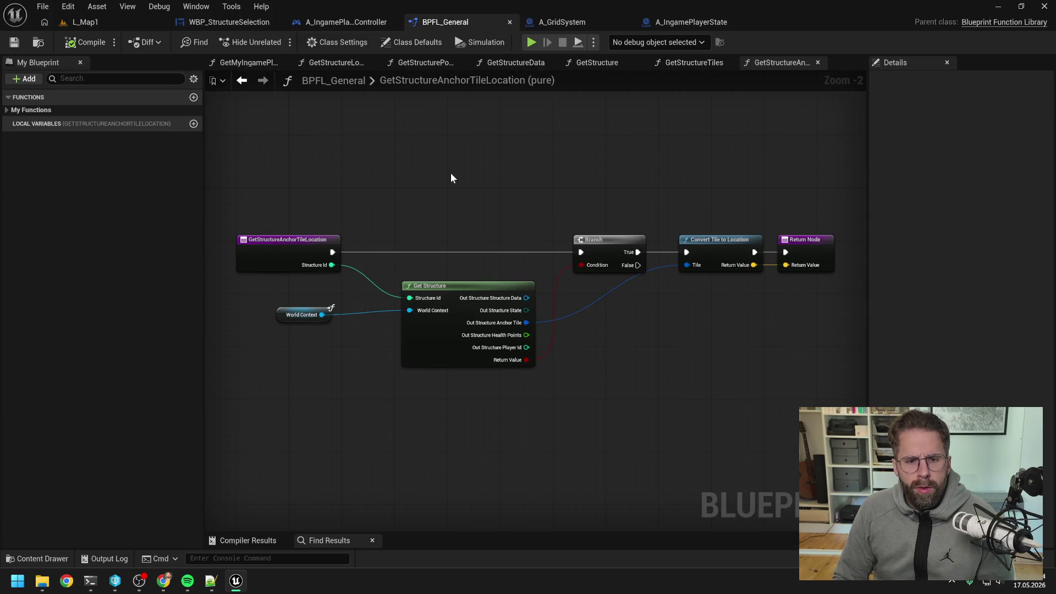
left_click(693, 63)
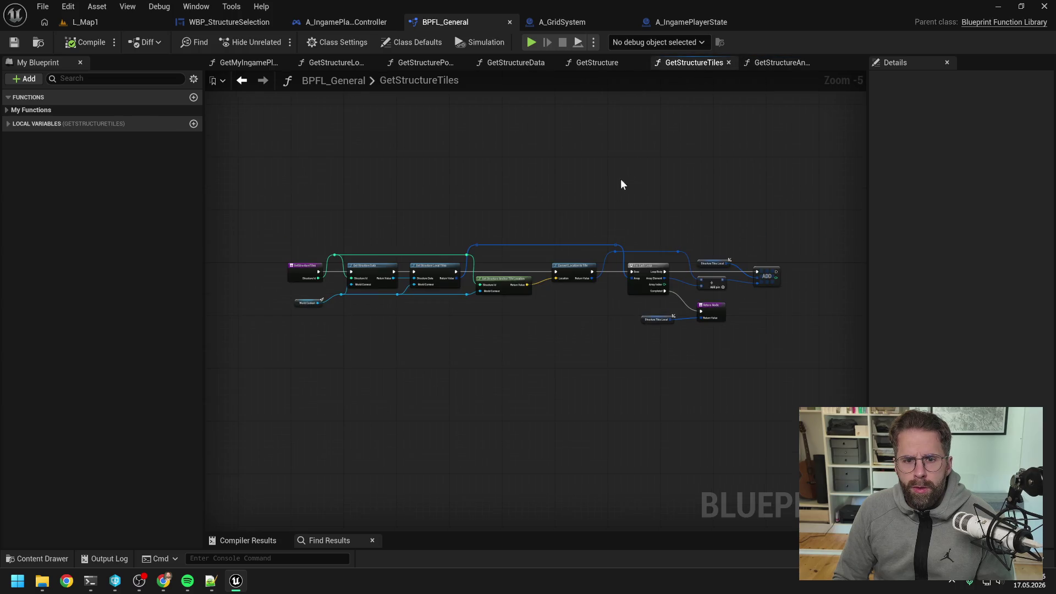
scroll(453, 279, "up", 2)
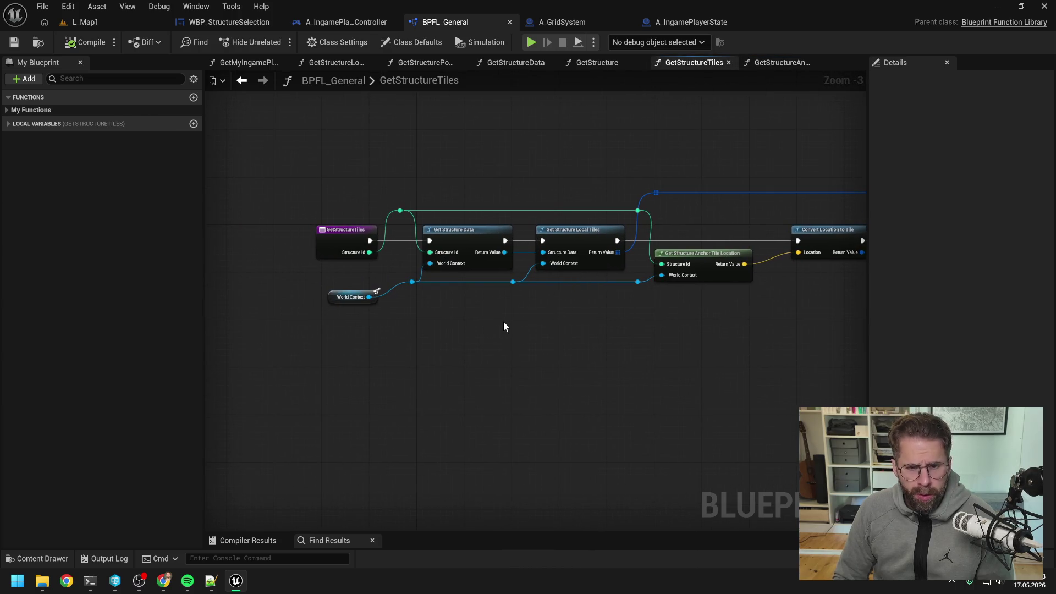
right_click(477, 341)
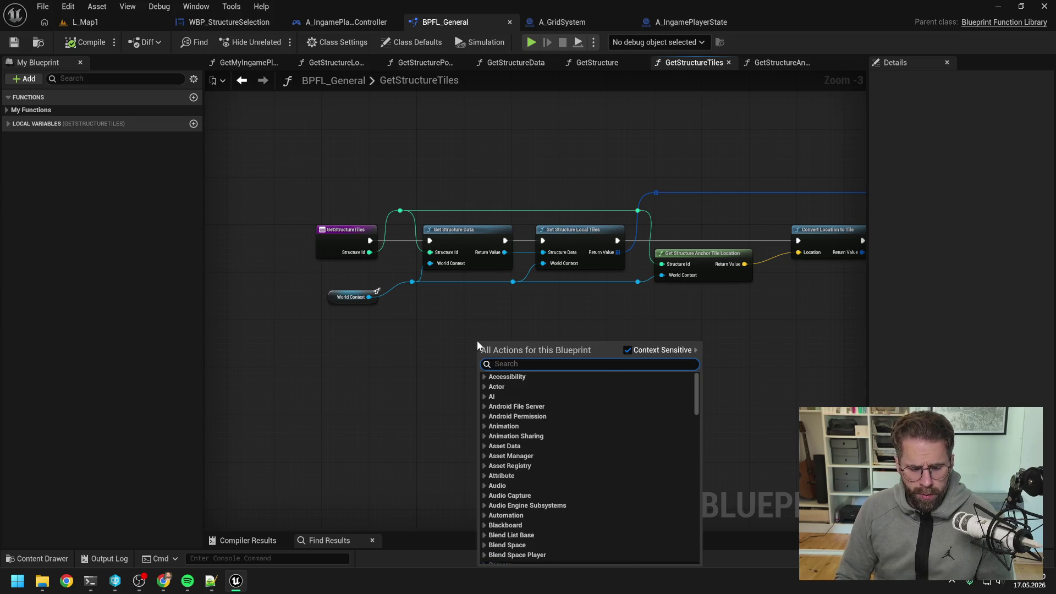
type("get")
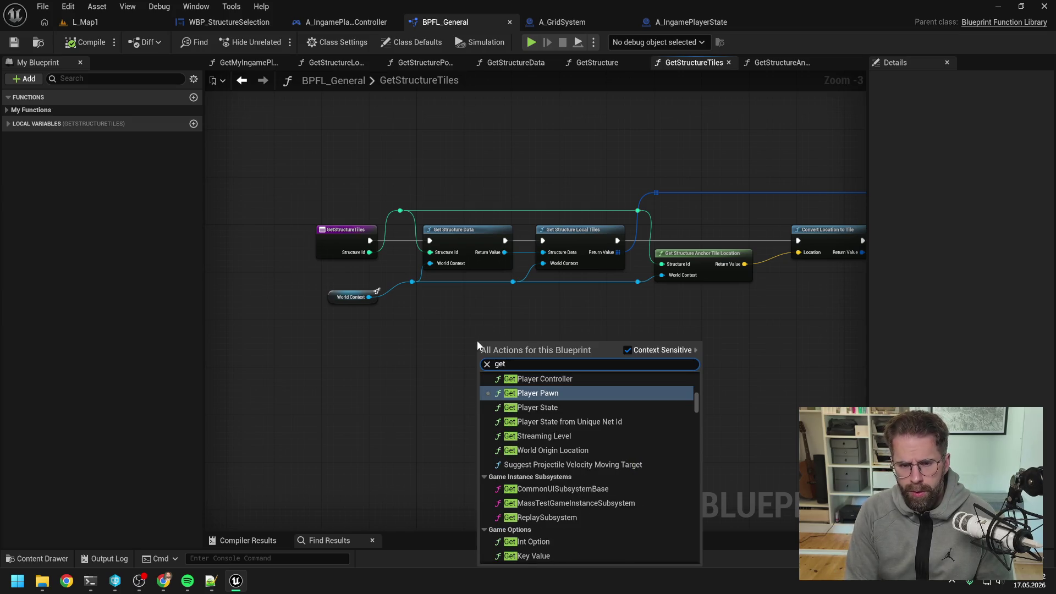
type(" struc")
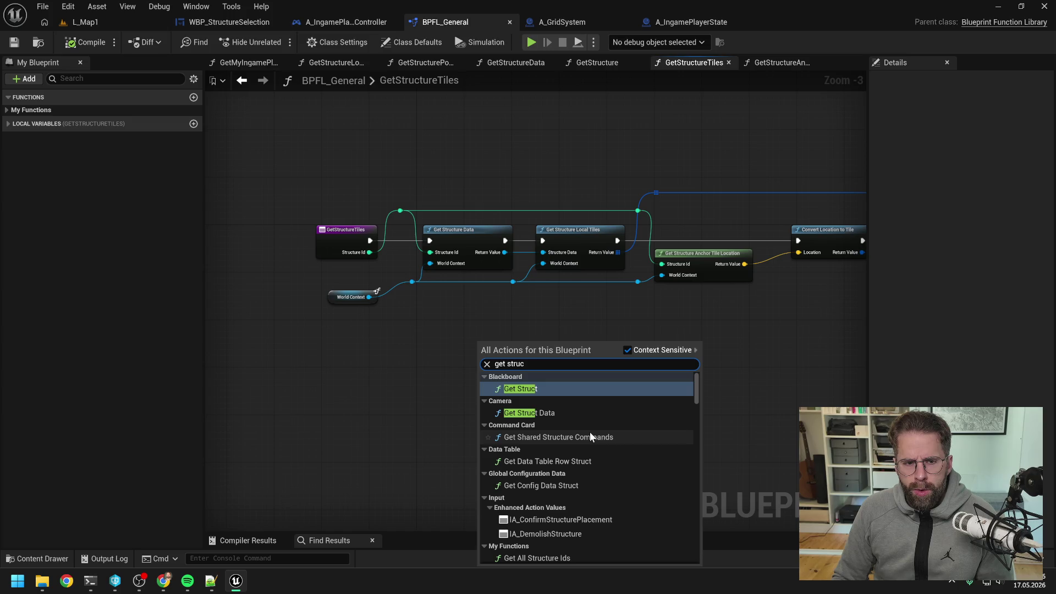
left_click_drag(388, 391, 506, 391)
left_click(438, 258)
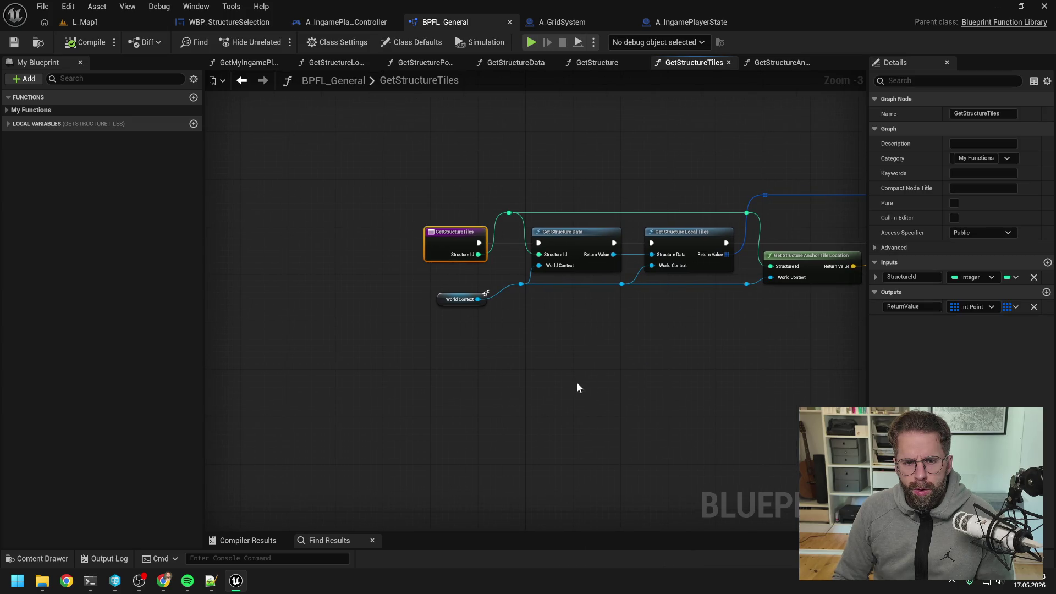
left_click_drag(576, 382, 563, 378)
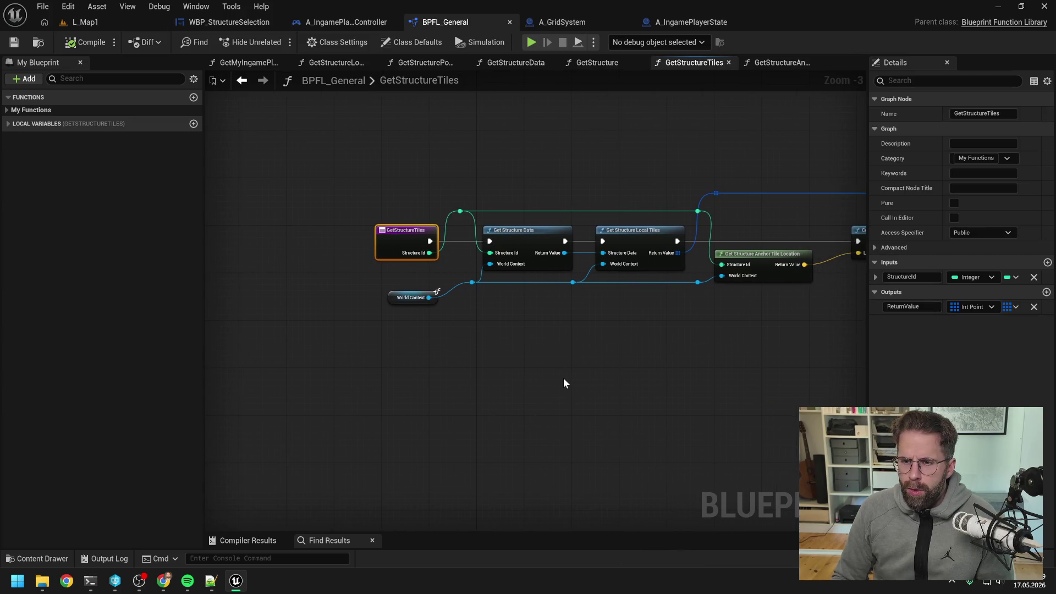
- Review the StructureId input's type options, leaving it as an integer
left_click(970, 278)
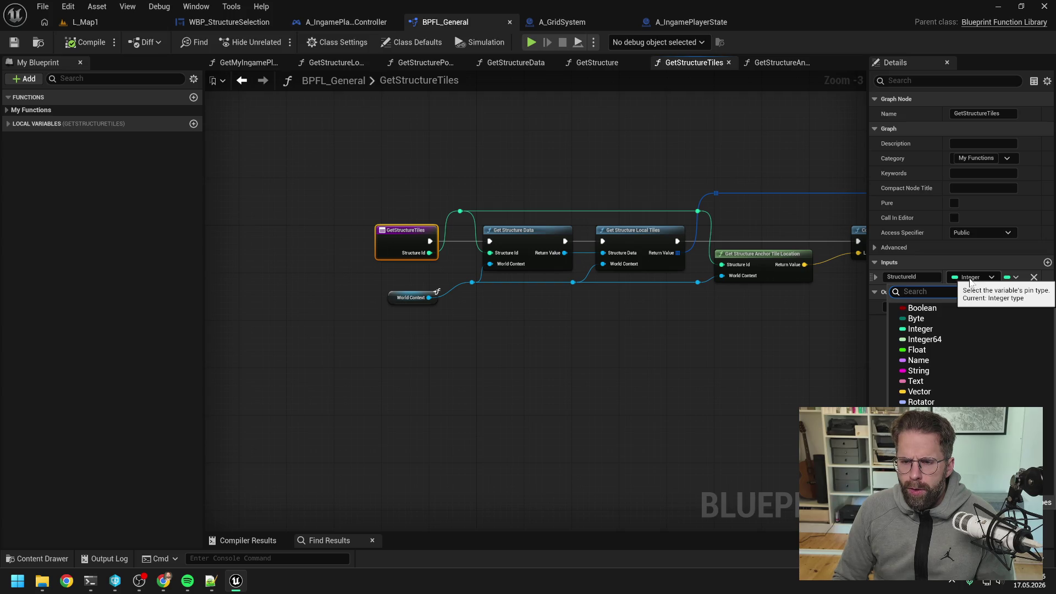
left_click(550, 176)
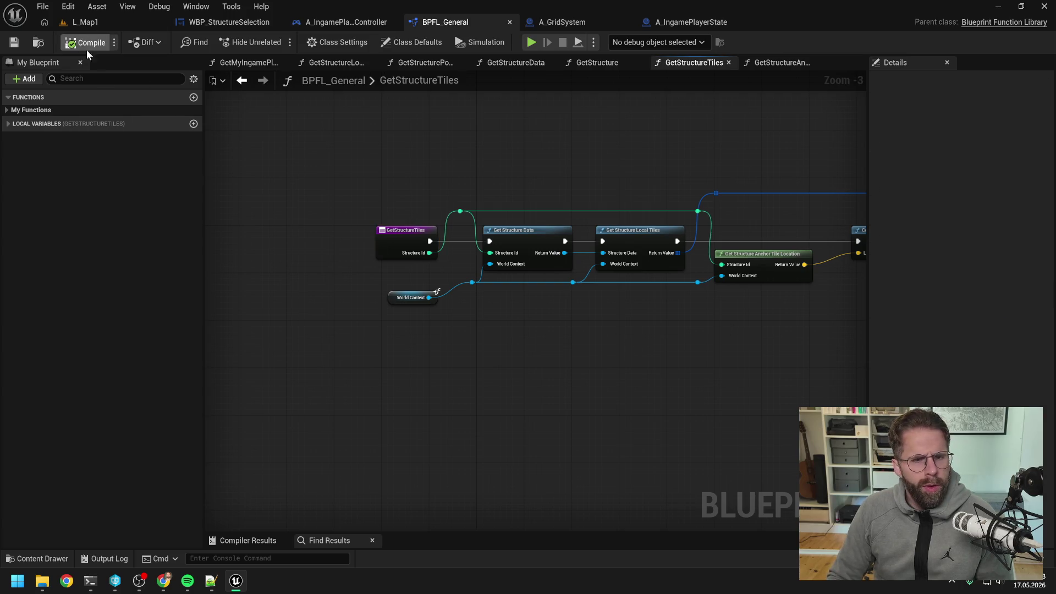
left_click(402, 240)
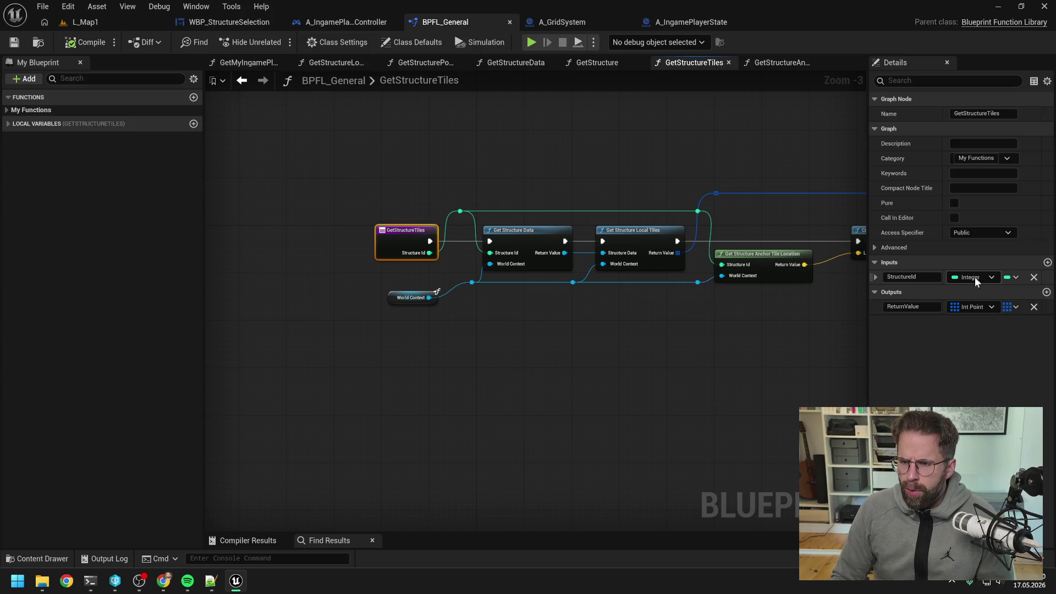
left_click(972, 277)
type("struc")
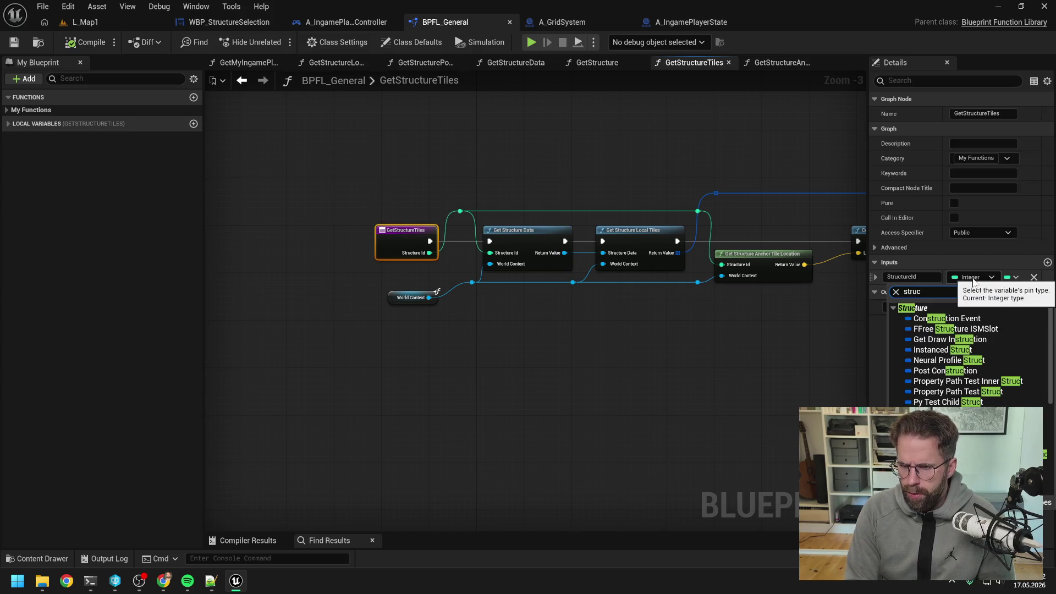
left_click(576, 356)
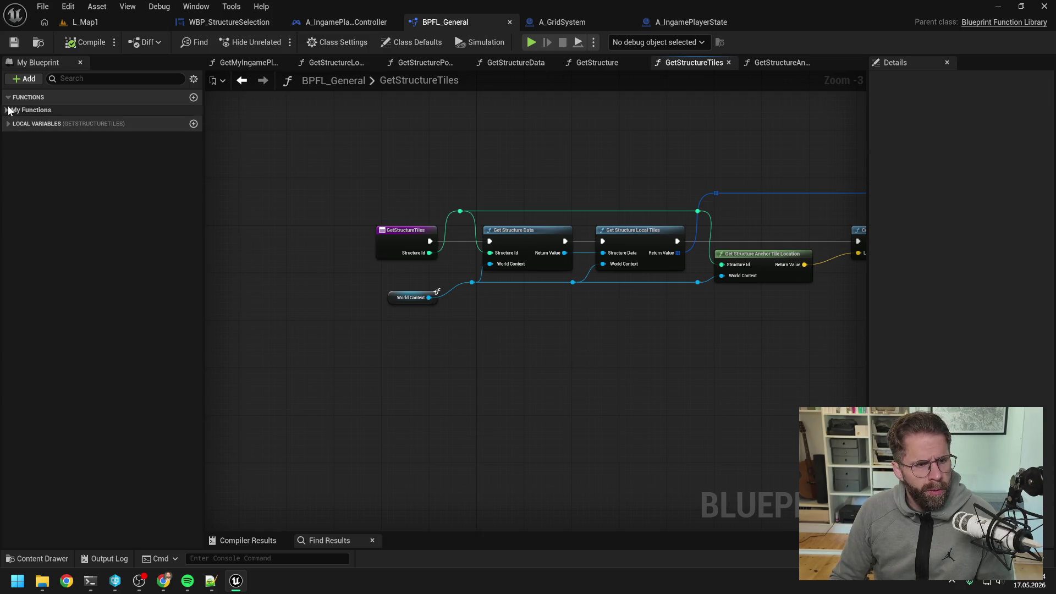
- Expand the library's function list and select GetStructureTiles
left_click(55, 110)
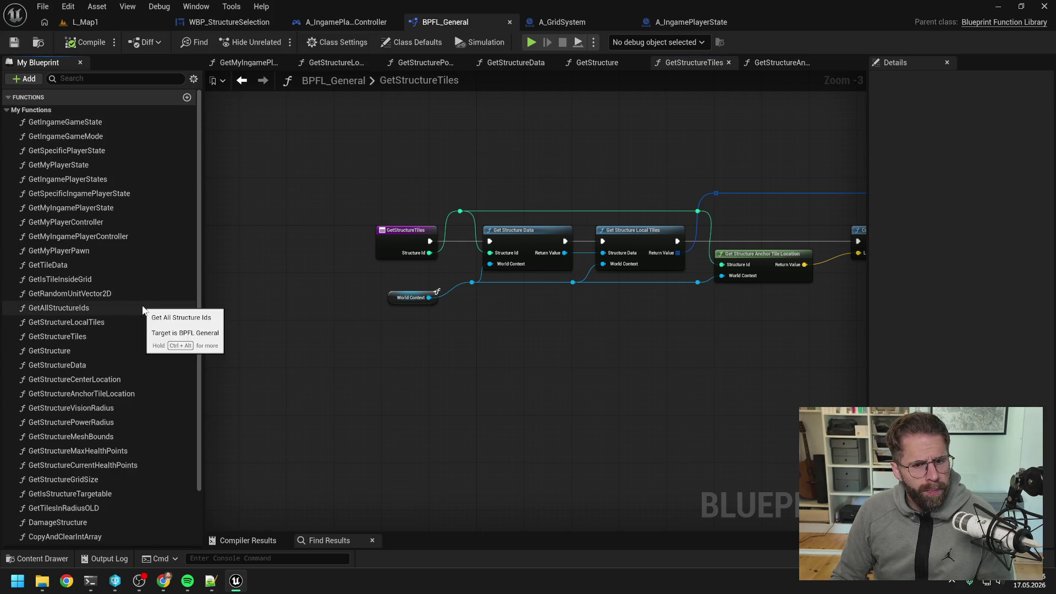
scroll(127, 284, "down", 3)
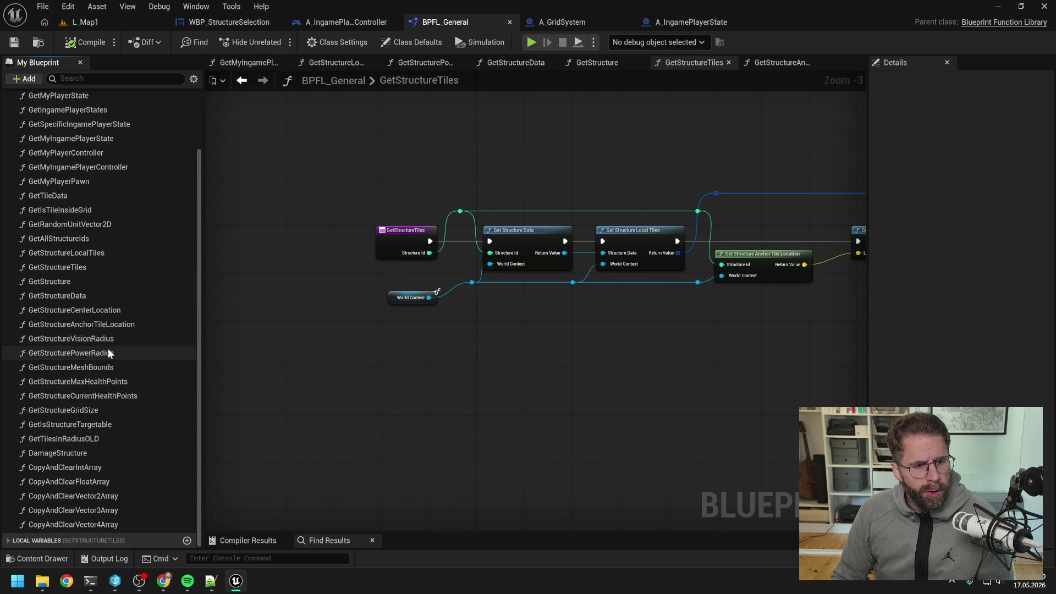
left_click(79, 270)
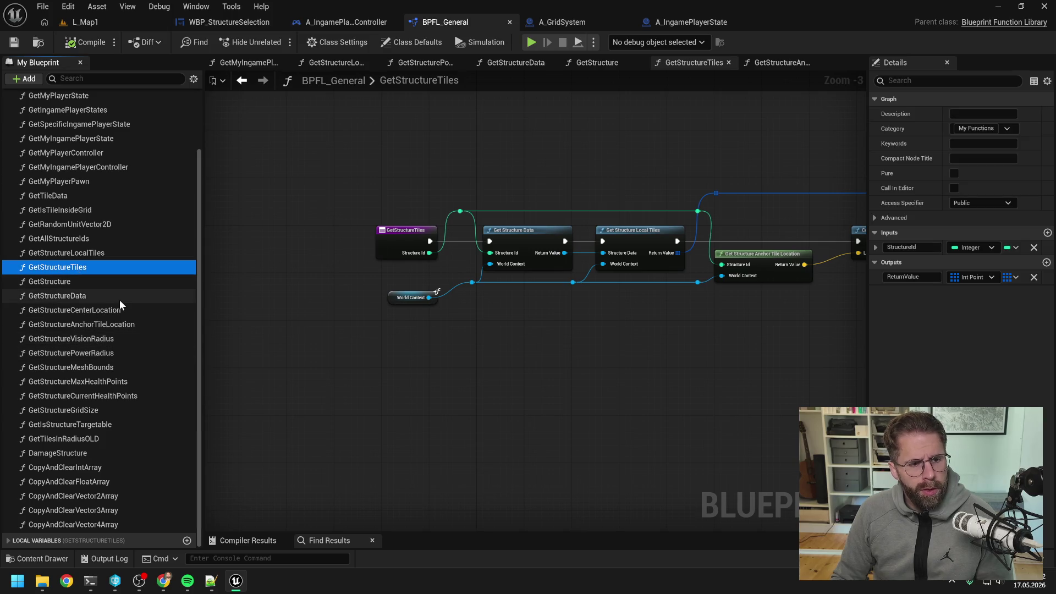
- Duplicate GetStructureTiles as a backup named GetStructureTilesOLD
key("ctrl+w")
key("End")
key("BackSpace")
key("BackSpace")
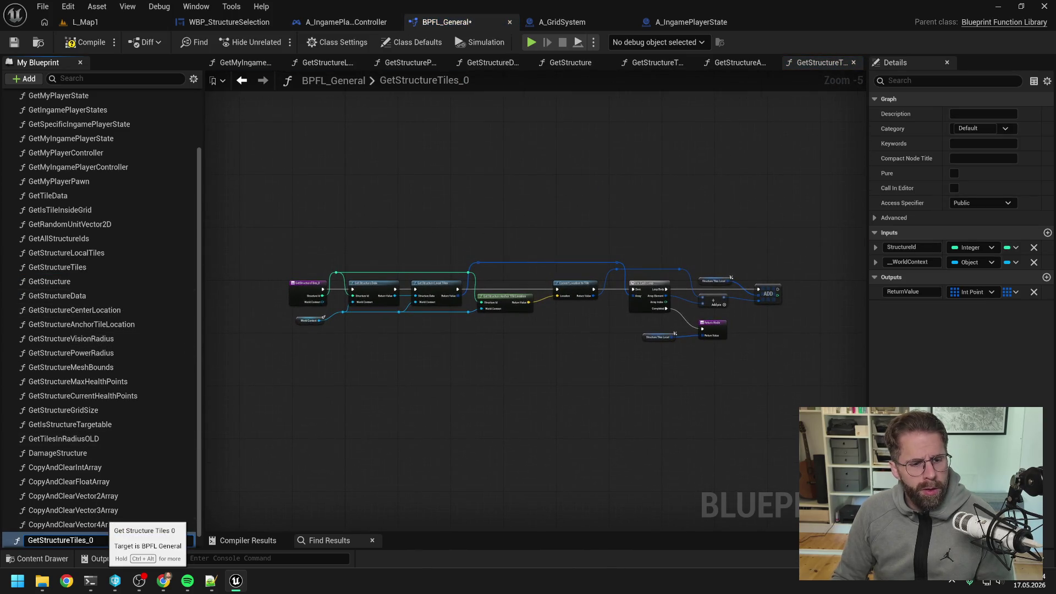
type("OLD")
key("Return")
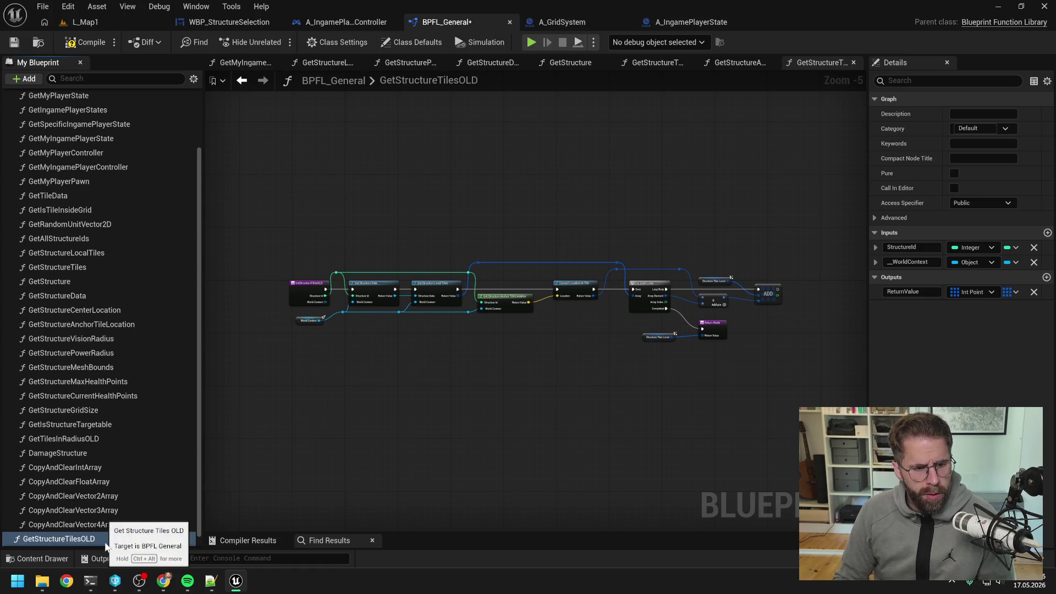
left_click_drag(60, 539, 66, 451)
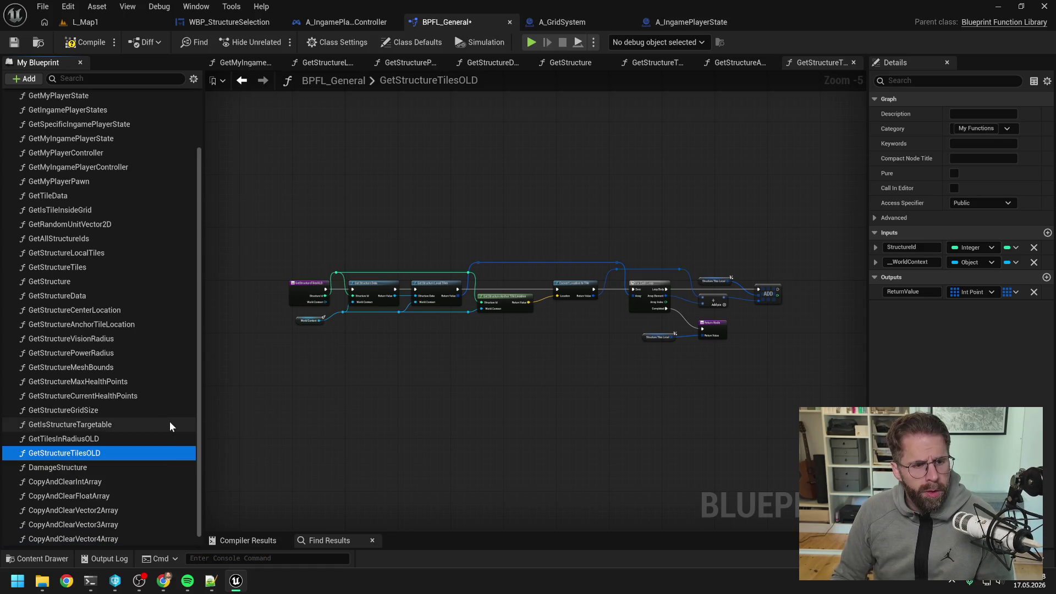
- In the original GetStructureTiles, change the StructureId input to a Structure type named Structure
double_click(75, 268)
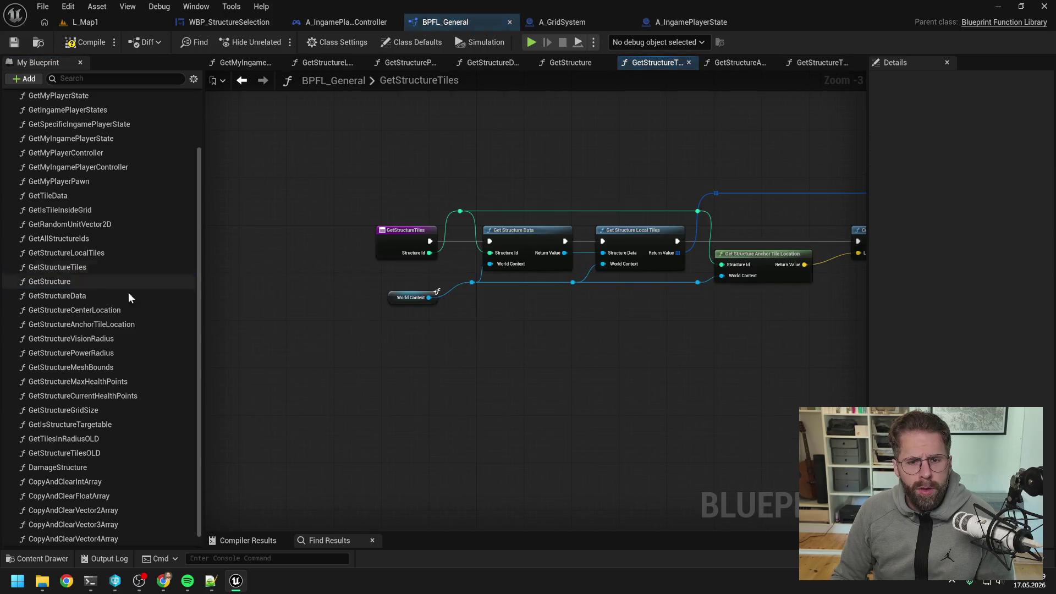
left_click(402, 247)
right_click(664, 62)
left_click(695, 131)
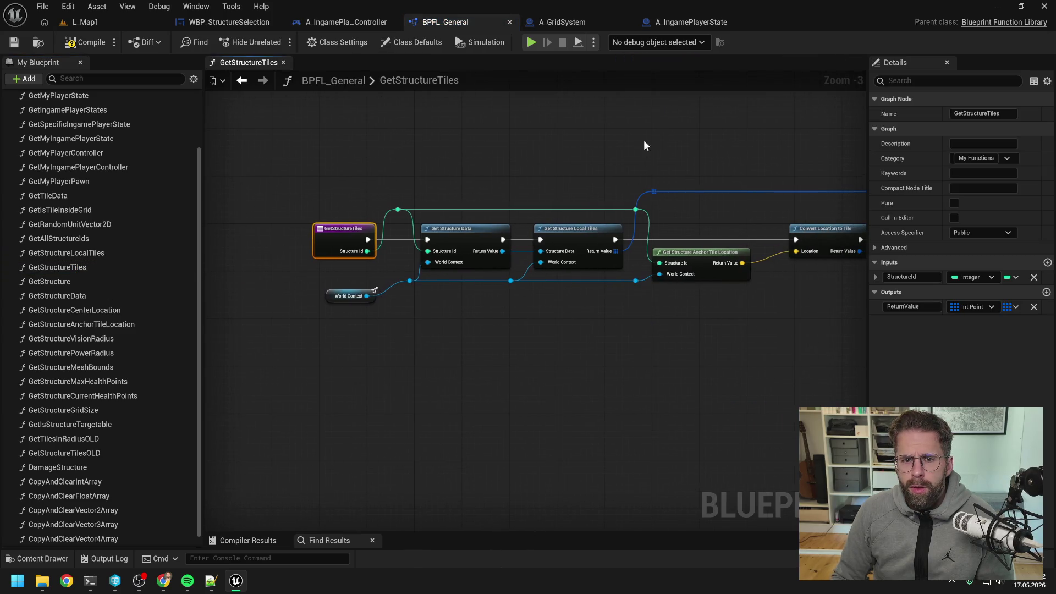
left_click(972, 276)
type("str")
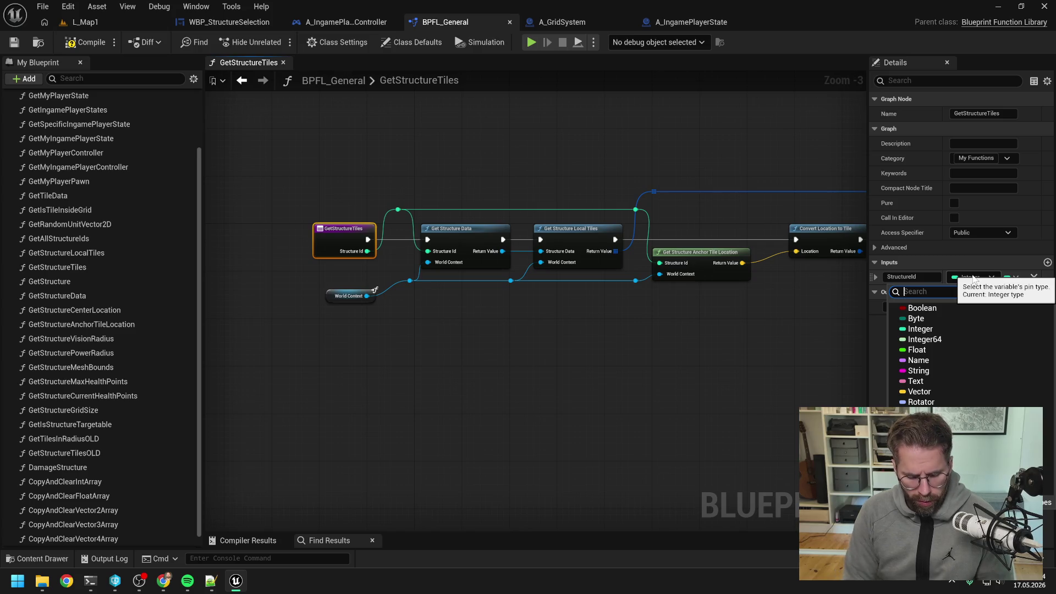
type("ucture")
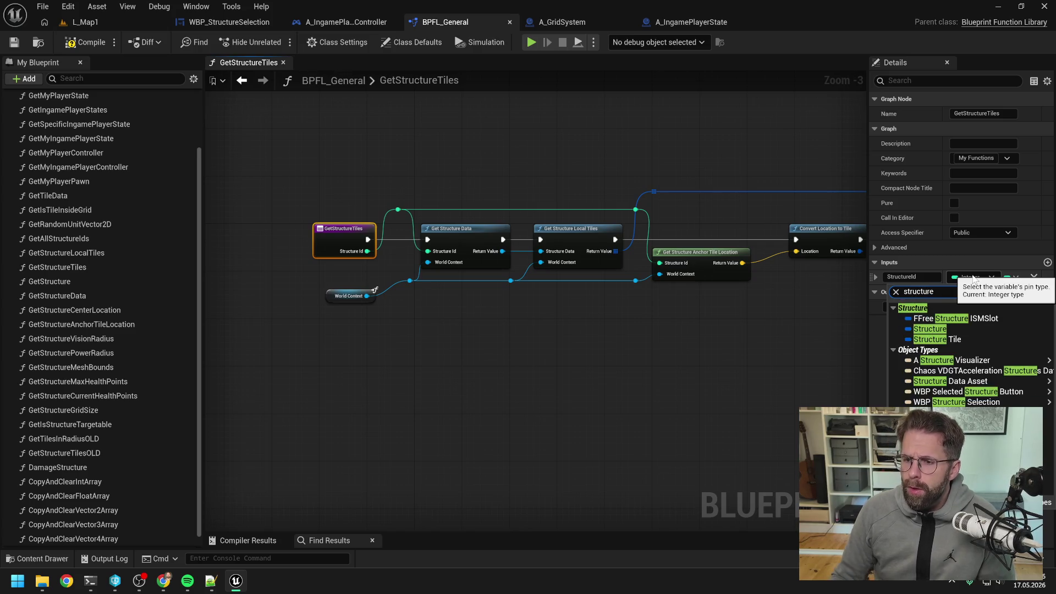
left_click(929, 329)
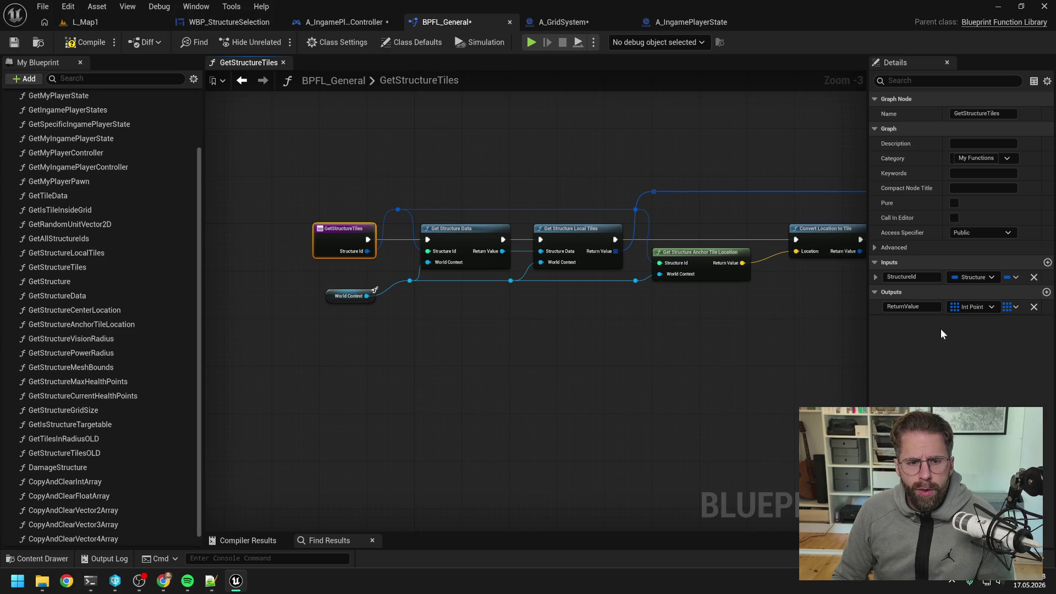
left_click(914, 276)
key("BackSpace")
key("BackSpace")
left_click(510, 344)
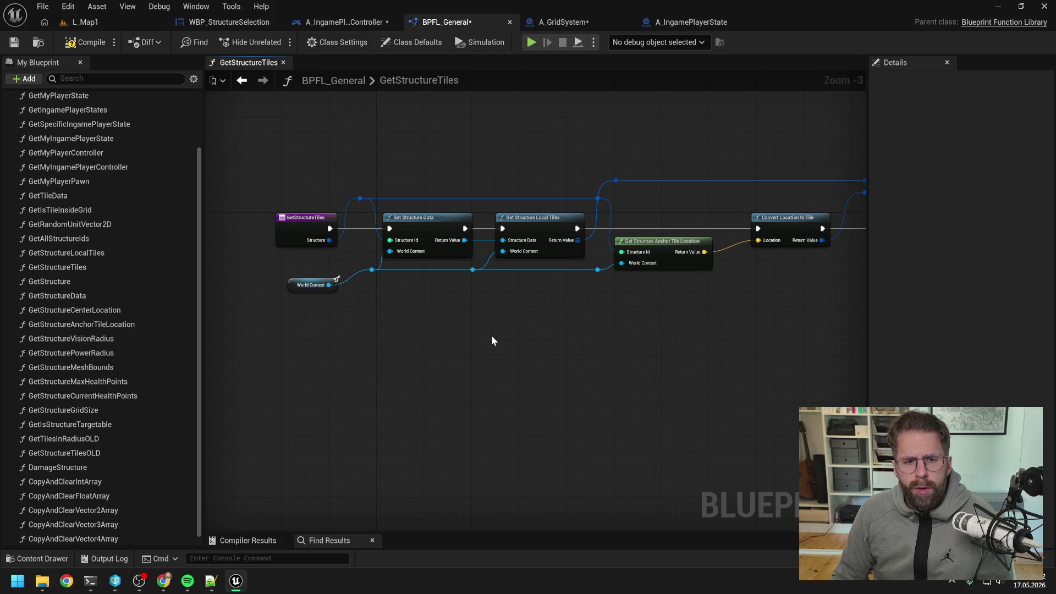
- Copy the nodes from A_GridSystem's GetStructureTiles graph into BPFL_General's GetStructureTiles
left_click(600, 25)
left_click_drag(517, 166, 433, 168)
mouse_move(371, 192)
left_mouse_down()
mouse_move(440, 191)
mouse_move(734, 318)
left_mouse_up()
double_click(401, 223)
scroll(623, 225, "down", 1)
key("ctrl+c")
left_click(447, 22)
key("ctrl+v")
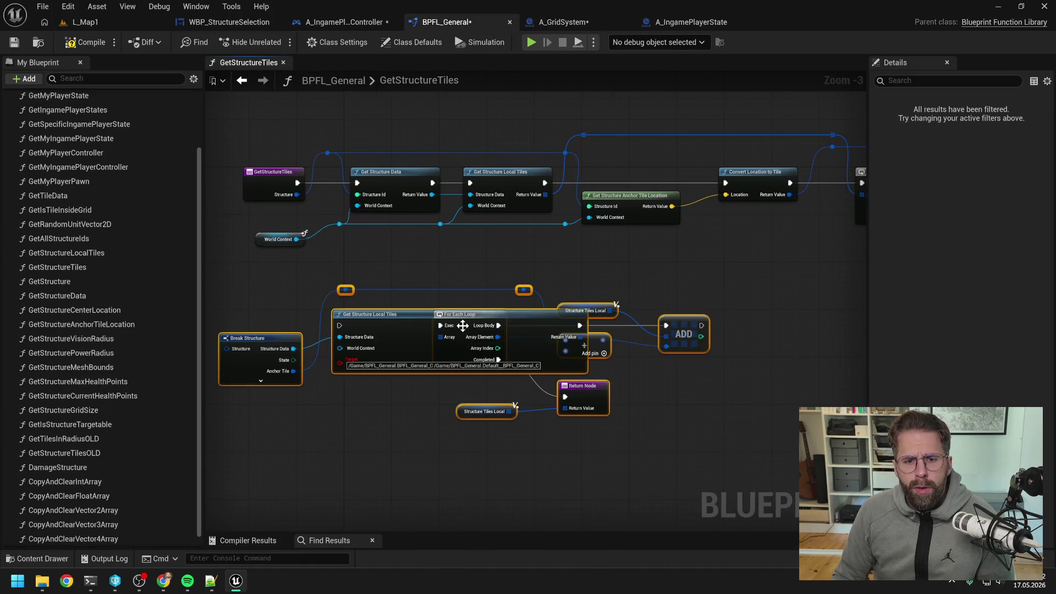
- Refresh Get Structure Local Tiles to drop its Target pin and route the function entry into it
left_click_drag(423, 282, 543, 277)
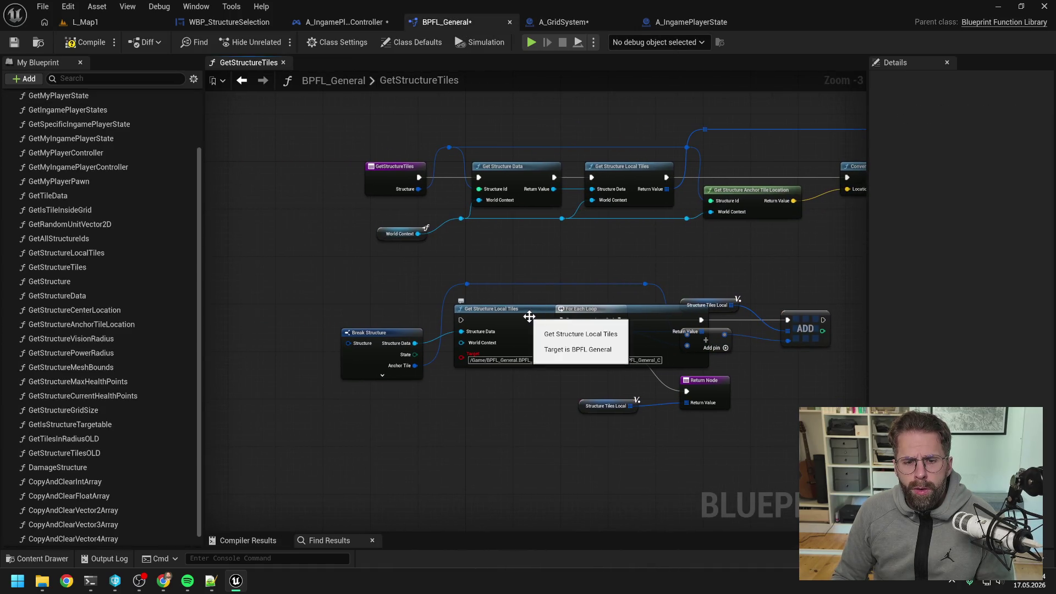
right_click(529, 320)
left_click(562, 334)
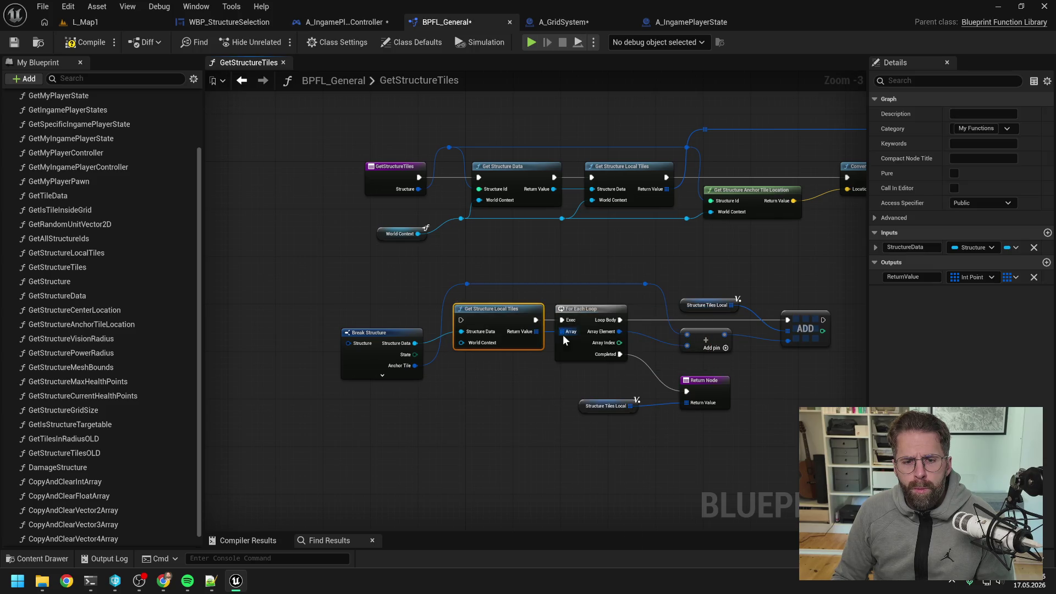
left_click(498, 381)
left_click_drag(489, 384, 543, 387)
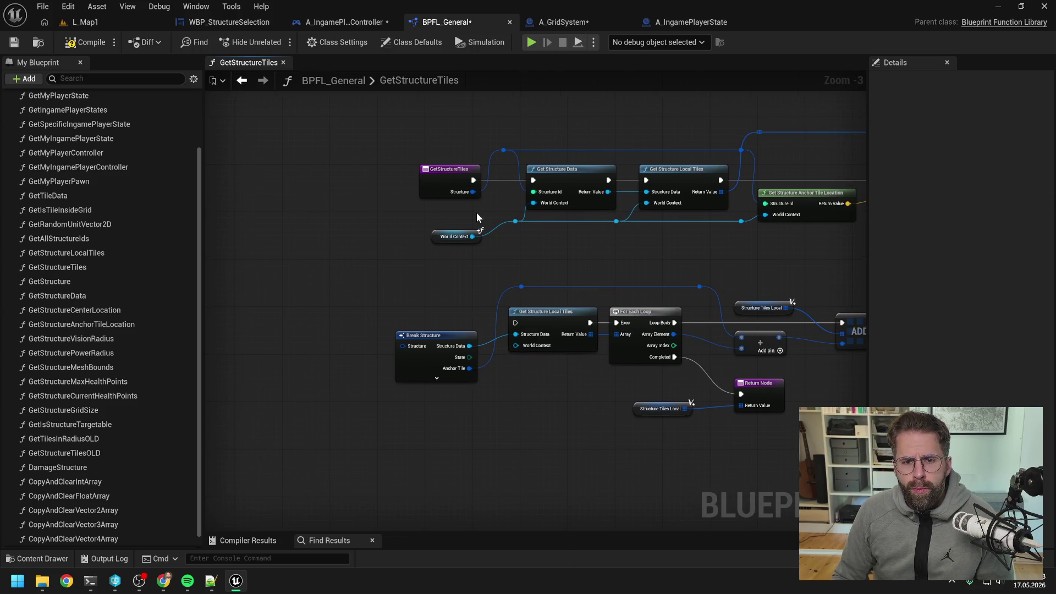
mouse_move(473, 179)
left_mouse_down()
mouse_move(515, 323)
mouse_move(366, 289)
mouse_move(347, 326)
mouse_move(403, 346)
left_mouse_up()
left_click(495, 352)
- Add a Get WorldContext node feeding the World Context input beside Break Structure
left_click_drag(515, 345, 496, 415)
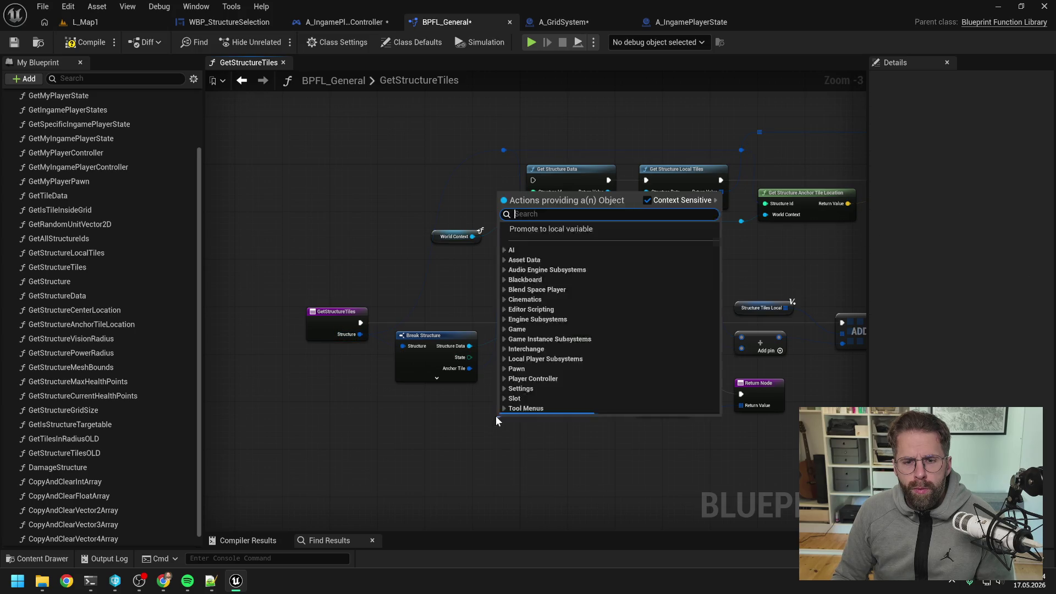
type("get worldcontext")
key("Return")
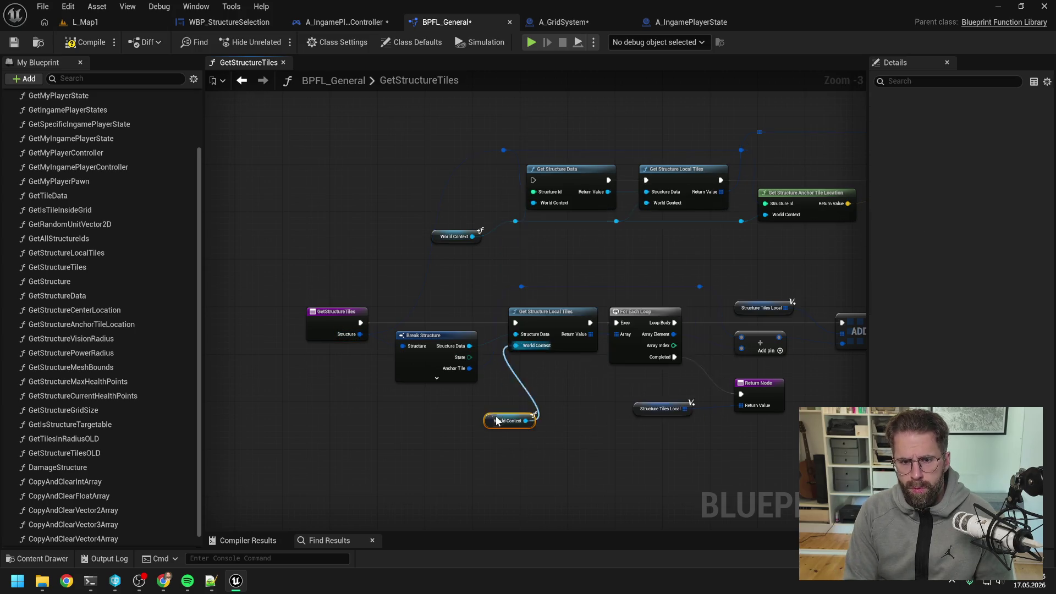
left_click_drag(495, 417, 434, 406)
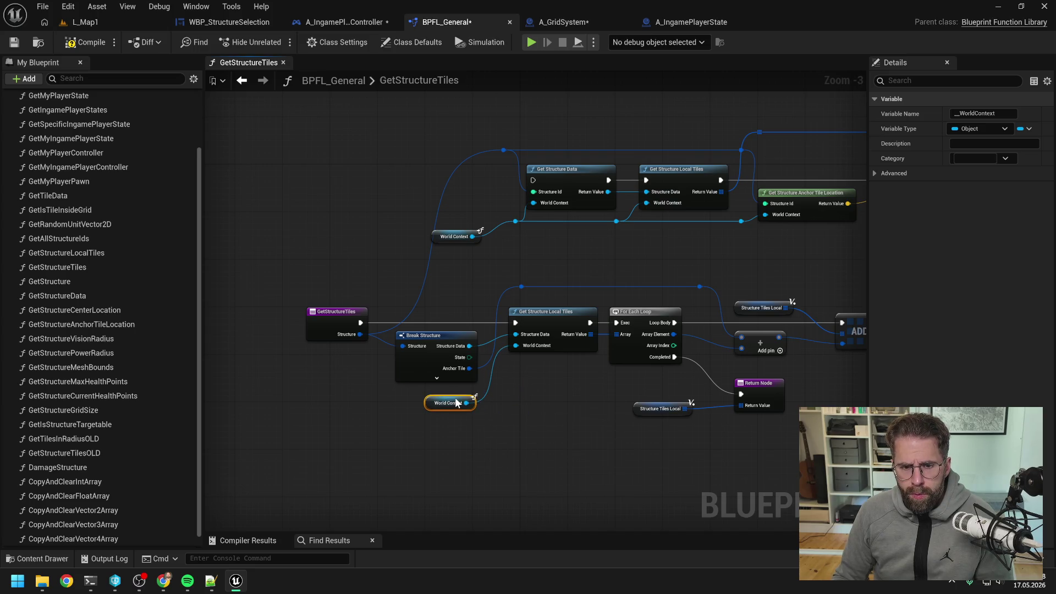
- Delete the old lookup node chain and compile, revealing two Structure Id pin-type errors
scroll(428, 388, "down", 2)
left_click_drag(360, 209, 642, 277)
key("Delete")
left_click_drag(645, 220, 808, 344)
key("Delete")
scroll(455, 287, "up", 1)
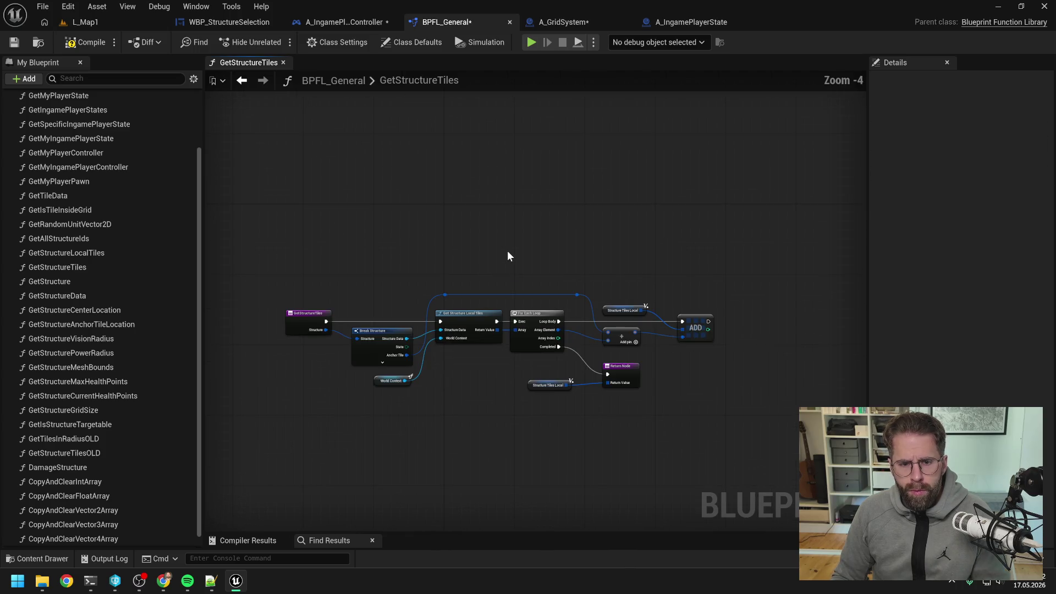
left_click(87, 43)
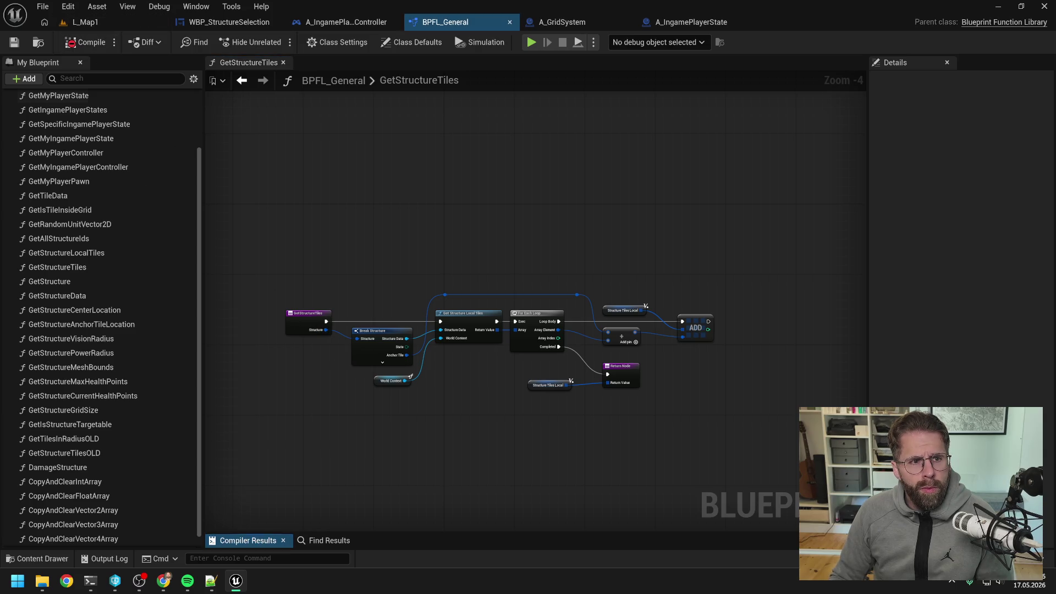
left_click_drag(424, 491, 421, 427)
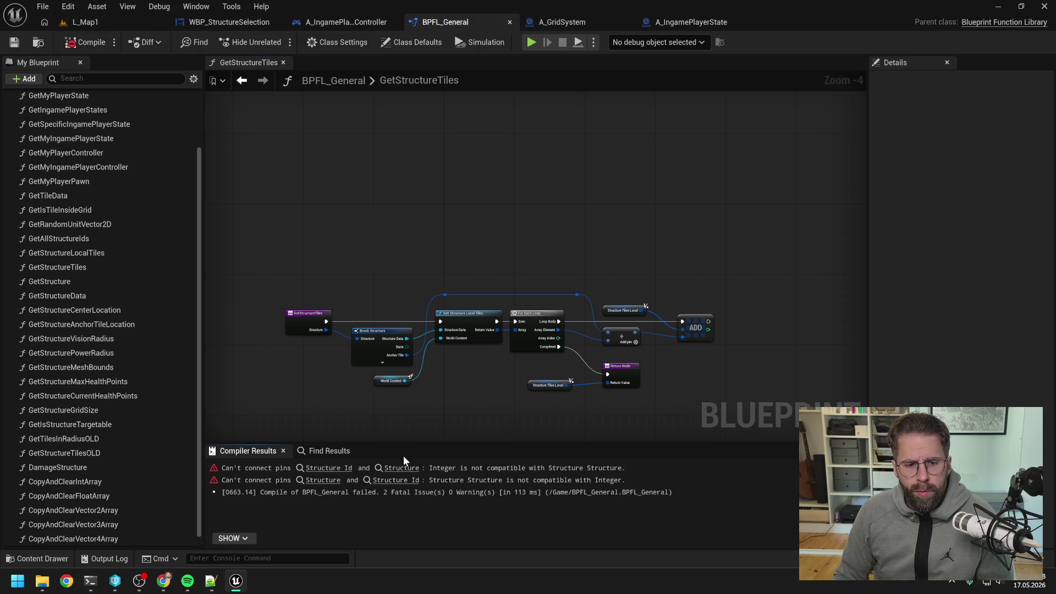
- In GetStructureCenterLocation, add a Get Structure node fed by Structure Id and World Context
left_click(401, 467)
scroll(477, 358, "down", 1)
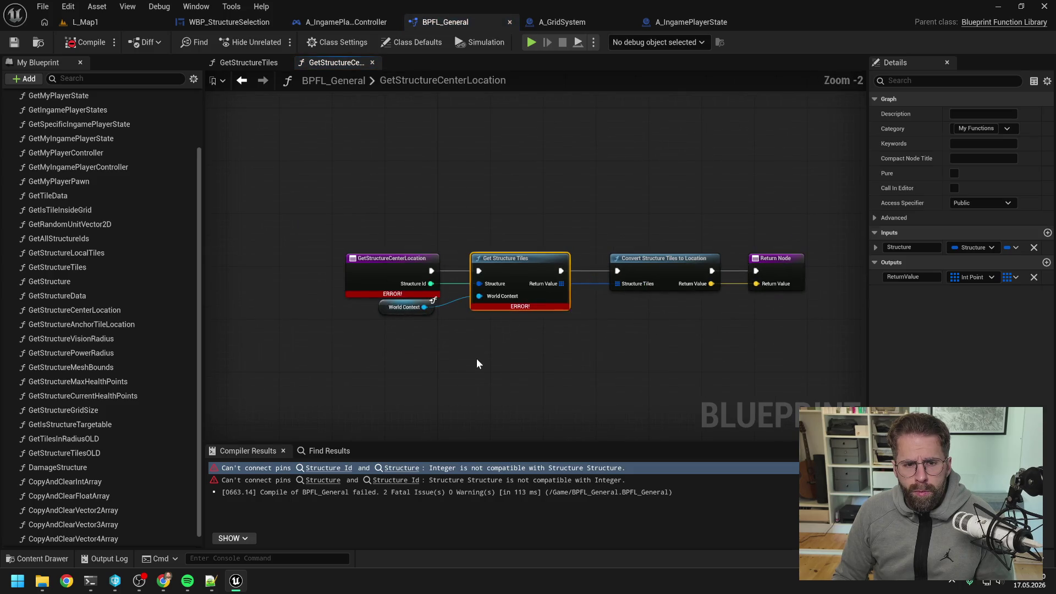
left_click(476, 358)
right_click(464, 346)
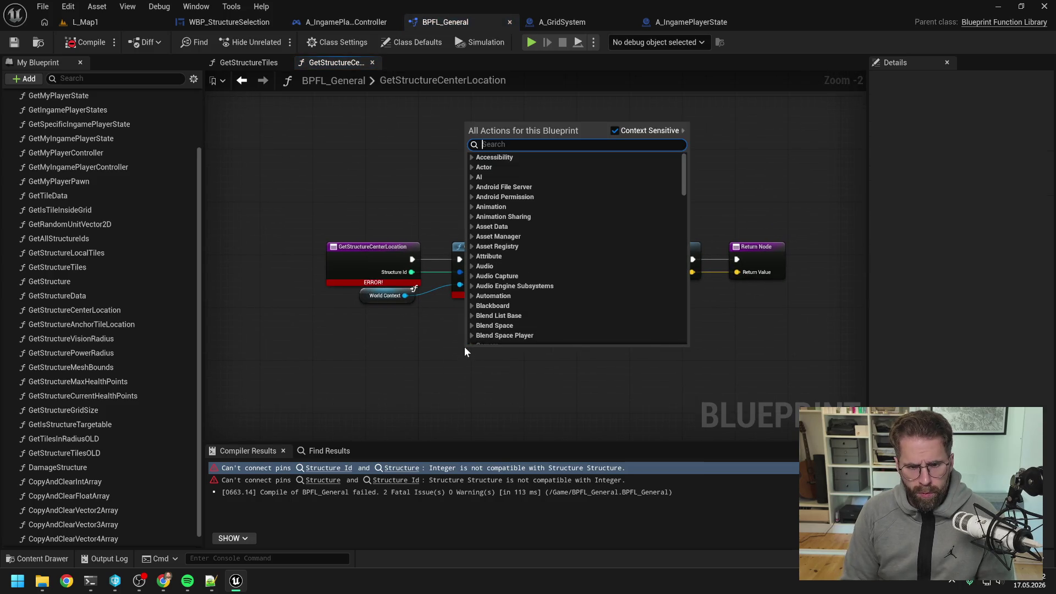
right_click(435, 349)
right_click(433, 350)
type("get struct")
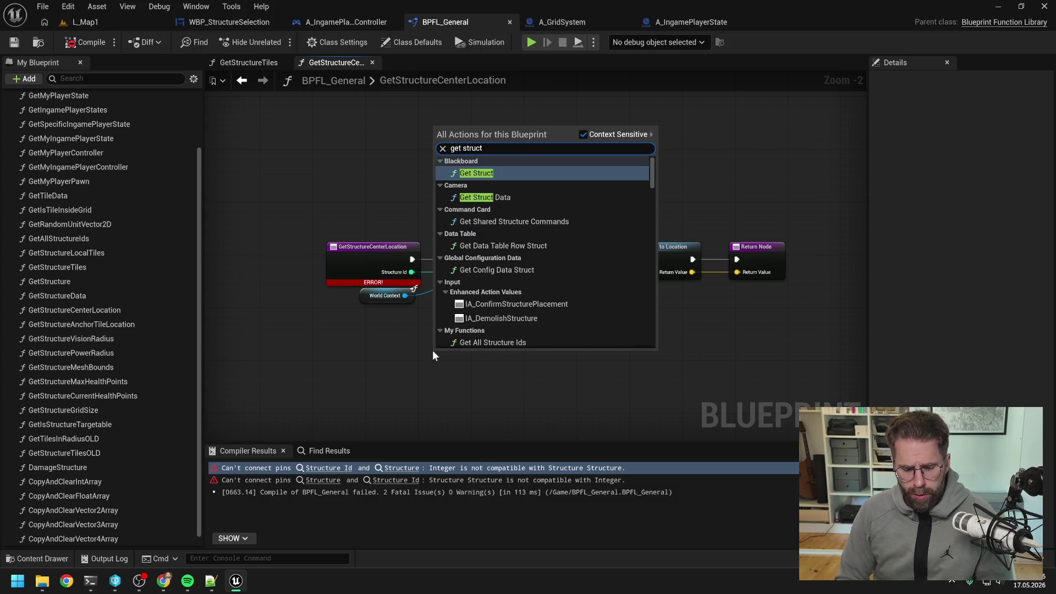
type("ure")
left_click(452, 202)
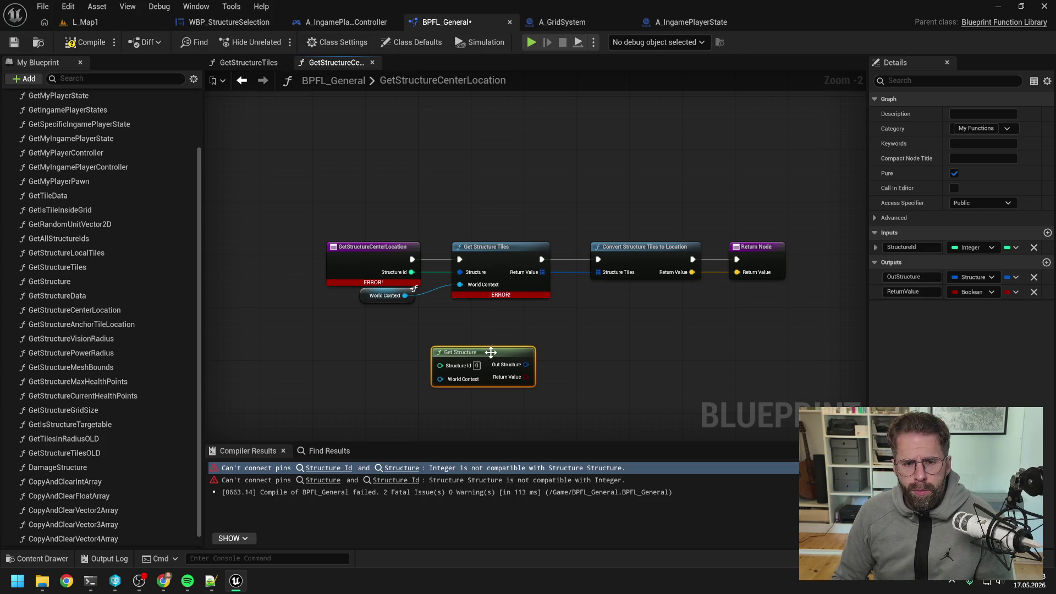
left_click_drag(491, 353, 510, 313)
mouse_move(412, 271)
left_mouse_down()
mouse_move(455, 300)
mouse_move(460, 326)
left_mouse_up()
left_click_drag(405, 295, 460, 337)
- Feed Out Structure into Get Structure Tiles, tidy the nodes, and recompile to clear errors
left_click(589, 333)
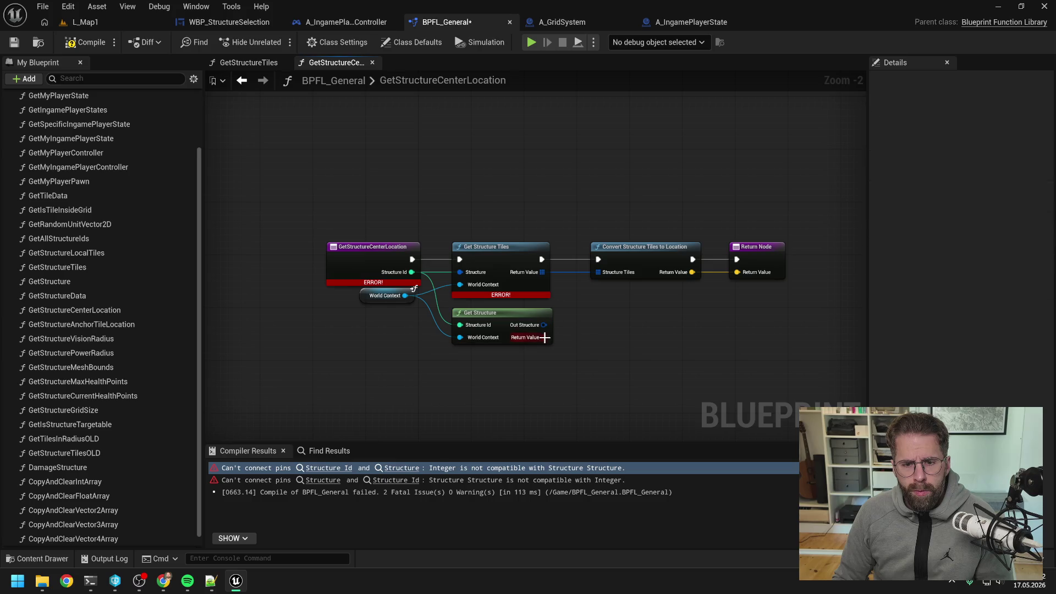
mouse_move(543, 324)
left_mouse_down()
mouse_move(459, 273)
mouse_move(516, 258)
left_mouse_up()
left_click_drag(553, 220, 698, 281)
left_click_drag(532, 250, 660, 242)
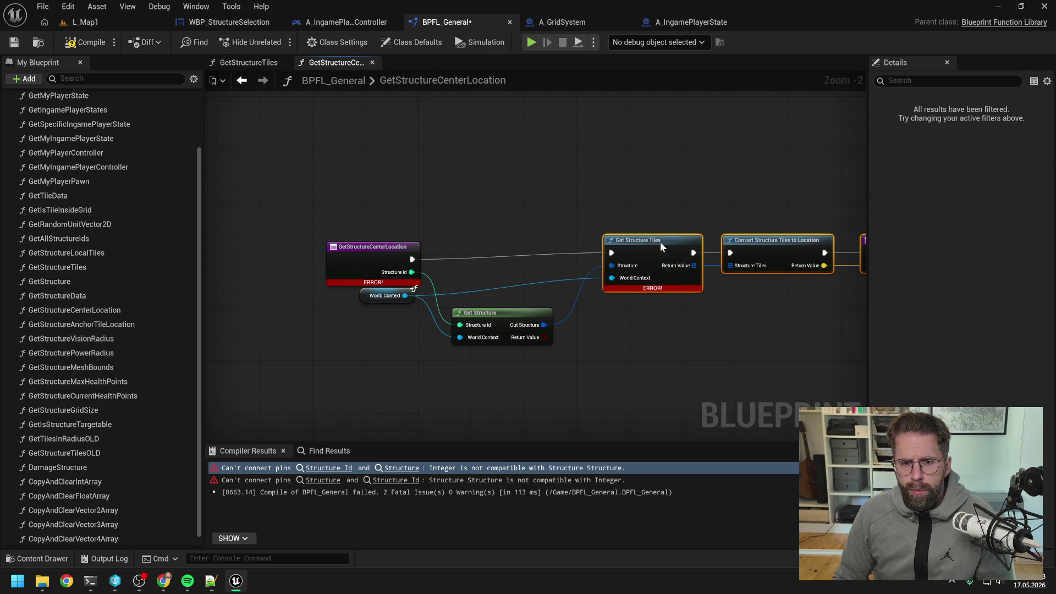
left_click(411, 308)
left_click_drag(602, 225, 825, 308)
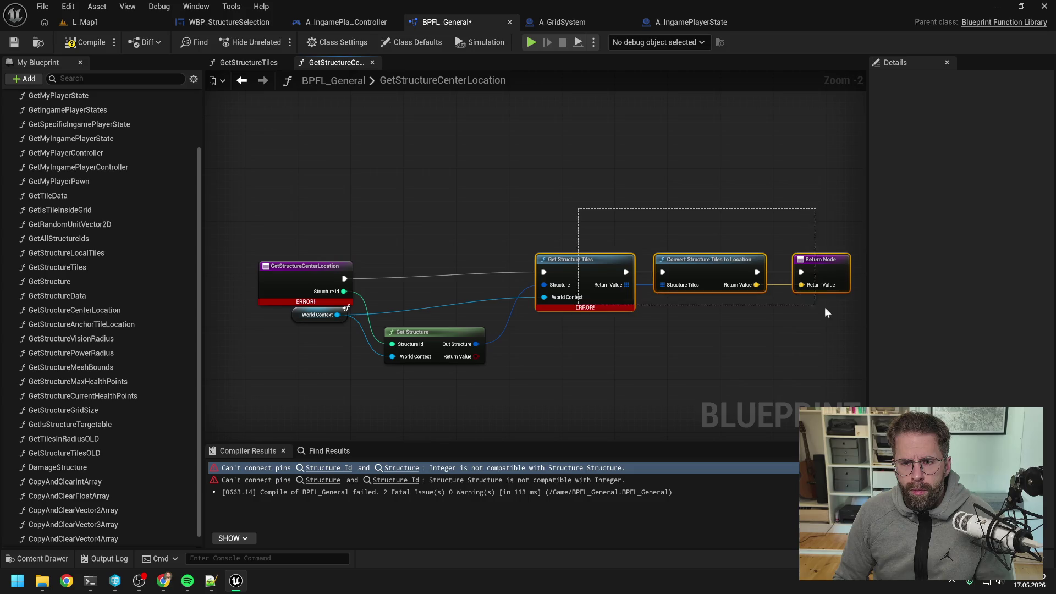
left_click_drag(591, 262, 579, 268)
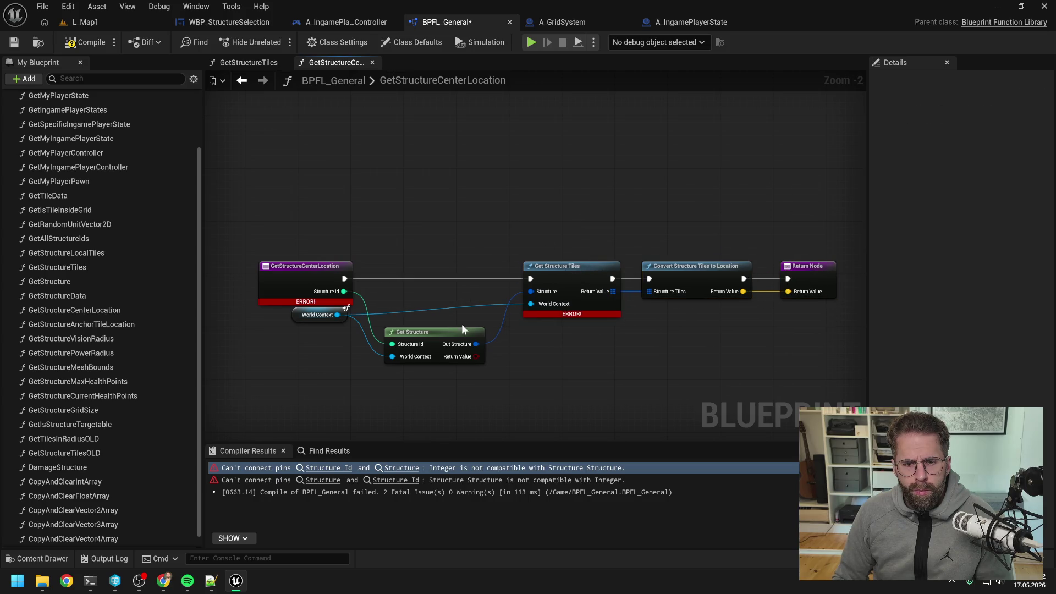
left_click_drag(417, 332, 422, 325)
left_click(349, 348)
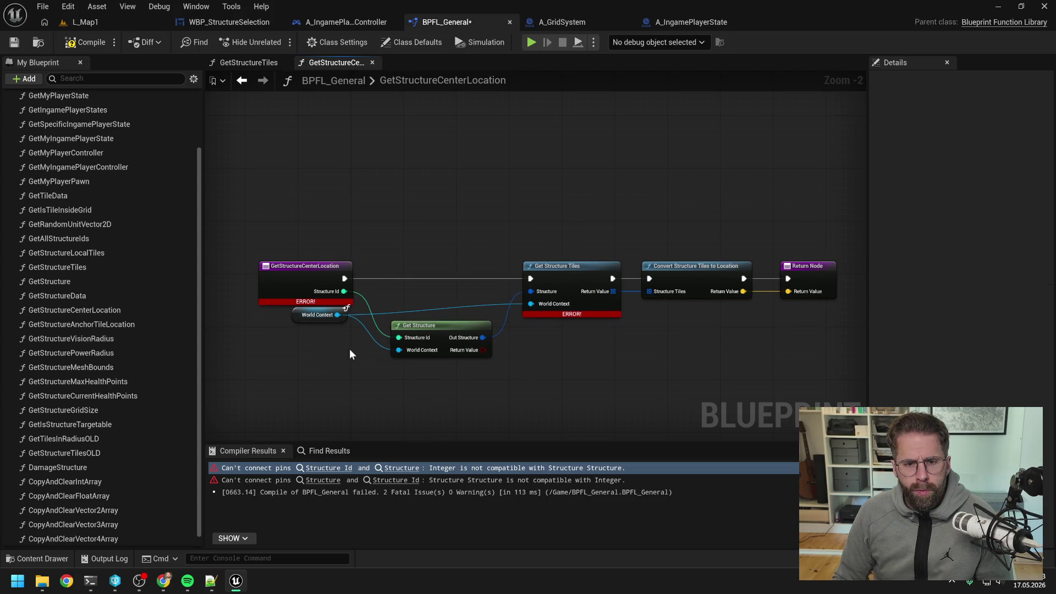
left_click(77, 42)
- Tidy the World Context wire with bend points, recompile, and switch to the L_Map1 level
left_click_drag(321, 315, 322, 243)
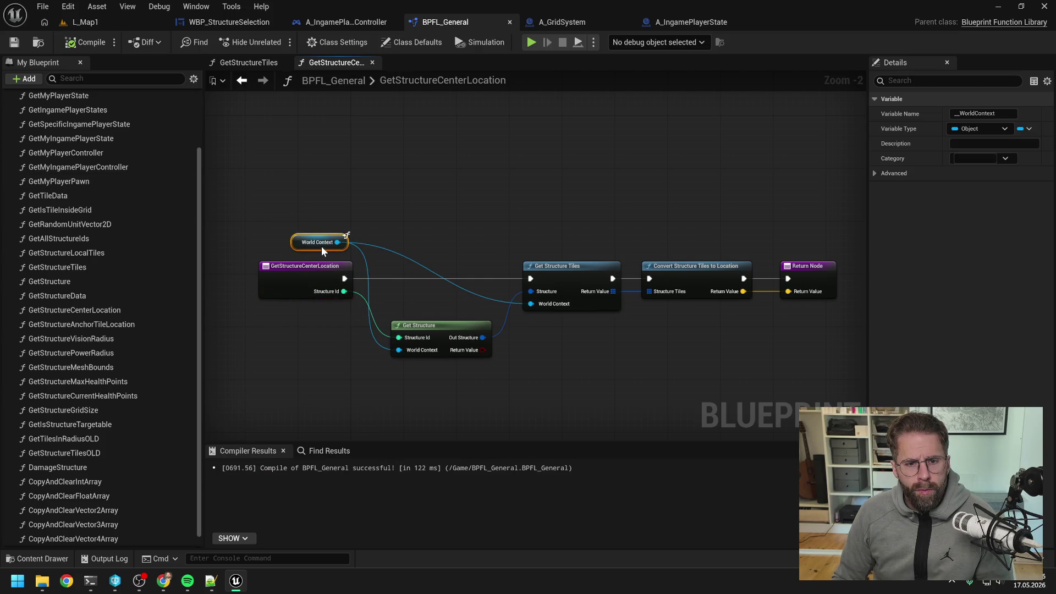
left_click_drag(438, 329, 437, 308)
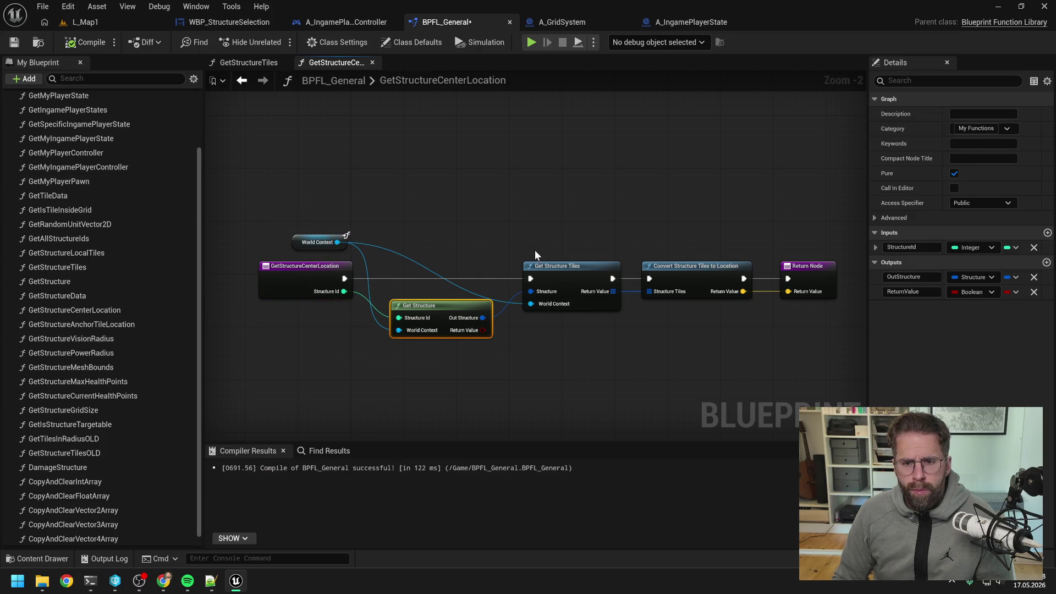
left_click(387, 231)
double_click(467, 292)
mouse_move(466, 291)
left_mouse_down()
mouse_move(506, 262)
mouse_move(465, 252)
mouse_move(376, 272)
mouse_move(387, 267)
mouse_move(399, 329)
left_mouse_up()
double_click(467, 257)
left_click_drag(418, 325, 418, 311)
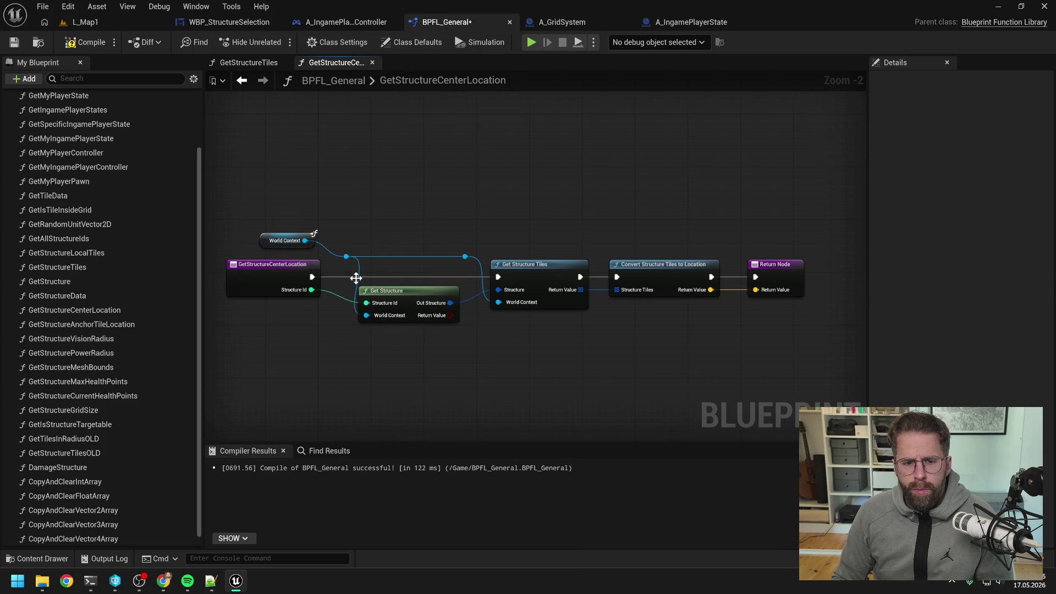
left_click(91, 44)
left_click(86, 22)
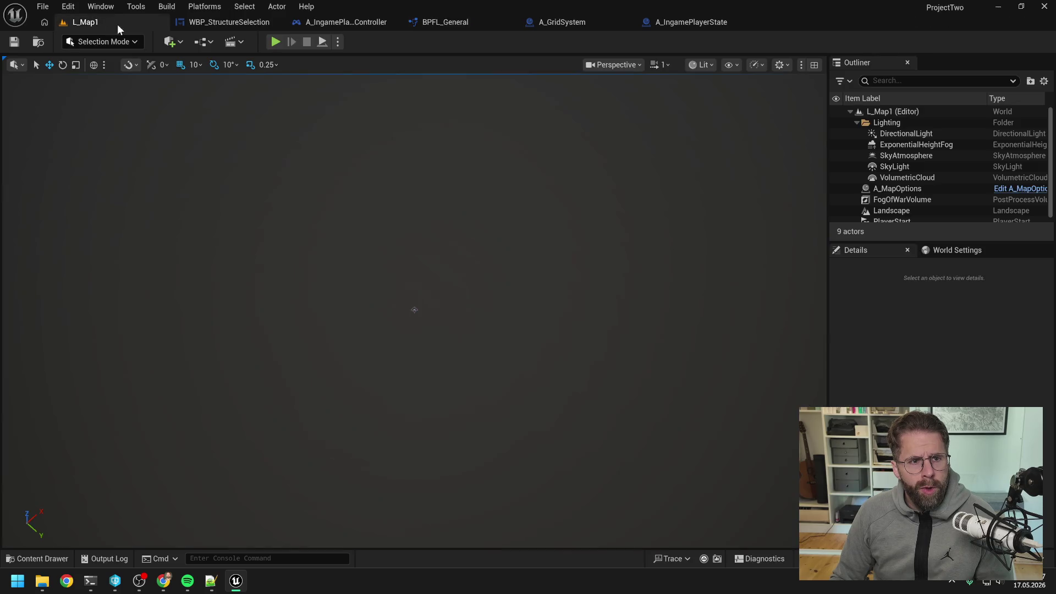
- Start a play test and open the A_IngamePlayerController blueprint that failed to compile
left_click(275, 41)
left_click(458, 300)
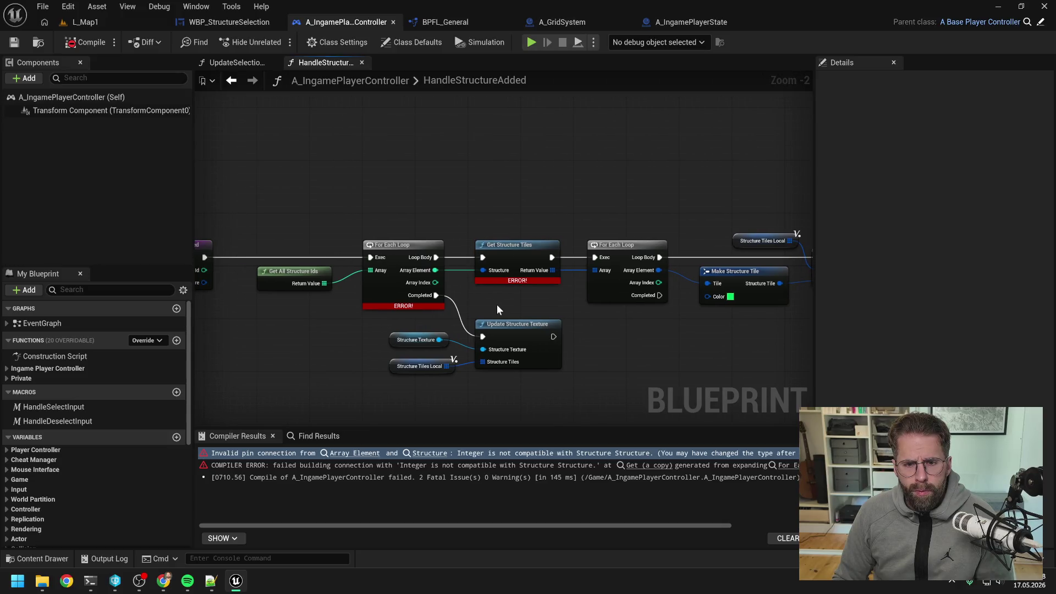
scroll(497, 309, "down", 1)
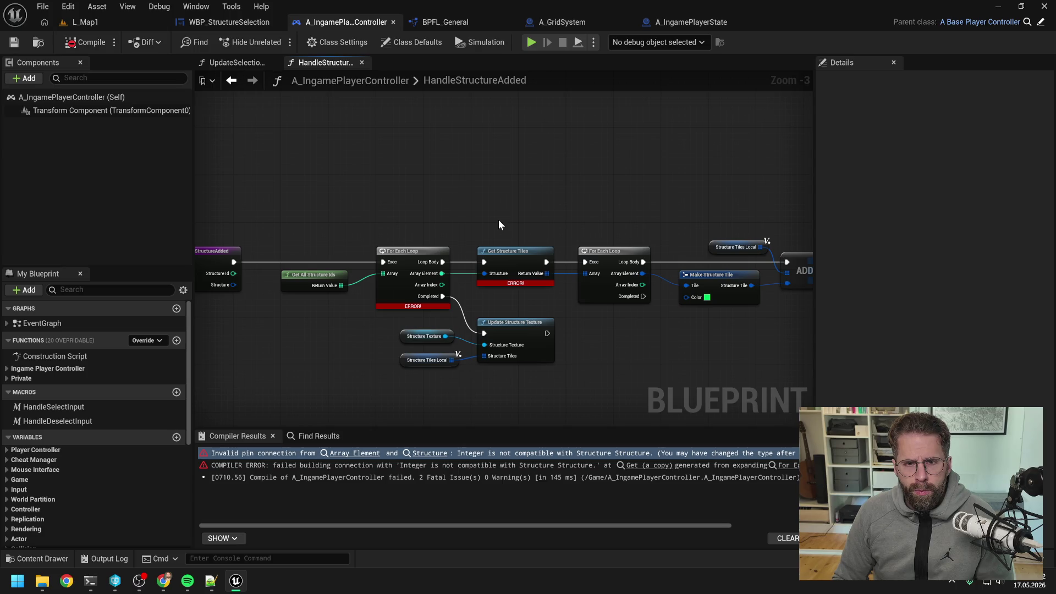
left_click(435, 23)
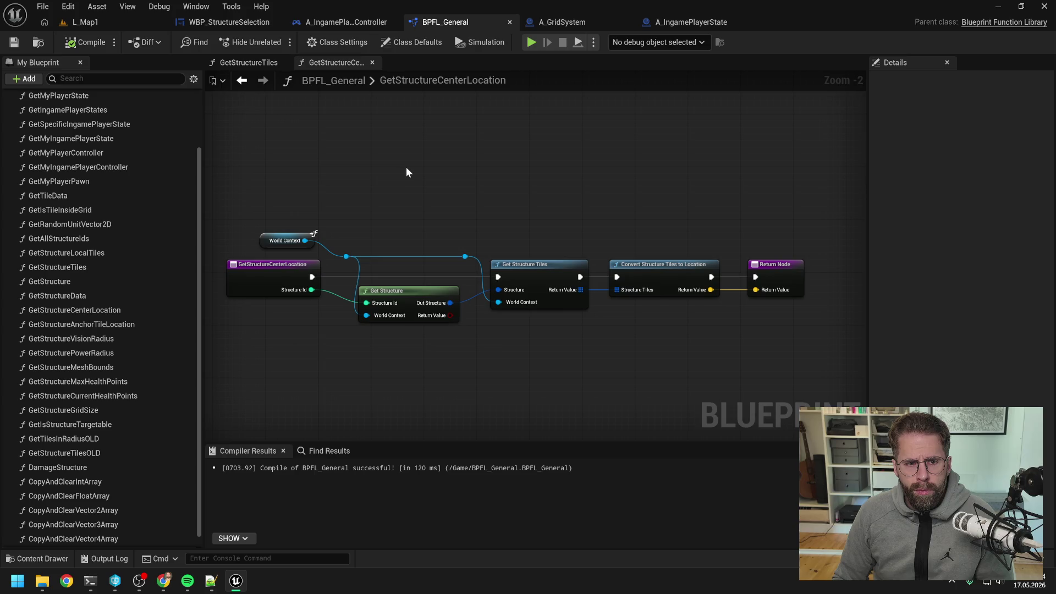
left_click(344, 23)
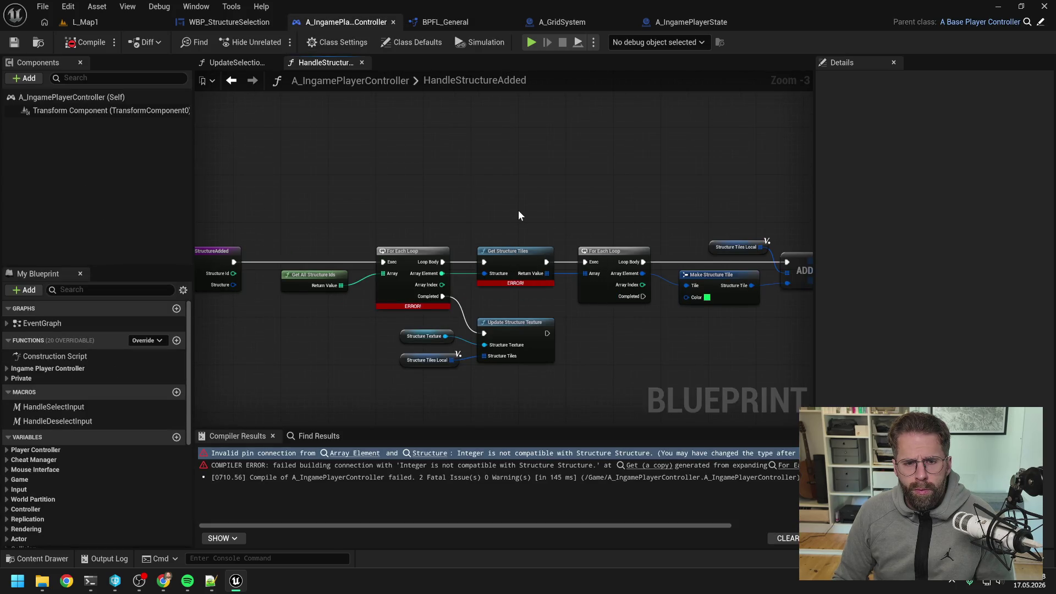
- Insert a Get Structure node fed by Array Element ahead of Get Structure Tiles in HandleStructureAdded
mouse_move(504, 213)
left_mouse_down()
mouse_move(453, 202)
mouse_move(654, 264)
left_mouse_up()
scroll(456, 202, "down", 1)
left_click_drag(427, 240, 541, 240)
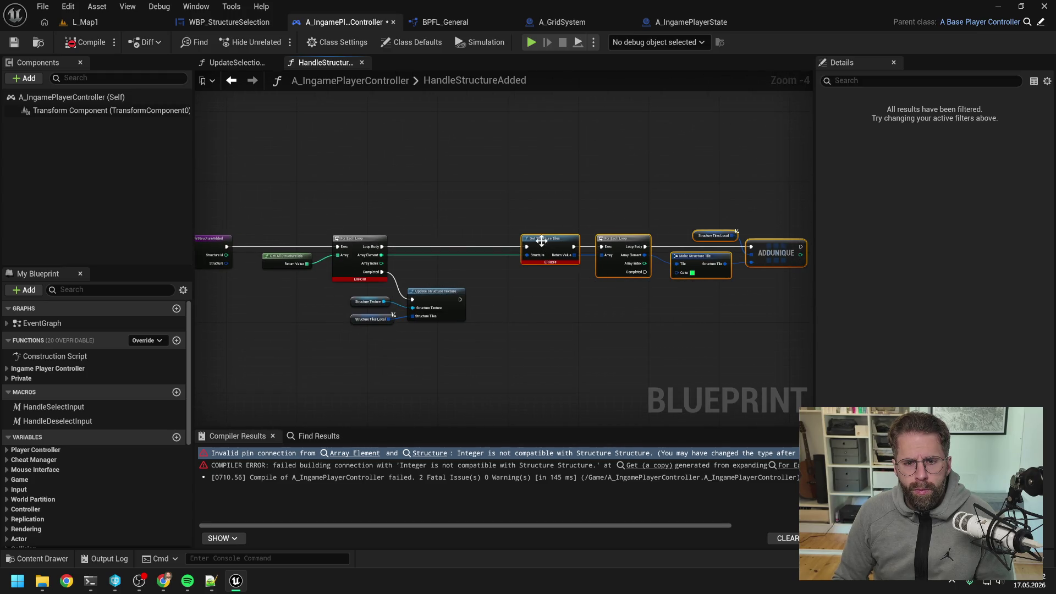
right_click(452, 233)
type("get structure")
left_click(498, 295)
left_click_drag(489, 254, 462, 271)
mouse_move(381, 254)
left_mouse_down()
mouse_move(430, 268)
mouse_move(527, 255)
left_mouse_up()
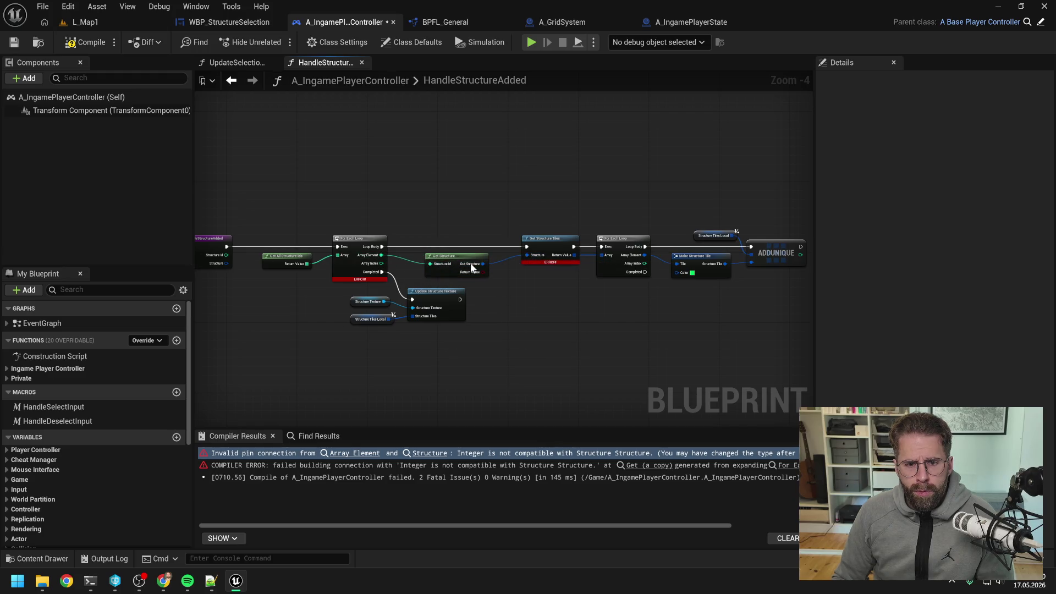
left_click_drag(453, 259, 449, 259)
left_click_drag(522, 201, 780, 287)
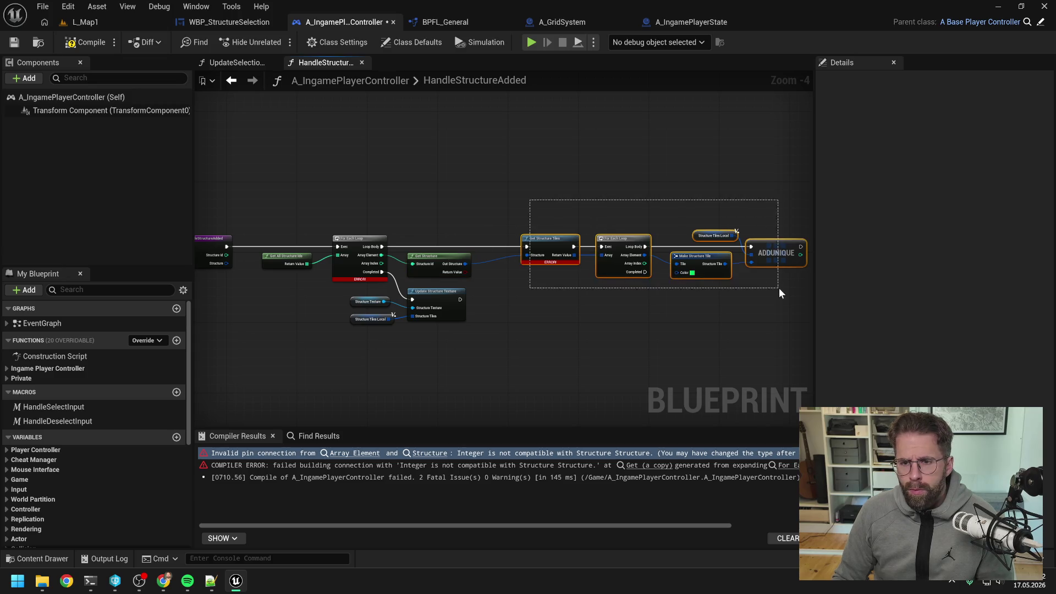
left_click_drag(553, 243, 519, 242)
- Compile and save A_IngamePlayerController, then close both open graph tabs
left_click(86, 42)
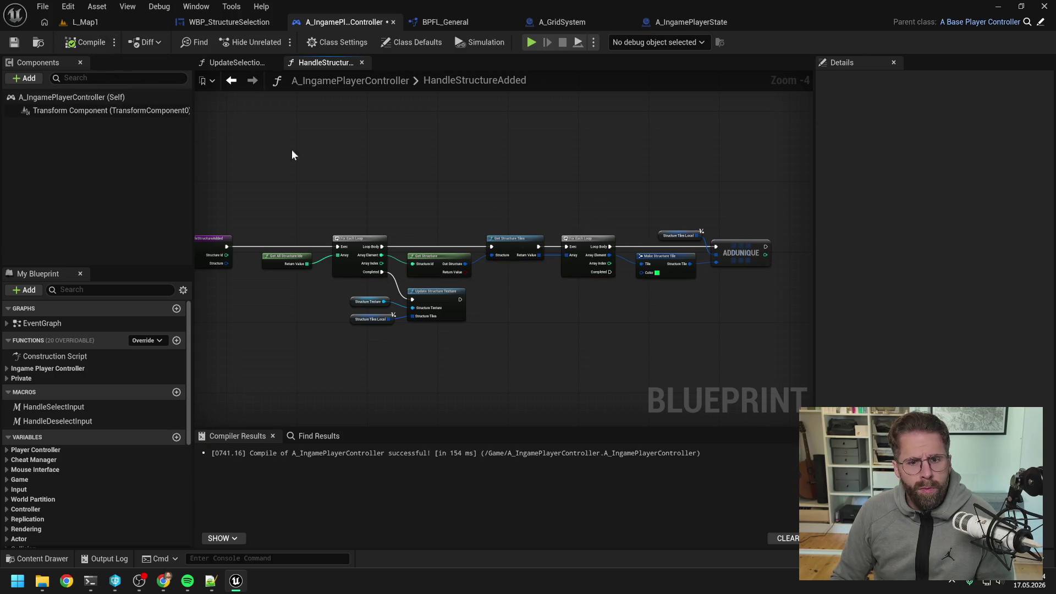
key("ctrl+s")
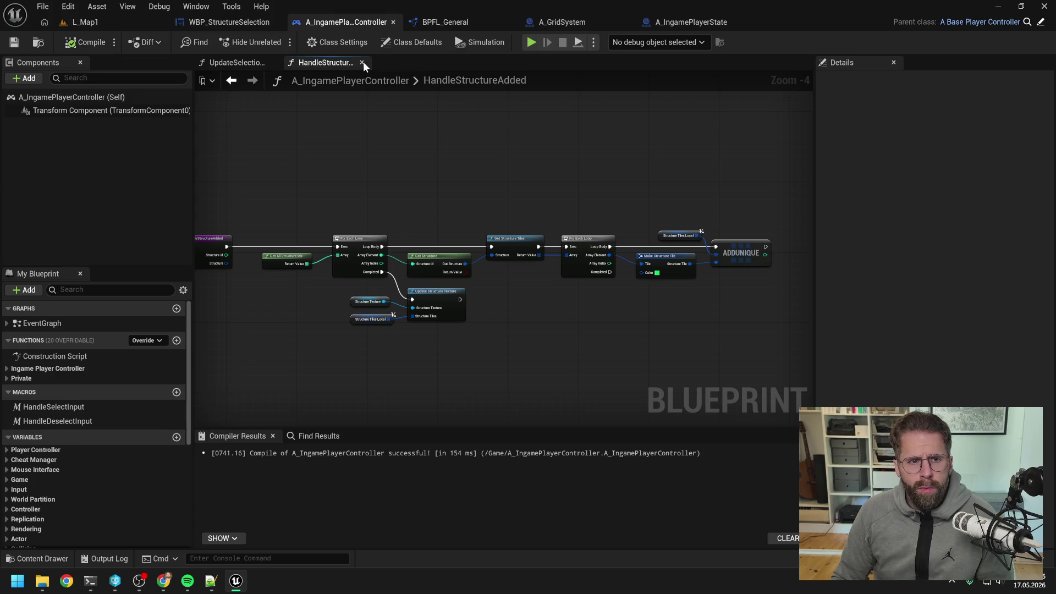
left_click(362, 62)
left_click(275, 61)
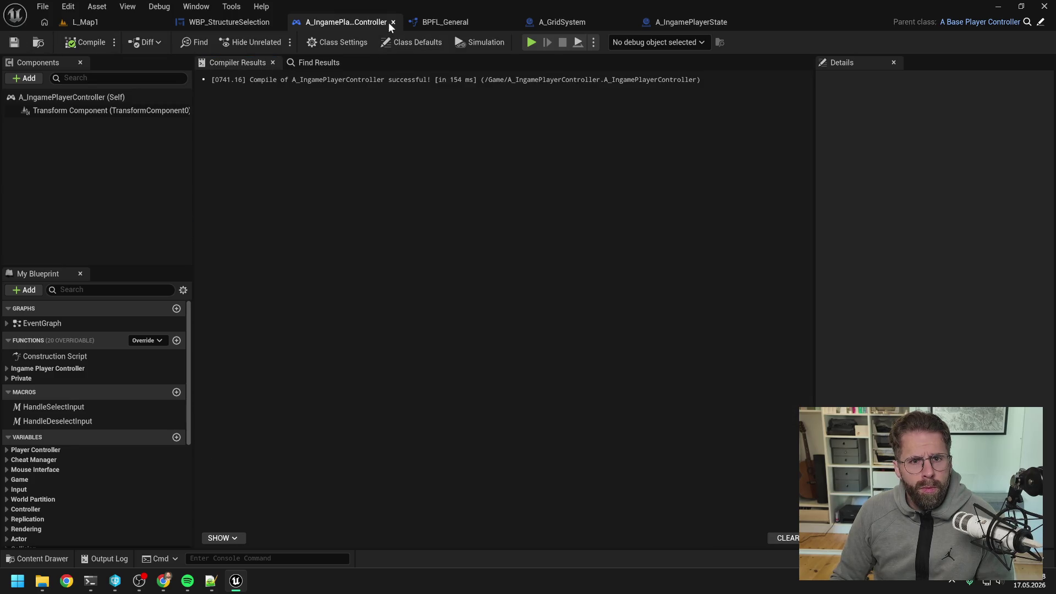
- Compile A_GridSystem and jump to its first compile error
left_click(392, 22)
left_click(581, 23)
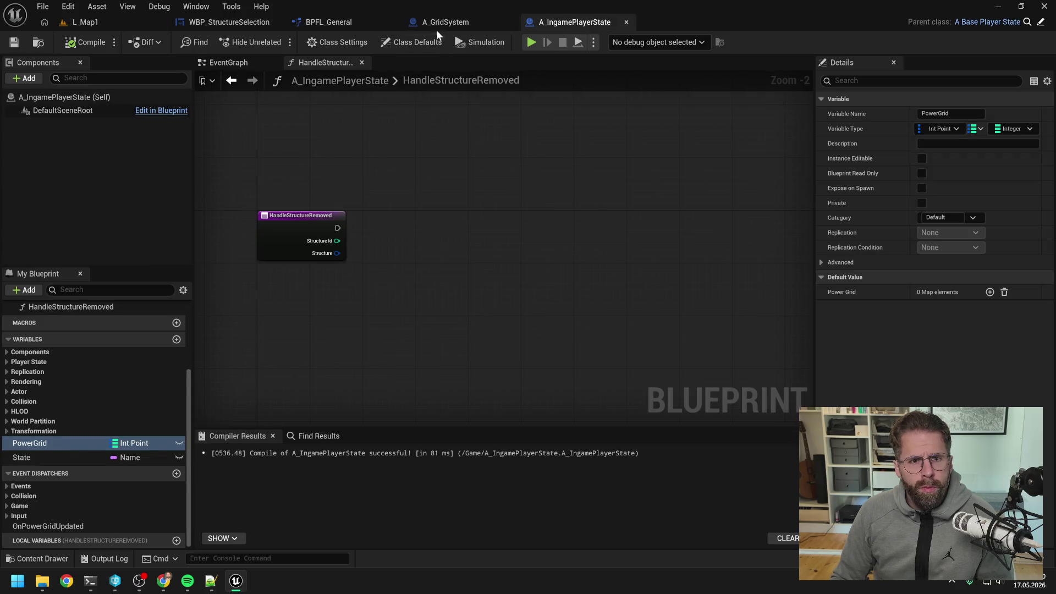
left_click(437, 27)
left_click(86, 42)
left_click(396, 452)
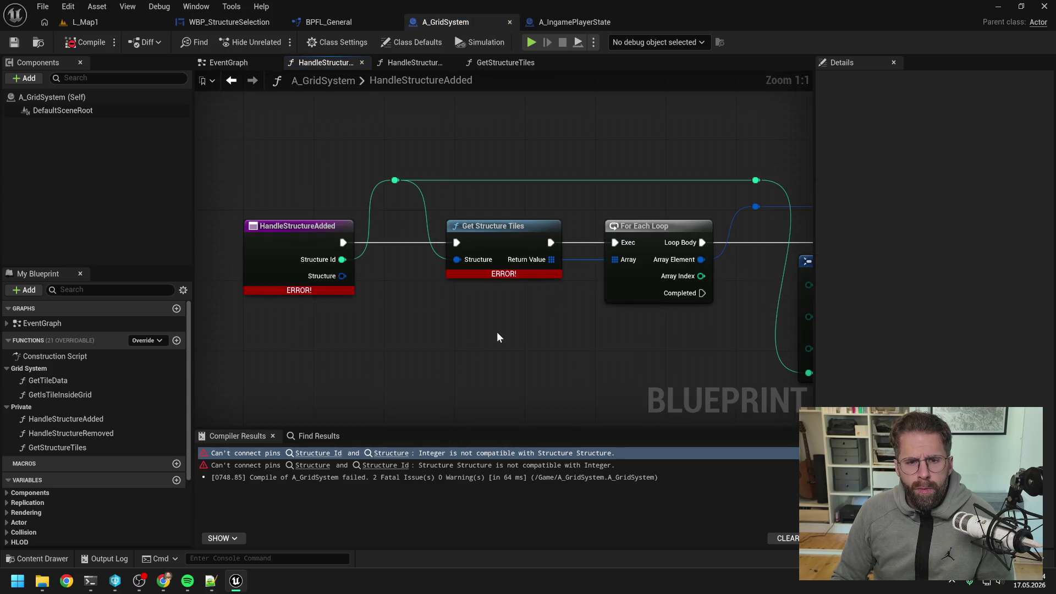
- Paste a Get Structure node into HandleStructureAdded and feed its output into Get Structure Tiles
scroll(496, 331, "down", 1)
key("ctrl+v")
left_click_drag(448, 324, 450, 298)
left_click(372, 182)
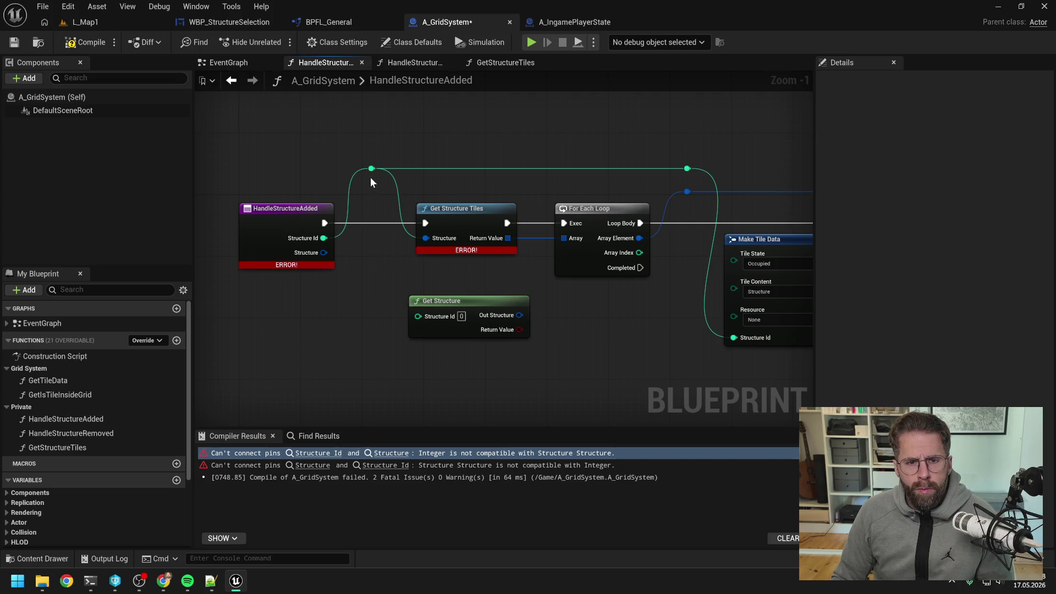
left_click_drag(371, 165, 418, 315)
scroll(550, 302, "down", 1)
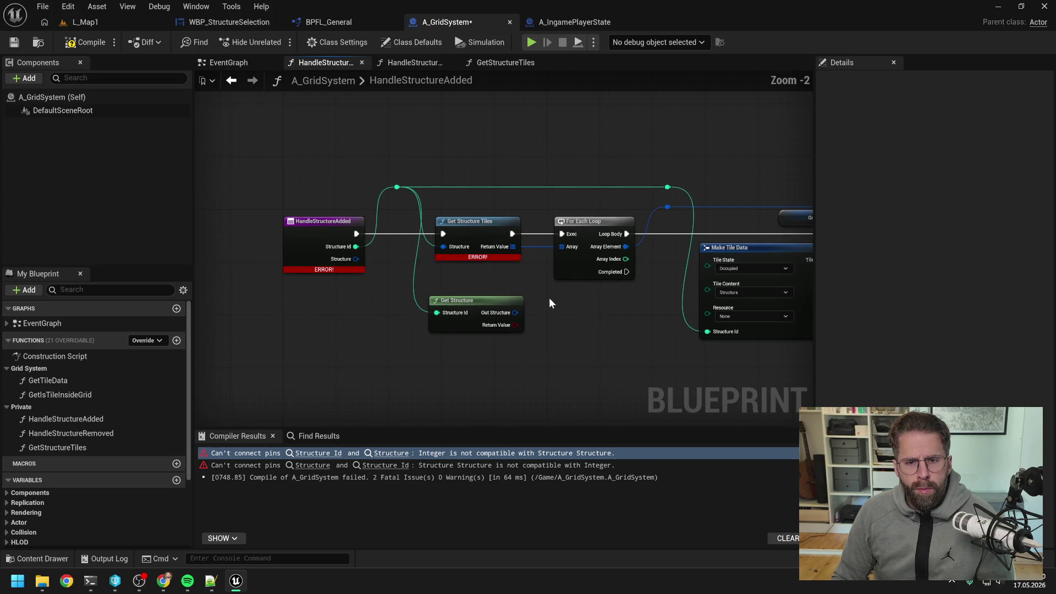
left_click_drag(515, 312, 443, 246)
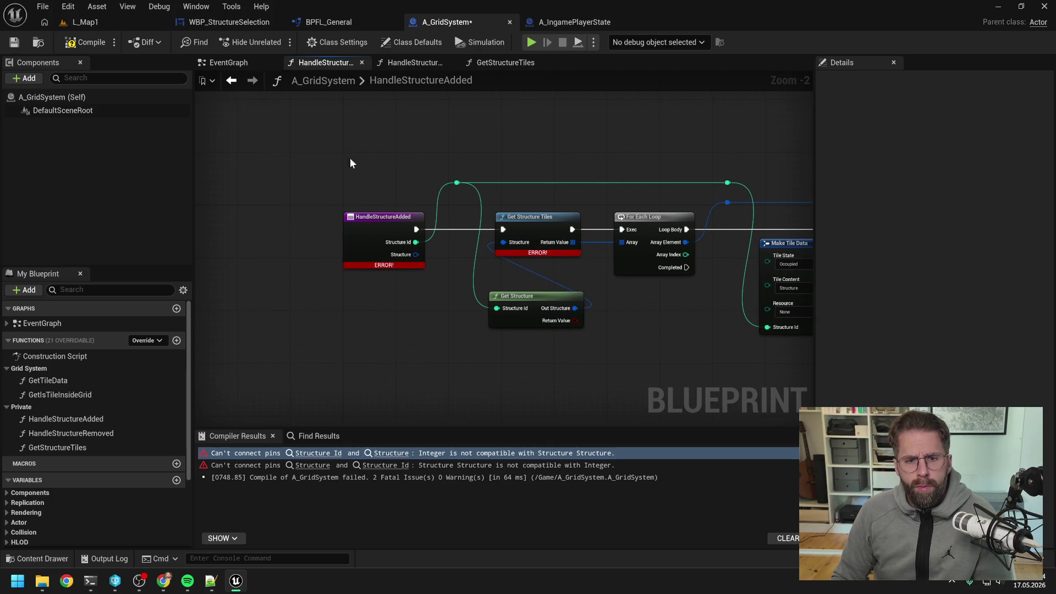
left_click_drag(349, 157, 460, 265)
left_click_drag(513, 295, 394, 242)
left_click_drag(312, 184, 325, 183)
- Wire the entry's Structure pin straight into Get Structure Tiles, delete Get Structure, and recompile
mouse_move(250, 221)
left_mouse_down()
mouse_move(360, 268)
mouse_move(506, 241)
left_mouse_up()
left_click(324, 279)
left_click(437, 274)
key("Delete")
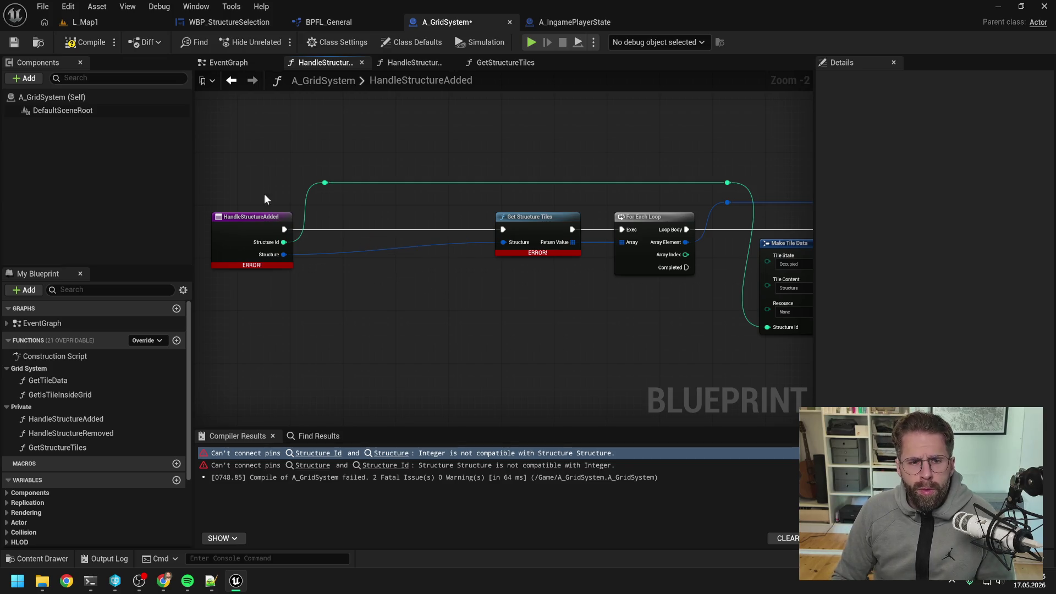
left_click_drag(264, 194, 330, 220)
left_click_drag(269, 243, 411, 241)
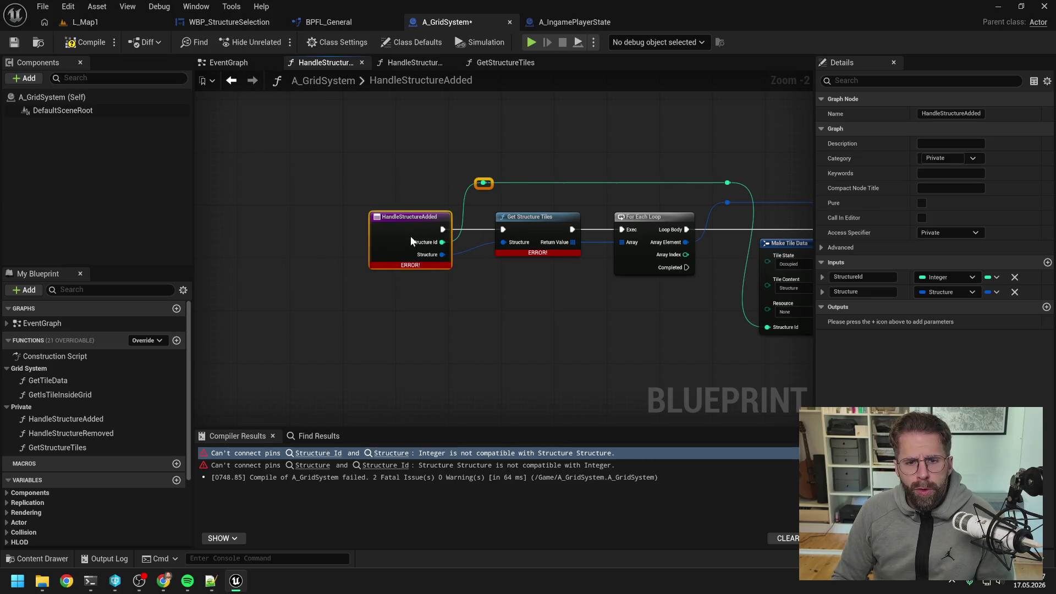
left_click(544, 303)
left_click(83, 41)
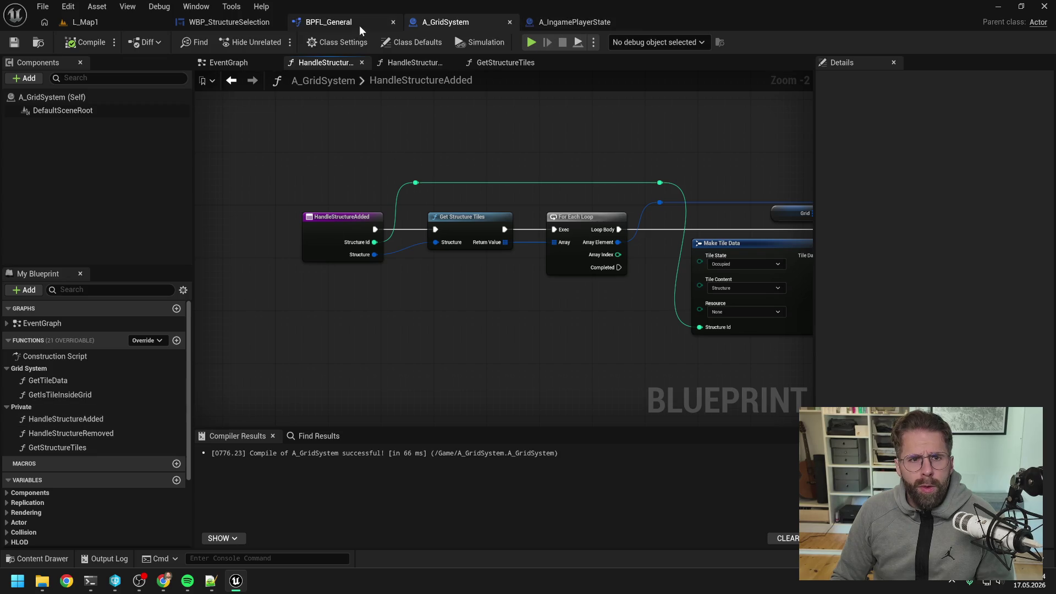
left_click(597, 21)
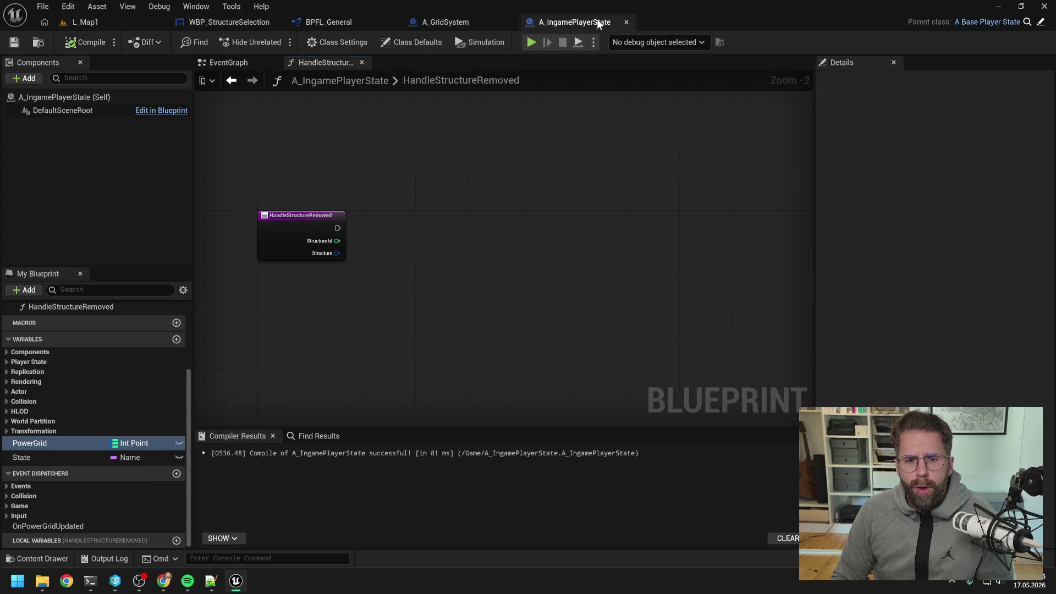
- Open the HandleStructureRemoved function graph in A_GridSystem
mouse_move(389, 257)
left_mouse_down()
mouse_move(491, 272)
mouse_move(445, 254)
left_mouse_up()
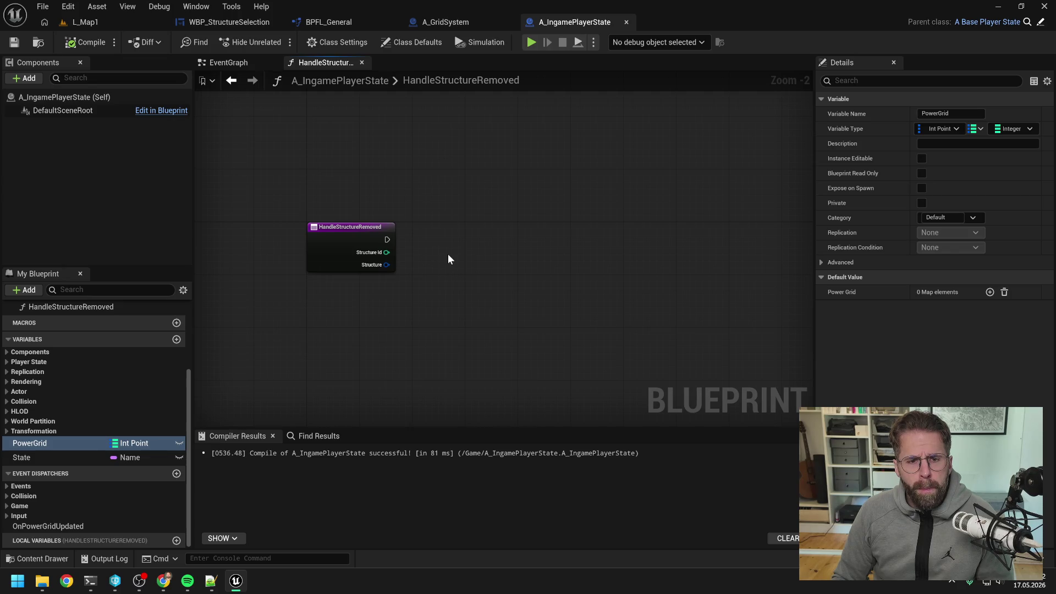
left_click(448, 26)
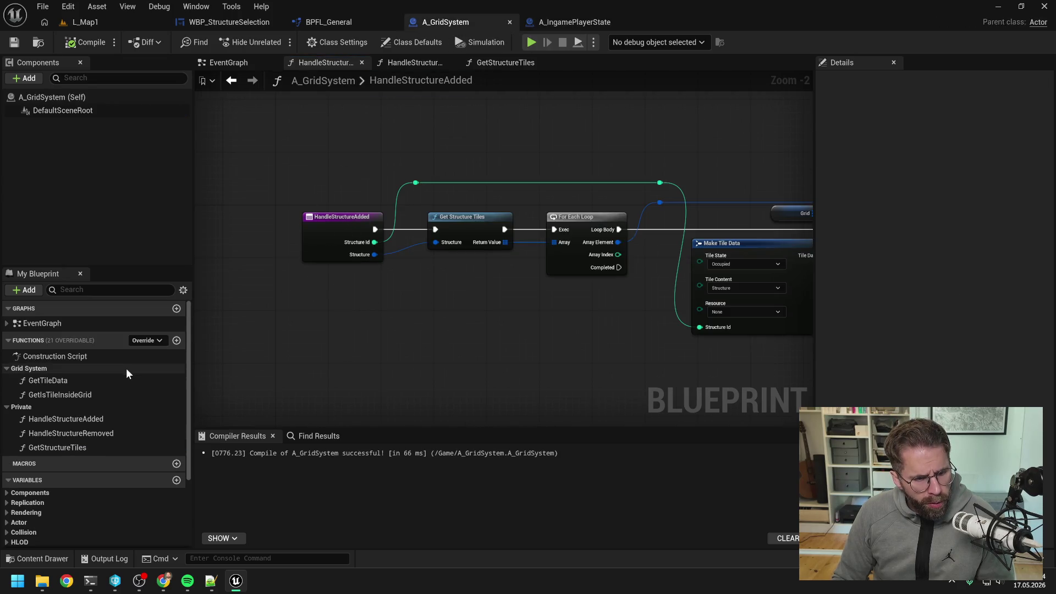
double_click(117, 419)
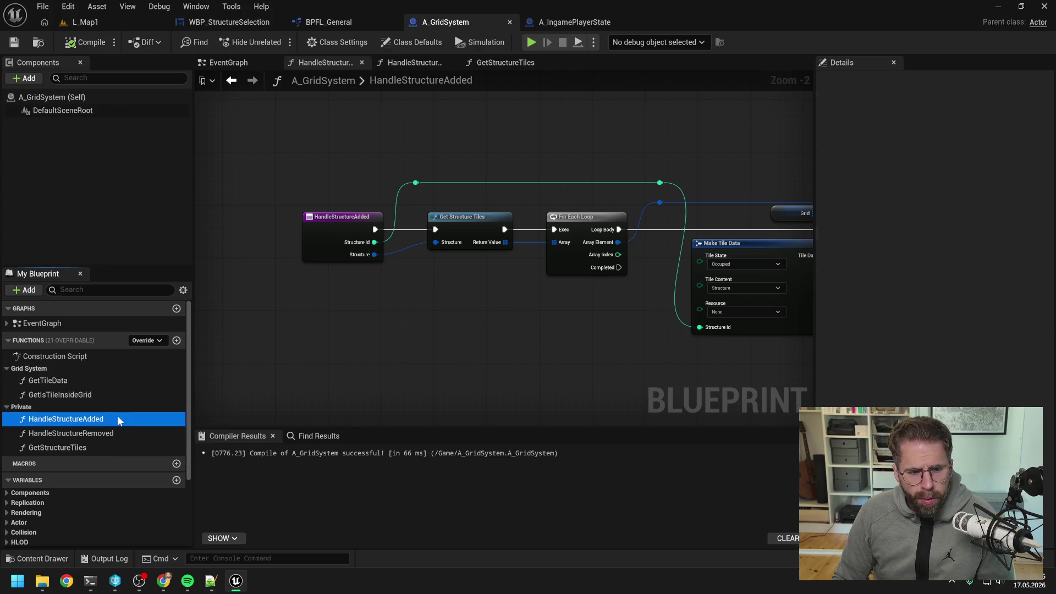
double_click(92, 432)
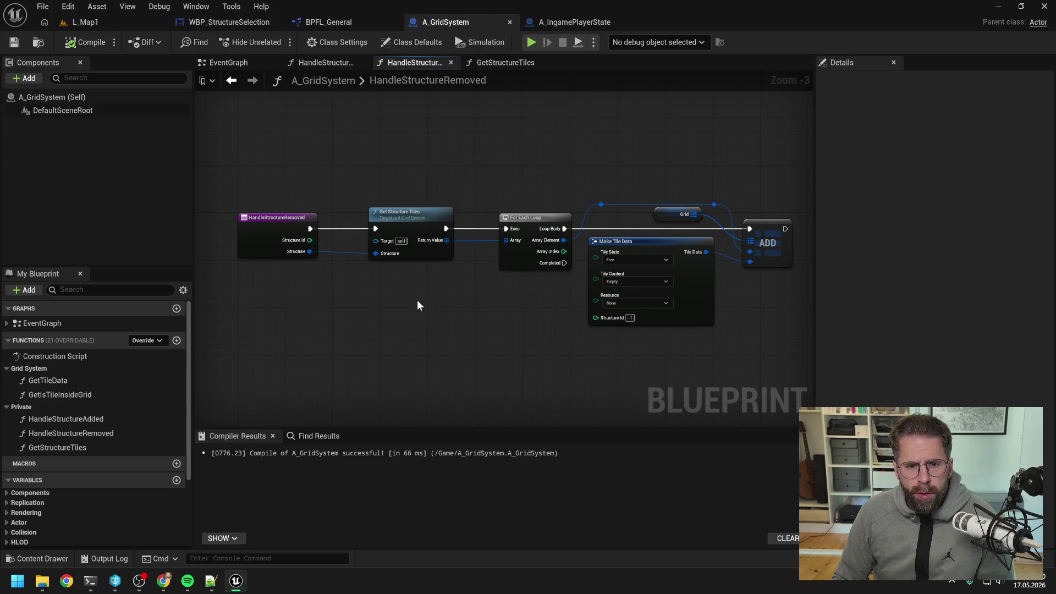
left_click(85, 447)
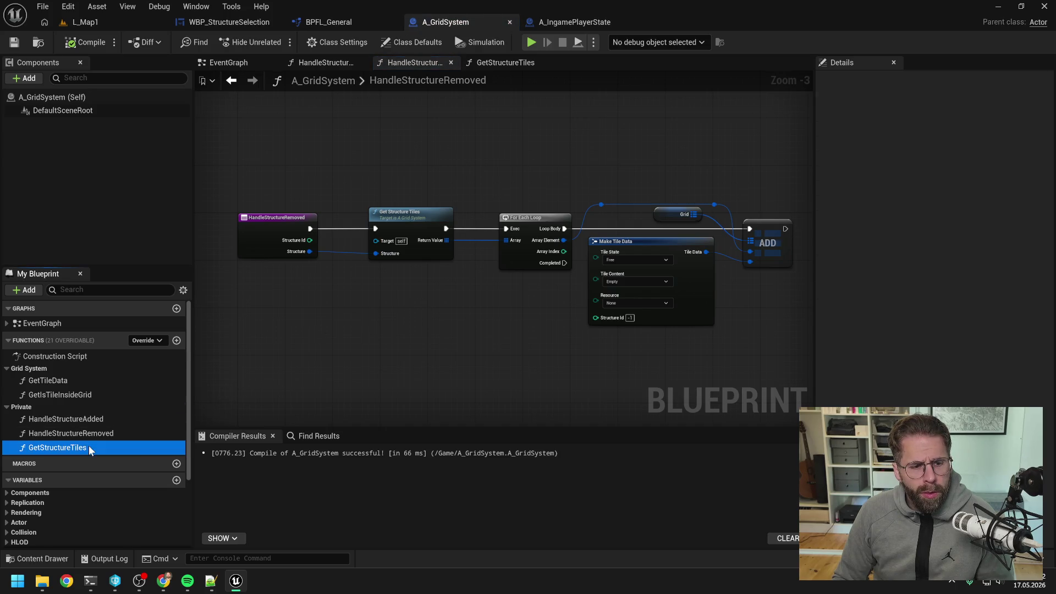
- Replace the old Get Structure Tiles node with a new one fed by Structure and wired into For Each Loop
right_click(352, 346)
type("get st")
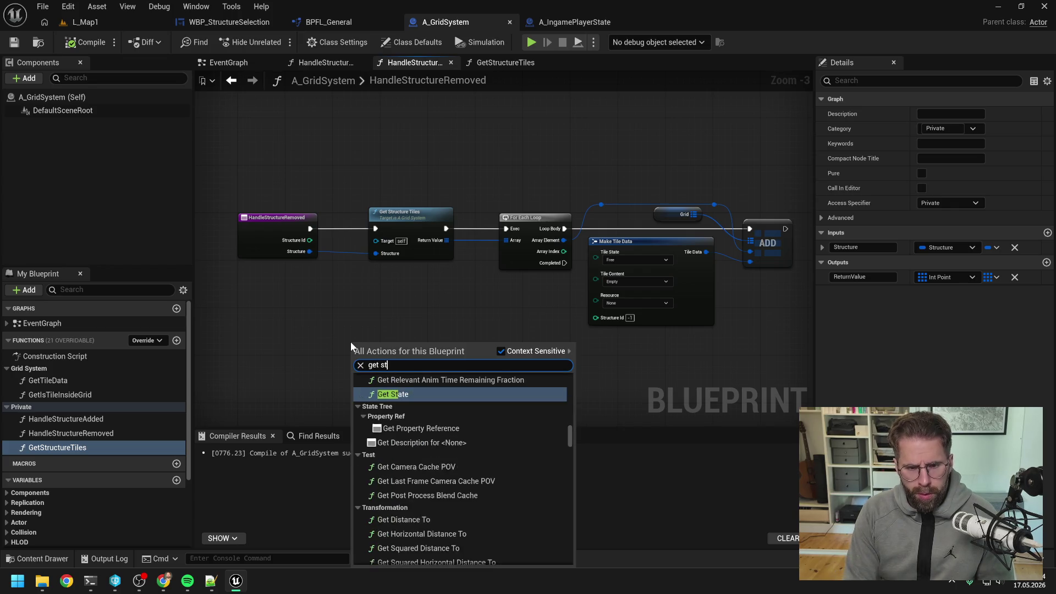
type("ruc tiles")
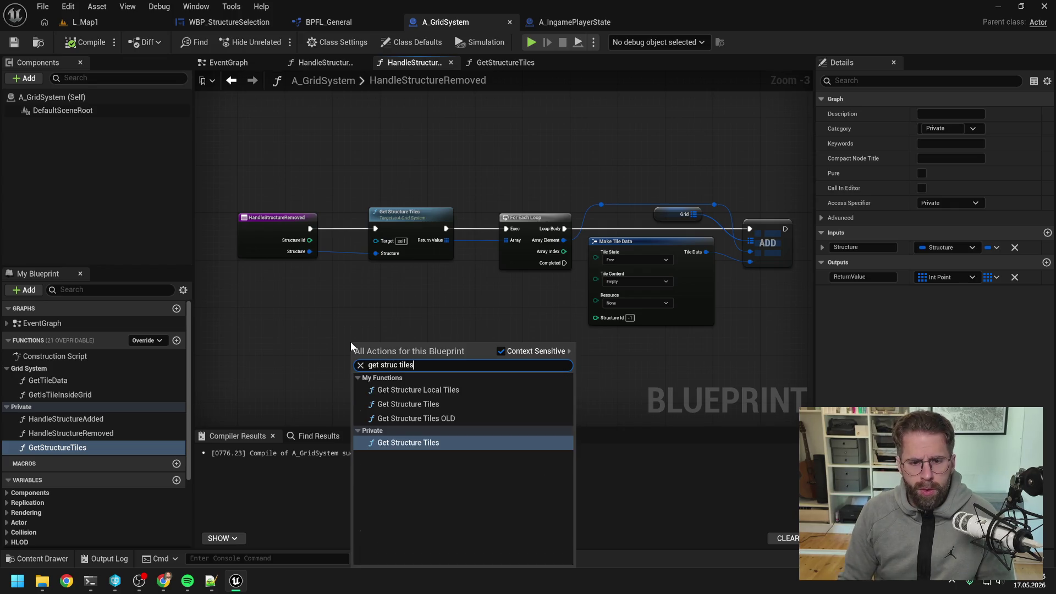
left_click(430, 405)
left_click_drag(393, 350, 408, 285)
left_click_drag(310, 251, 375, 300)
left_click_drag(437, 288, 506, 229)
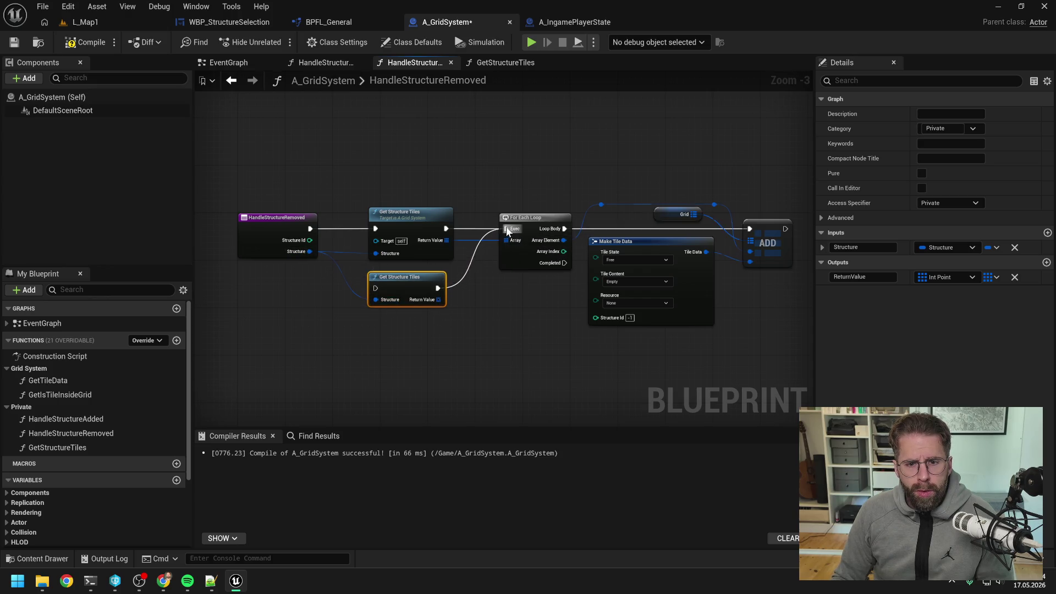
left_click_drag(439, 299, 506, 241)
mouse_move(310, 230)
left_mouse_down()
mouse_move(375, 288)
mouse_move(428, 223)
mouse_move(431, 234)
left_mouse_up()
left_click(410, 214)
key("Delete")
left_click_drag(278, 230, 320, 228)
left_click(330, 302)
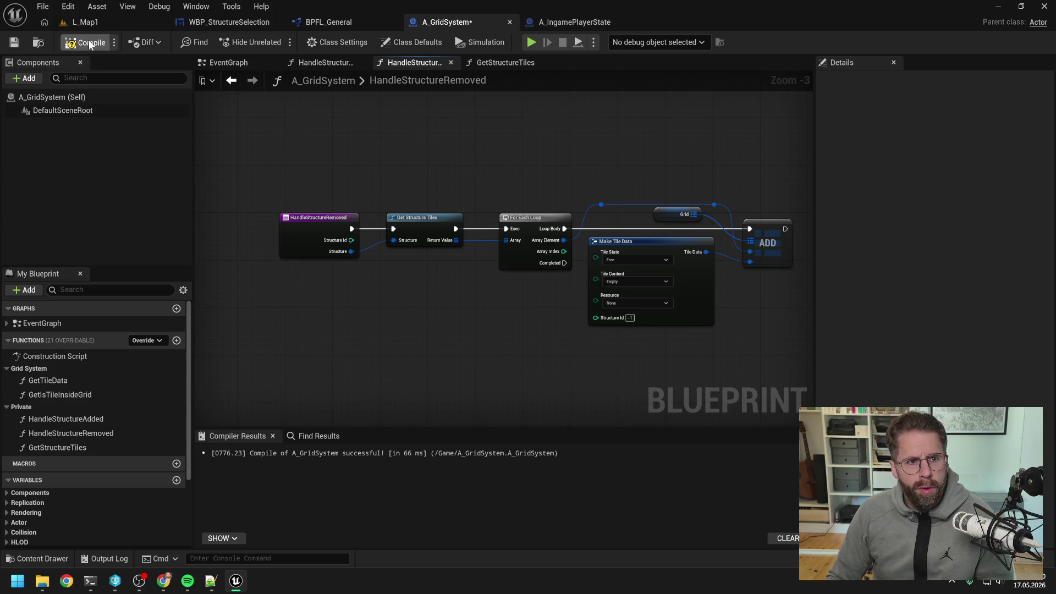
- Delete the unused GetStructureTiles function and compile A_GridSystem
left_click(129, 446)
key("Delete")
left_click(95, 42)
left_click(94, 43)
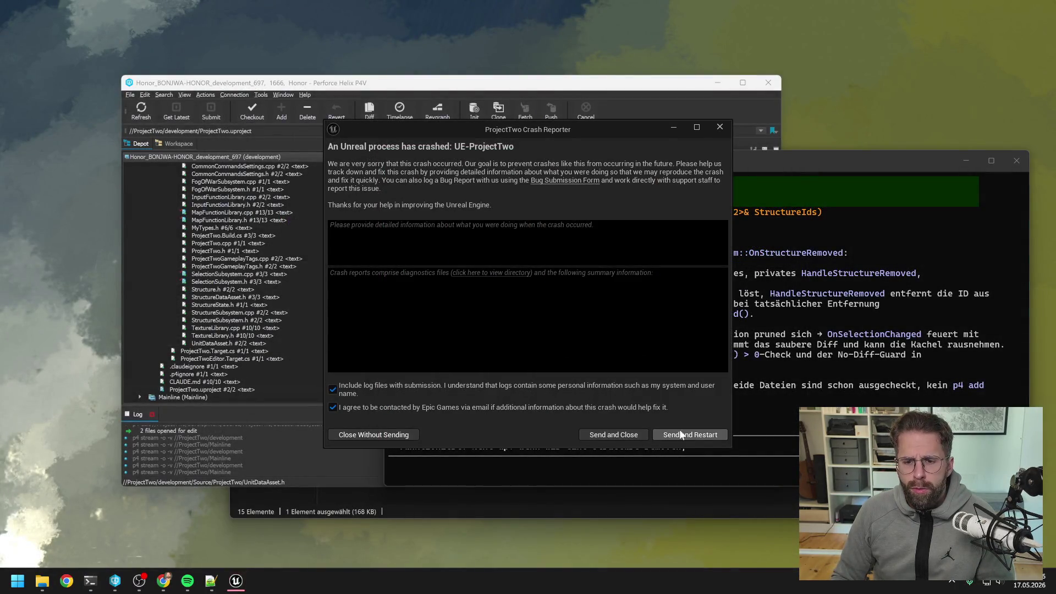
- Send the UE-ProjectTwo crash report and restart the editor
left_click(681, 435)
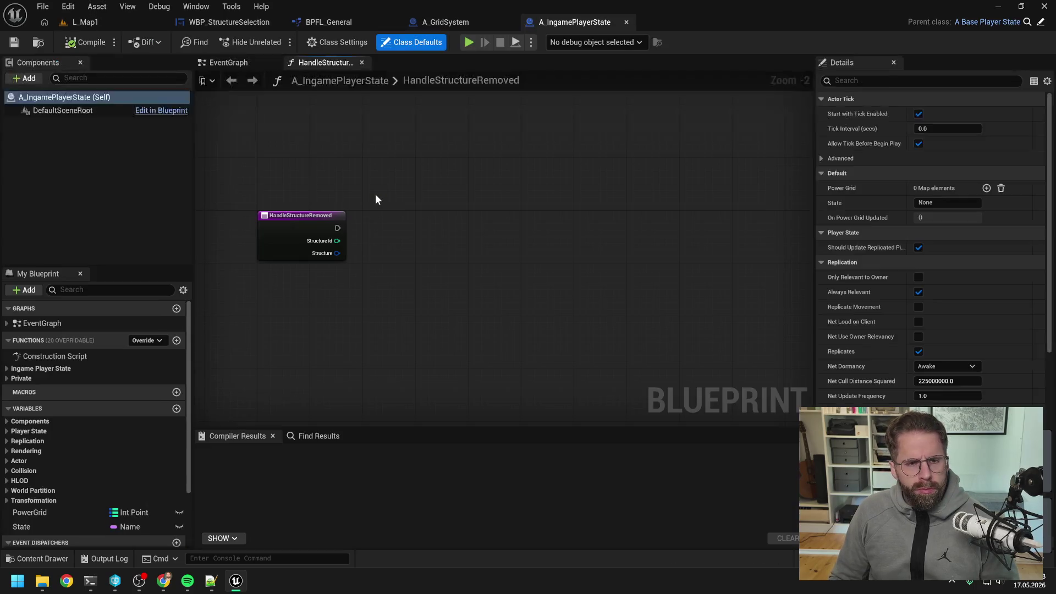
- Delete A_GridSystem's leftover private GetStructureTiles function and recompile the blueprint
left_click(416, 27)
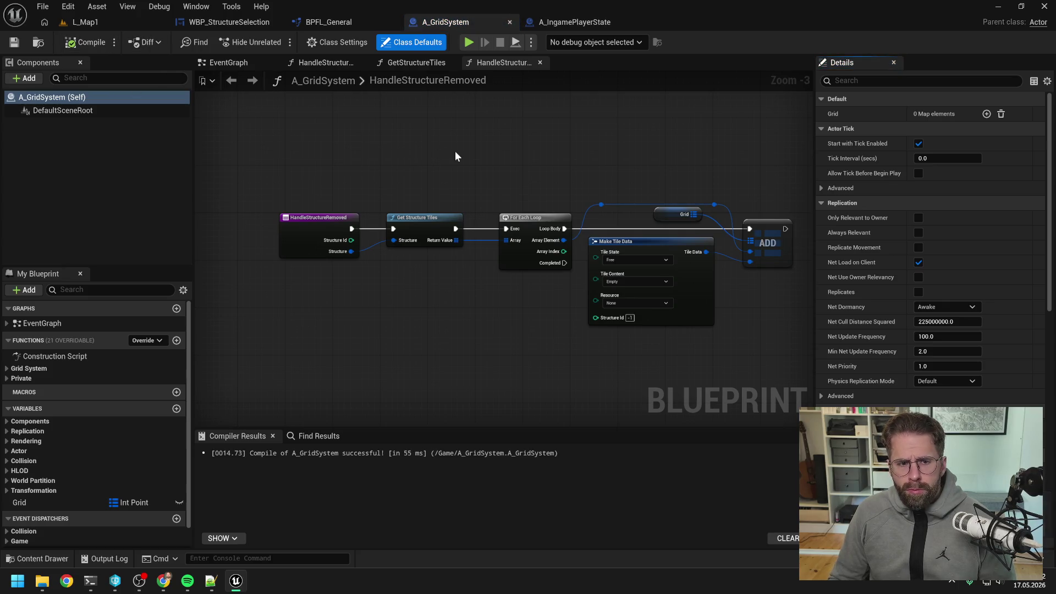
left_click(14, 378)
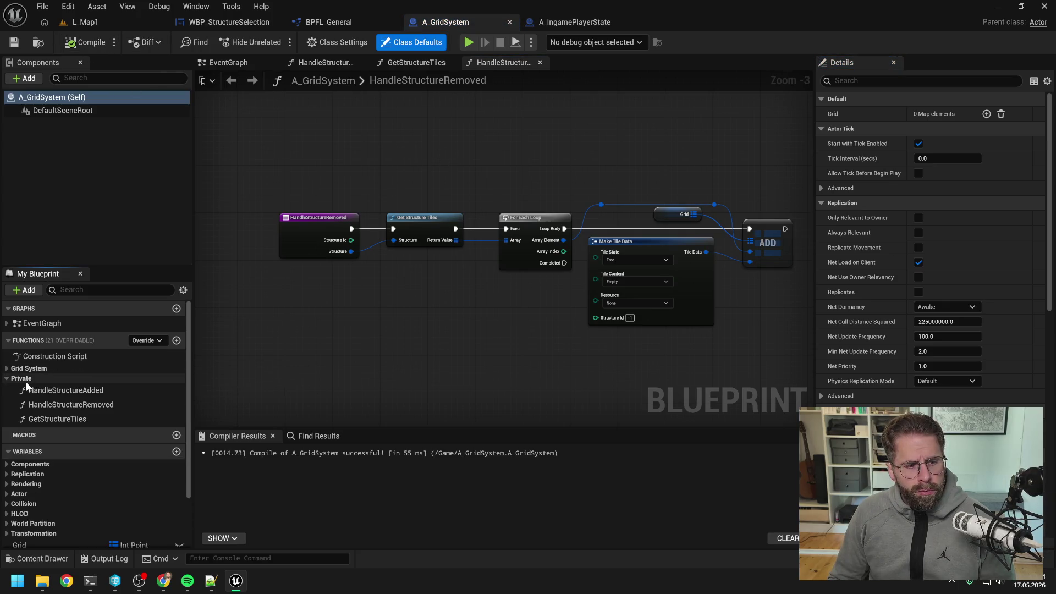
double_click(77, 417)
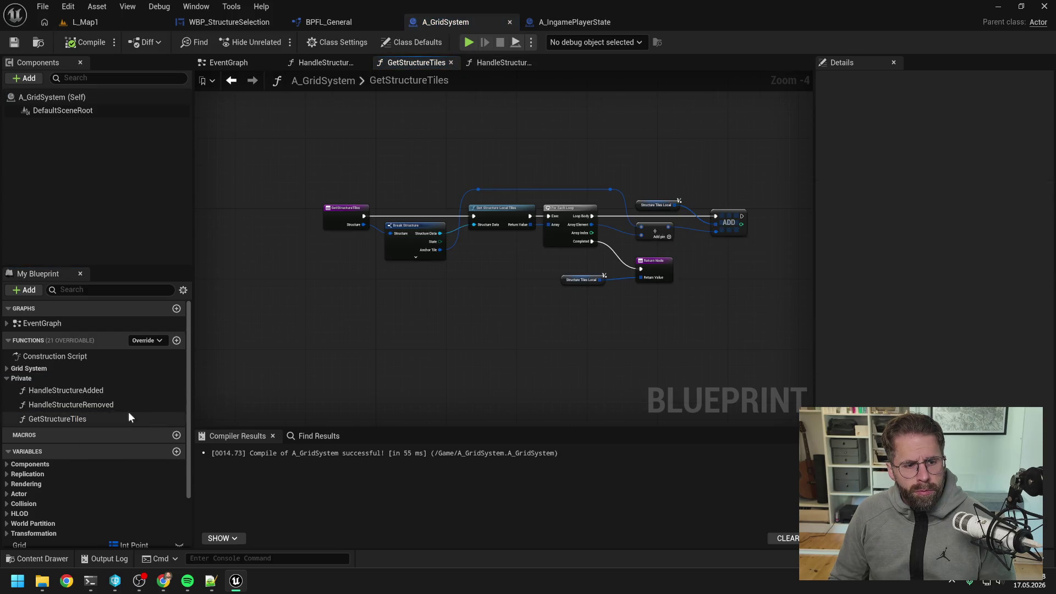
double_click(98, 404)
right_click(417, 309)
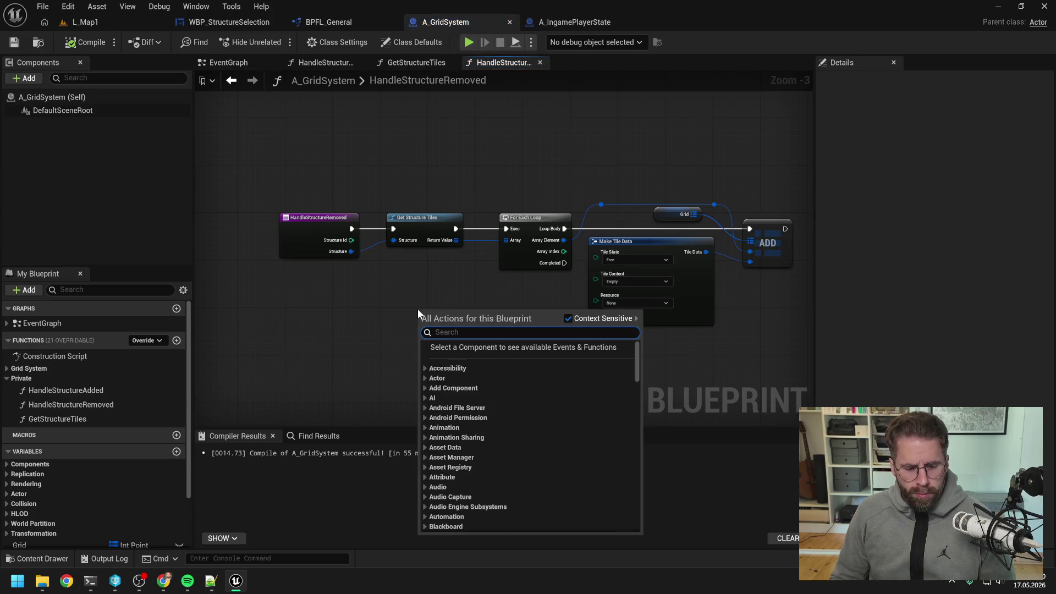
type("get")
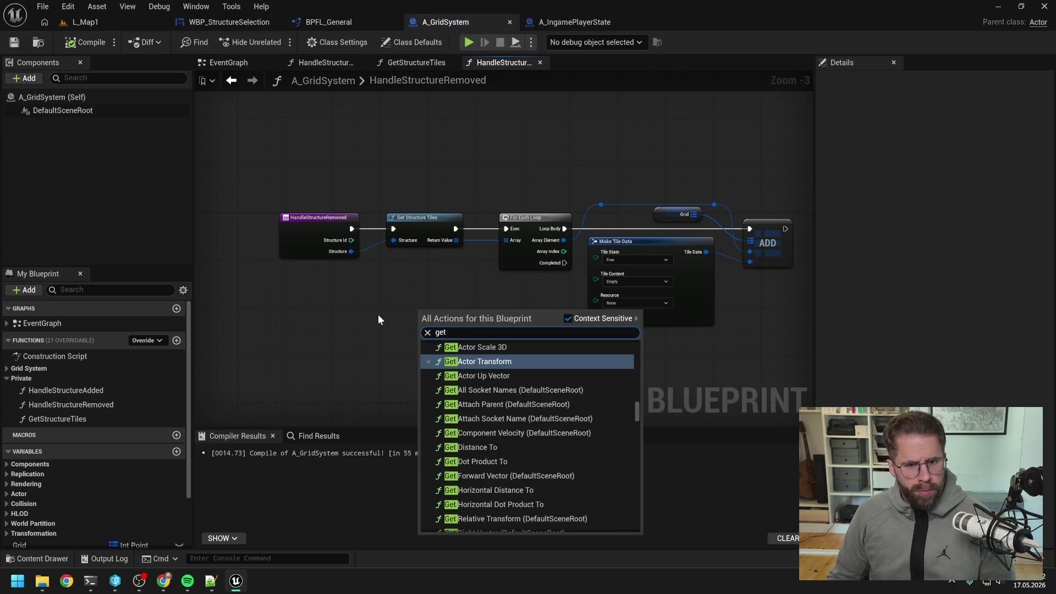
key("Escape")
left_click(88, 419)
key("Delete")
left_click(88, 43)
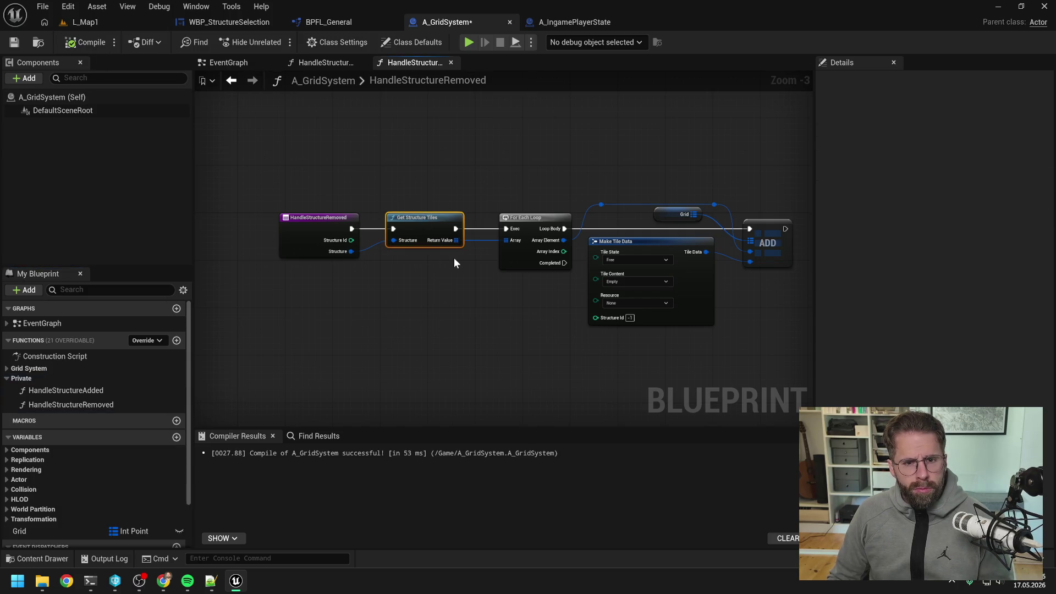
left_click(88, 43)
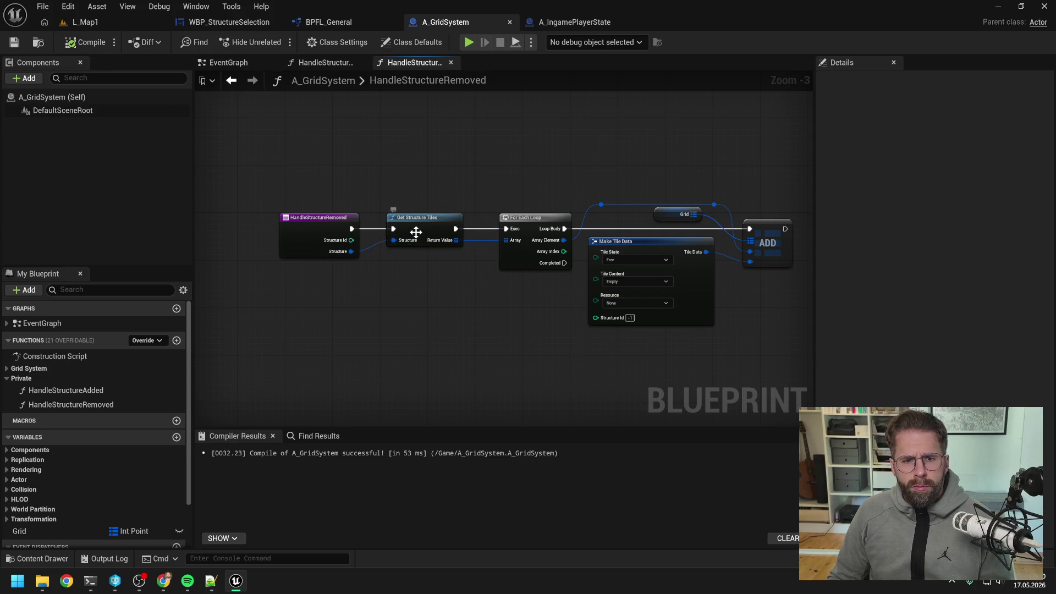
- Filter BPFL_General by 'old', delete the OLD function, and compile the library
left_click(330, 26)
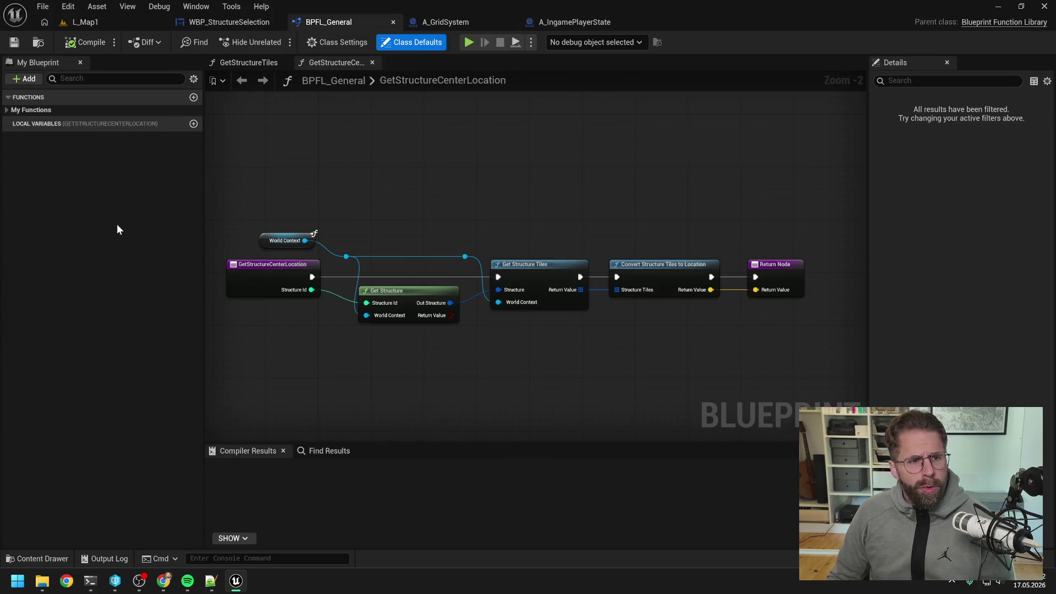
type("old")
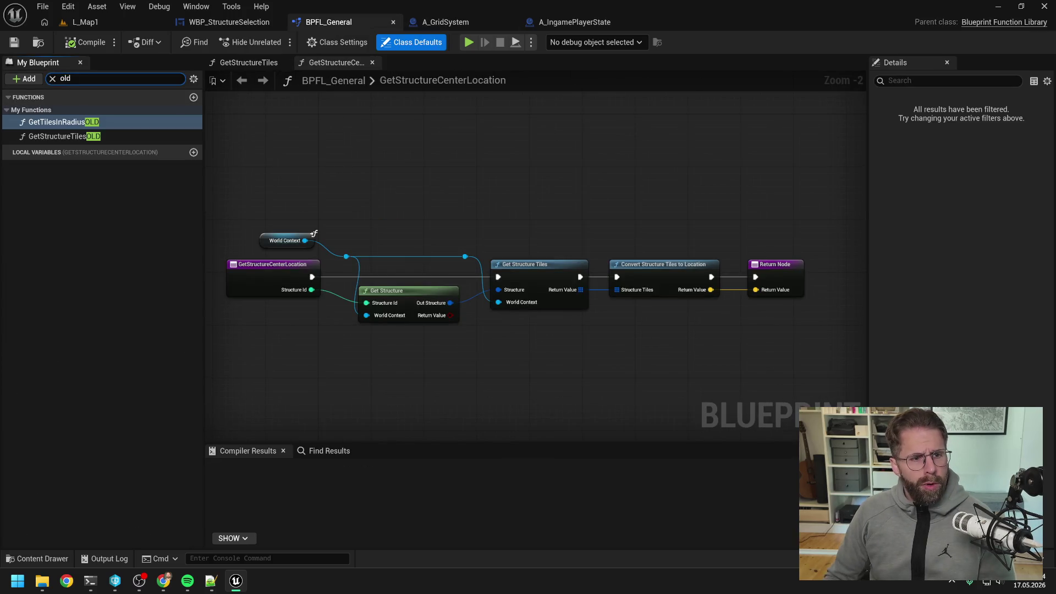
left_click(67, 124)
key("Delete")
left_click(604, 314)
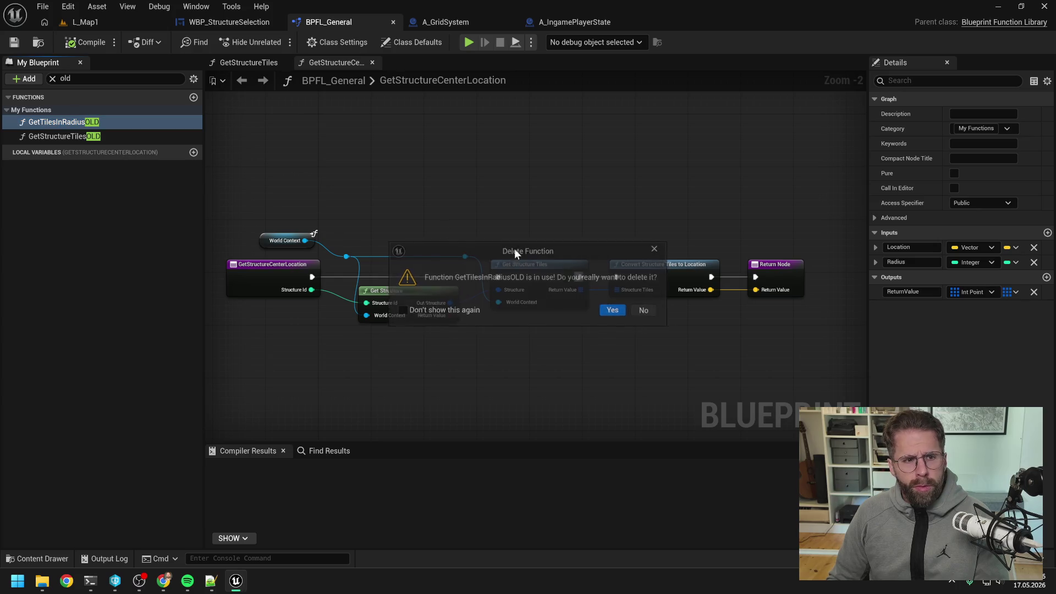
left_click(77, 127)
left_click(69, 199)
left_click(80, 43)
left_click(87, 127)
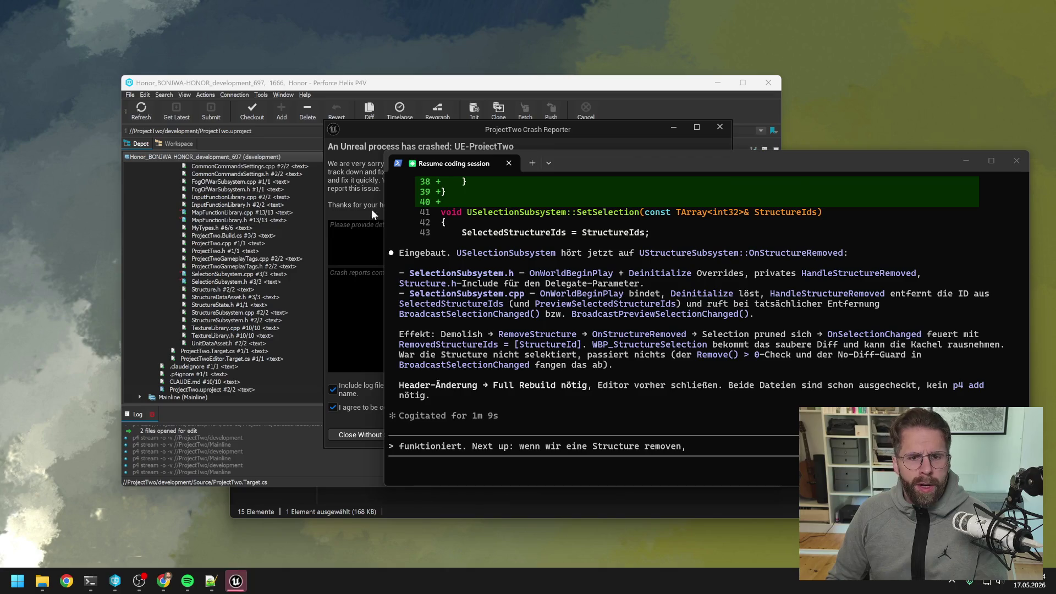
- Close the Crash Reporter dialog
left_click(691, 437)
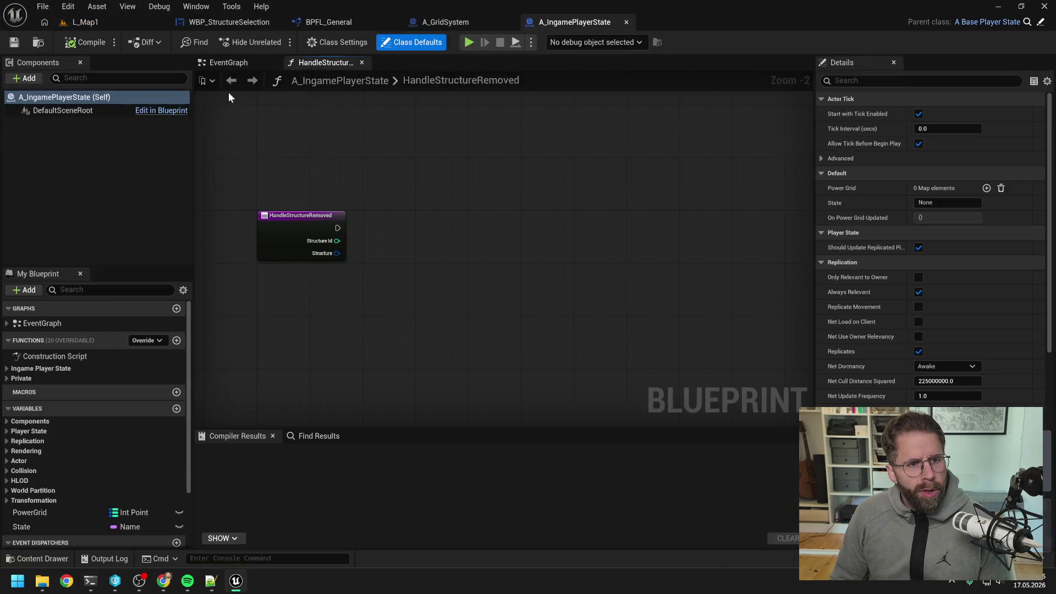
- Confirm GetStructureTilesOLD has no references by name, delete it, and save BPFL_General
type("old")
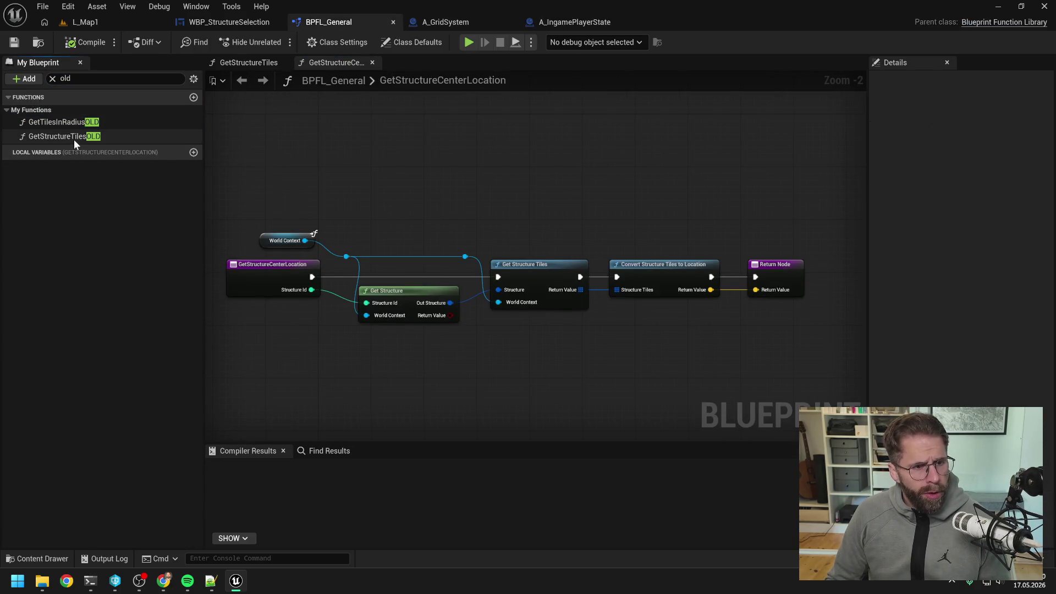
left_click(75, 139)
right_click(75, 141)
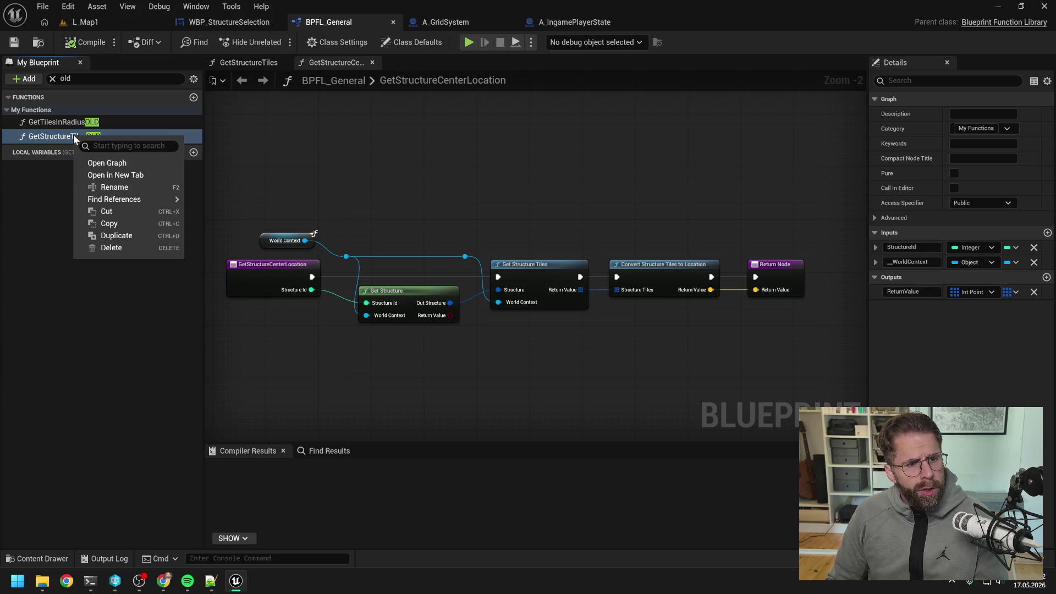
mouse_move(119, 198)
left_click(211, 206)
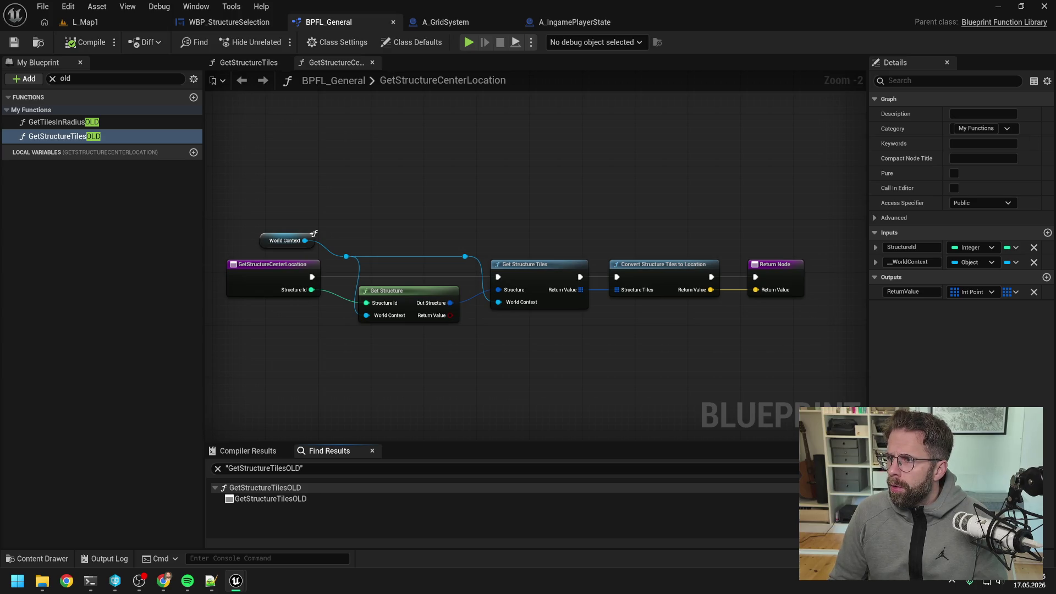
left_click(51, 193)
left_click(74, 136)
key("Delete")
key("ctrl+s")
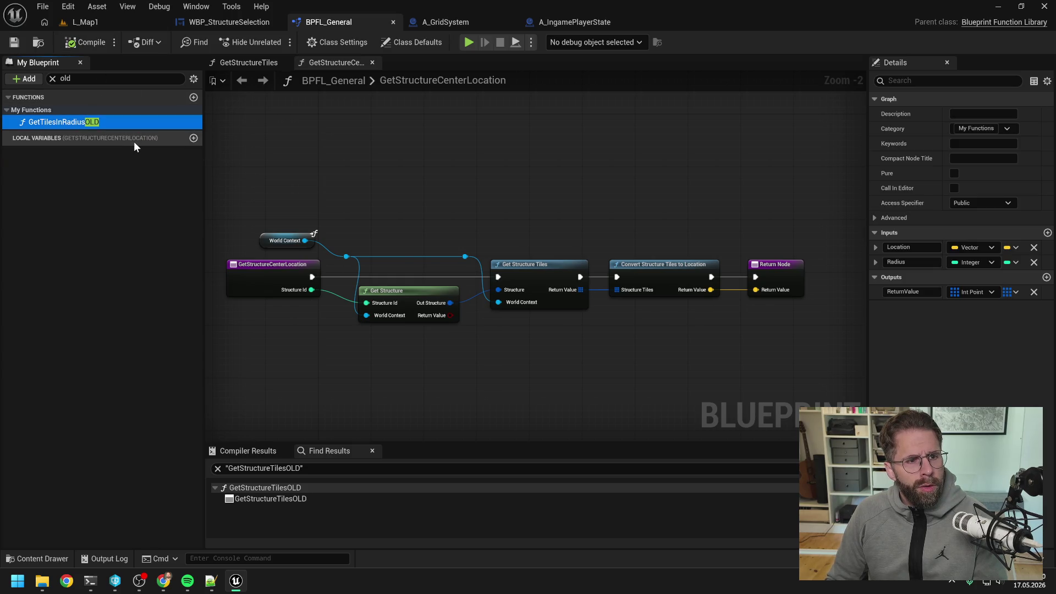
- Find references to GetTilesInRadiusOLD by name
right_click(87, 122)
mouse_move(121, 183)
left_click(214, 183)
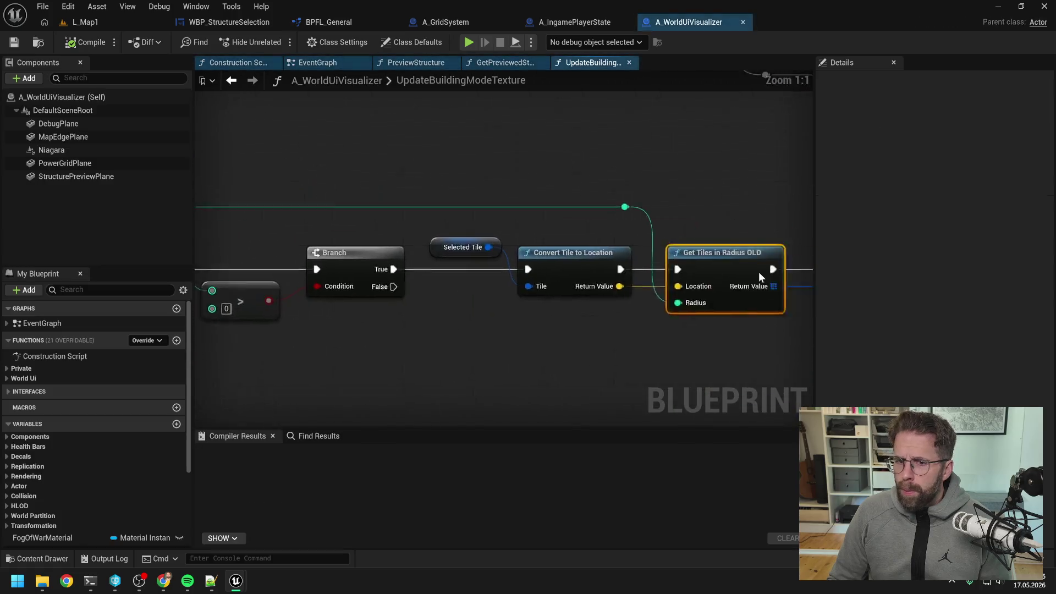
- In UpdateBuildingModeTexture, swap Get Tiles in Radius OLD for Get Tiles in Radius, rewiring radius, location and tiles
right_click(502, 325)
type("get tiles in r")
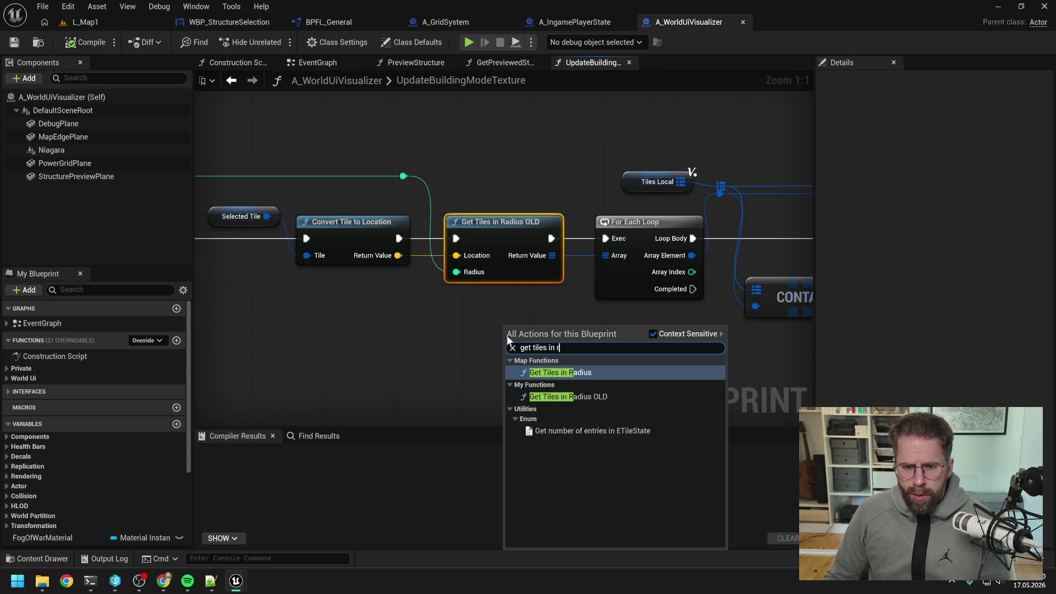
key("Return")
mouse_move(544, 346)
left_mouse_down()
mouse_move(454, 326)
mouse_move(607, 267)
mouse_move(605, 256)
left_mouse_up()
mouse_move(568, 326)
left_mouse_down()
mouse_move(599, 242)
mouse_move(588, 247)
left_mouse_up()
left_click_drag(403, 176, 428, 369)
left_click_drag(398, 255, 421, 343)
mouse_move(400, 238)
left_mouse_down()
mouse_move(421, 326)
mouse_move(506, 233)
left_mouse_up()
left_click(501, 234)
key("Delete")
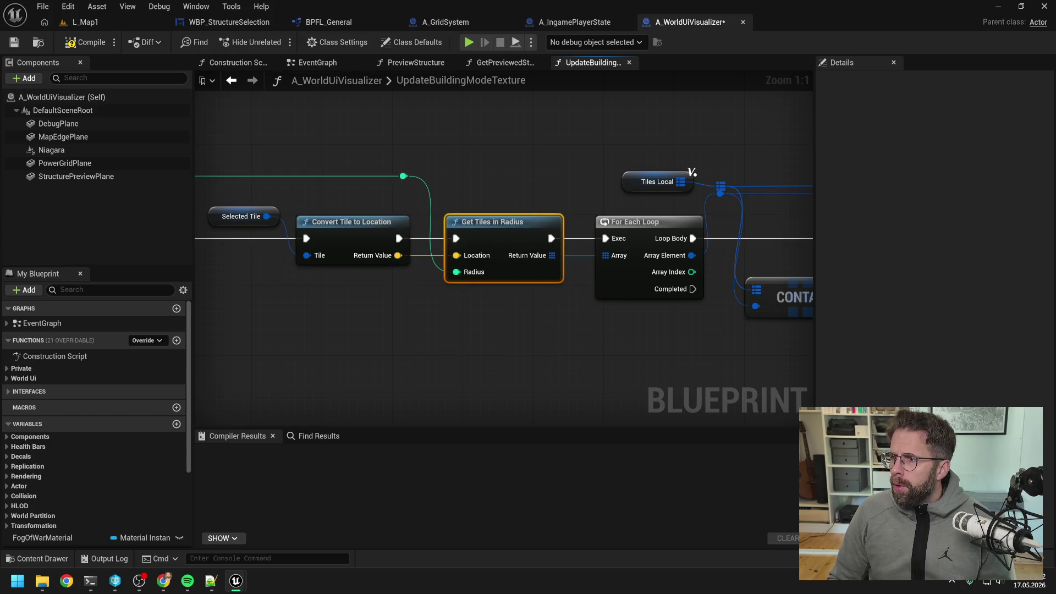
- In A_IngamePlayerState, paste Get Tiles in Radius and wire the branch, anchor tile location and radius
left_click(575, 22)
key("ctrl+v")
left_click_drag(530, 328, 494, 309)
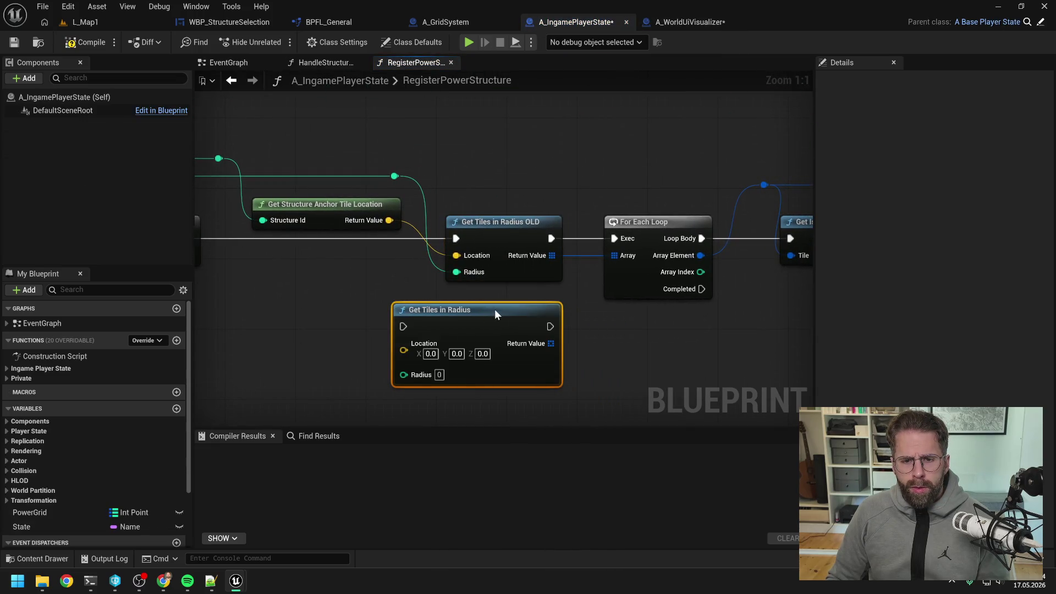
left_click_drag(549, 326, 621, 256)
left_click_drag(550, 326, 619, 242)
left_click_drag(284, 225, 498, 312)
left_click_drag(484, 206, 498, 336)
left_click_drag(490, 162, 498, 346)
- Delete the OLD node there, compile, and relaunch the editor after the crash
left_click(590, 218)
key("Delete")
left_click_drag(555, 311, 599, 219)
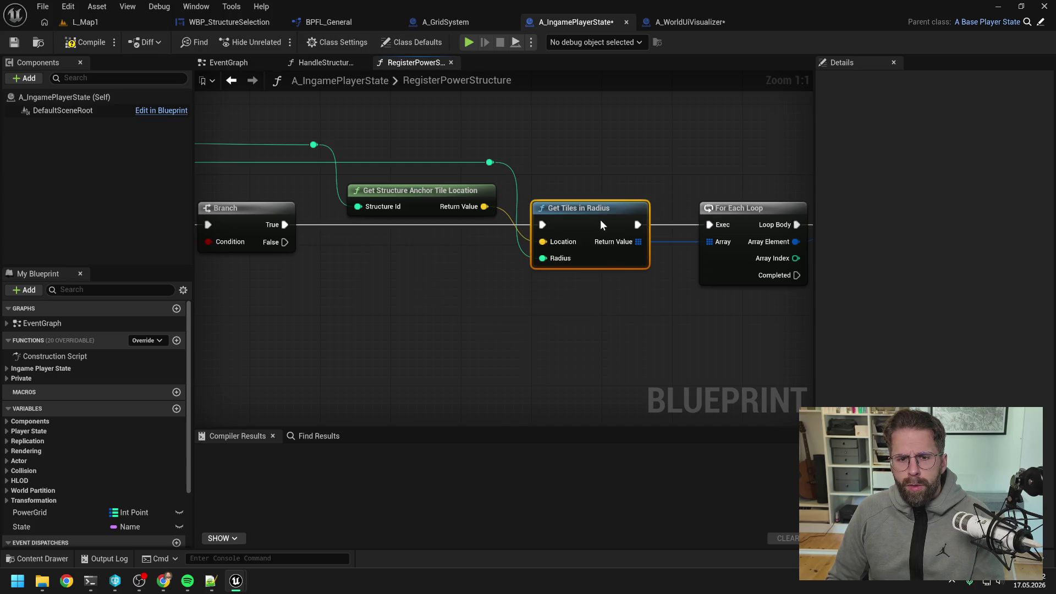
left_click(609, 173)
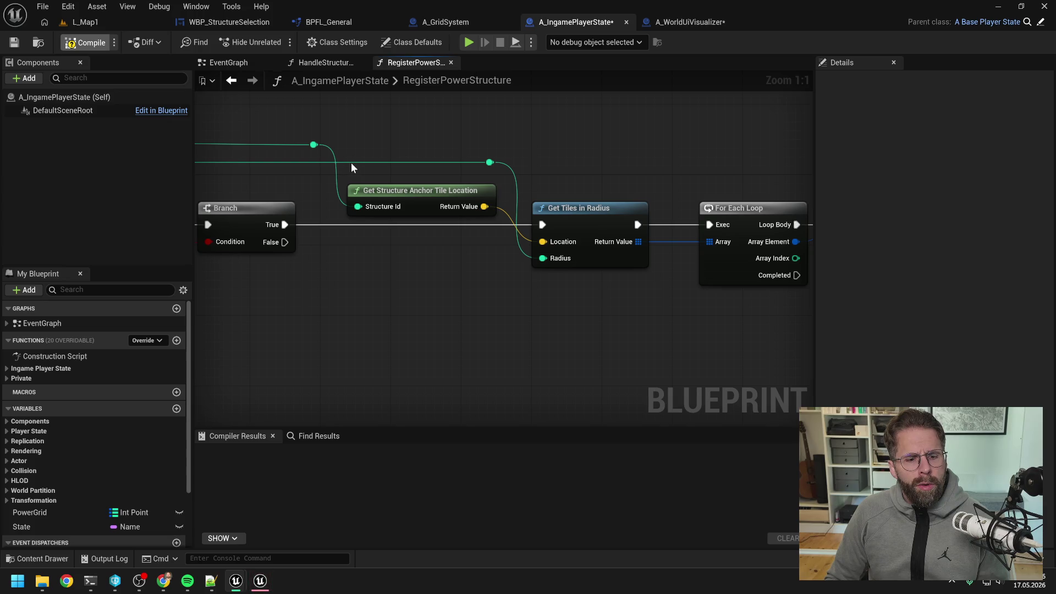
left_click(260, 585)
left_click(689, 434)
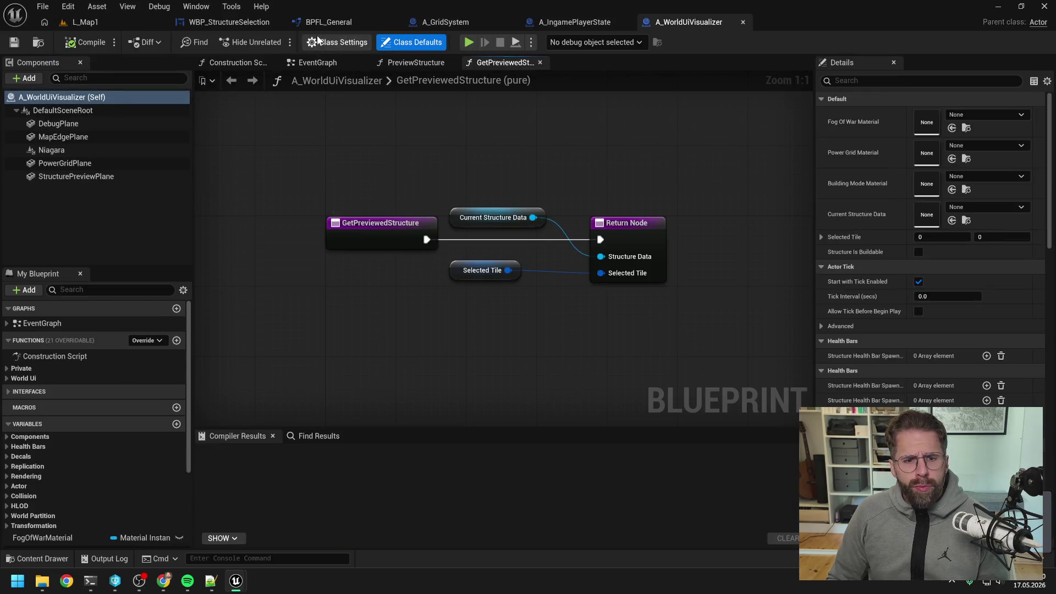
- Find references to GetTilesInRadiusOLD in BPFL_General and jump to its use in RegisterPowerStructure
left_click(328, 22)
left_click(116, 78)
type("old")
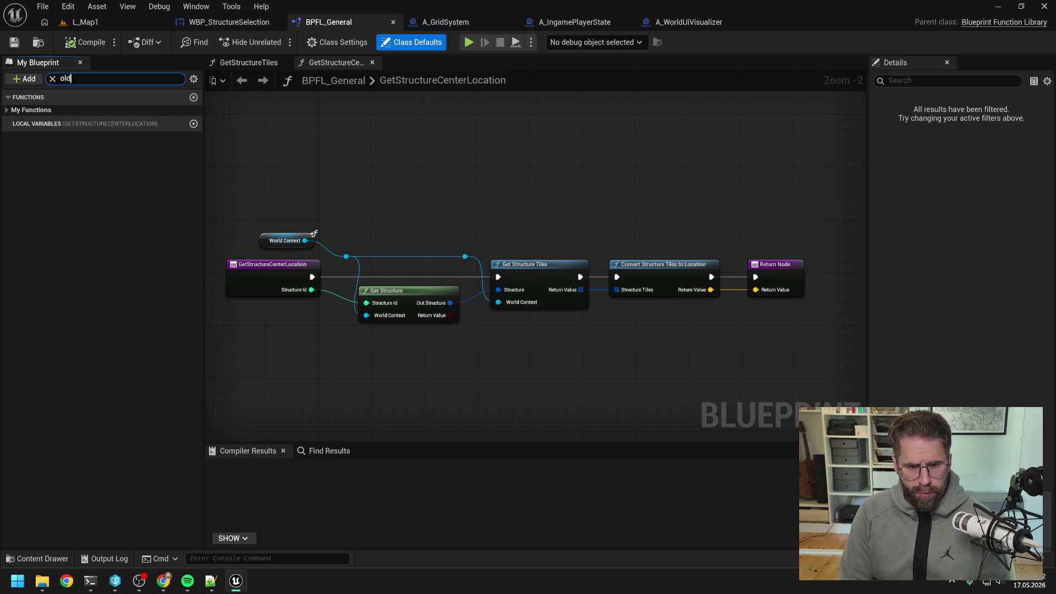
right_click(56, 122)
mouse_move(89, 184)
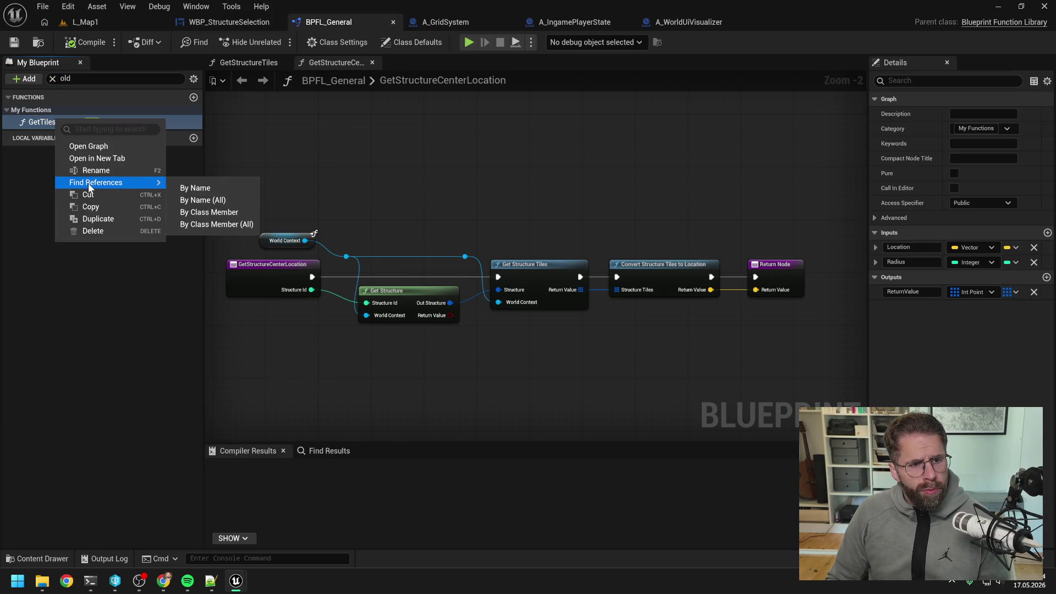
left_click(242, 188)
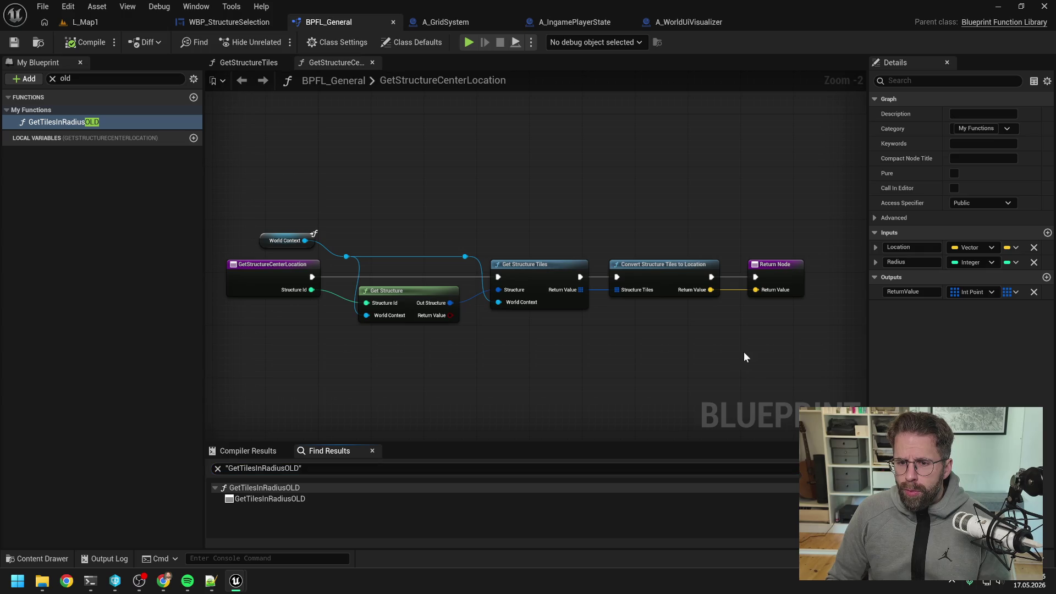
double_click(270, 498)
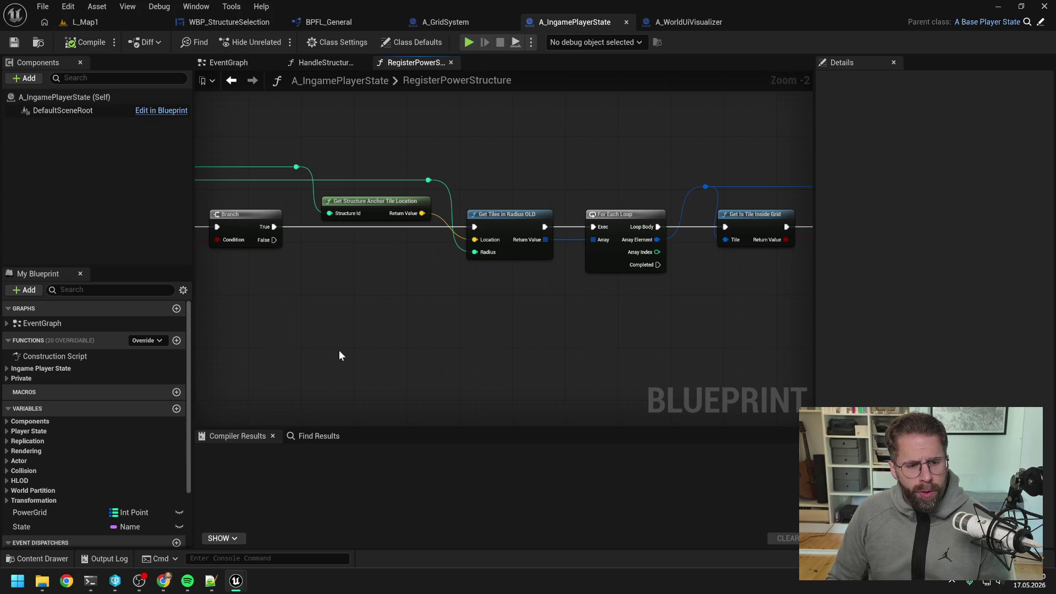
- Add a Get Tiles in Radius node wired to the anchor location, radius and Branch True
left_click(38, 558)
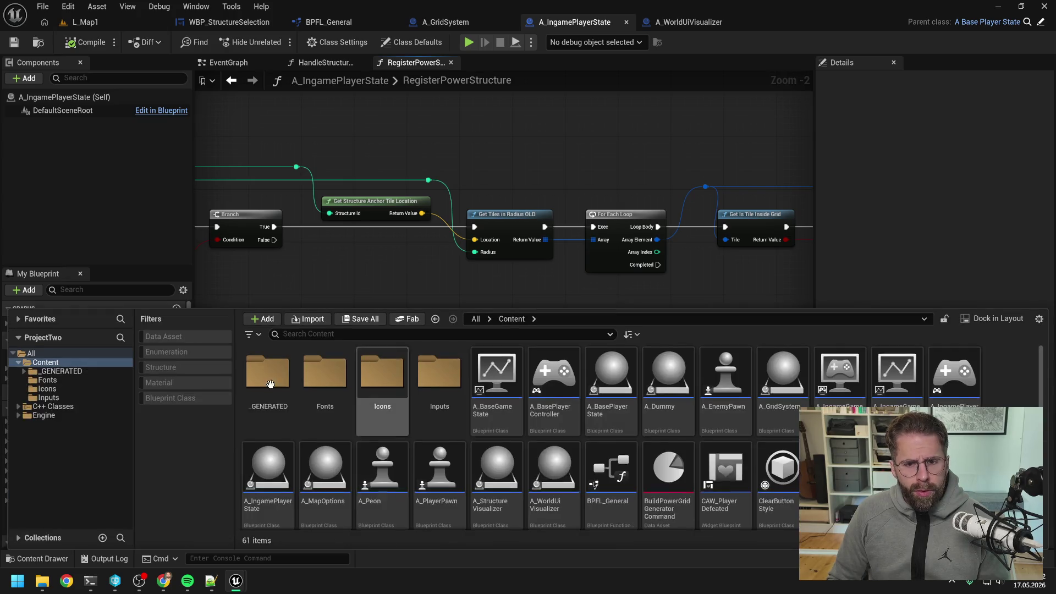
right_click(50, 367)
left_click(132, 259)
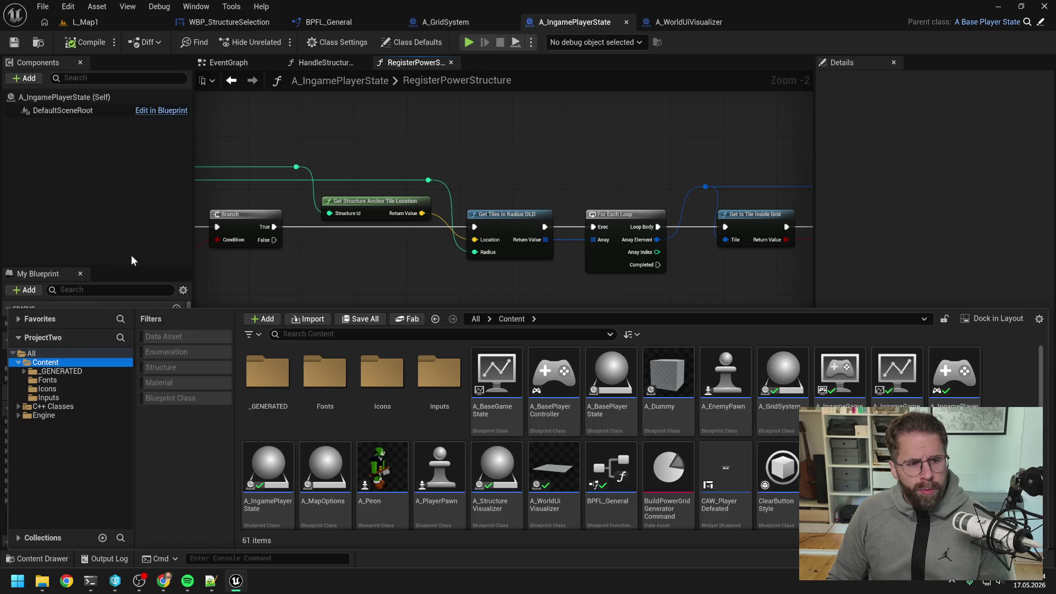
left_click(463, 297)
right_click(480, 297)
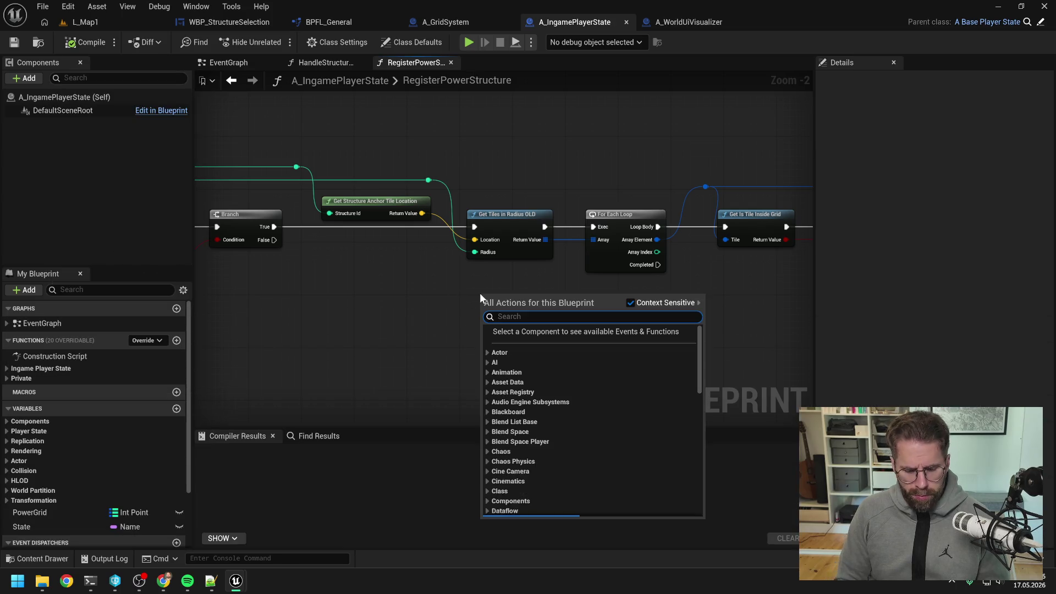
type("get tiles in rad")
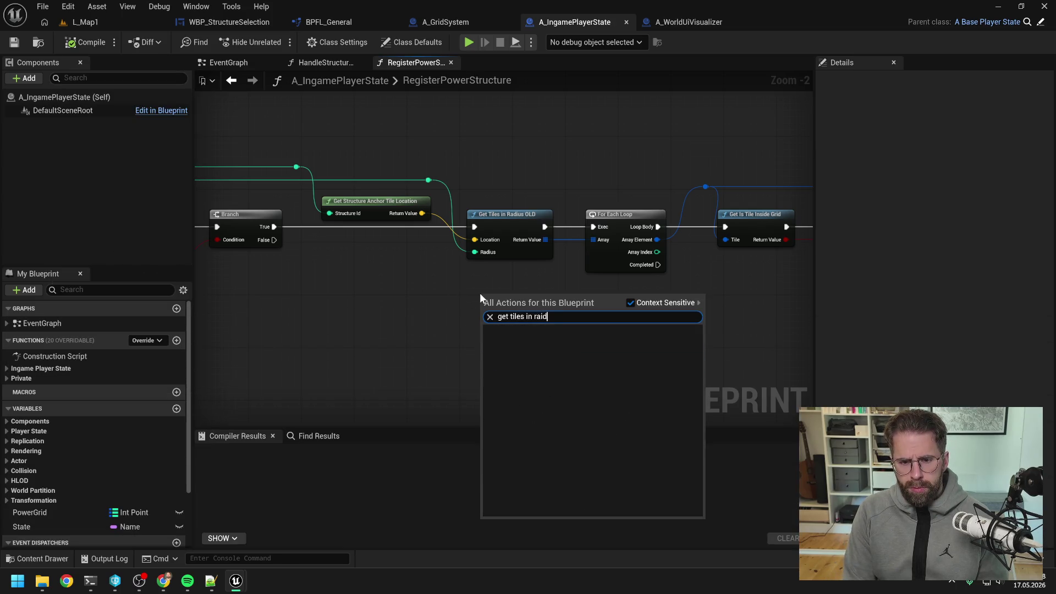
key("Return")
mouse_move(539, 308)
left_mouse_down()
mouse_move(506, 296)
mouse_move(593, 227)
mouse_move(595, 239)
left_mouse_up()
left_click_drag(422, 214, 454, 305)
mouse_move(429, 181)
left_mouse_down()
mouse_move(460, 328)
mouse_move(455, 318)
left_mouse_up()
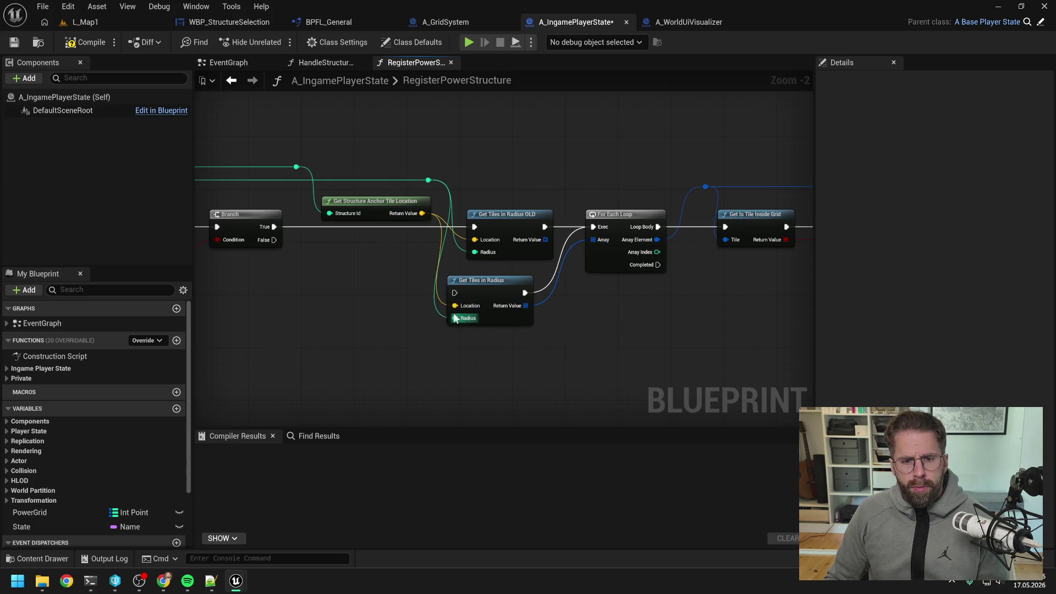
mouse_move(273, 226)
left_mouse_down()
mouse_move(454, 293)
mouse_move(514, 220)
left_mouse_up()
- Delete the Get Tiles in Radius OLD node, then compile and save A_IngamePlayerState
left_click(487, 281)
left_click(521, 226)
key("Delete")
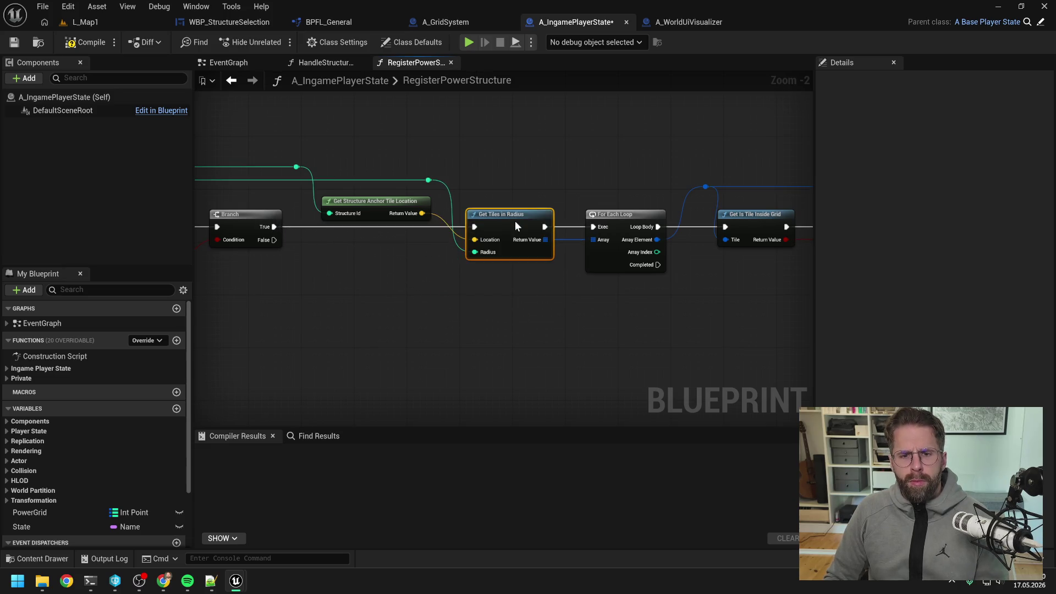
left_click(289, 193)
left_click(98, 48)
left_click(15, 43)
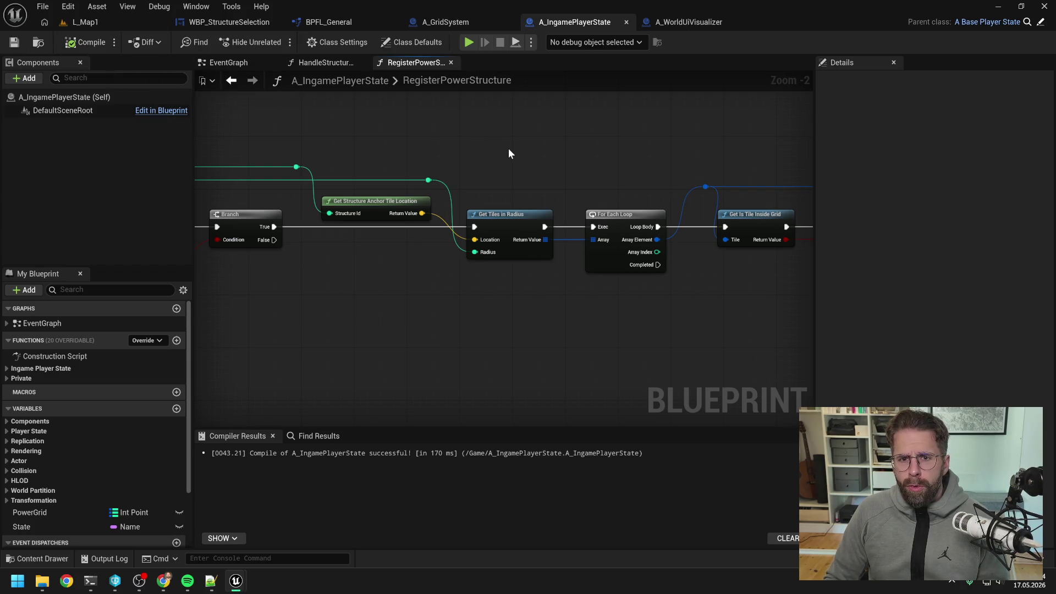
left_click(324, 62)
left_click(415, 63)
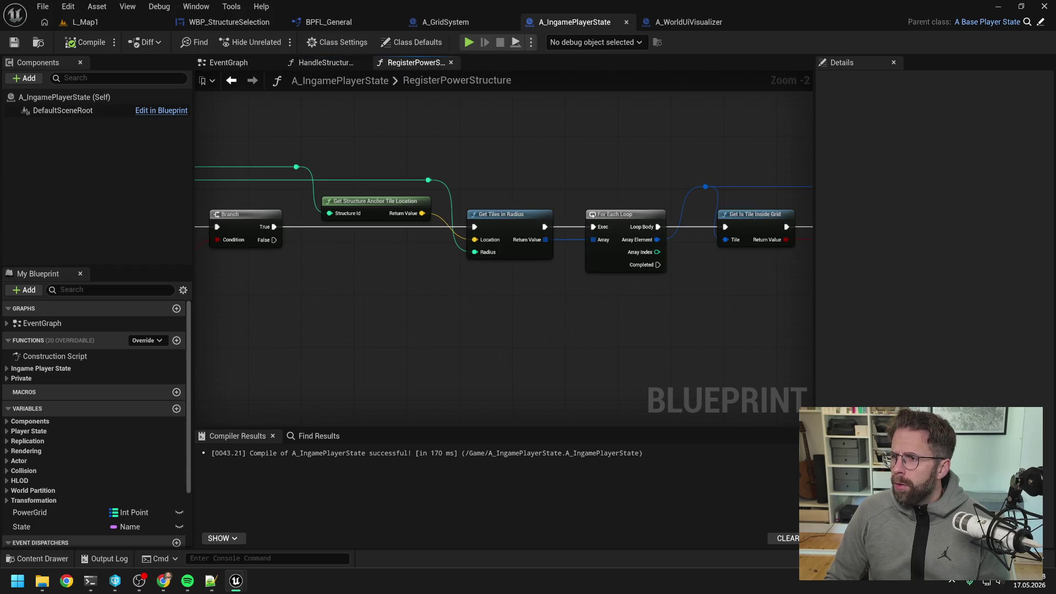
left_click(689, 22)
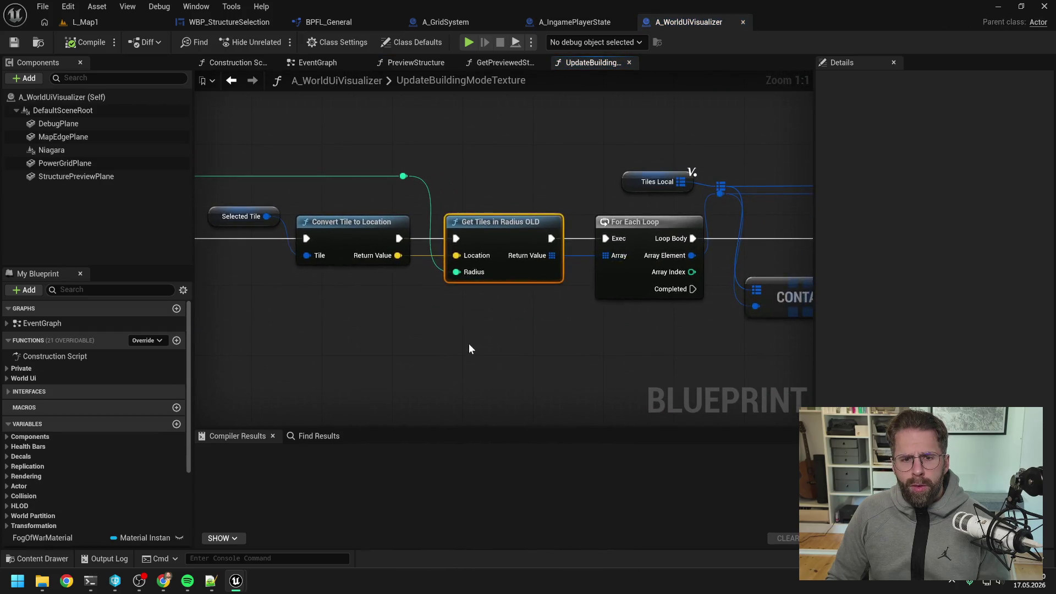
- Paste Get Tiles in Radius, wire its execution, Location, Radius and Array, and delete the OLD node
key("ctrl+v")
left_click_drag(525, 342, 472, 333)
left_click_drag(559, 344, 605, 238)
left_click_drag(560, 362, 612, 257)
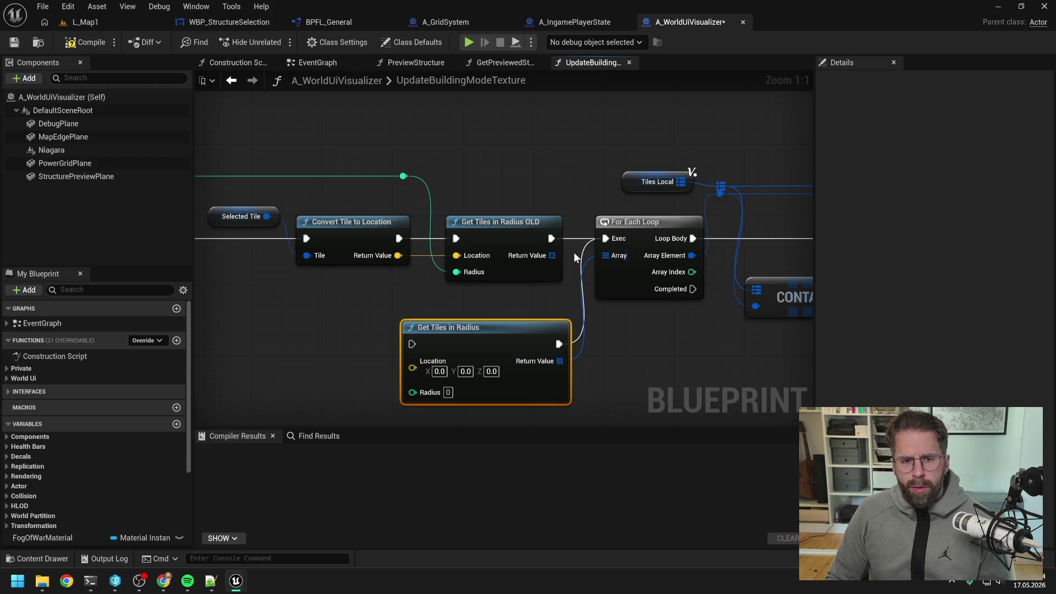
left_click_drag(397, 237, 412, 344)
left_click_drag(398, 255, 412, 366)
left_click_drag(403, 177, 412, 378)
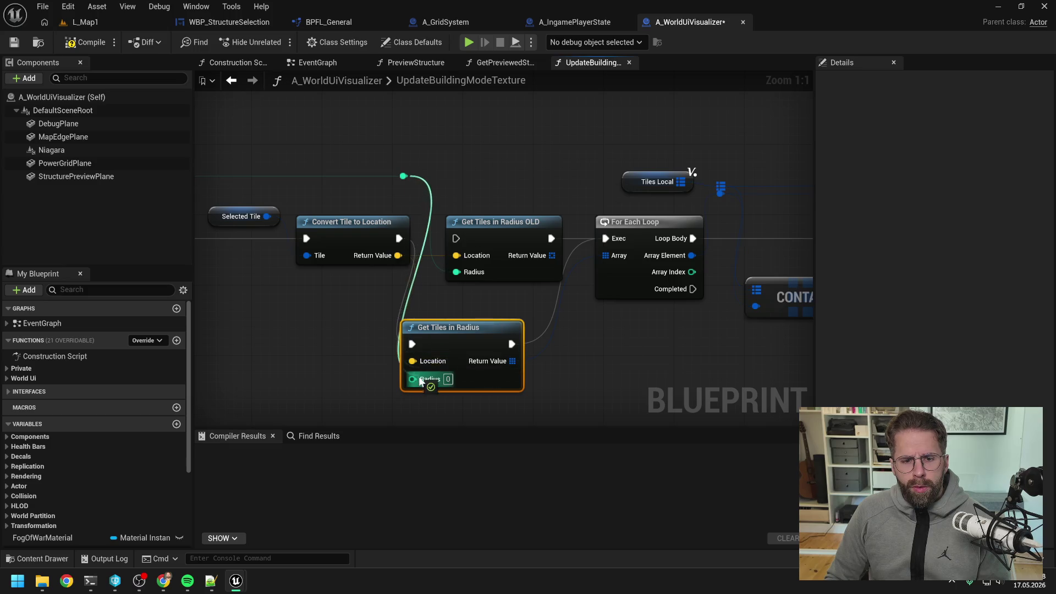
left_click(498, 225)
key("Delete")
left_click_drag(474, 330, 519, 224)
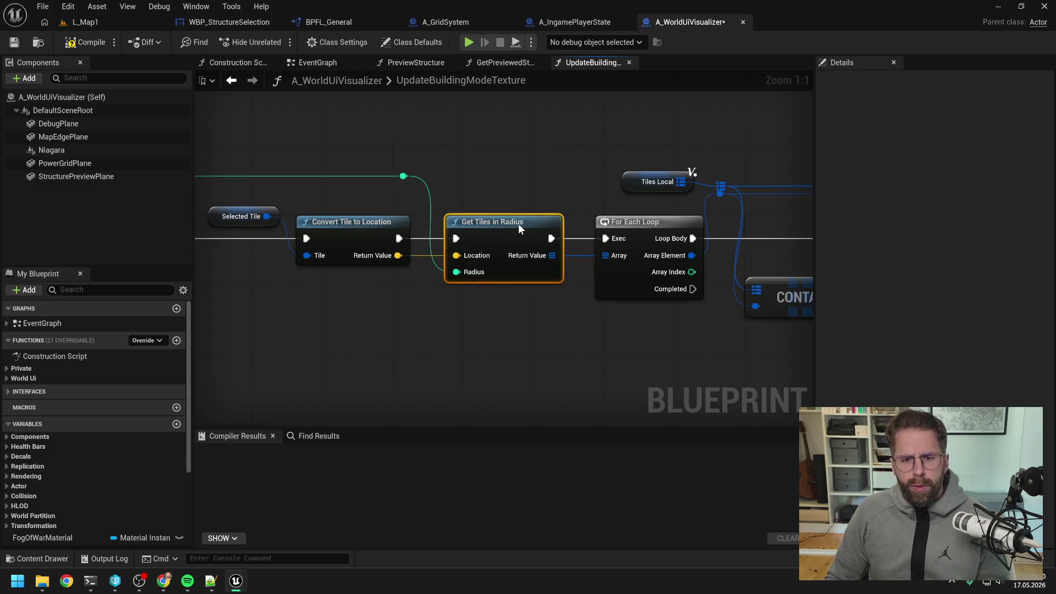
- Compile and save A_WorldUiVisualizer, close its other graphs, and close the blueprint
left_click(85, 42)
left_click(14, 42)
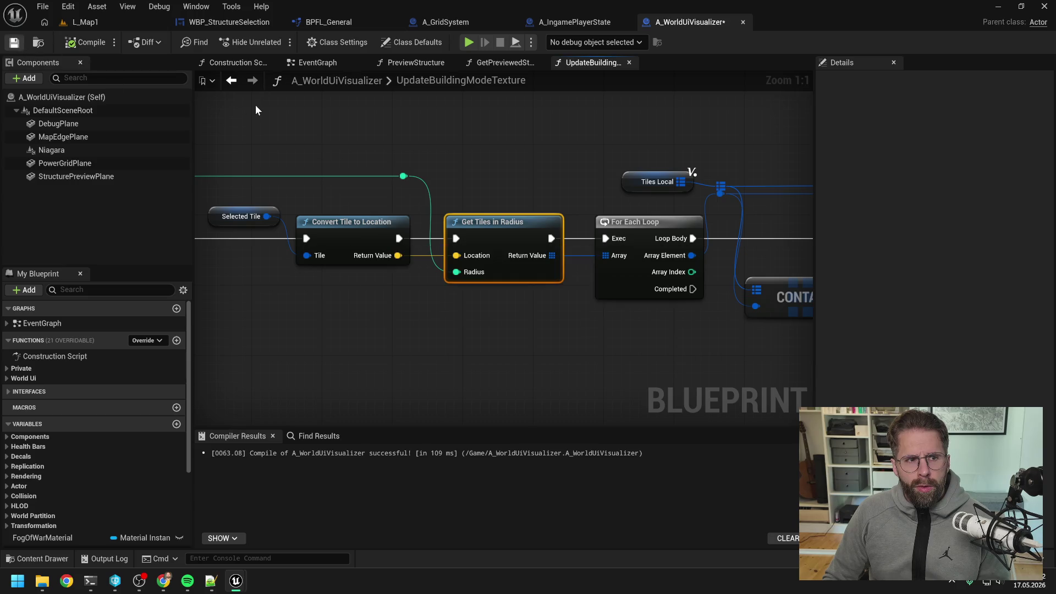
left_click(470, 164)
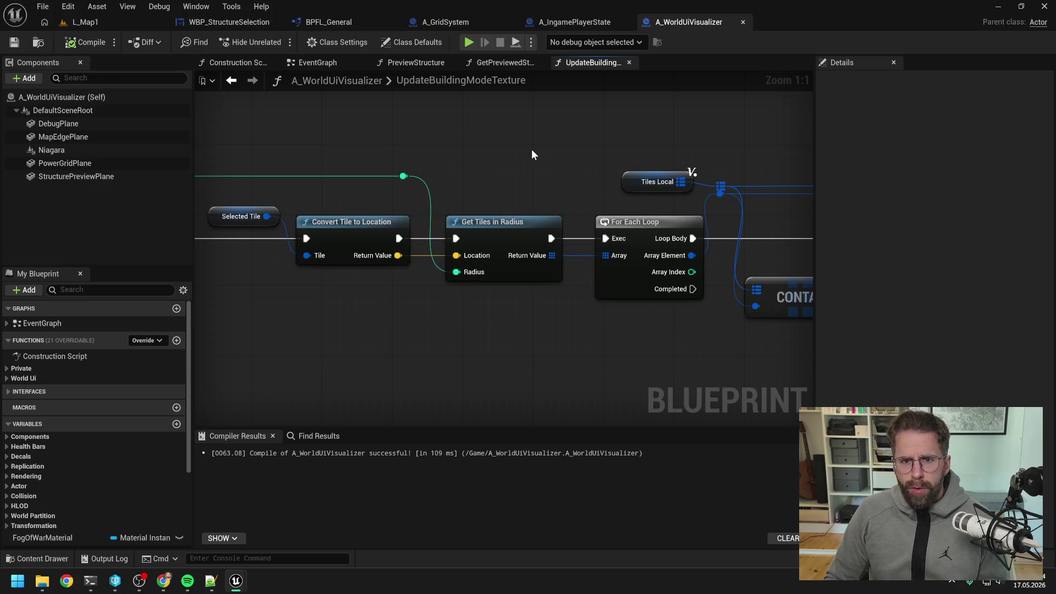
right_click(598, 65)
left_click(627, 134)
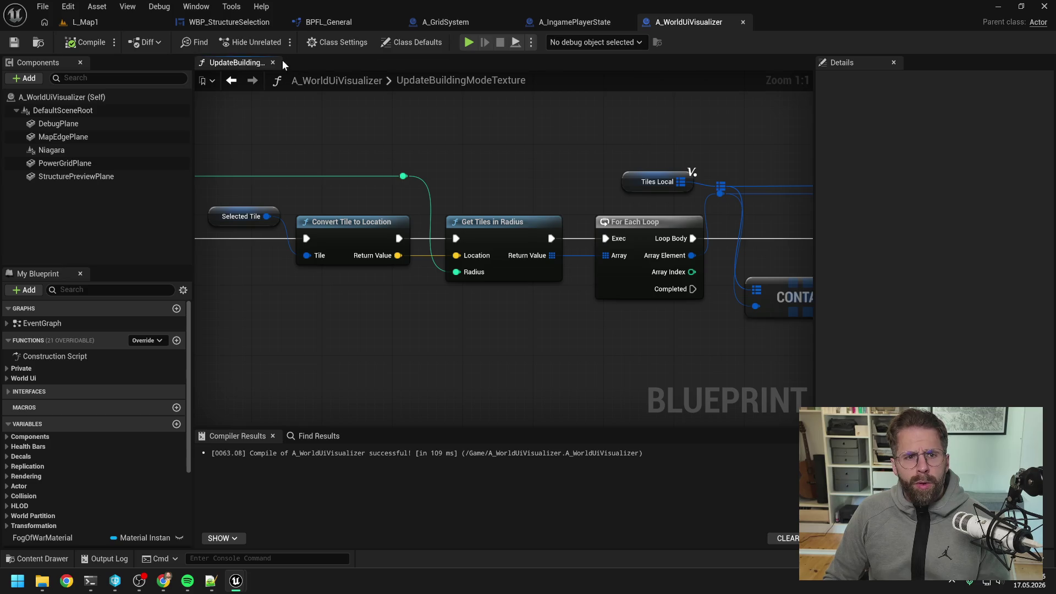
left_click(282, 62)
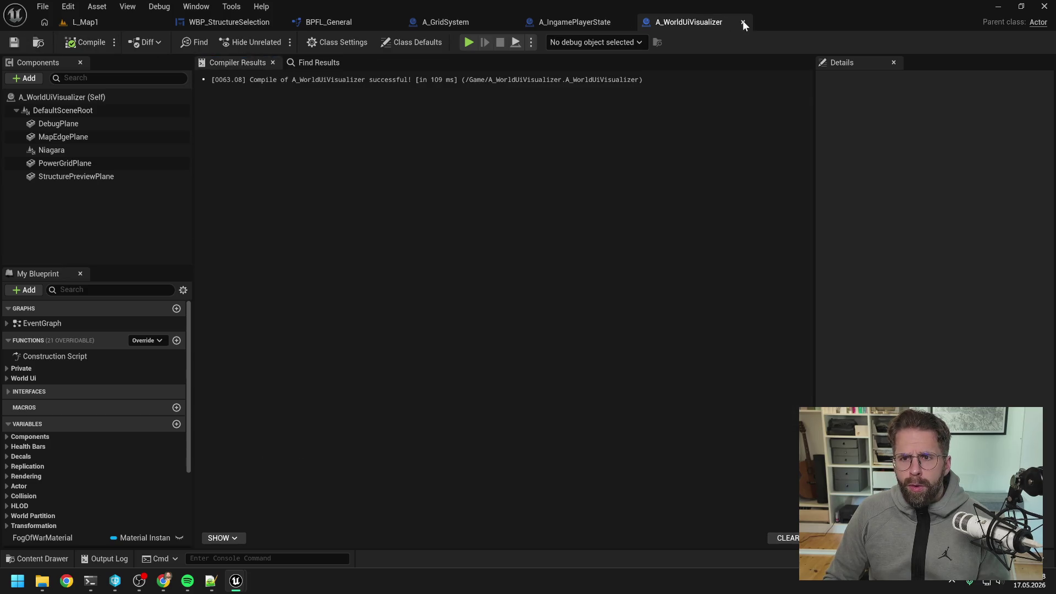
left_click(742, 24)
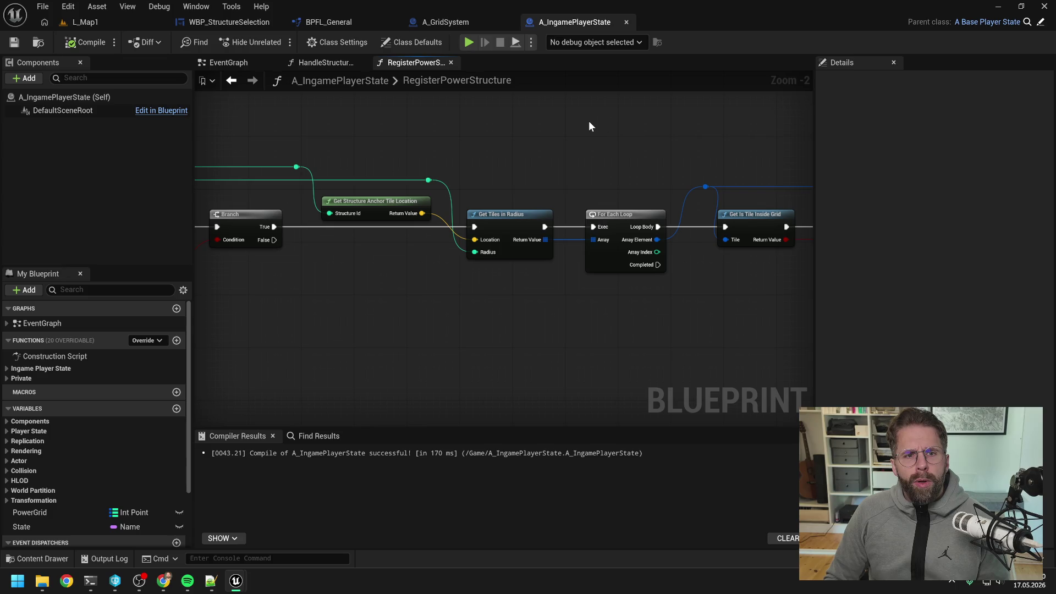
- Delete the GetTilesInRadiusOLD function from BPFL_General and save the library
left_click(330, 22)
left_click(91, 122)
key("Delete")
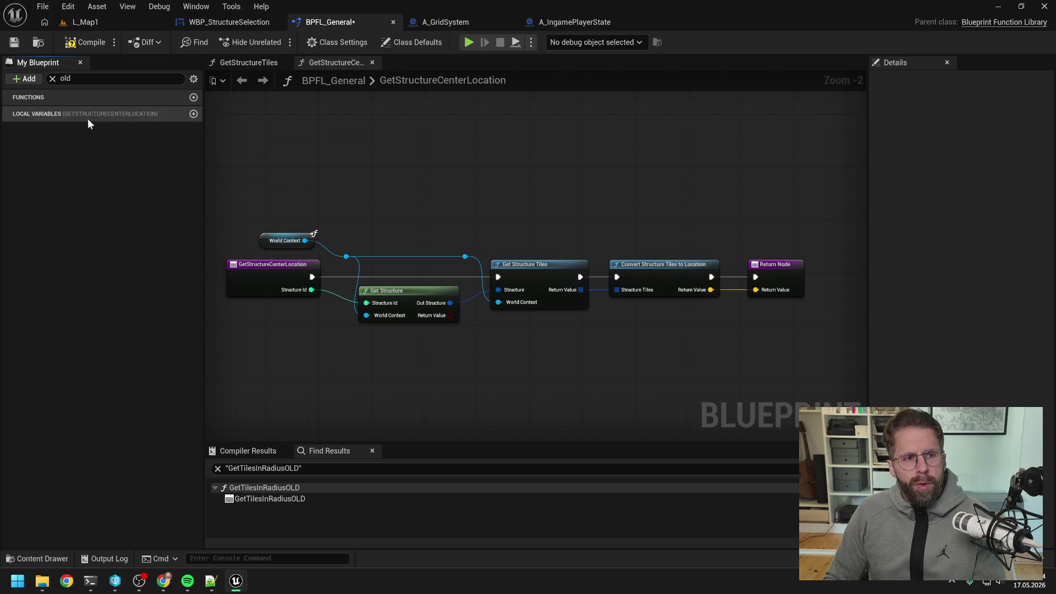
left_click(65, 78)
key("ctrl+s")
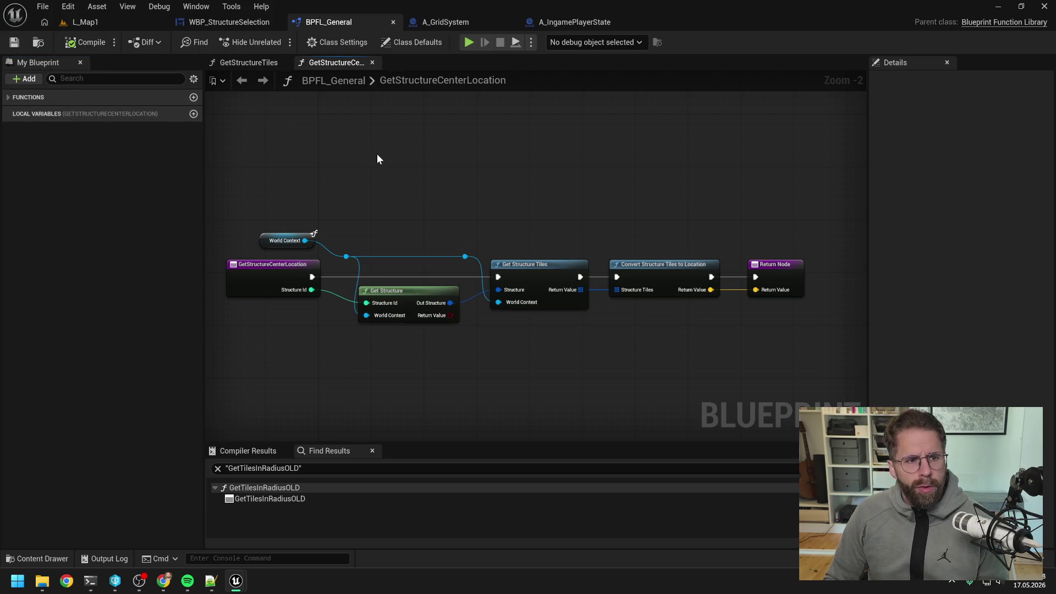
left_click(8, 97)
left_click(6, 109)
scroll(122, 216, "down", 2)
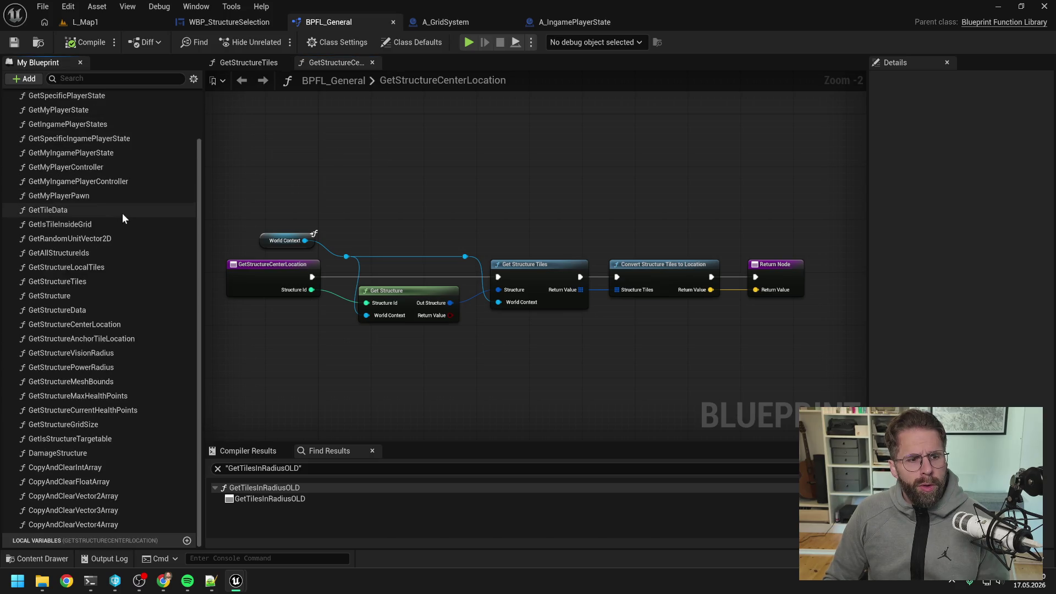
- Open the HandleStructureRemoved function graph in A_IngamePlayerState
left_click(465, 20)
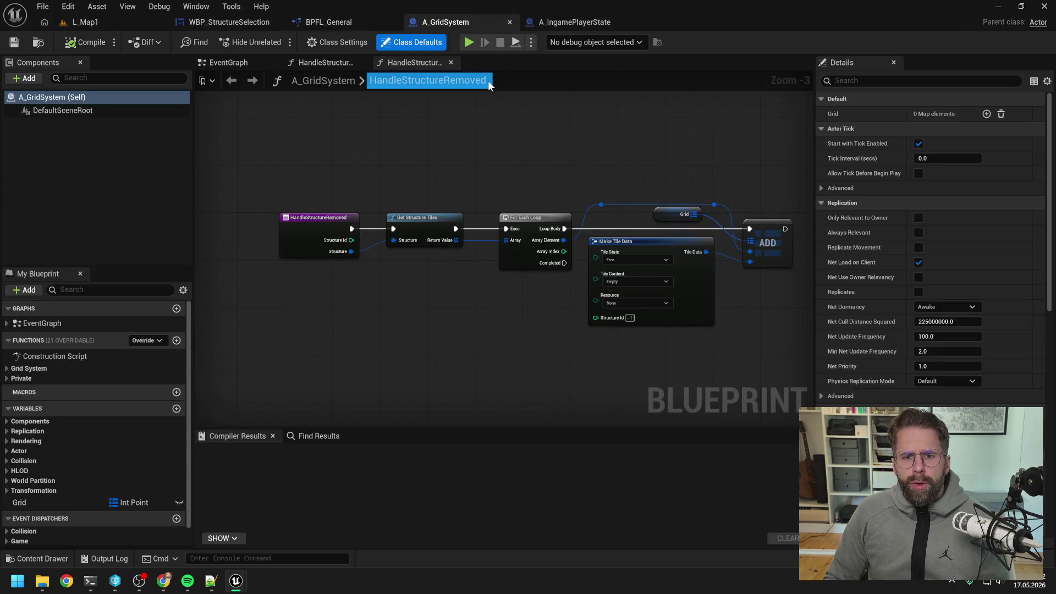
left_click(554, 22)
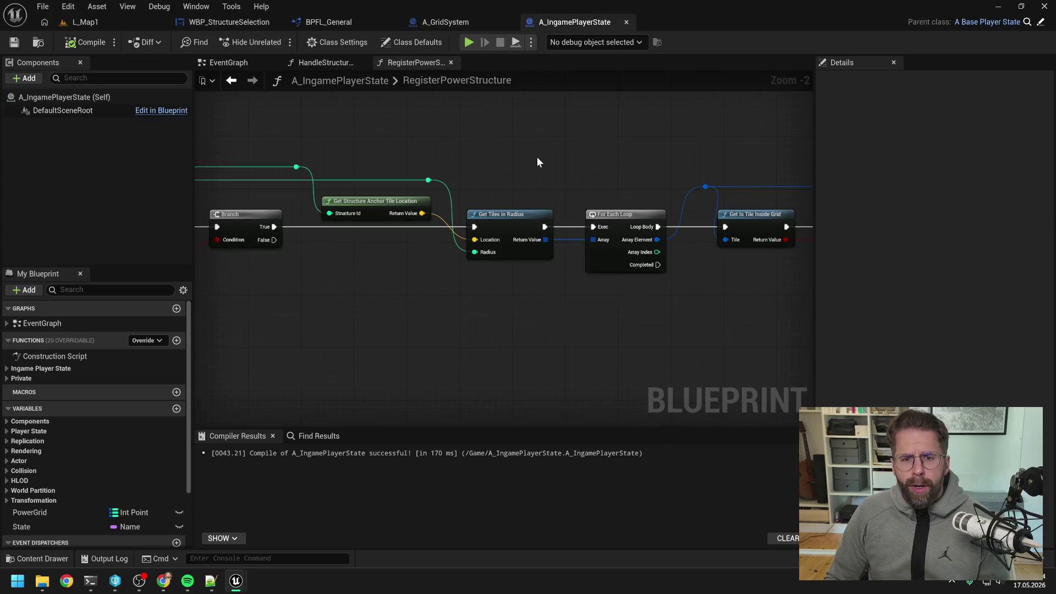
scroll(537, 157, "down", 4)
scroll(539, 157, "up", 1)
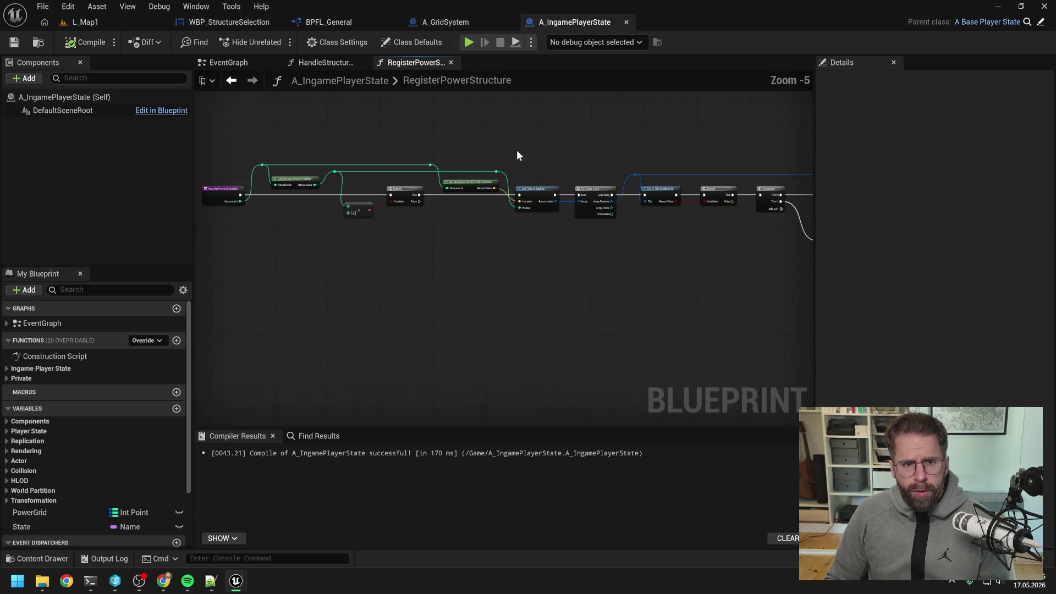
left_click(318, 63)
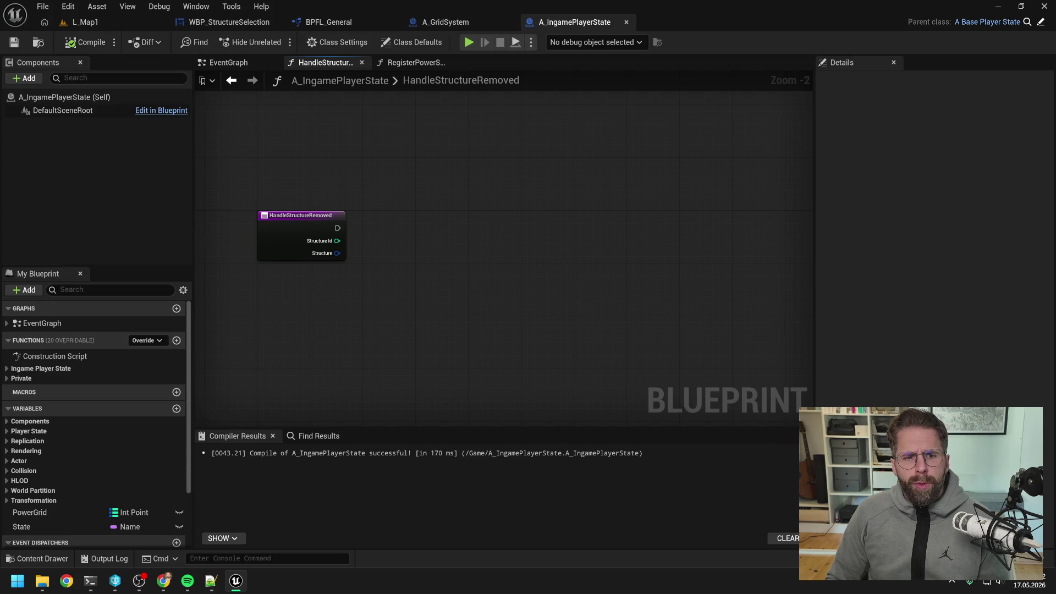
- Add a Get Structure Tiles node driven by the function entry, and compile
left_click_drag(473, 246, 492, 233)
scroll(114, 404, "down", 3)
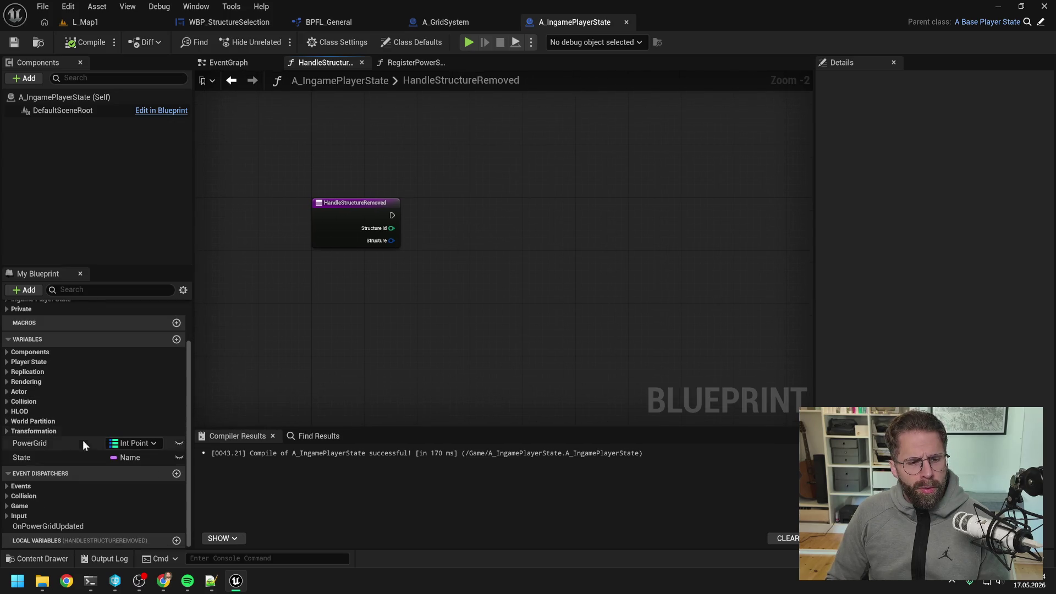
left_click(88, 443)
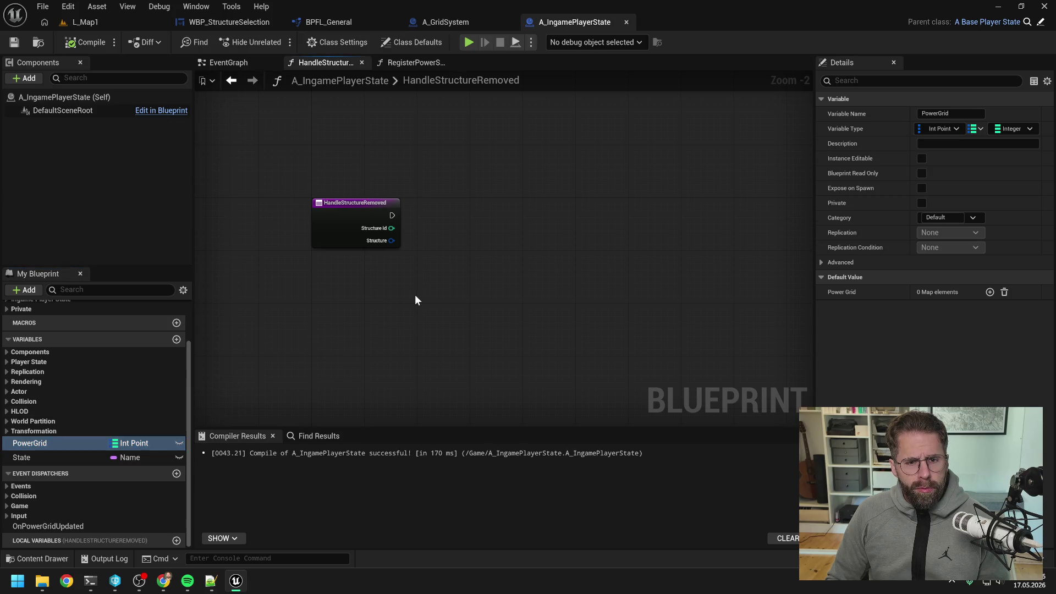
right_click(428, 269)
type("get structure tiles")
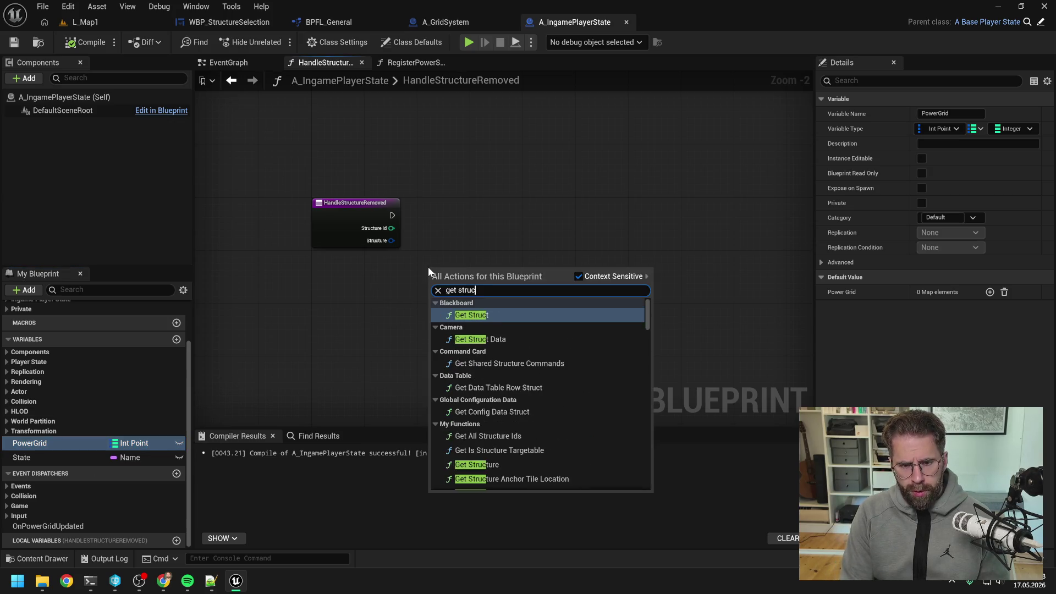
key("Return")
right_click(428, 268)
key("Escape")
mouse_move(479, 277)
left_mouse_down()
mouse_move(512, 205)
mouse_move(465, 214)
left_mouse_up()
left_click_drag(497, 209, 450, 228)
left_click(83, 42)
- Add a PowerGrid getter, a For Each Loop over the tiles, and a Find for each tile
mouse_move(139, 443)
left_mouse_down()
mouse_move(184, 391)
mouse_move(582, 190)
left_mouse_up()
left_click(605, 216)
left_click_drag(502, 227, 533, 241)
type("forea")
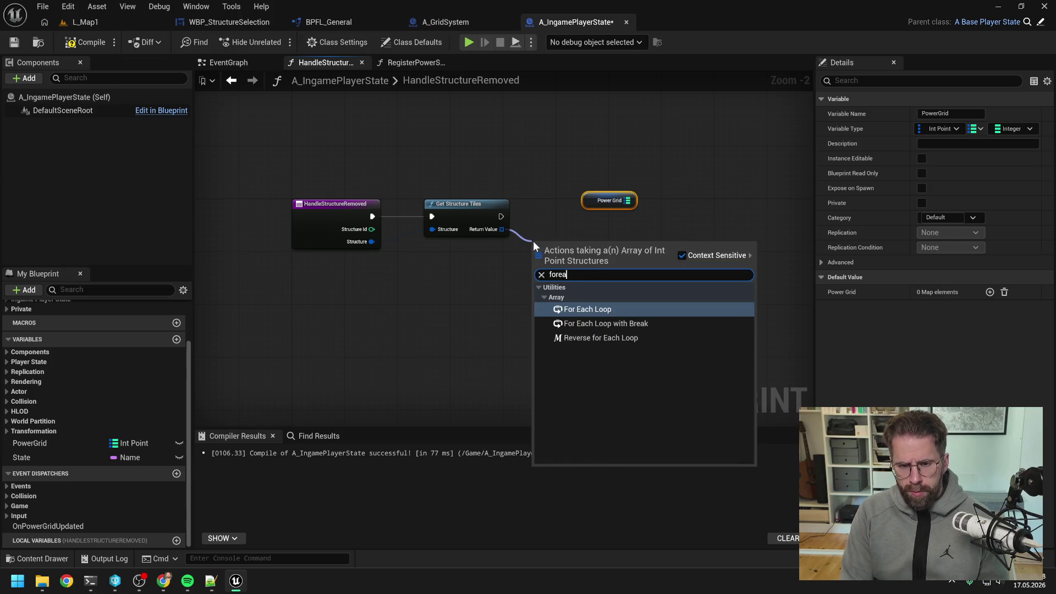
key("Return")
left_click_drag(596, 199, 682, 197)
mouse_move(579, 243)
left_mouse_down()
mouse_move(592, 203)
mouse_move(641, 221)
left_mouse_up()
left_click(577, 241)
type("find")
key("Return")
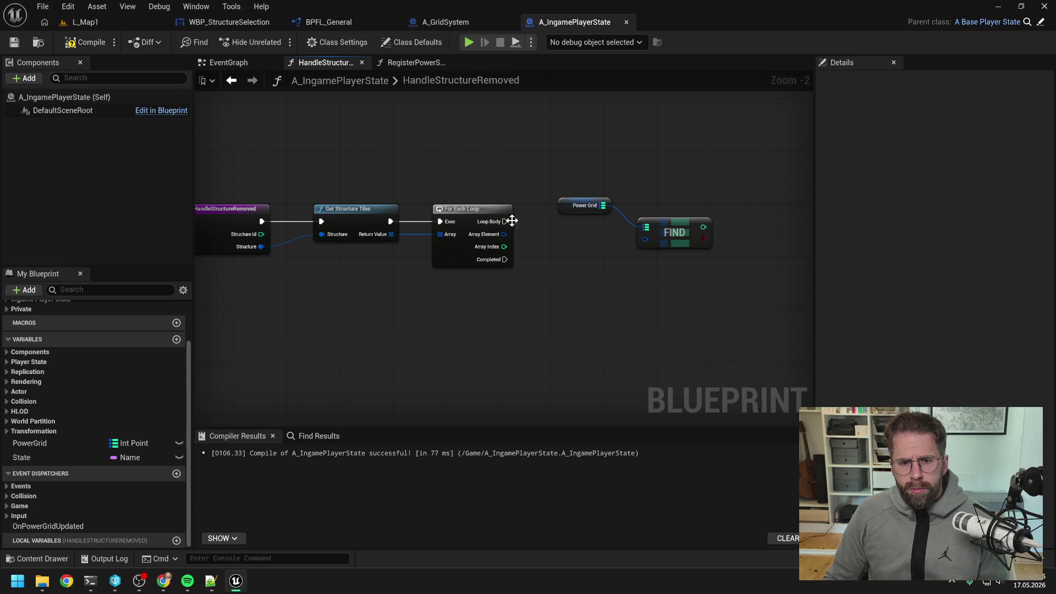
mouse_move(502, 233)
left_mouse_down()
mouse_move(645, 239)
mouse_move(662, 255)
mouse_move(670, 229)
left_mouse_up()
- Add a Branch on whether the tile exists, run from the loop body, and compile
type("branch")
key("Return")
left_click_drag(433, 243, 676, 242)
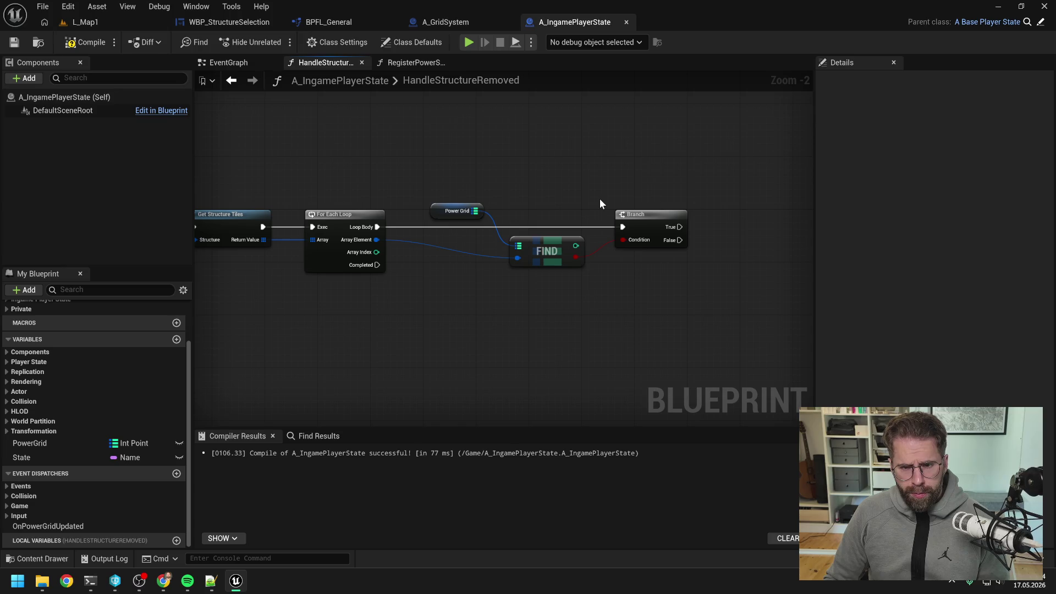
left_click(87, 42)
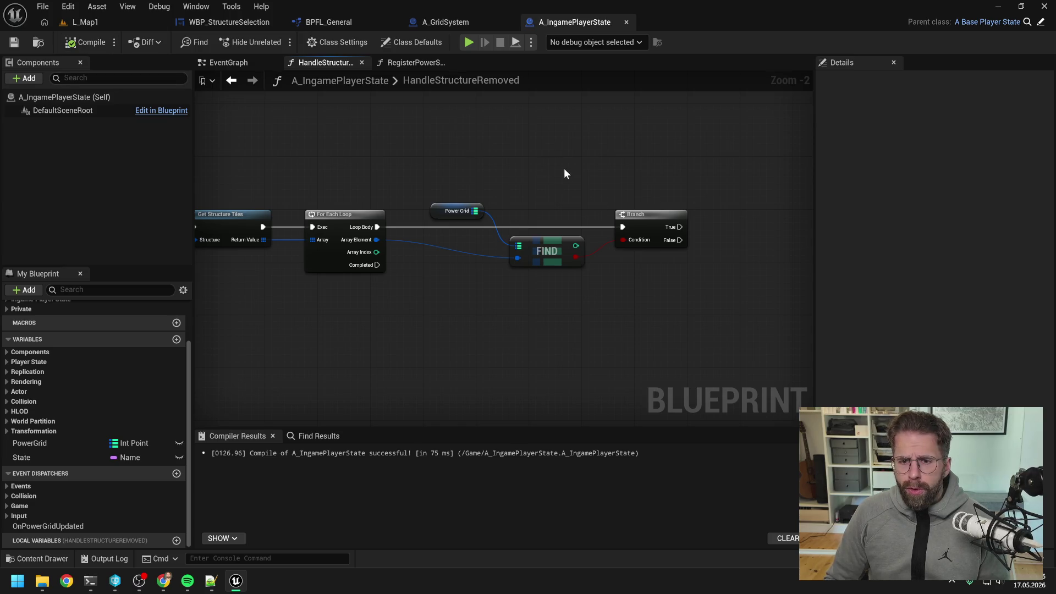
- Add a less-or-equal (<= 1) check on the found count, replacing the mistaken less-than node
mouse_move(565, 246)
left_mouse_down()
mouse_move(559, 259)
mouse_move(579, 260)
left_mouse_up()
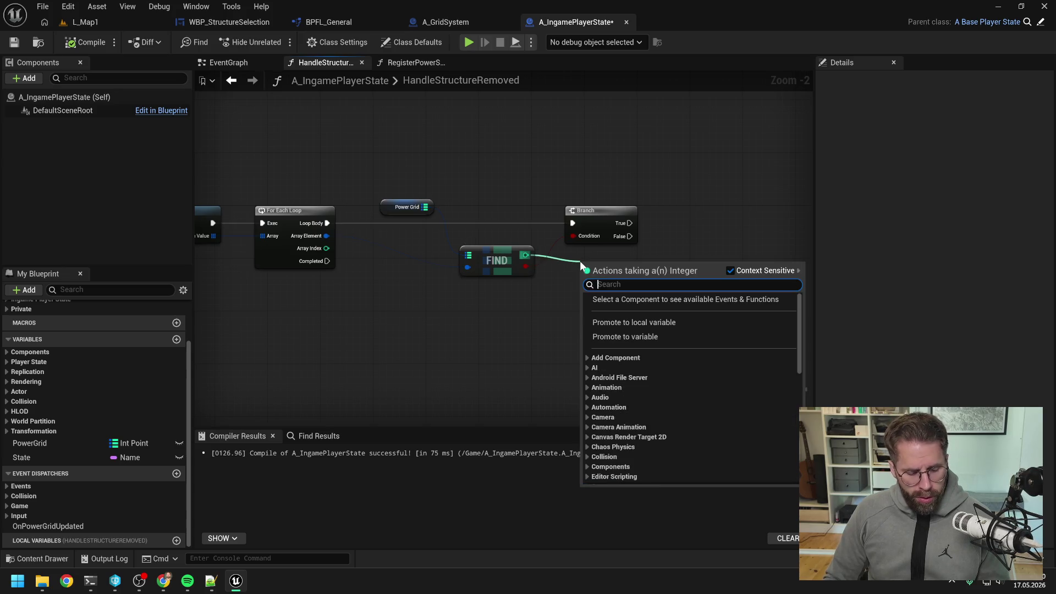
type("<")
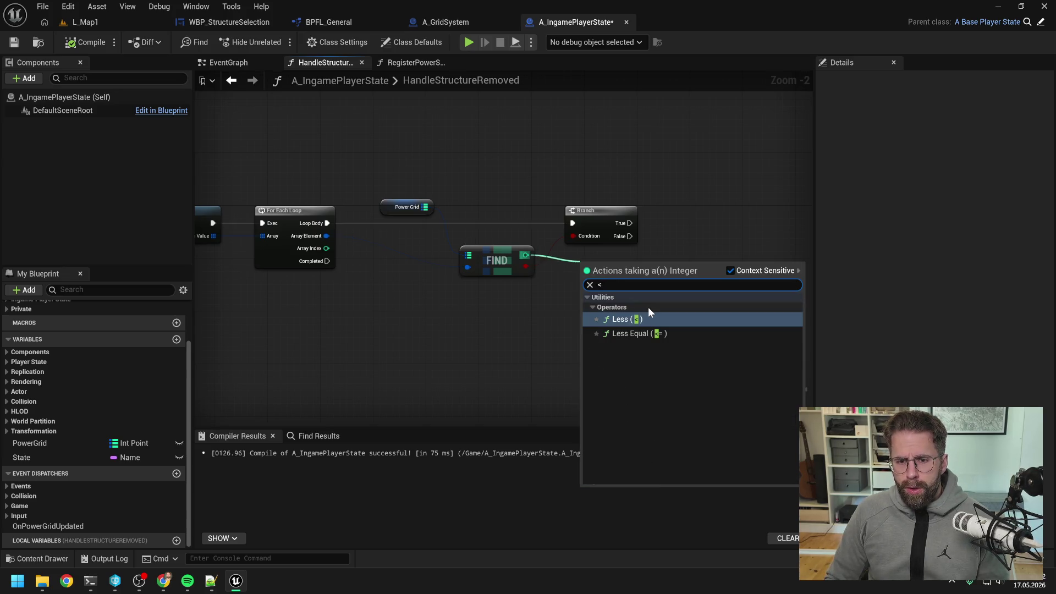
left_click(644, 320)
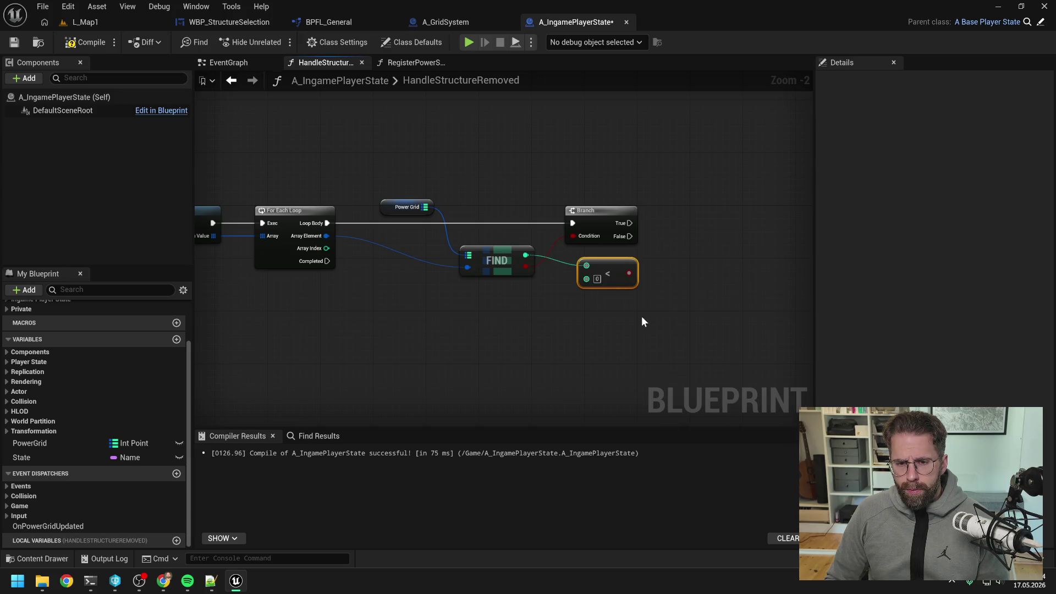
left_click(693, 282)
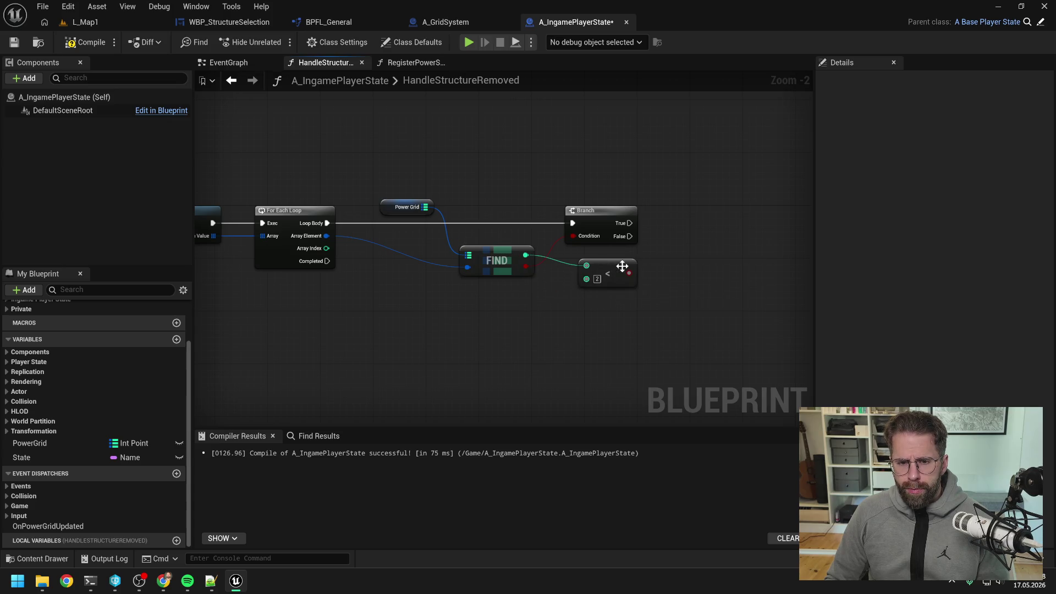
left_click_drag(523, 256, 576, 292)
type("<")
left_click(635, 364)
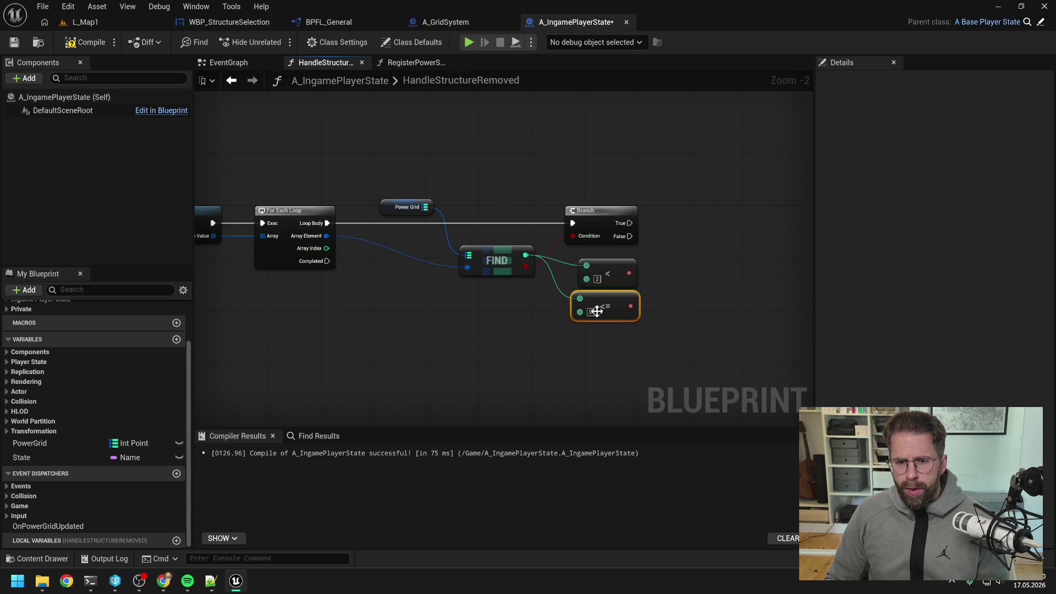
left_click(678, 280)
left_click(614, 267)
key("Delete")
mouse_move(618, 299)
left_mouse_down()
mouse_move(618, 280)
mouse_move(634, 280)
mouse_move(616, 280)
mouse_move(654, 265)
mouse_move(672, 214)
left_mouse_up()
- Add a second Branch on the <= result after the first True, with a PowerGrid Remove on its True
type("br")
key("Return")
mouse_move(597, 226)
left_mouse_down()
mouse_move(668, 229)
mouse_move(642, 192)
left_mouse_up()
left_click(704, 197)
mouse_move(324, 213)
left_mouse_down()
mouse_move(687, 210)
mouse_move(694, 220)
mouse_move(747, 200)
left_mouse_up()
type("remove")
key("Return")
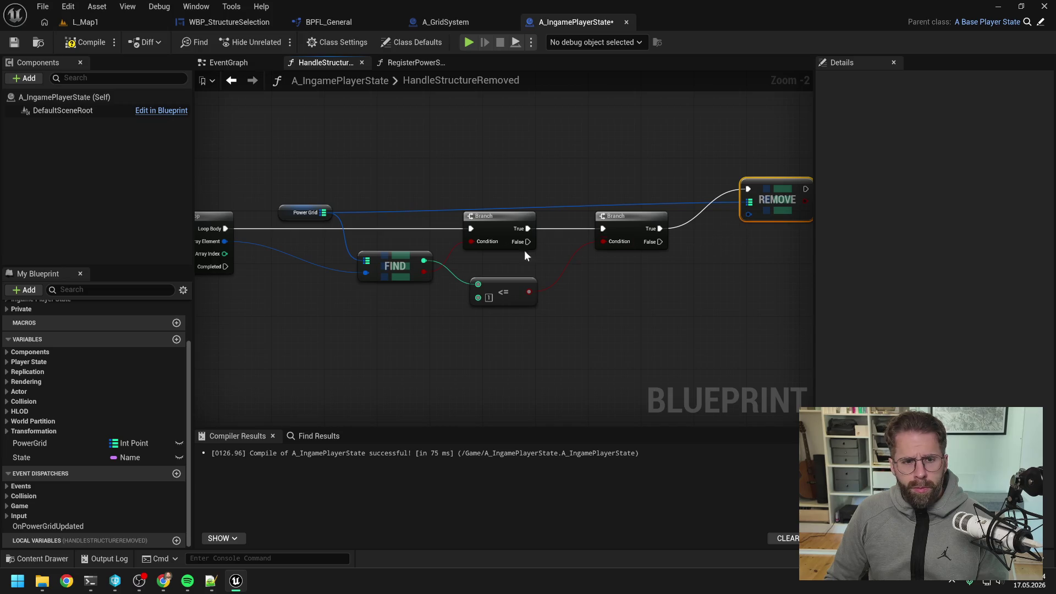
- Route the tile wire through reroute points into the Remove node's key
double_click(325, 269)
mouse_move(327, 263)
left_mouse_down()
mouse_move(341, 198)
mouse_move(263, 197)
left_mouse_up()
double_click(310, 199)
mouse_move(332, 195)
left_mouse_down()
mouse_move(748, 214)
mouse_move(653, 230)
mouse_move(626, 204)
left_mouse_up()
double_click(655, 200)
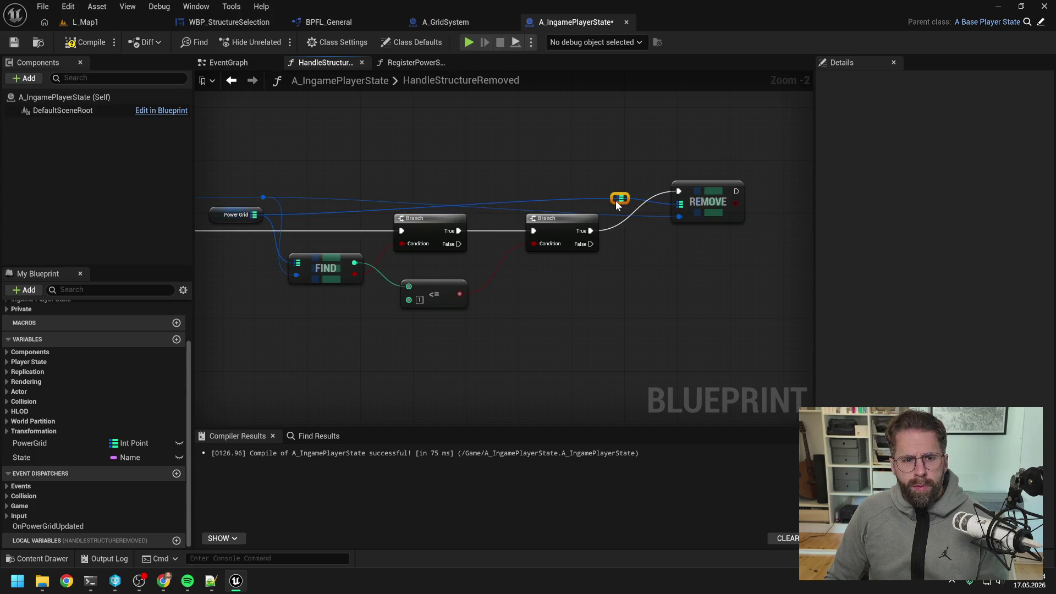
mouse_move(715, 192)
left_mouse_down()
mouse_move(741, 219)
mouse_move(735, 233)
left_mouse_up()
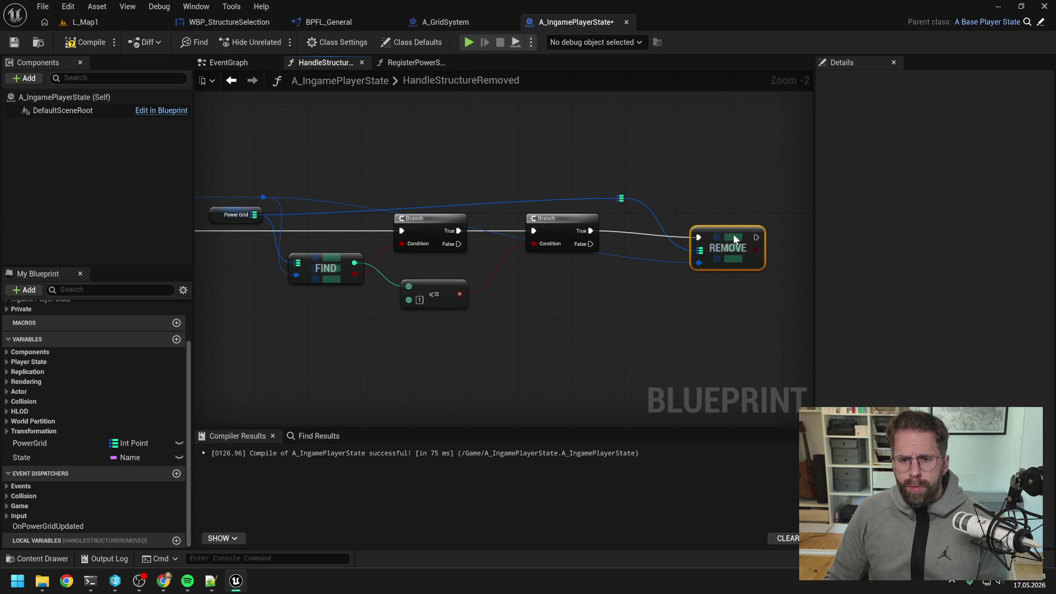
left_click(641, 266)
- Route the PowerGrid map wire through reroute points into FIND's map input
double_click(647, 252)
mouse_move(646, 250)
left_mouse_down()
mouse_move(671, 189)
mouse_move(675, 200)
mouse_move(618, 205)
left_mouse_up()
left_click(616, 197)
double_click(513, 206)
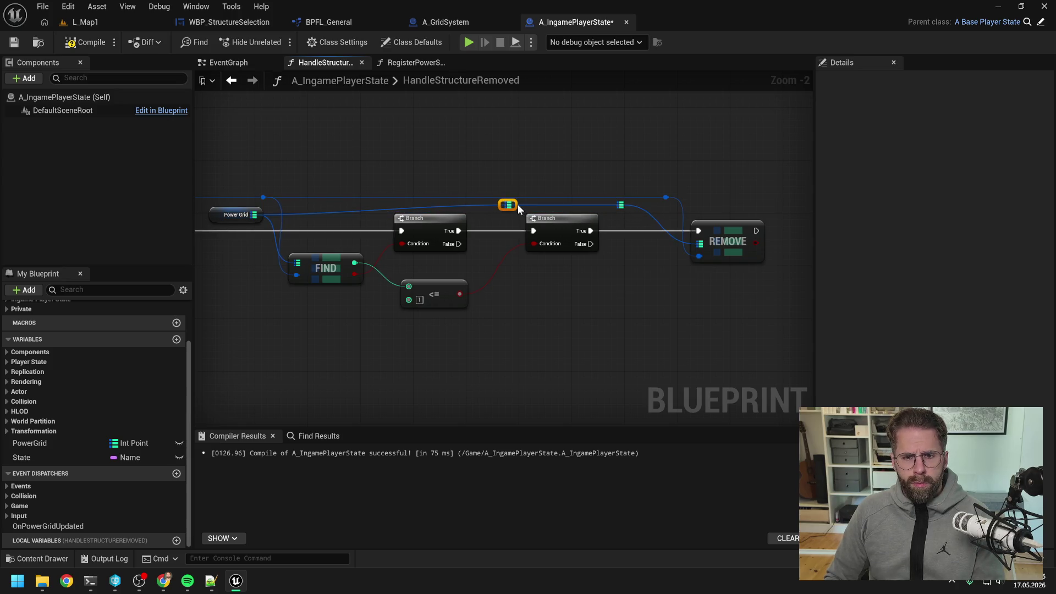
mouse_move(515, 208)
left_mouse_down()
mouse_move(286, 207)
mouse_move(299, 261)
left_mouse_up()
left_click_drag(263, 197, 276, 196)
left_click(344, 176)
- Tidy the reroute points, Remove and <= nodes, then compile A_IngamePlayerState
left_click_drag(666, 198, 620, 197)
left_click_drag(723, 231, 687, 232)
left_click_drag(438, 281, 431, 265)
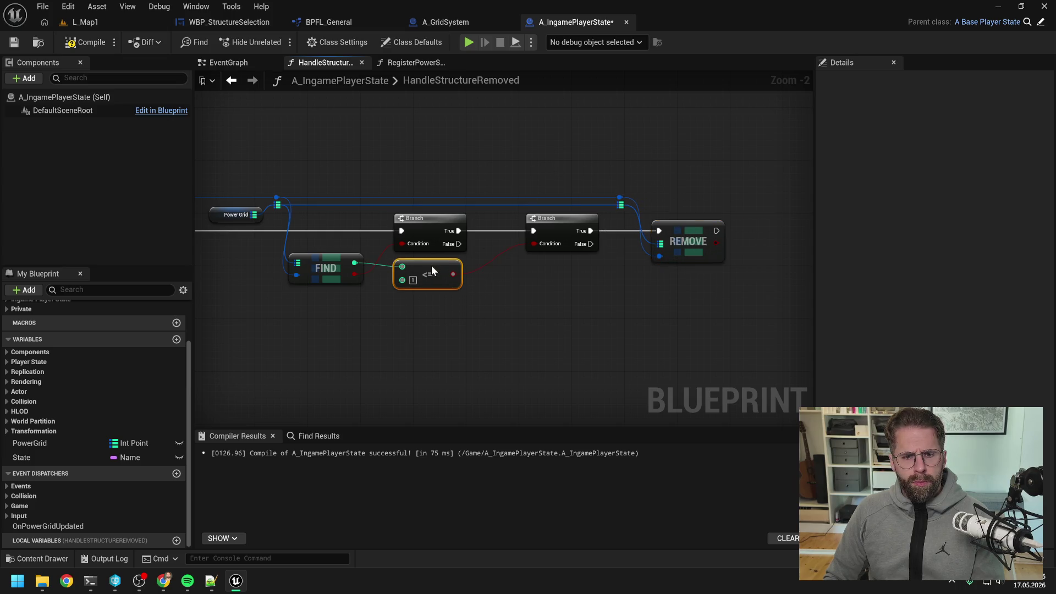
left_click_drag(488, 163, 648, 145)
scroll(647, 145, "down", 1)
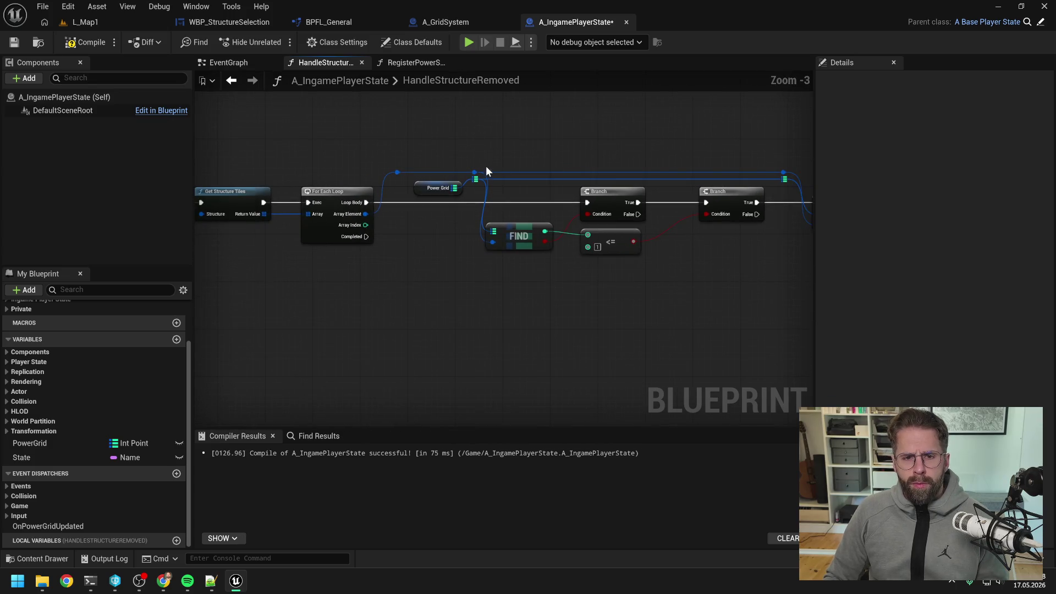
left_click_drag(536, 147, 446, 146)
left_click(85, 43)
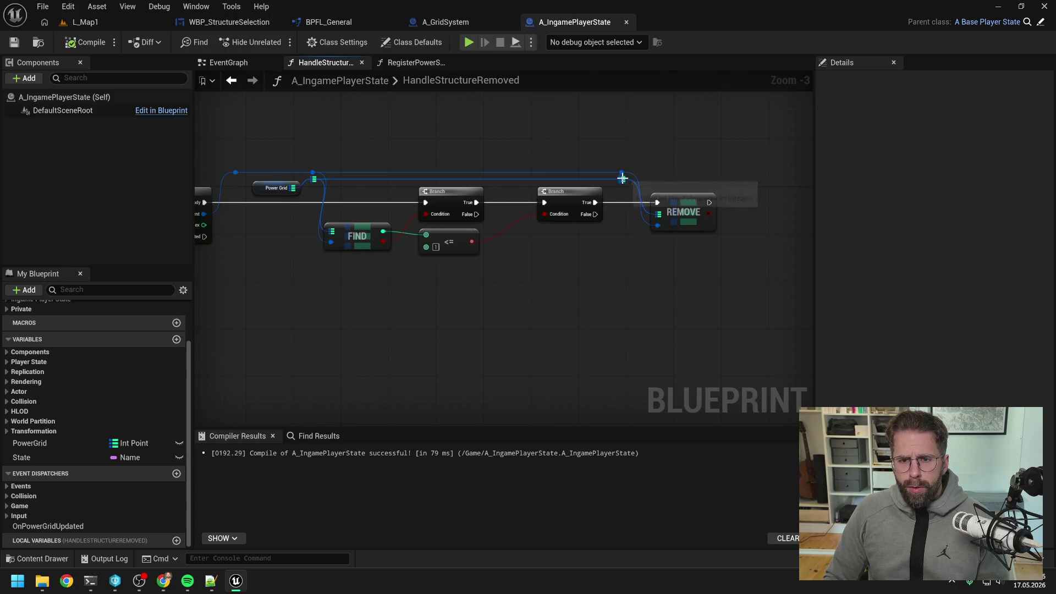
- Add a PowerGrid Add on the second Branch's False path with the tile as key
left_click_drag(622, 178, 670, 255)
type("add")
key("Return")
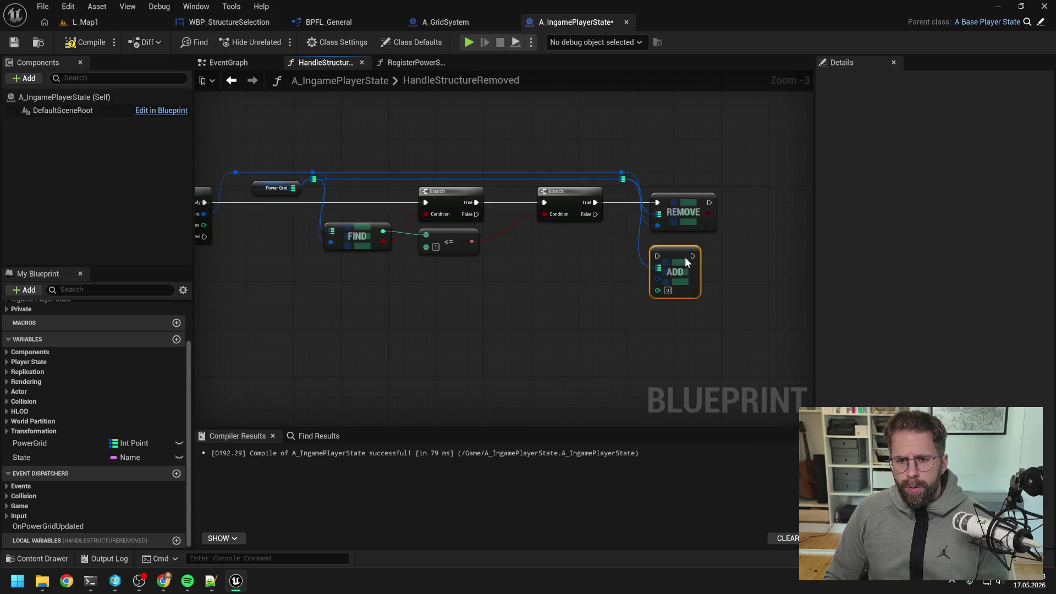
left_click_drag(595, 214, 657, 250)
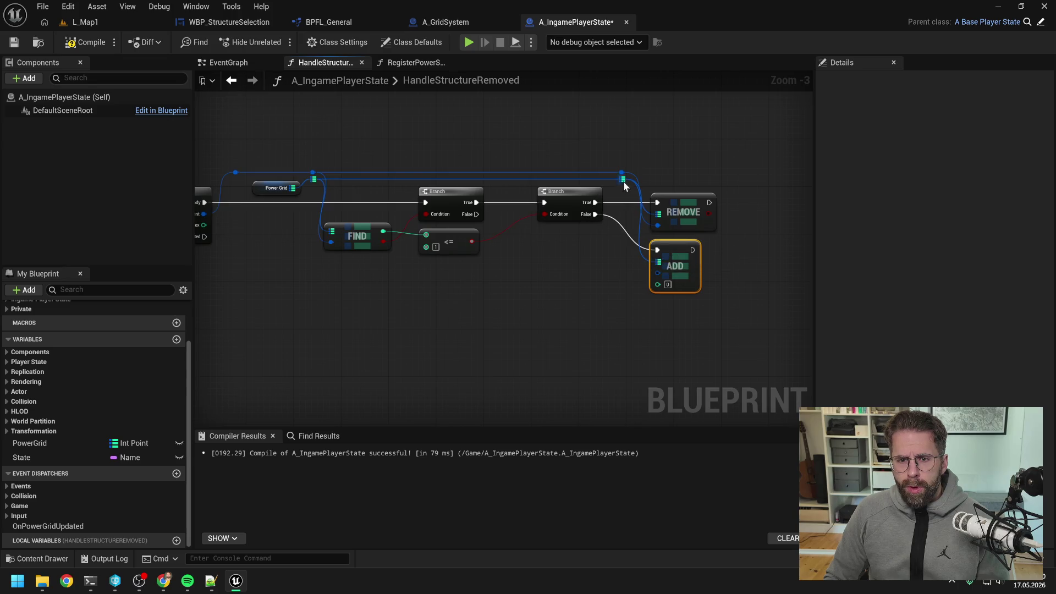
left_click_drag(622, 174, 657, 273)
left_click(542, 284)
- Feed the found count minus 1 into Add's value and compile the blueprint
mouse_move(383, 232)
left_mouse_down()
mouse_move(421, 250)
mouse_move(419, 275)
left_mouse_up()
type("-")
key("Return")
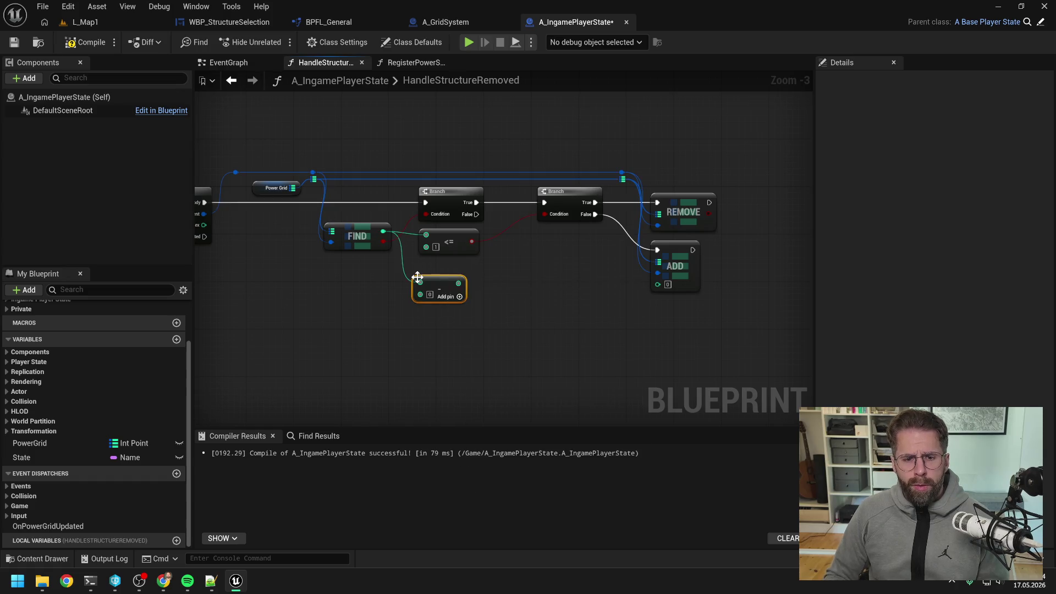
left_click(430, 294)
type("1")
left_click_drag(459, 283, 658, 284)
left_click_drag(443, 289, 448, 277)
left_click(483, 316)
left_click(85, 42)
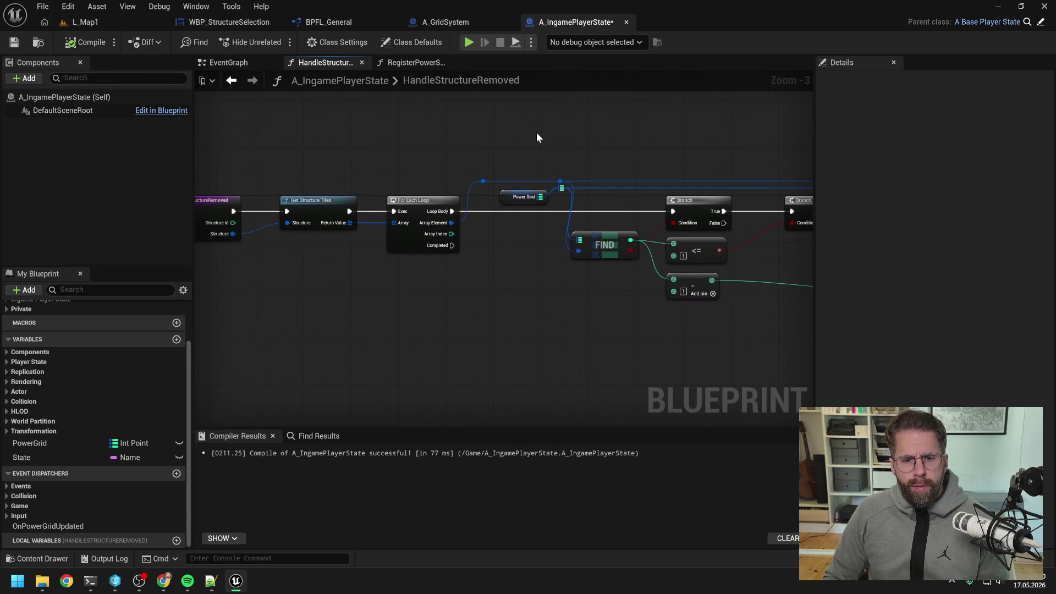
left_click(144, 28)
- Play-test L_Map1 by placing and demolishing a Power Grid Generator, then start another placement from the Main Hall
left_click(275, 43)
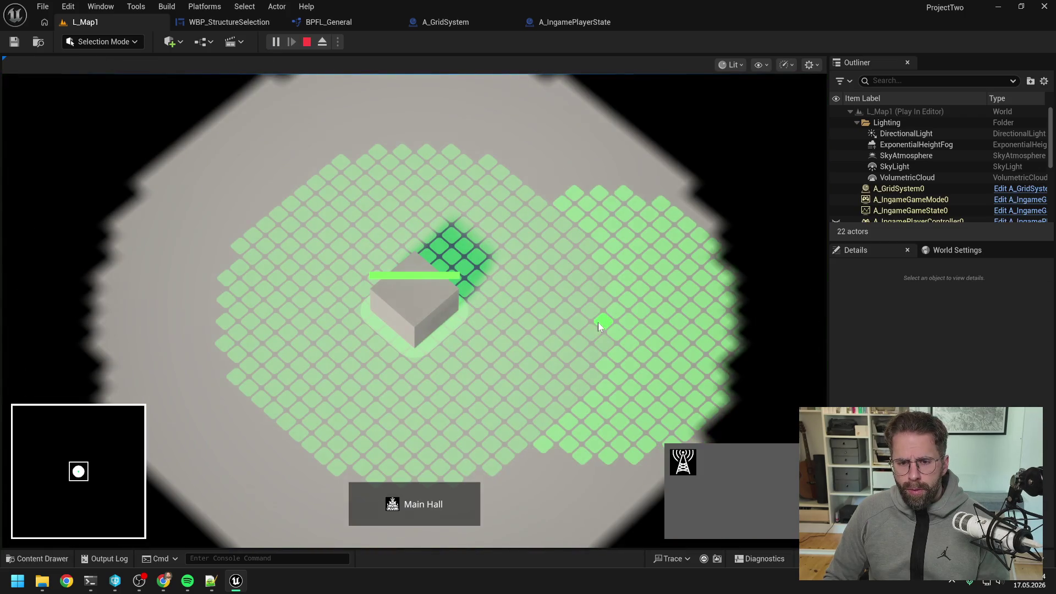
left_click(598, 322)
left_click(791, 464)
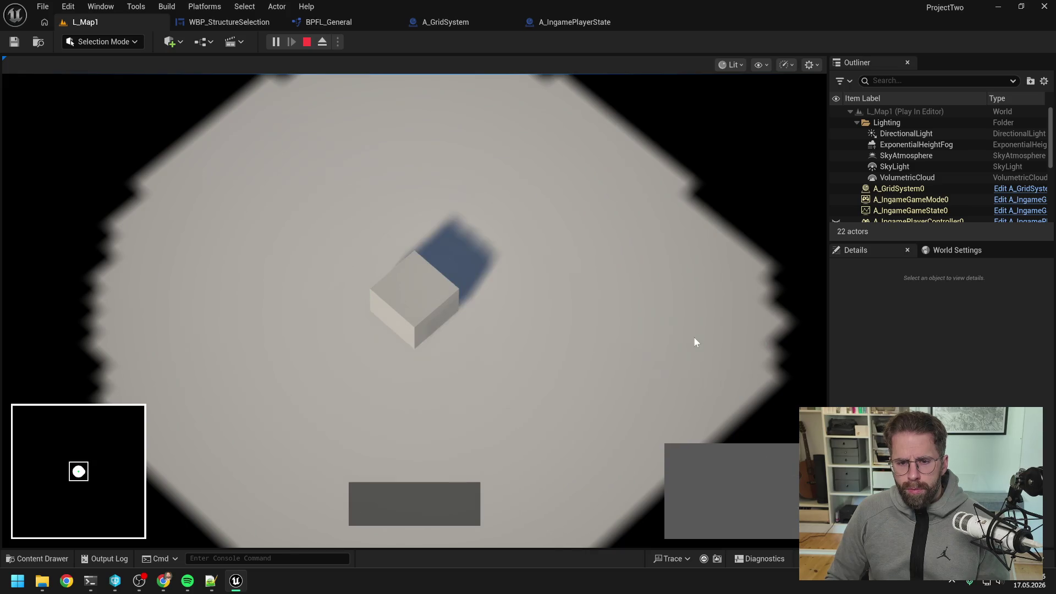
left_click(440, 308)
left_click(675, 464)
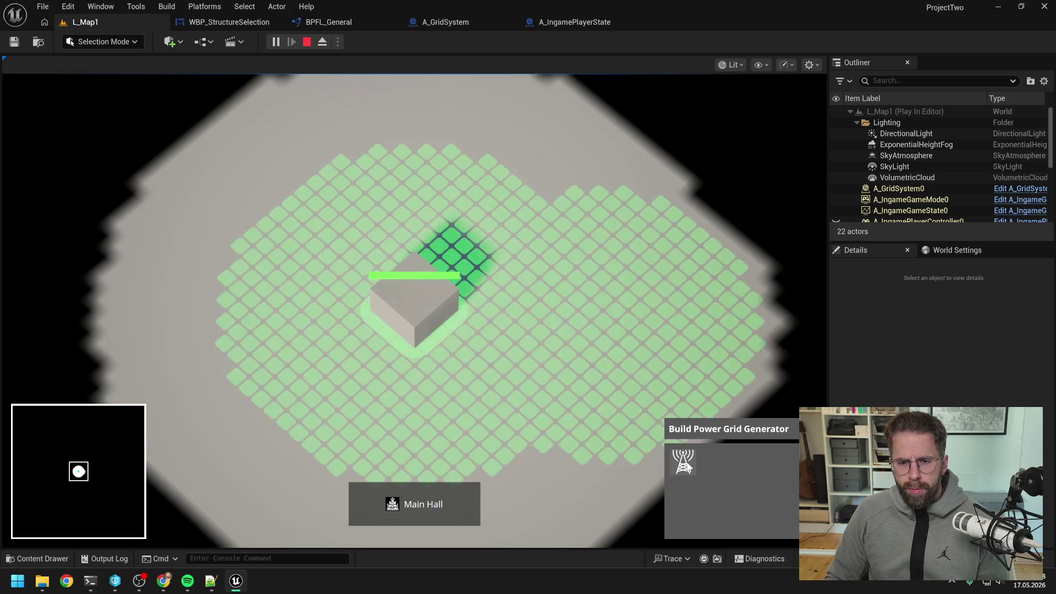
- Cancel the placement, stop the play session, and return to the HandleStructureRemoved graph's start
right_click(621, 338)
key("Escape")
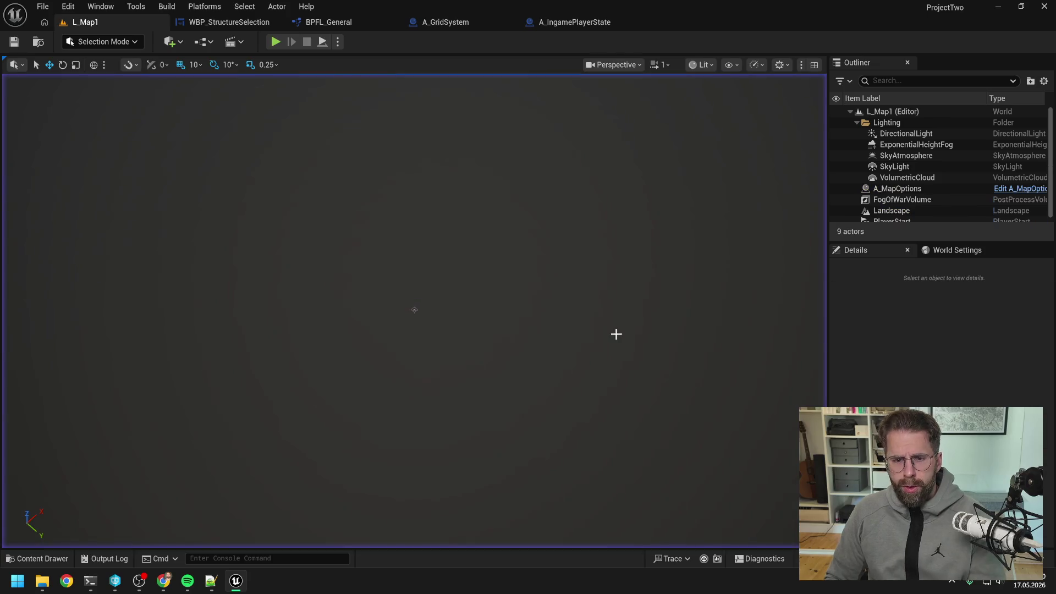
left_click(533, 24)
left_click_drag(405, 165, 562, 163)
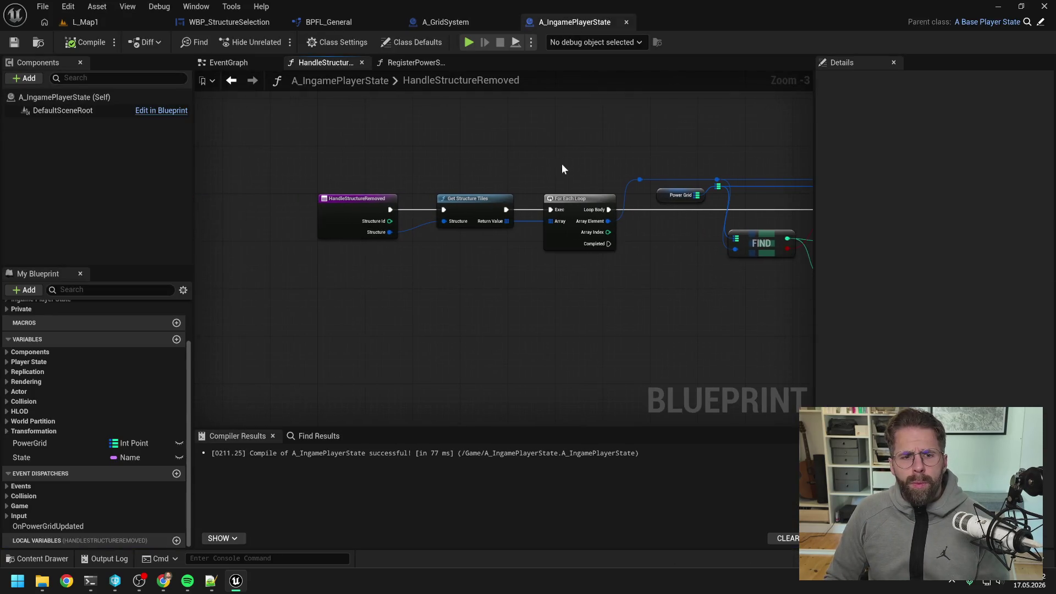
- Add a breakpoint on the HandleStructureRemoved entry node
left_click(360, 198)
key("F9")
left_click(493, 185)
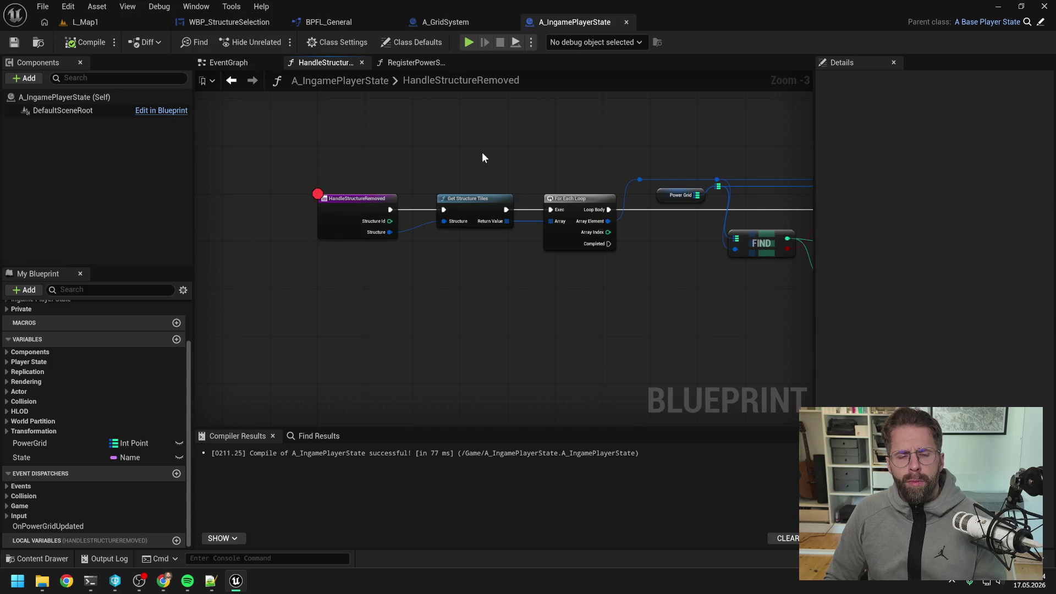
- Play L_Map1 and place a Power Grid Generator to trigger a structure removal
left_click(113, 25)
left_click(275, 42)
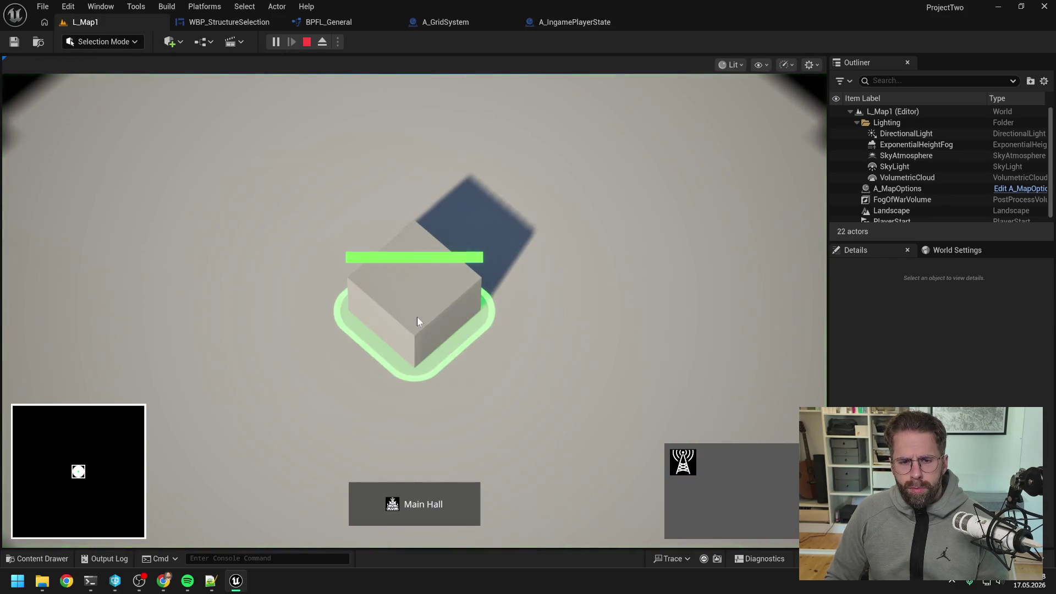
left_click(682, 462)
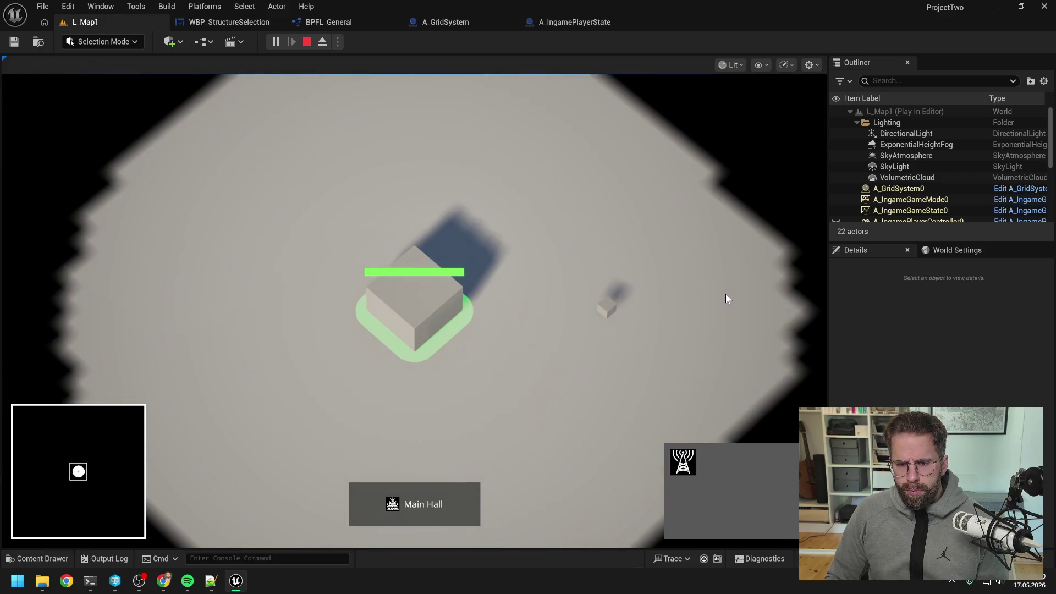
left_click(652, 355)
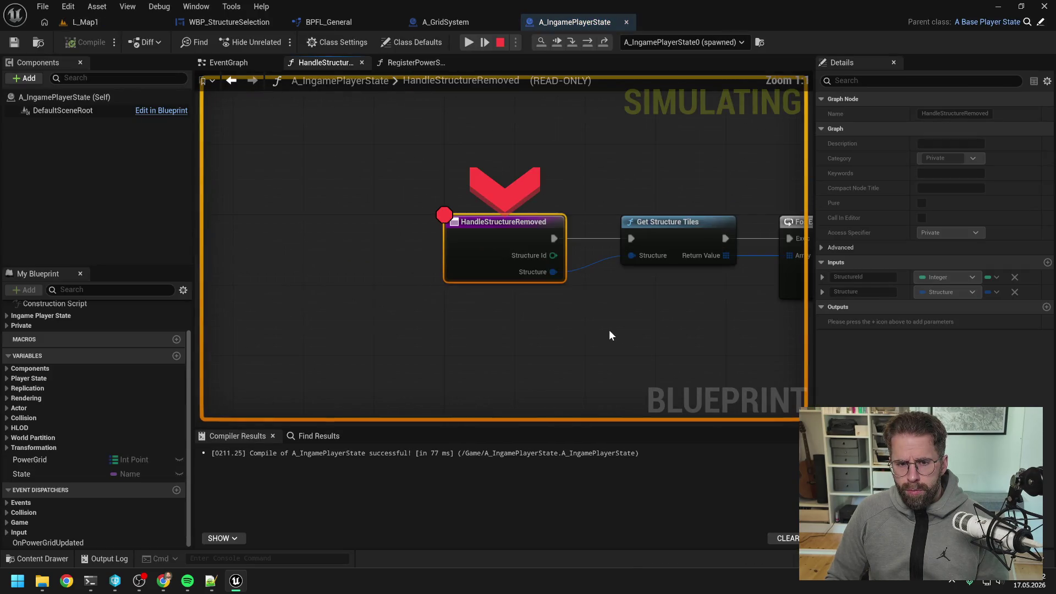
- Step the debugger to the For Each Loop and expand the returned tile list
left_click(585, 41)
left_click(585, 42)
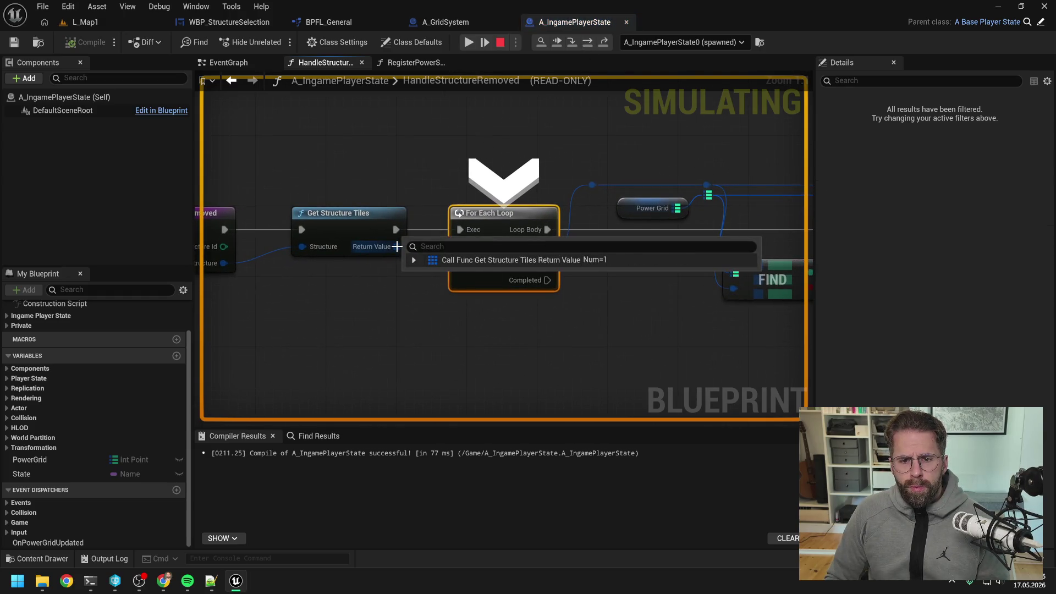
left_click(413, 260)
left_click_drag(638, 144, 470, 152)
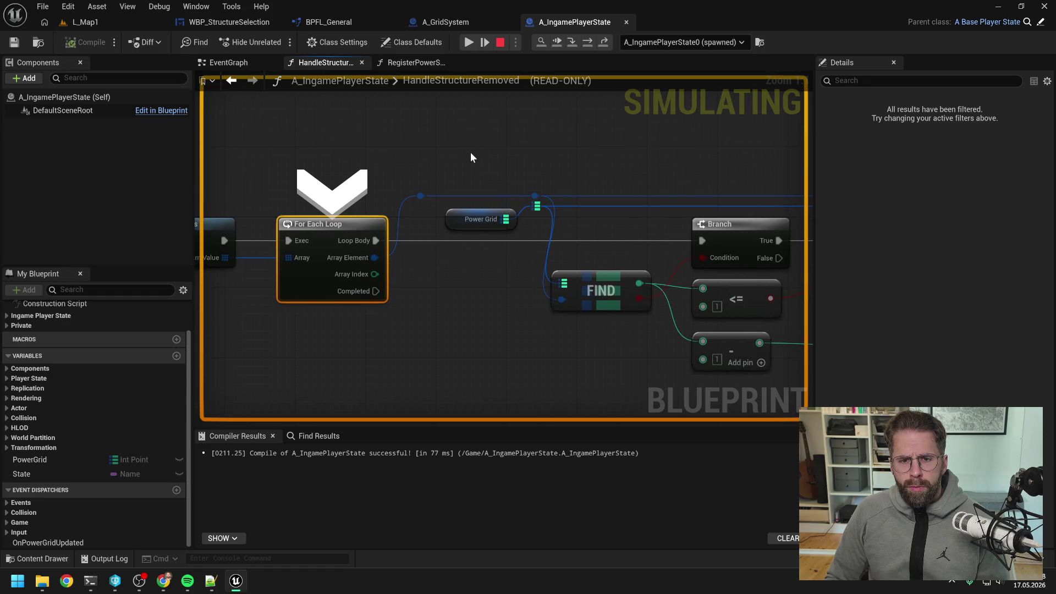
- Step to the Branch node and inspect the full list of Power Grid tile entries
left_click(589, 41)
mouse_move(422, 223)
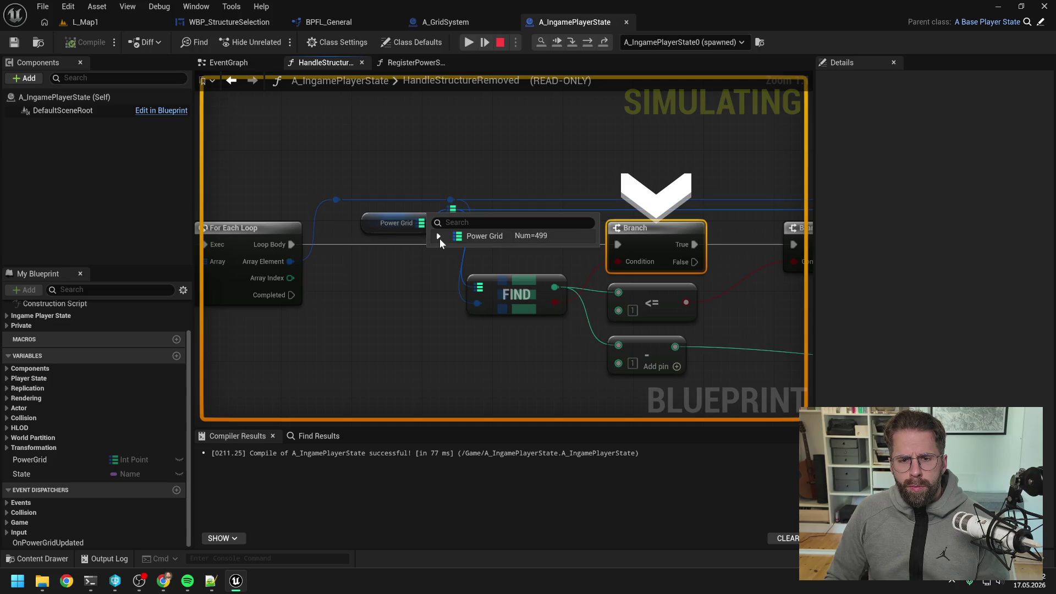
left_click(439, 236)
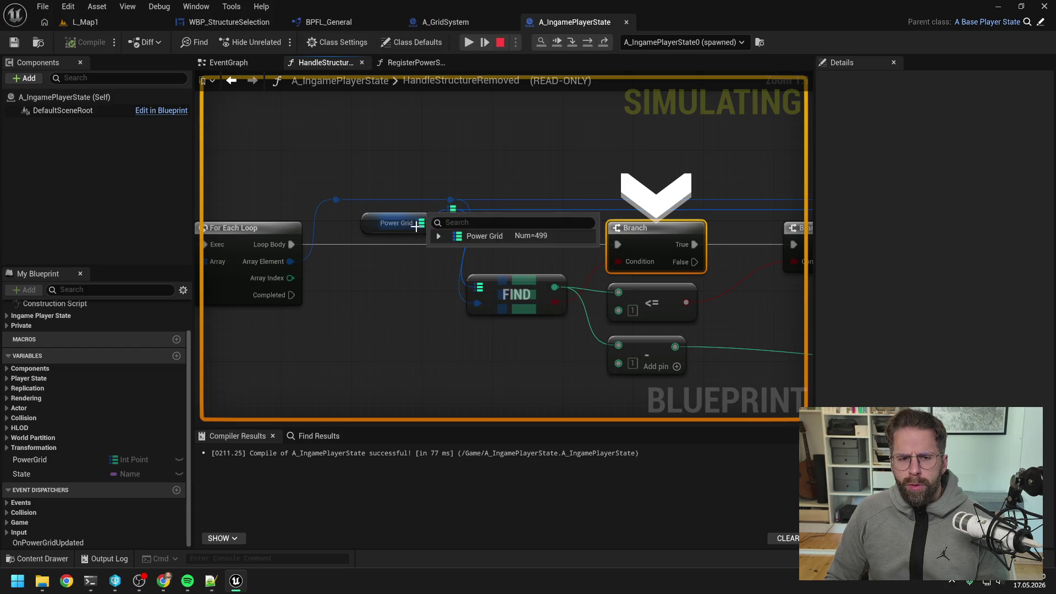
left_click(438, 236)
scroll(534, 269, "down", 3)
scroll(535, 269, "down", 5)
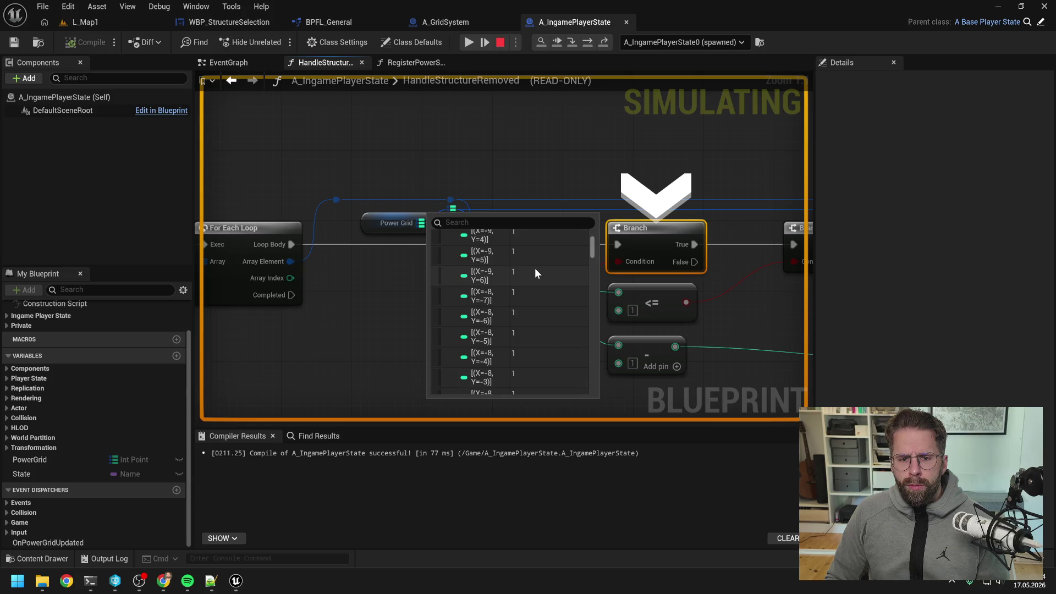
scroll(583, 144, "down", 2)
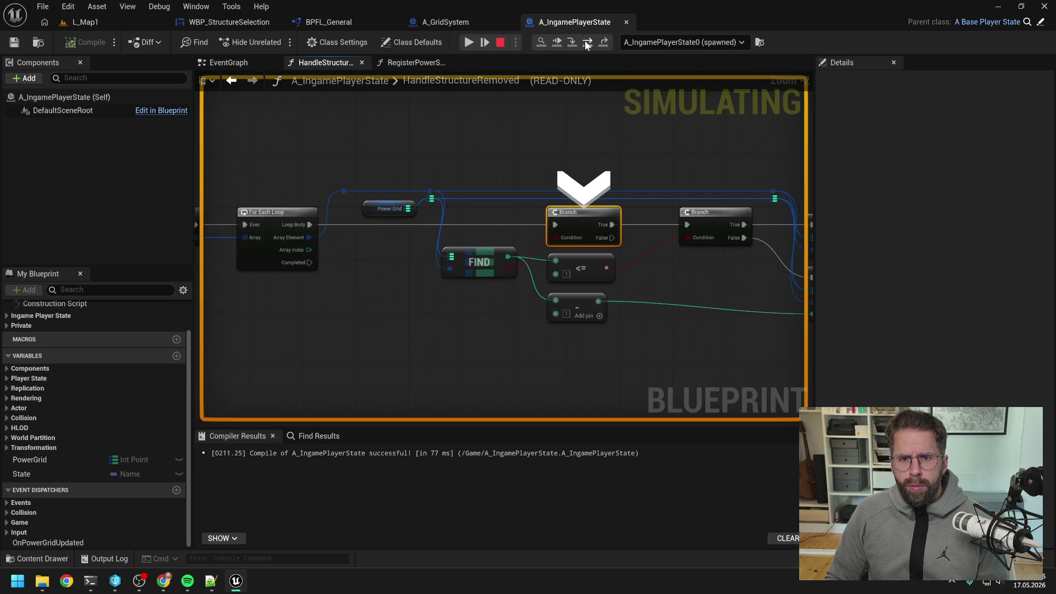
- Step through the next Branch into the REMOVE node, then end the debugging simulation
key("F10")
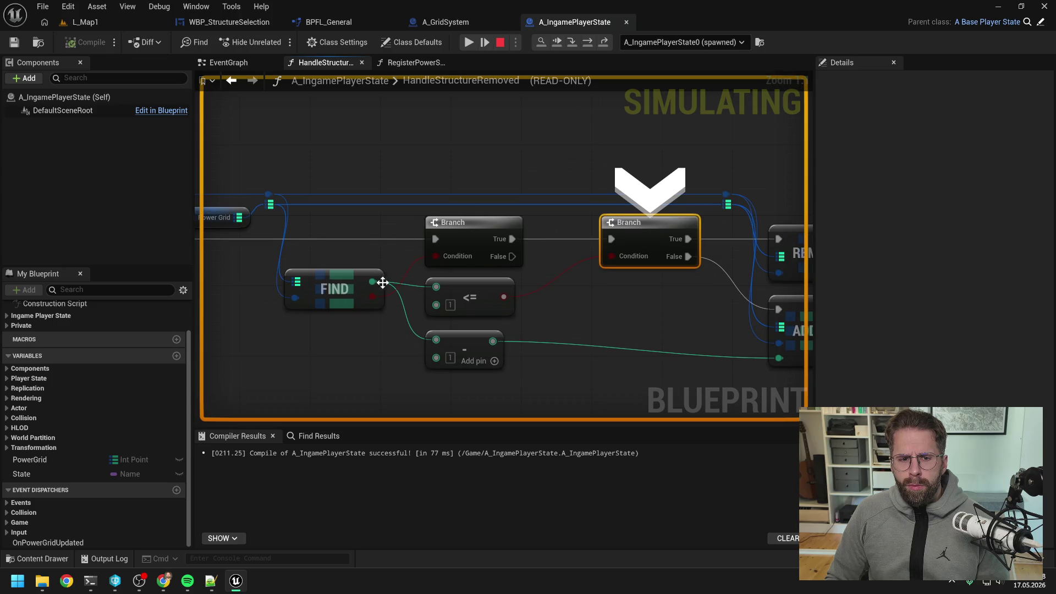
mouse_move(371, 282)
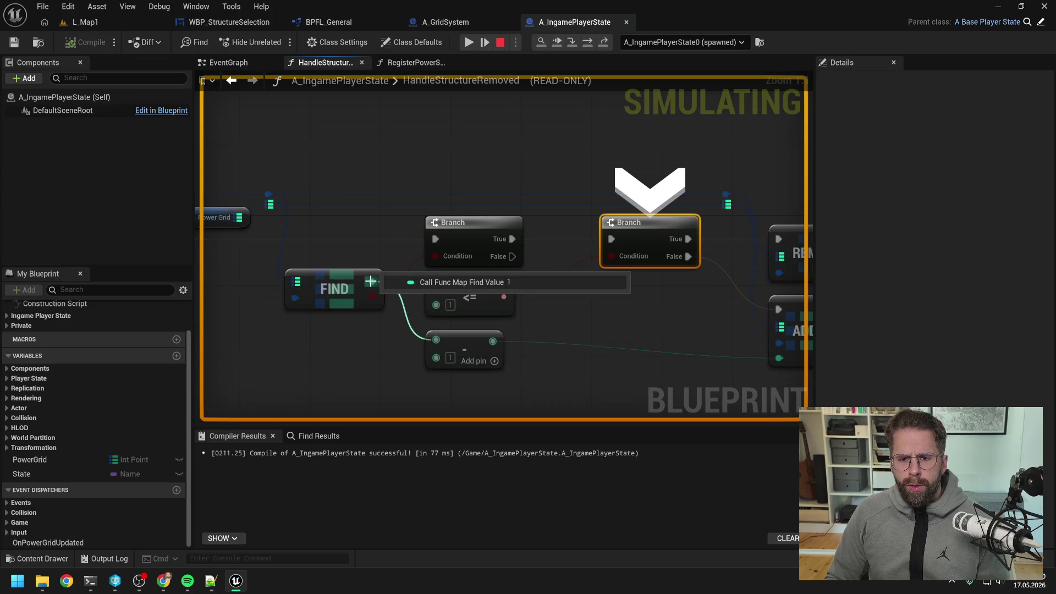
scroll(566, 152, "down", 1)
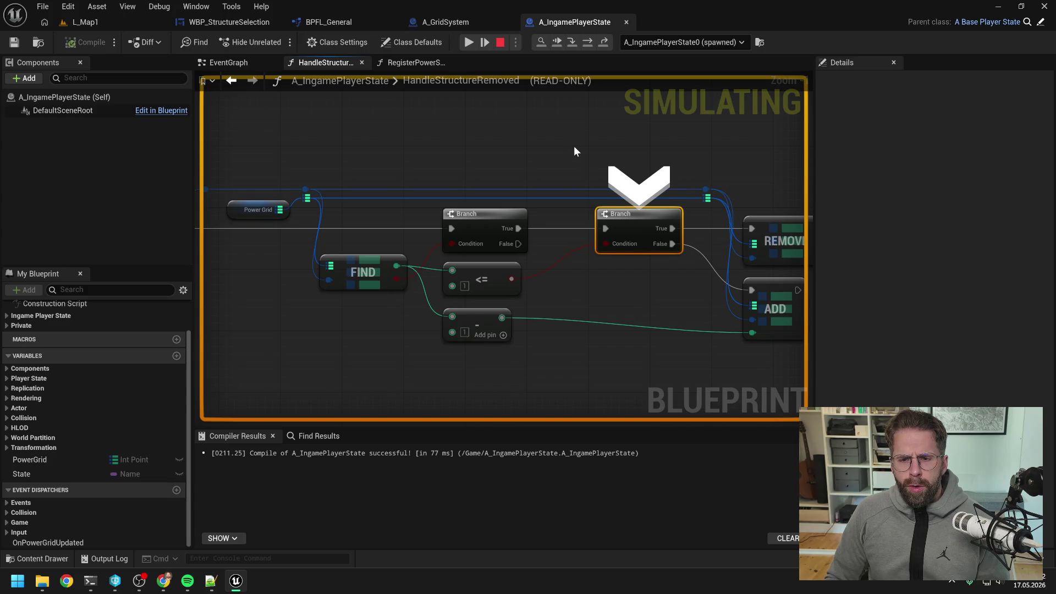
left_click_drag(574, 151, 531, 149)
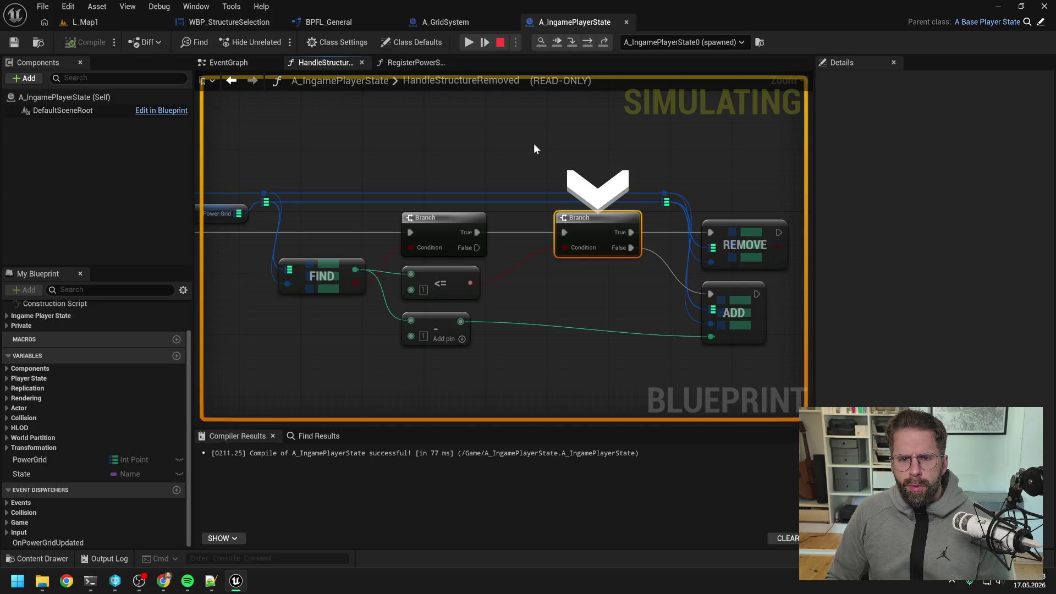
left_click(589, 41)
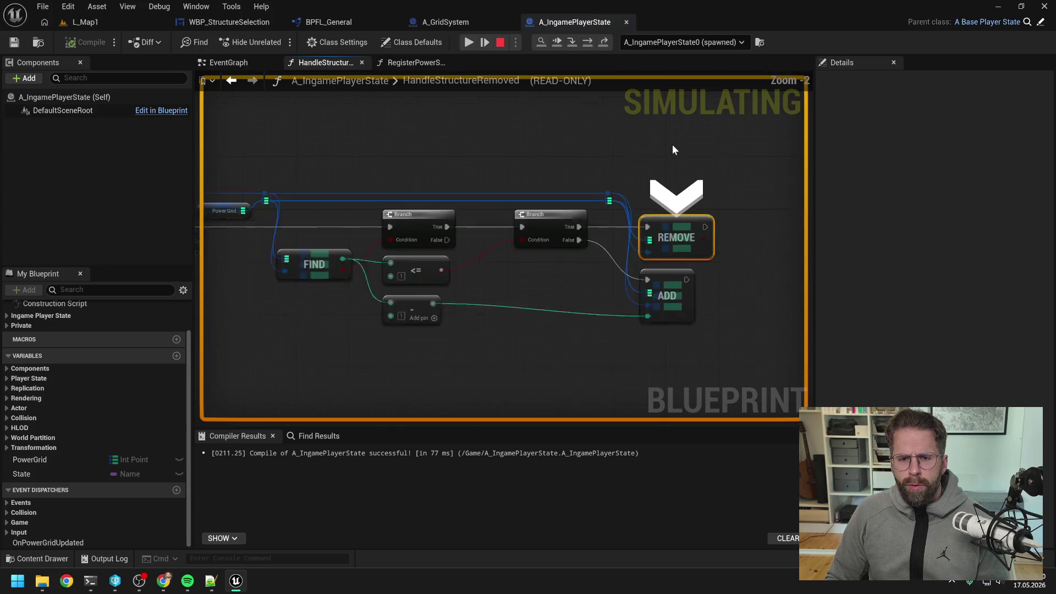
left_click(501, 43)
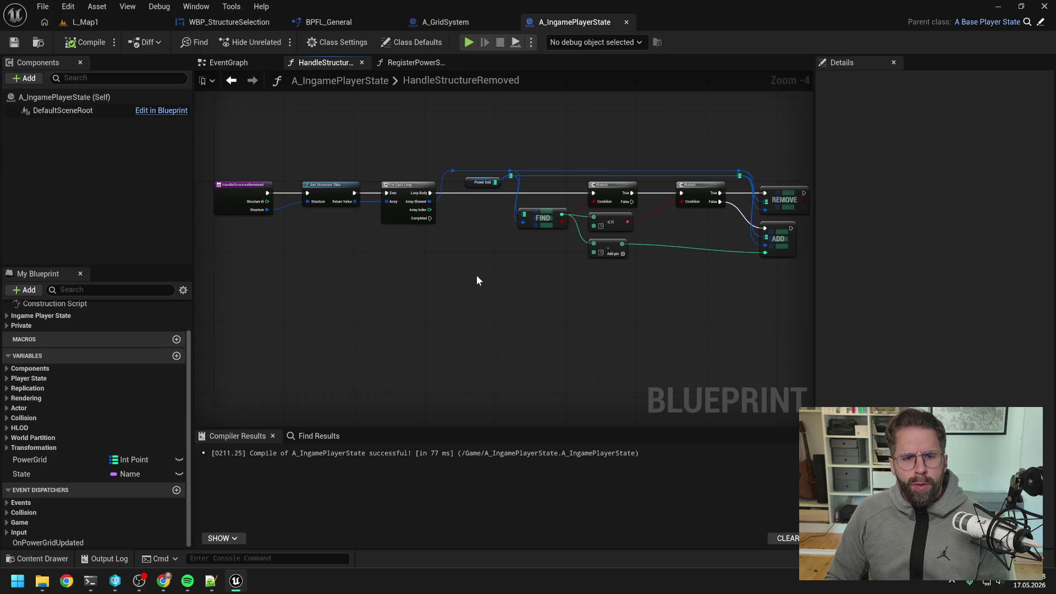
- Add an OnPowerGridUpdated call wired to the loop's Completed pin
right_click(457, 276)
left_click(451, 262)
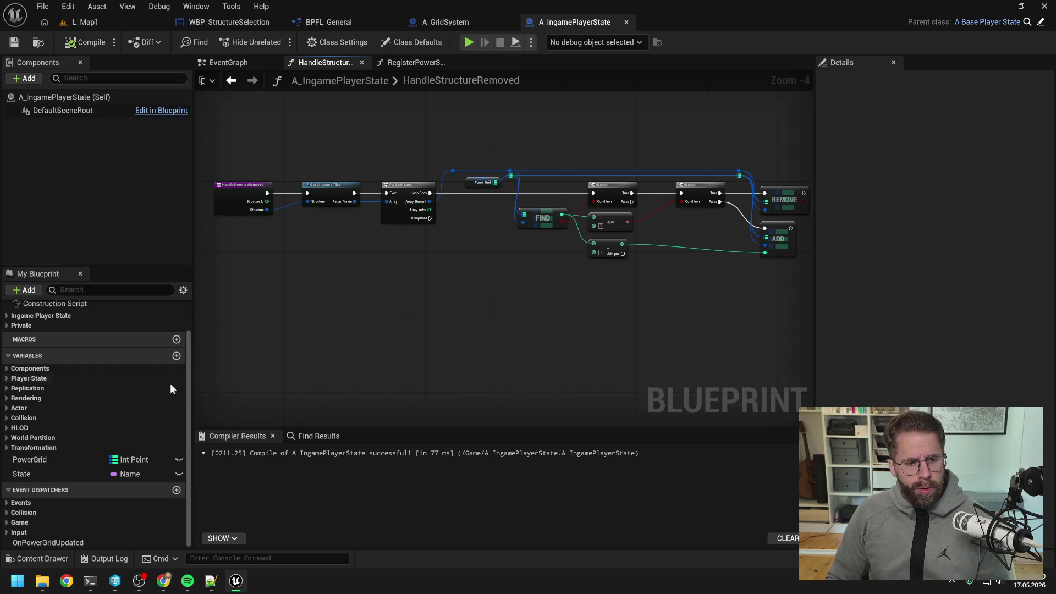
left_click_drag(69, 542, 454, 269)
left_click(466, 280)
left_click_drag(430, 219, 457, 268)
- Compile the blueprint and start a play session in L_Map1
left_click(94, 46)
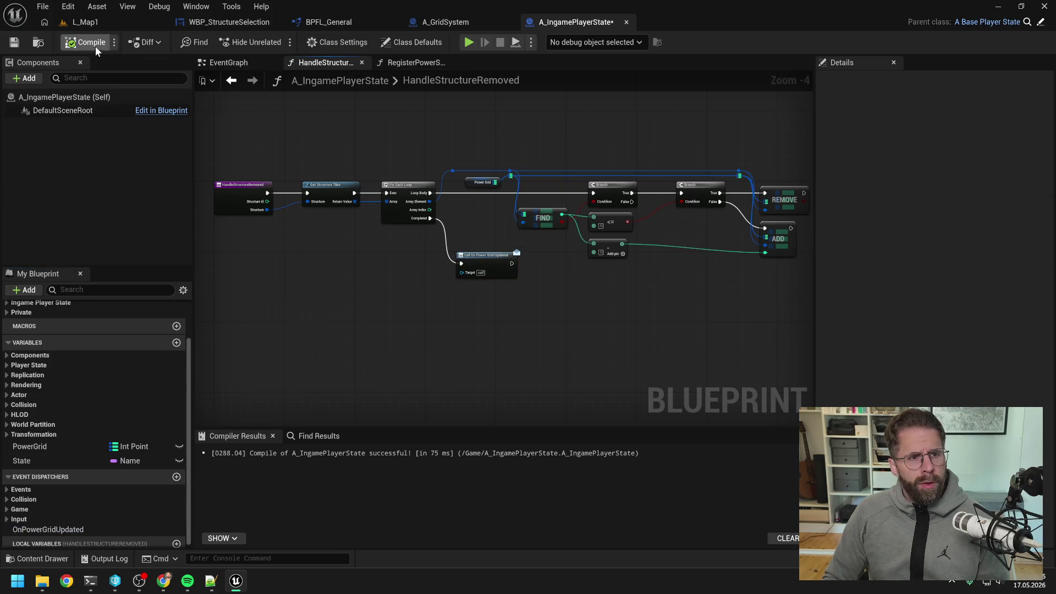
left_click(84, 22)
left_click(275, 42)
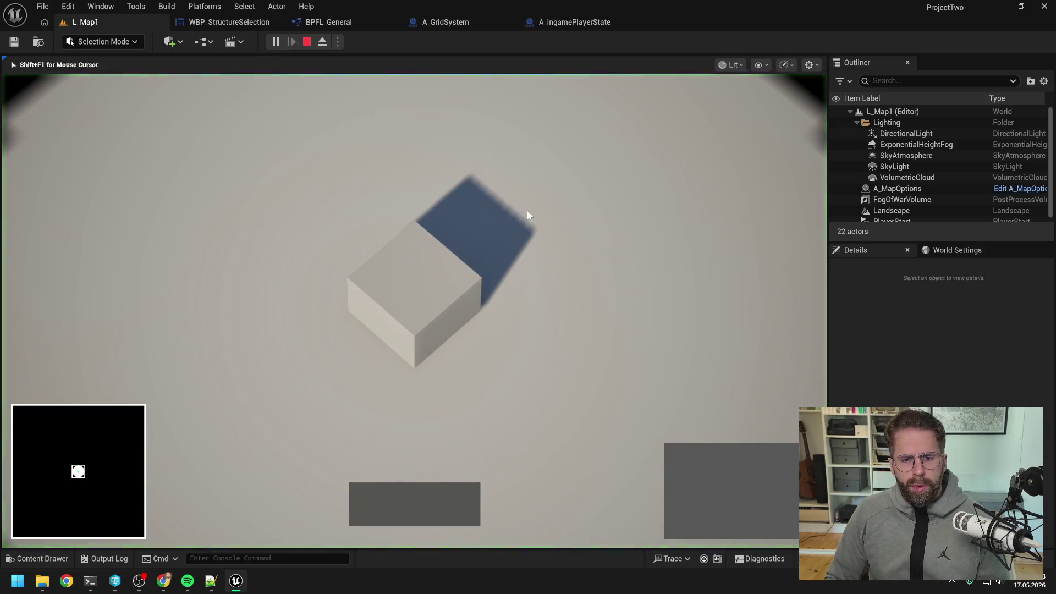
- Select the Main Hall and start a Power Grid Generator placement, twice
left_click(434, 274)
left_click(683, 462)
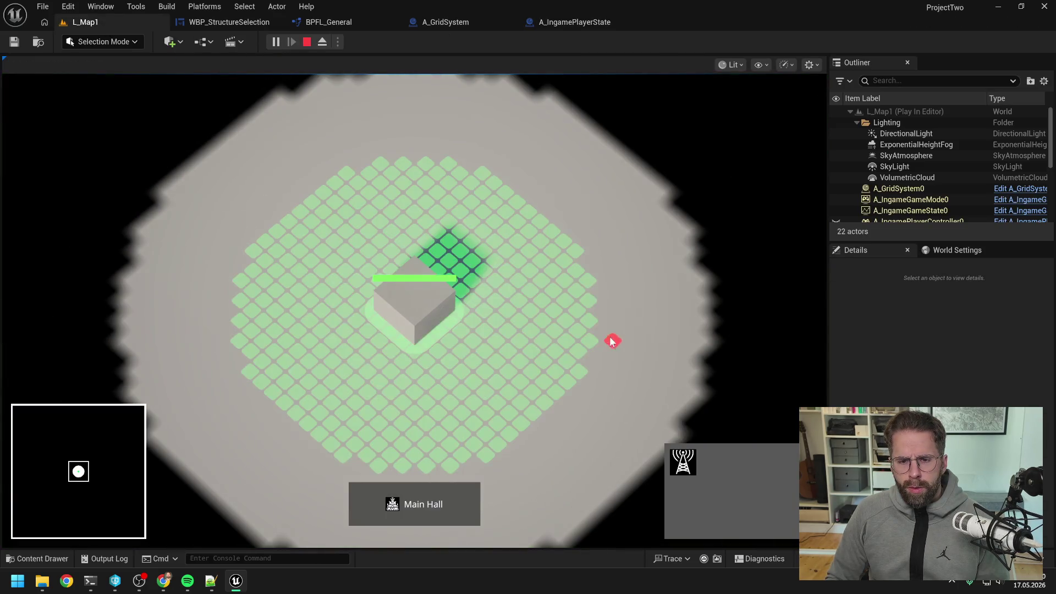
left_click(586, 302)
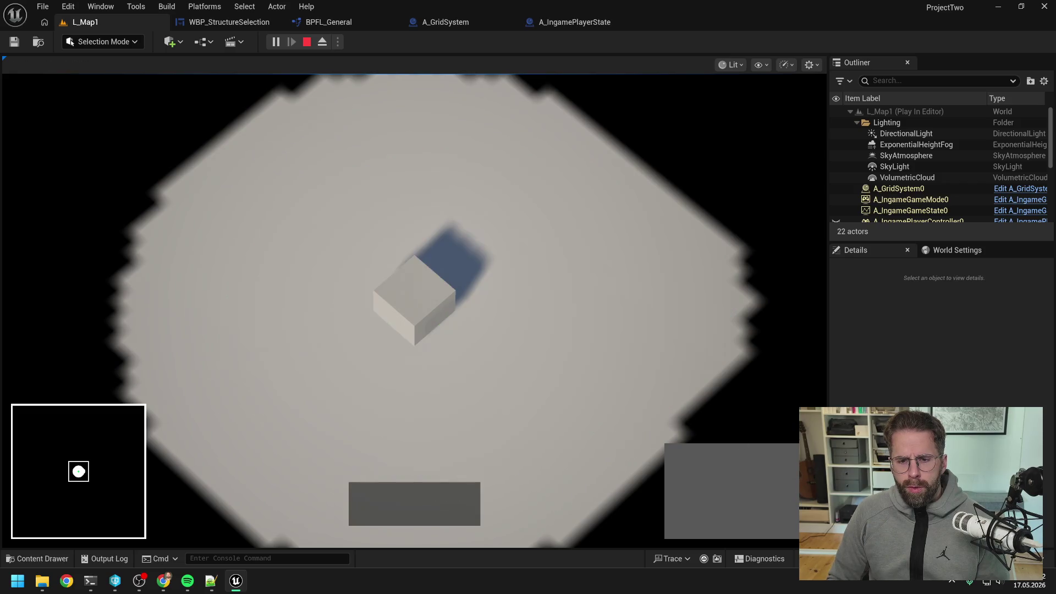
left_click(415, 299)
left_click(685, 466)
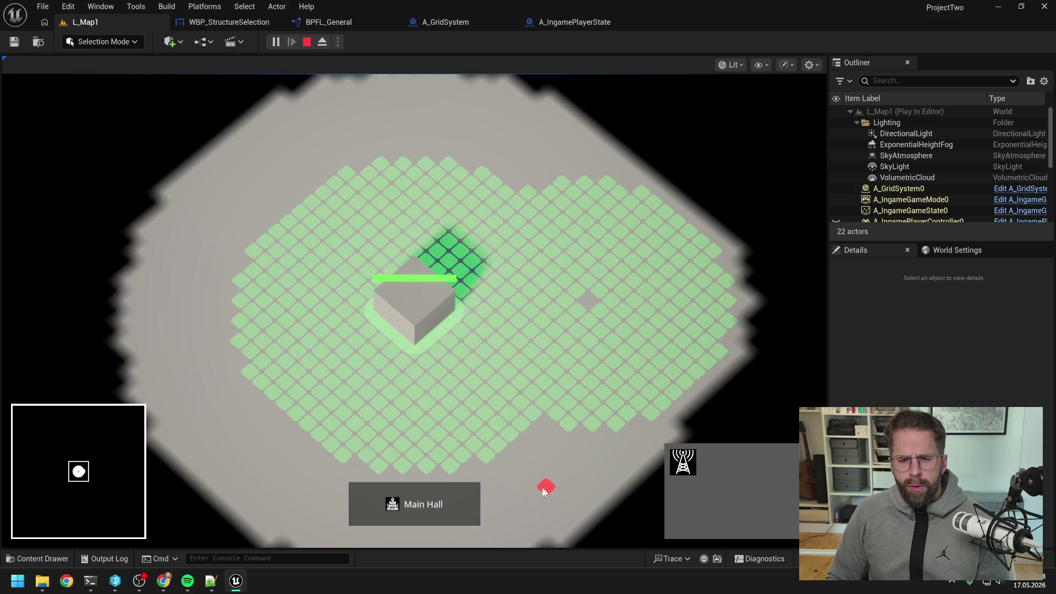
- Cancel the placement, stop Play In Editor, and return to A_IngamePlayerState
right_click(542, 486)
key("Escape")
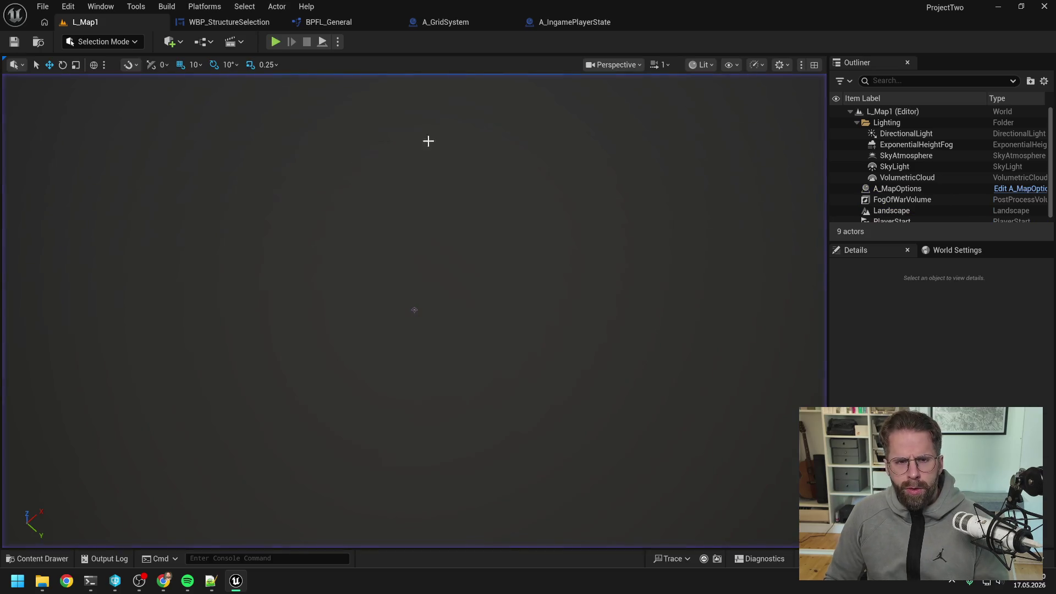
left_click(592, 19)
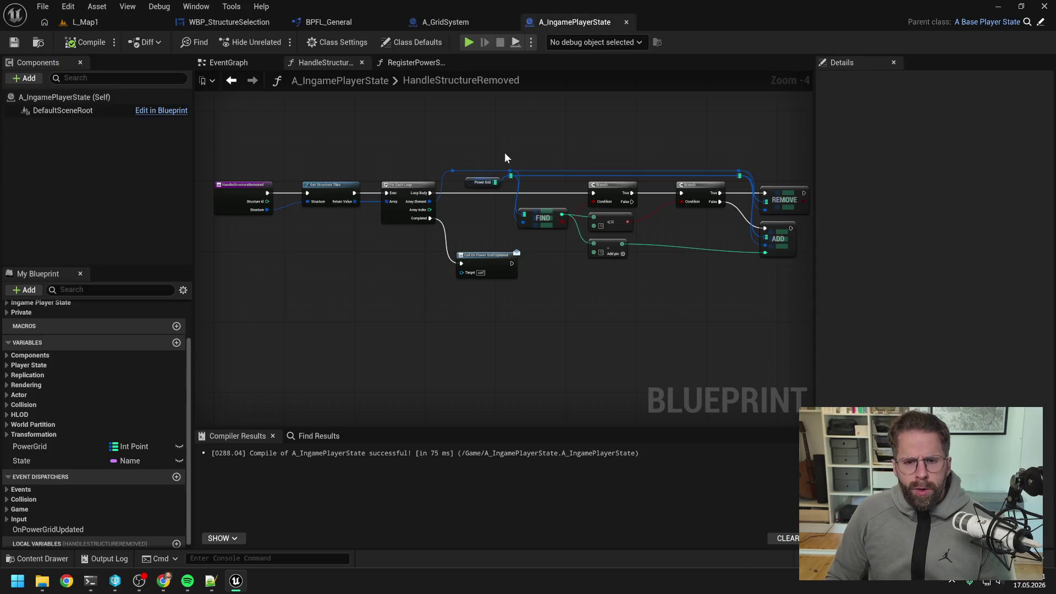
- Switch to the RegisterPowerStructure function graph tab
left_click(427, 64)
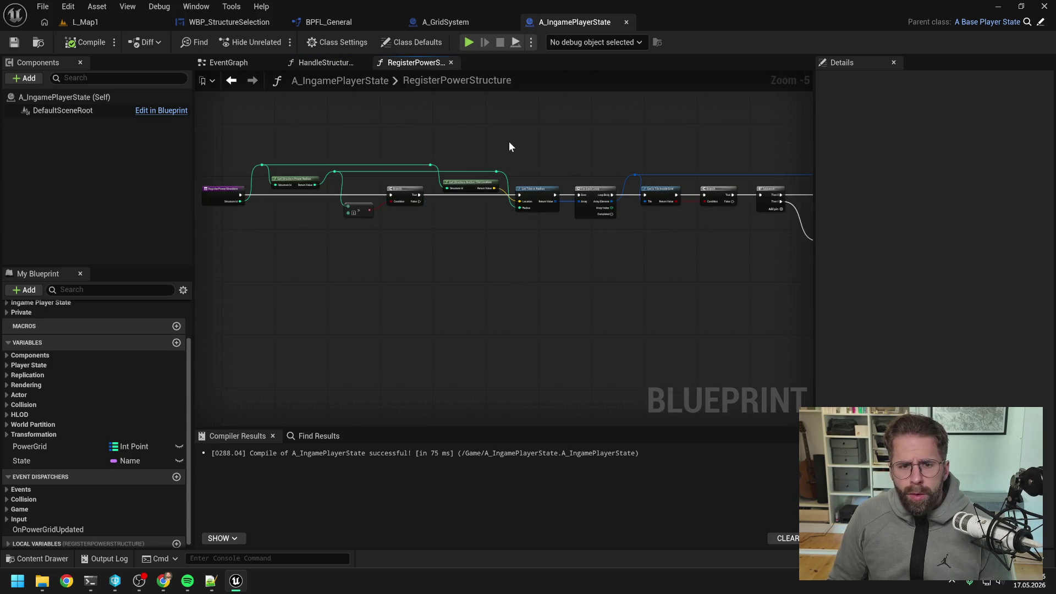
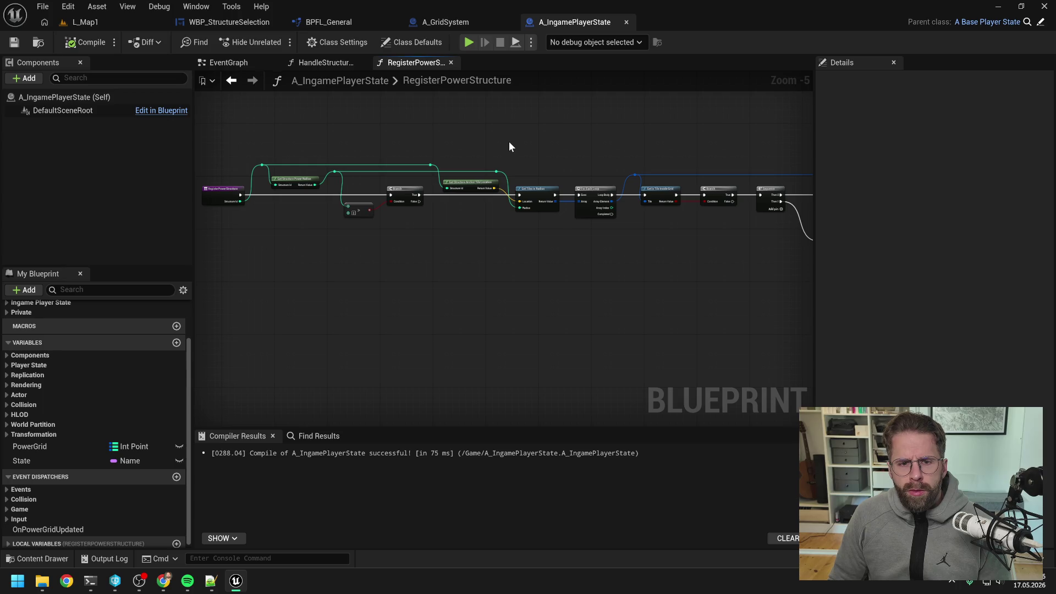
- Pan and zoom across the RegisterPowerStructure node chain, then switch to the HandleStructureRemoved graph
left_click_drag(466, 143, 546, 145)
scroll(461, 159, "up", 1)
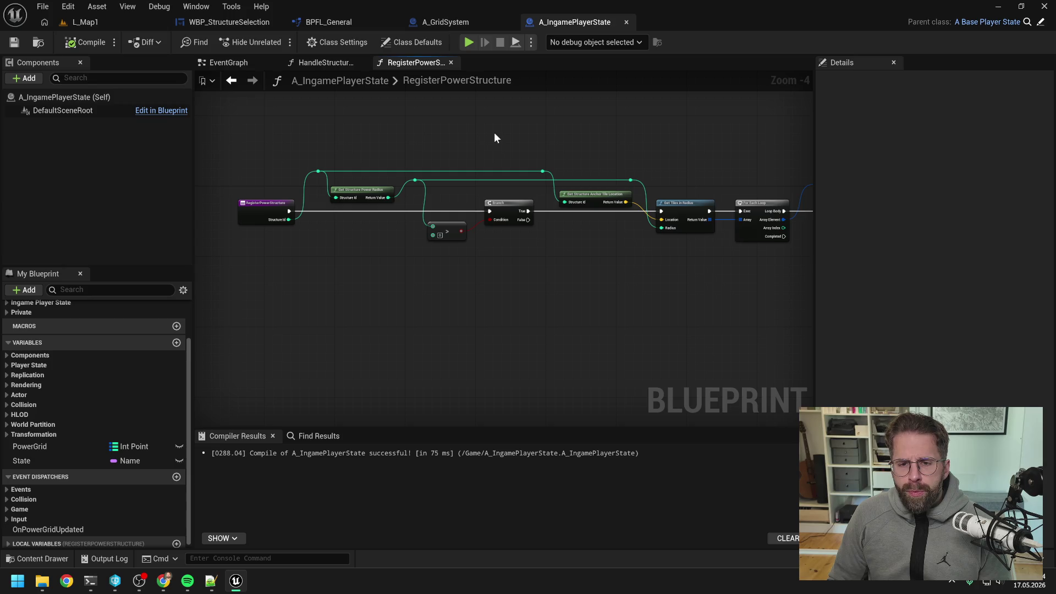
scroll(507, 141, "right", 5)
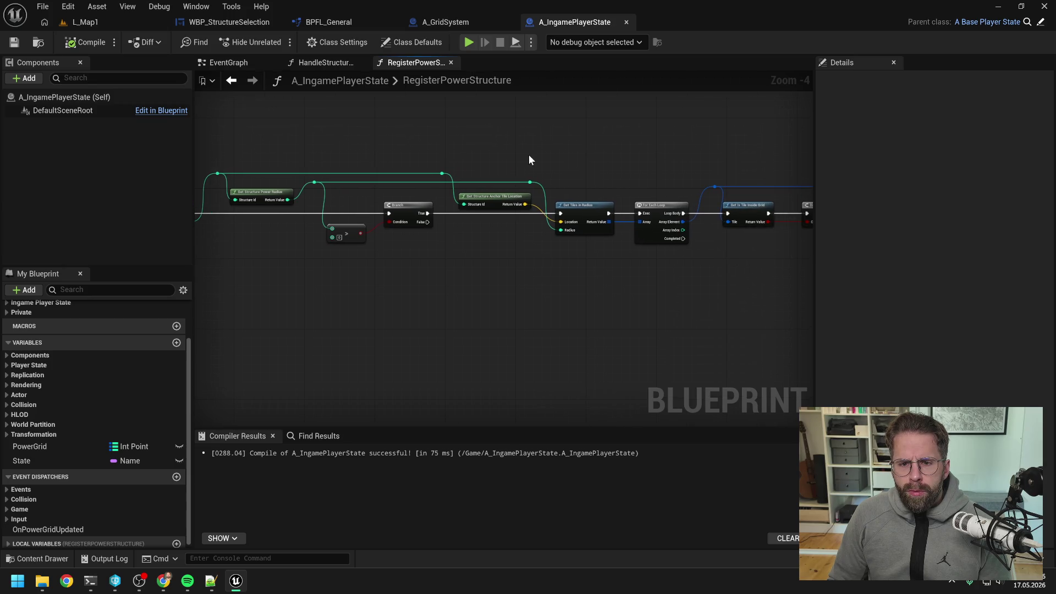
scroll(516, 163, "down", 1)
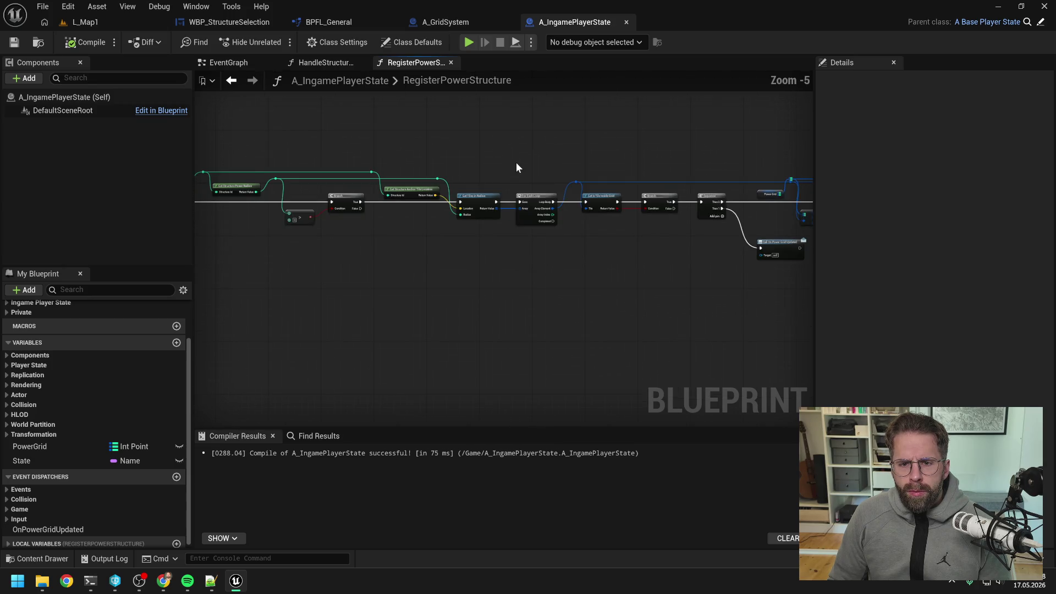
mouse_move(556, 154)
left_mouse_down()
mouse_move(470, 153)
mouse_move(461, 235)
left_mouse_up()
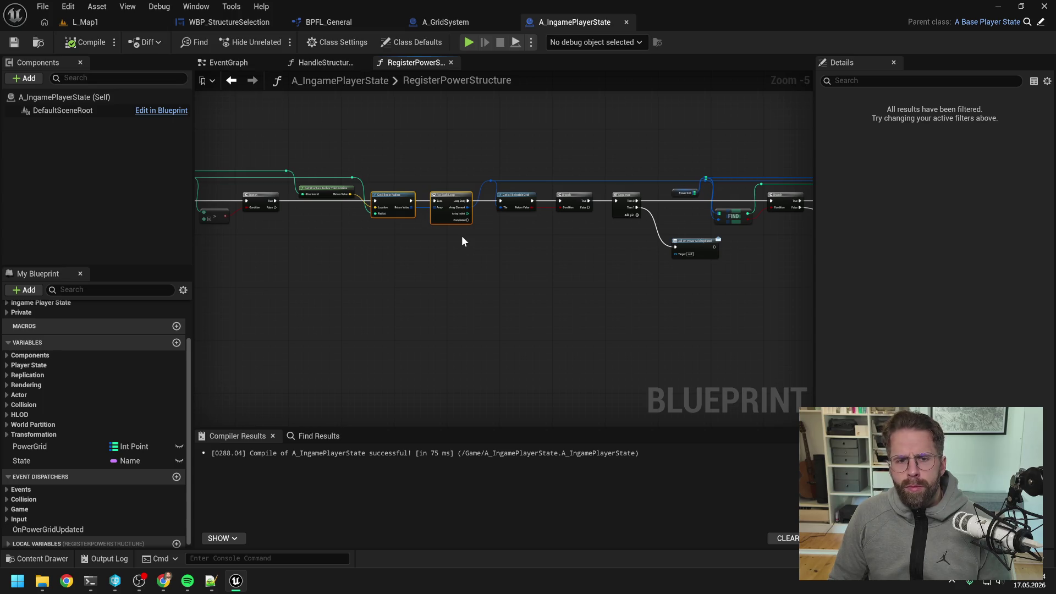
left_click(416, 242)
- Paste the copied Get Tiles in Radius and loop nodes into HandleStructureRemoved and arrange them
left_click(317, 60)
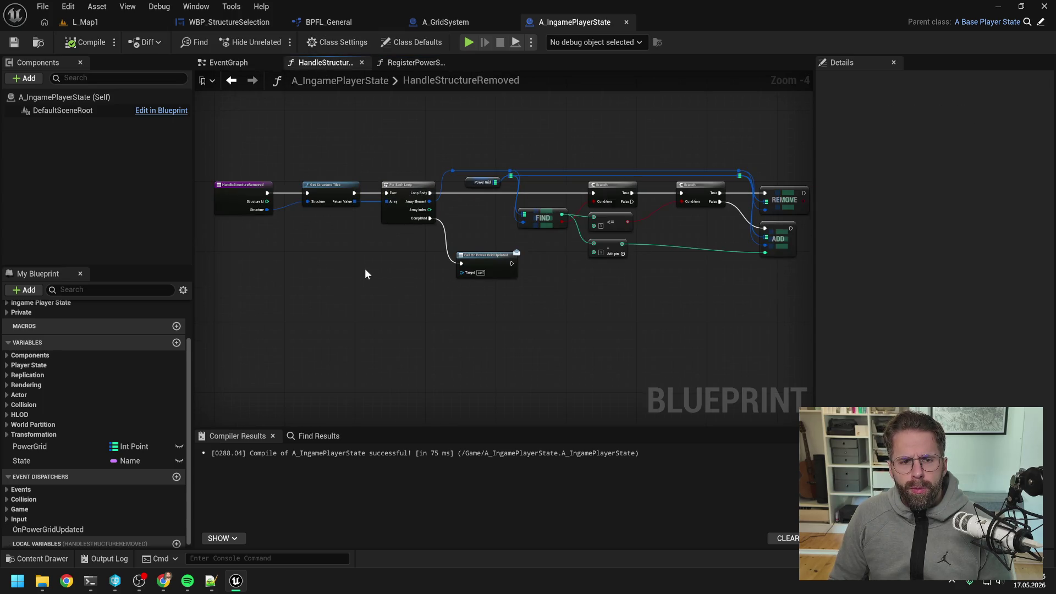
key("ctrl+v")
mouse_move(358, 306)
left_mouse_down()
mouse_move(330, 299)
mouse_move(477, 266)
left_mouse_up()
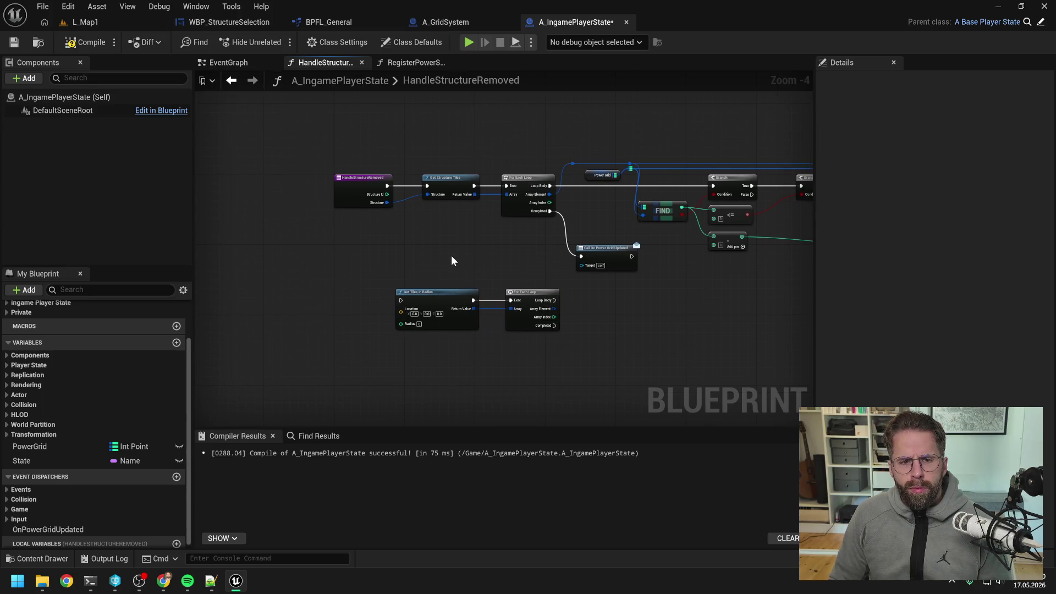
mouse_move(421, 187)
left_mouse_down()
mouse_move(315, 197)
mouse_move(367, 243)
left_mouse_up()
- Add a Break Structure node on the Structure input and expand all its outputs
type("break")
key("Return")
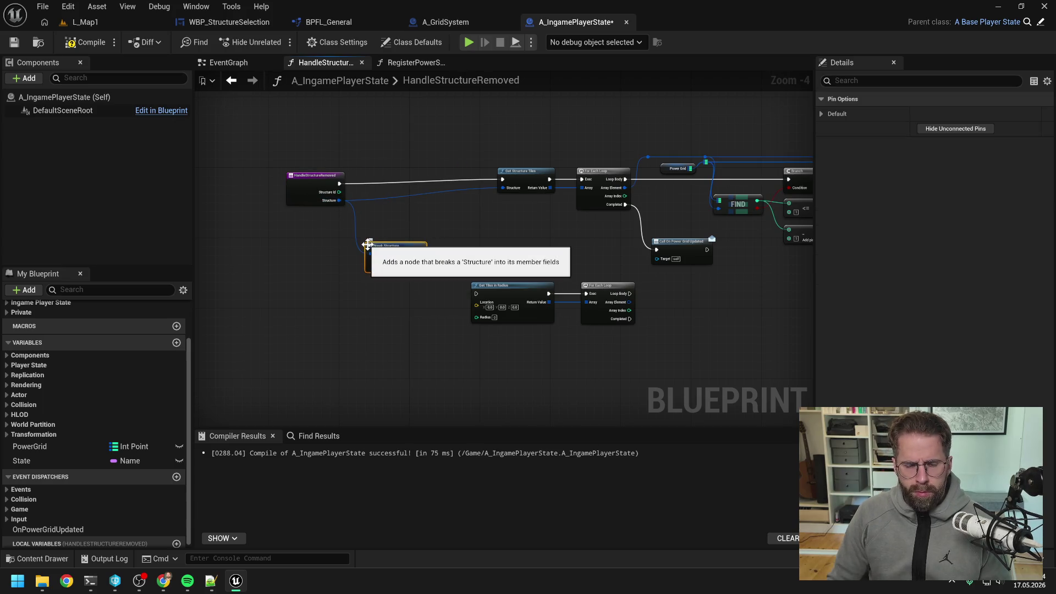
left_click(444, 218)
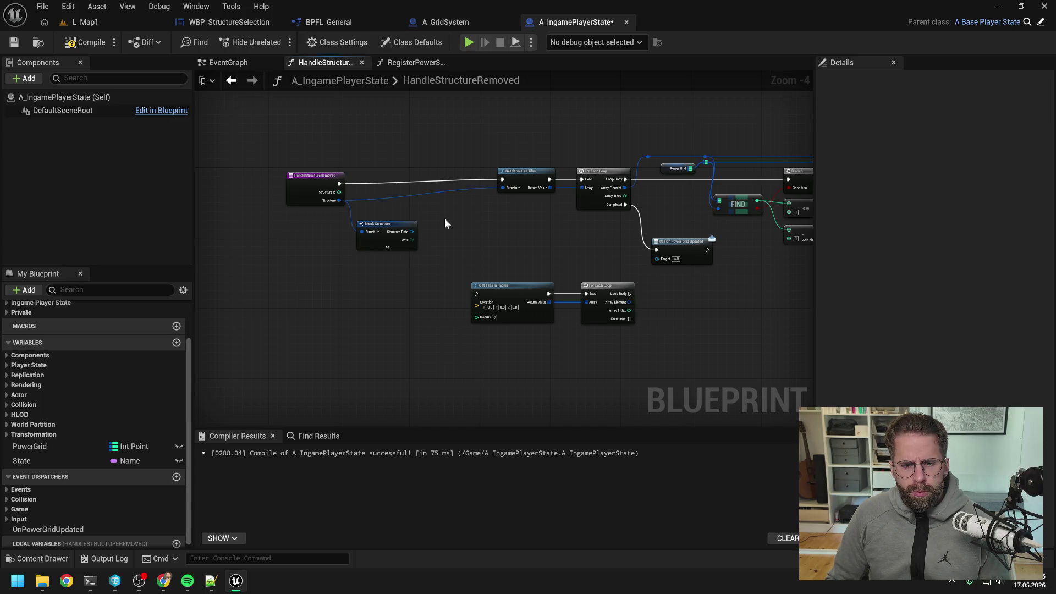
left_click_drag(414, 232, 431, 237)
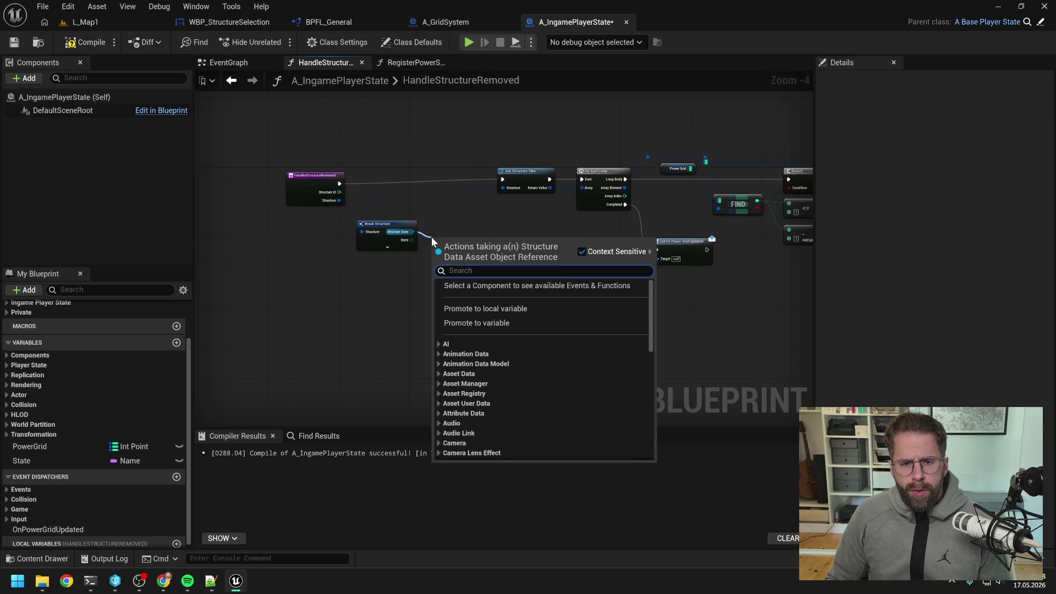
left_click(387, 247)
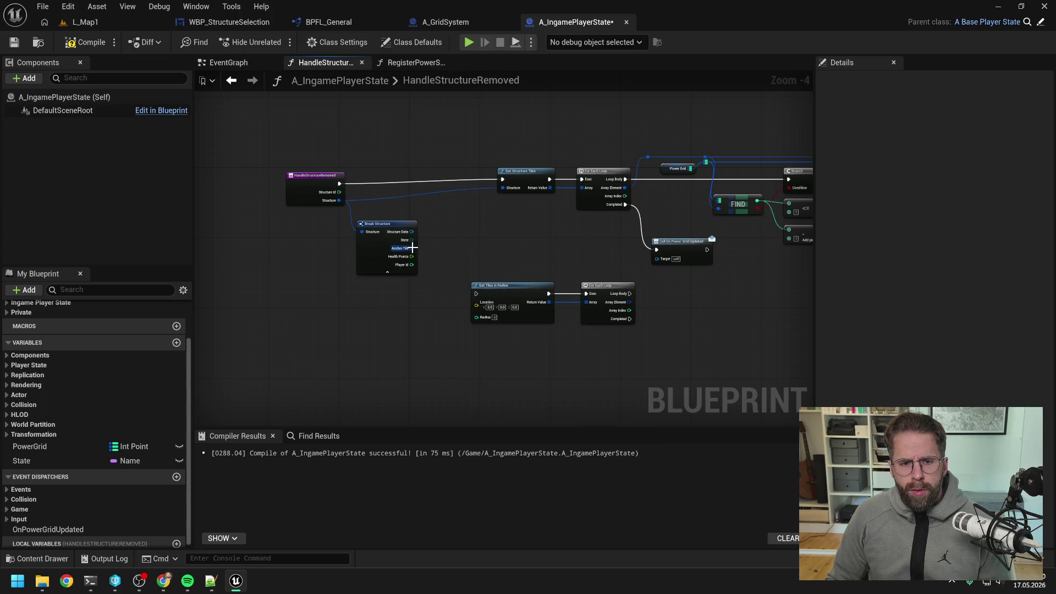
- Add Convert Tile to Location fed by Anchor Tile, route execution through it, and shift the nodes left
left_click_drag(411, 248, 441, 229)
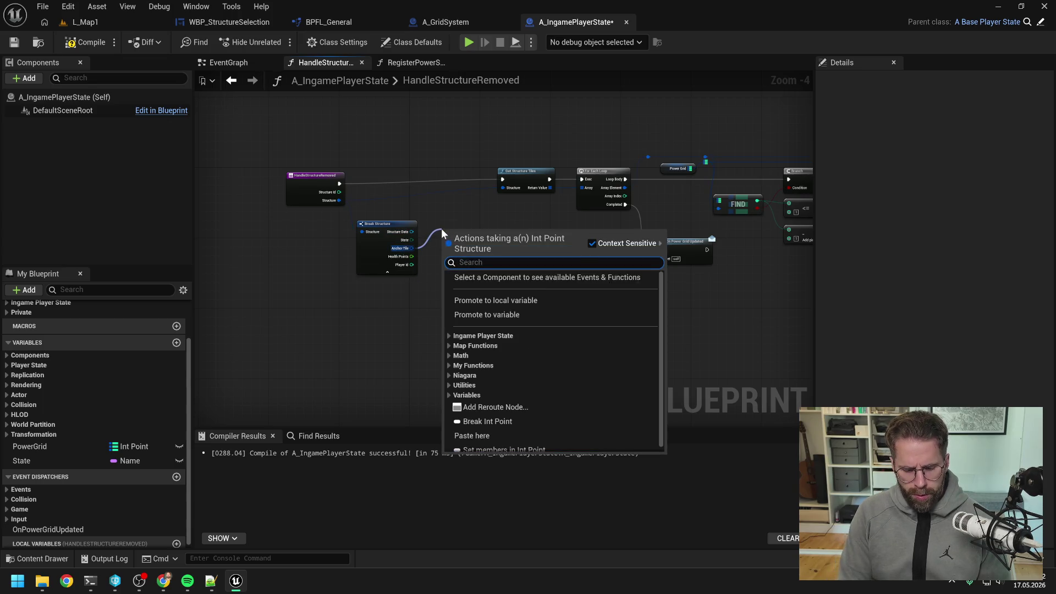
type("conv")
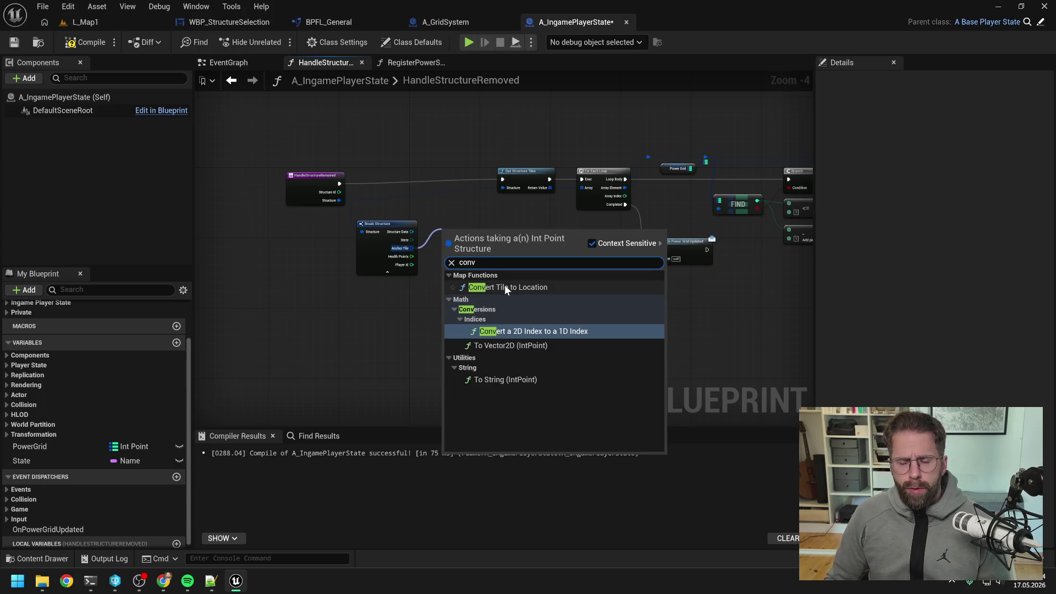
left_click(504, 287)
left_click_drag(339, 183, 445, 236)
mouse_move(464, 238)
left_mouse_down()
mouse_move(454, 180)
mouse_move(479, 192)
mouse_move(476, 303)
left_mouse_up()
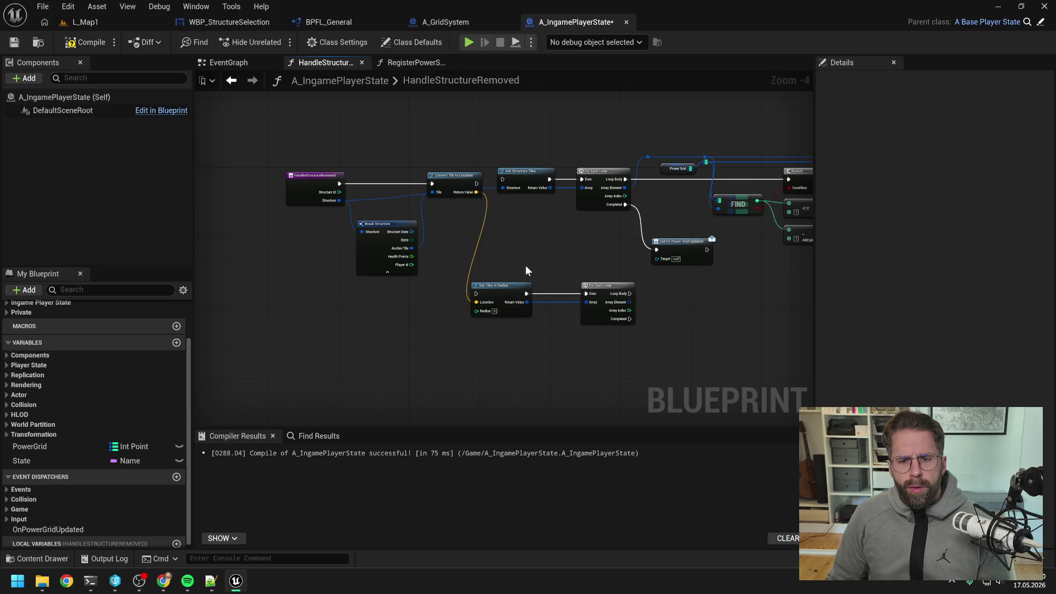
left_click_drag(527, 263, 574, 264)
mouse_move(333, 147)
left_mouse_down()
mouse_move(533, 278)
mouse_move(710, 364)
left_mouse_up()
key("Left")
key("Left")
key("Left")
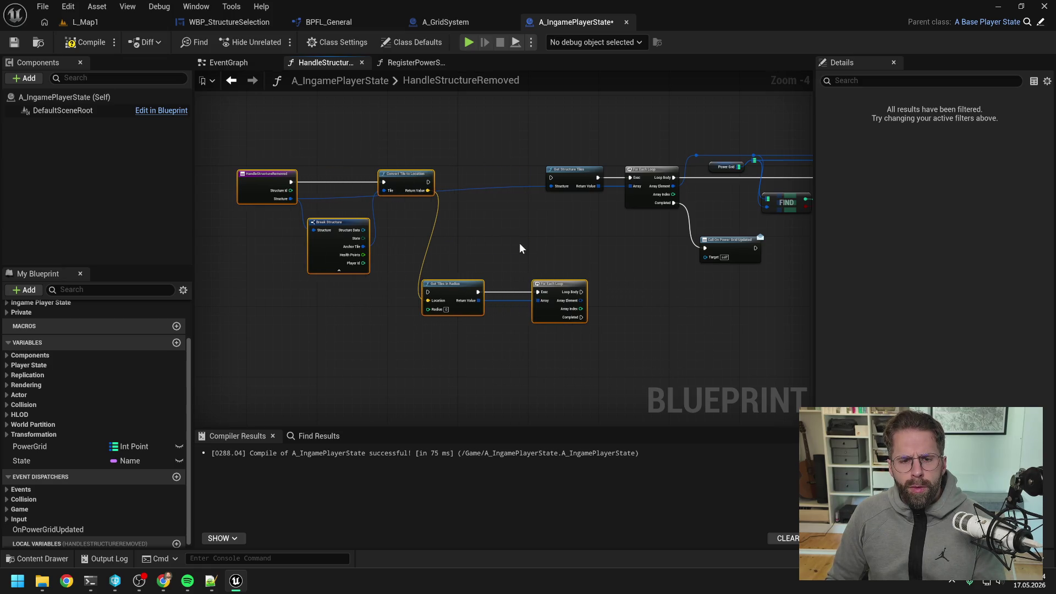
- Delete the Get Structure Tiles node
left_click(472, 252)
left_click(570, 171)
left_click_drag(443, 300, 634, 185)
left_click(566, 181)
key("Delete")
- Wire Get Tiles in Radius's result into the upper loop's Array and delete the duplicate lower loop
left_click_drag(444, 301, 625, 177)
key("Escape")
left_click_drag(443, 292, 628, 180)
left_click(532, 308)
key("Delete")
left_click_drag(425, 288, 553, 176)
- Reposition Convert Tile to Location and Break Structure beside the loop
left_click(498, 238)
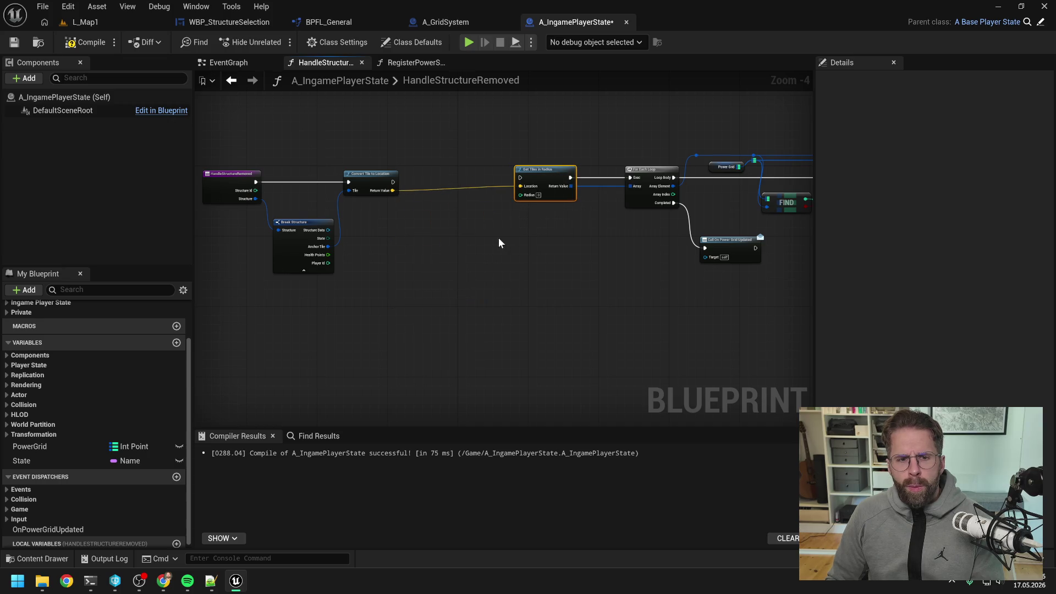
left_click_drag(498, 238, 570, 238)
left_click_drag(442, 175, 469, 174)
left_click(440, 238)
mouse_move(376, 225)
left_mouse_down()
mouse_move(384, 207)
mouse_move(457, 231)
left_mouse_up()
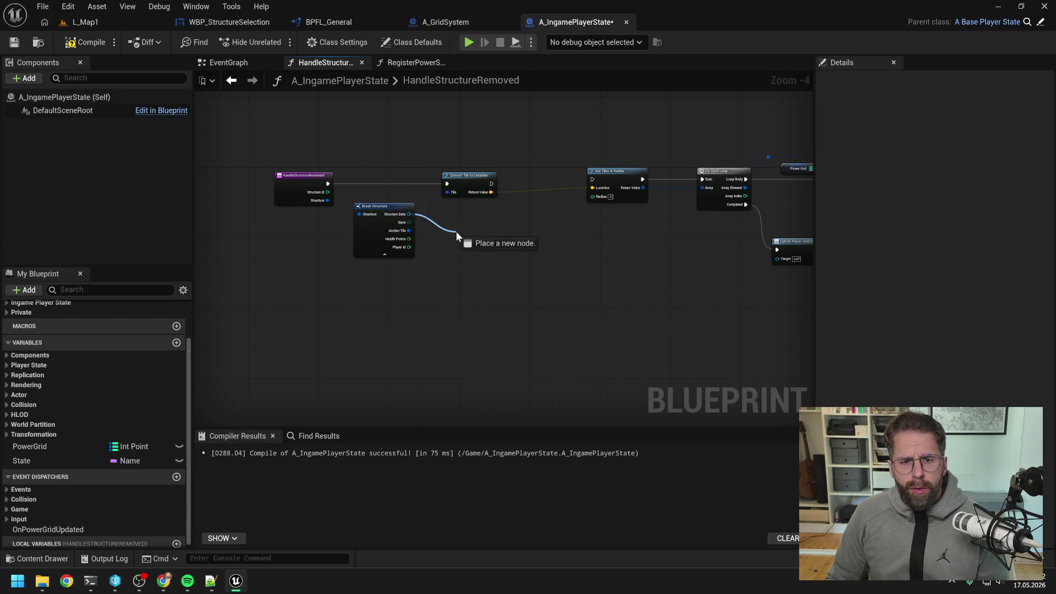
- Add Get Power Radius from Structure Data and feed it into Get Tiles in Radius's Radius
type("get")
scroll(638, 344, "down", 15)
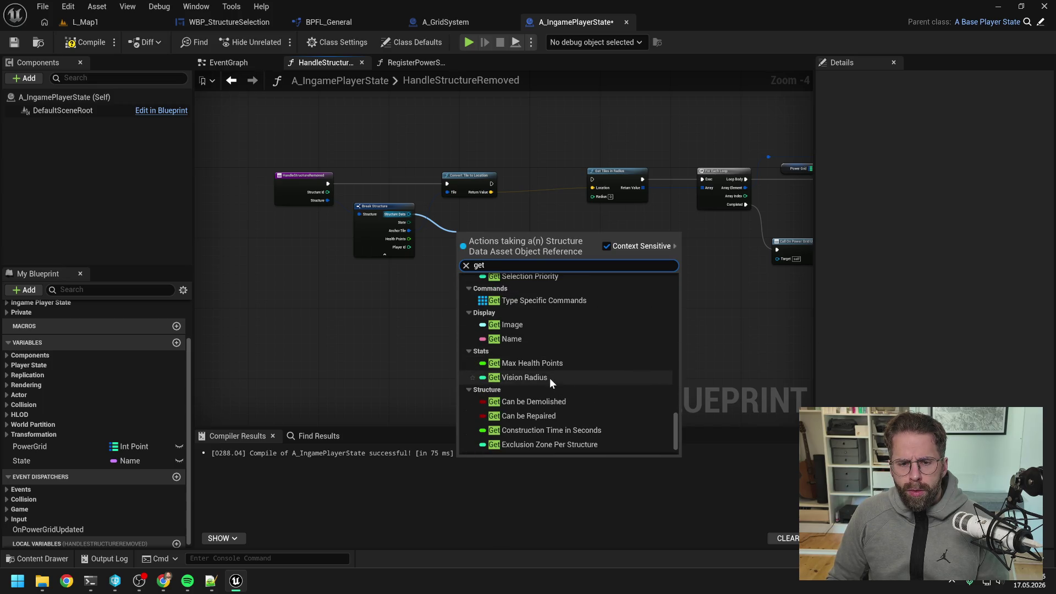
left_click(549, 378)
key("ctrl+z")
left_click_drag(409, 214, 464, 236)
type("get")
scroll(605, 339, "down", 5)
scroll(605, 338, "down", 10)
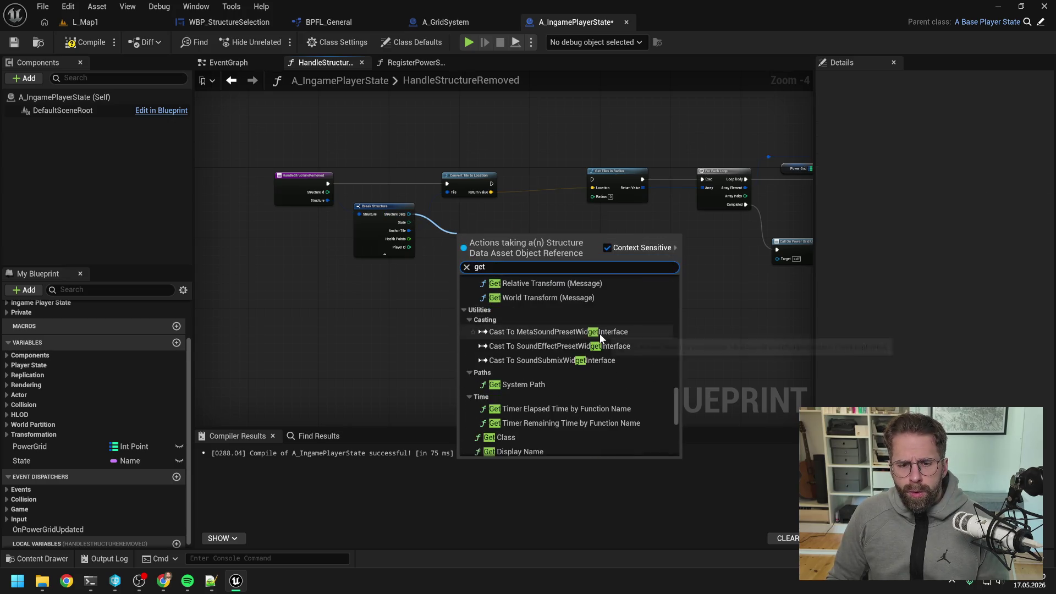
scroll(589, 336, "down", 3)
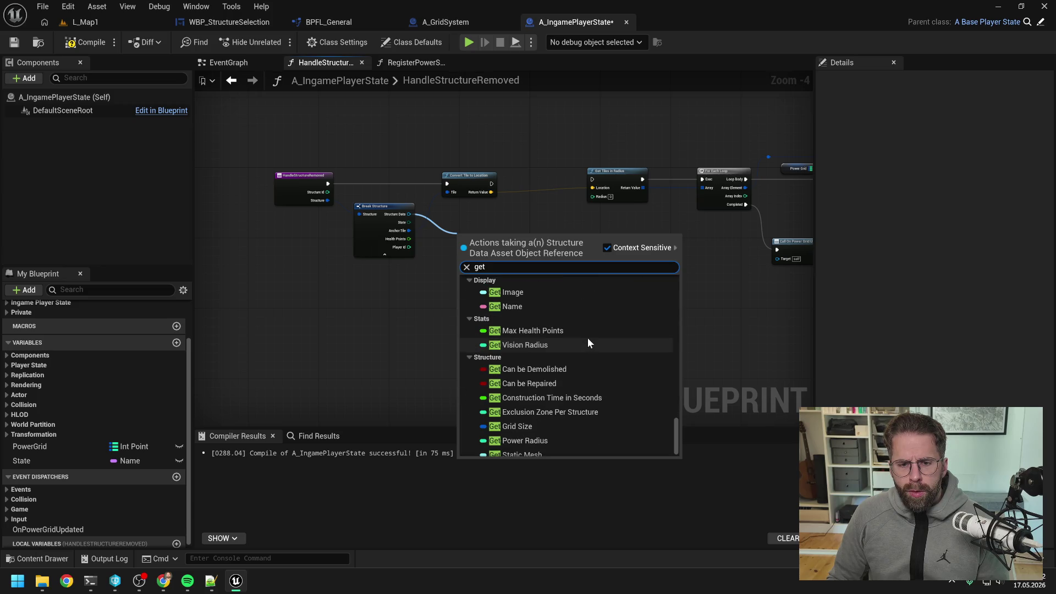
left_click(539, 434)
left_click_drag(508, 238, 592, 196)
- Align Get Power Radius, Convert Tile to Location and the entry node along the execution line
mouse_move(489, 237)
left_mouse_down()
mouse_move(476, 211)
mouse_move(592, 179)
left_mouse_up()
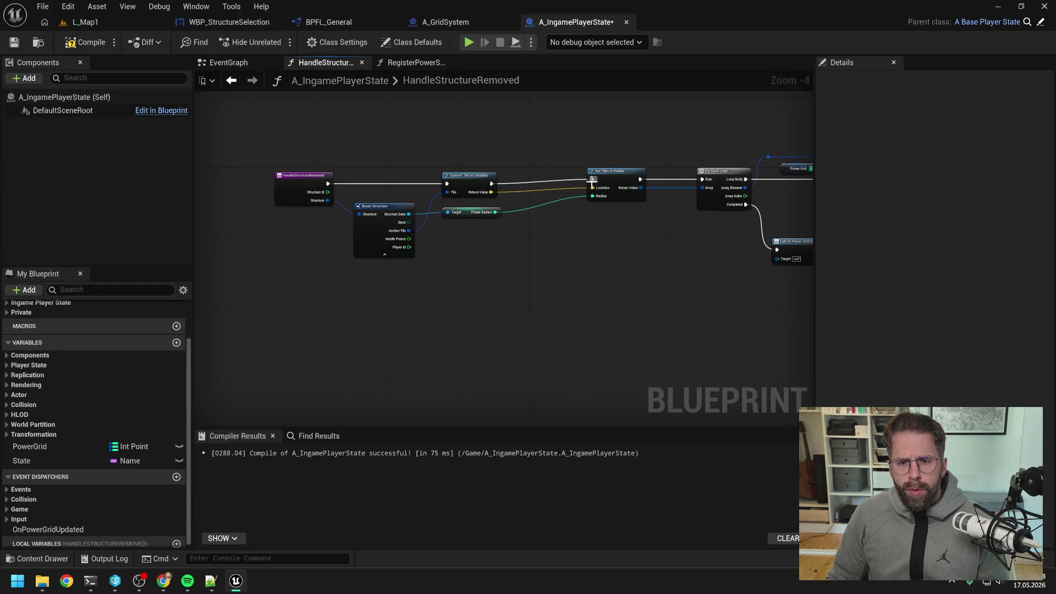
left_click_drag(473, 175, 477, 171)
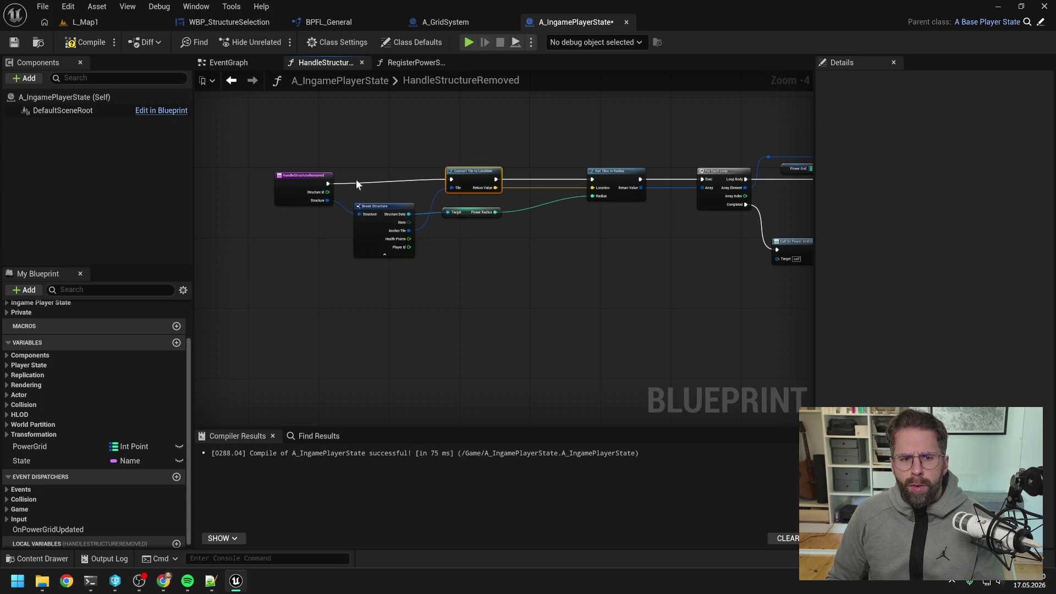
left_click(313, 179)
mouse_move(326, 181)
left_mouse_down()
mouse_move(530, 269)
mouse_move(555, 268)
mouse_move(488, 240)
left_mouse_up()
mouse_move(340, 142)
left_mouse_down()
mouse_move(667, 275)
mouse_move(524, 263)
left_mouse_up()
left_click(666, 275)
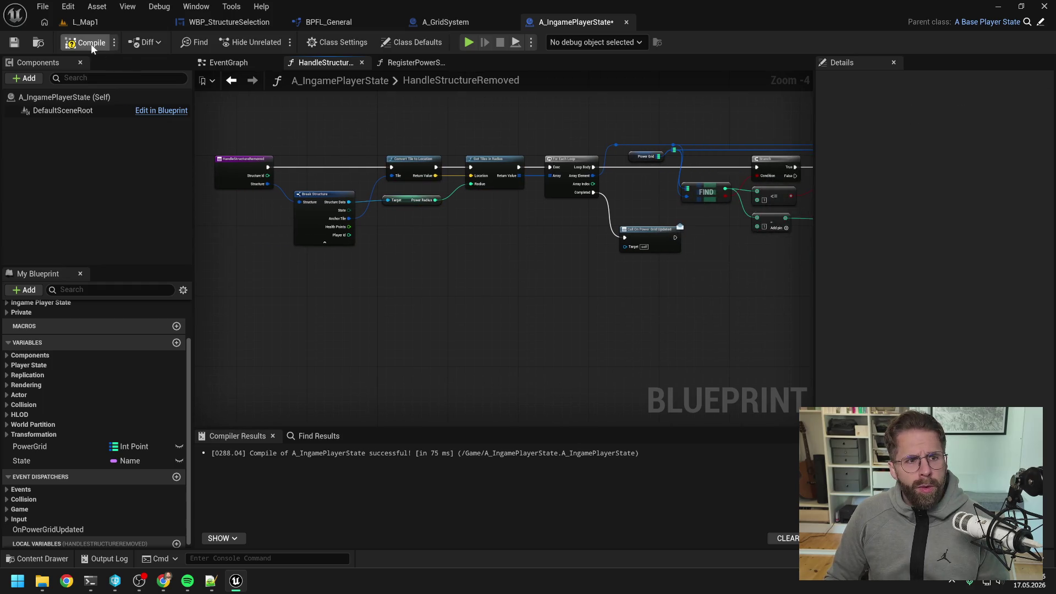
- Play L_Map1, select the Main Hall, and place a power generator to its right
left_click(85, 22)
key("alt+p")
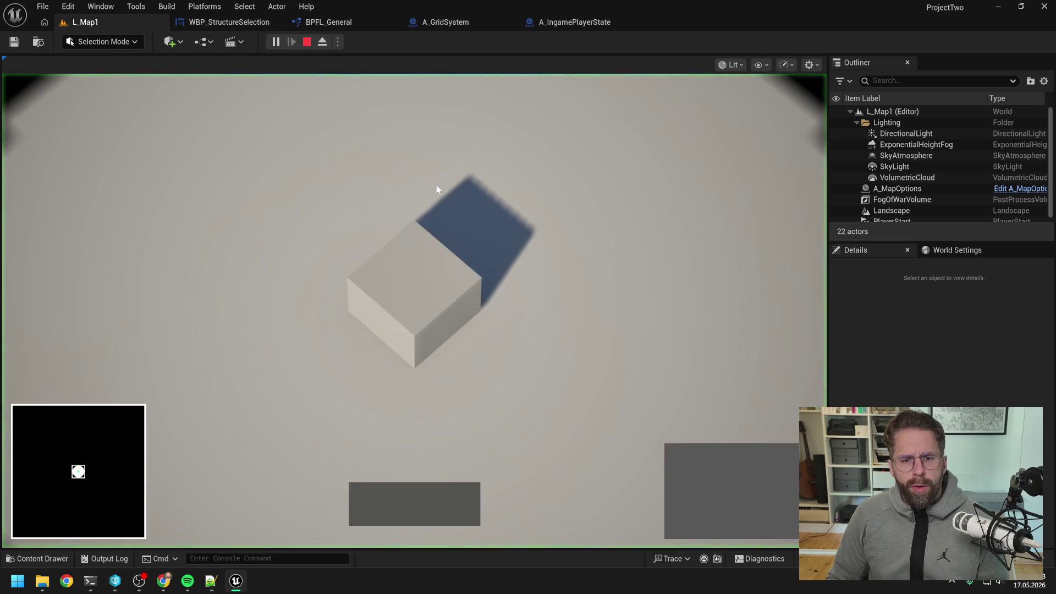
left_click(412, 273)
left_click(684, 462)
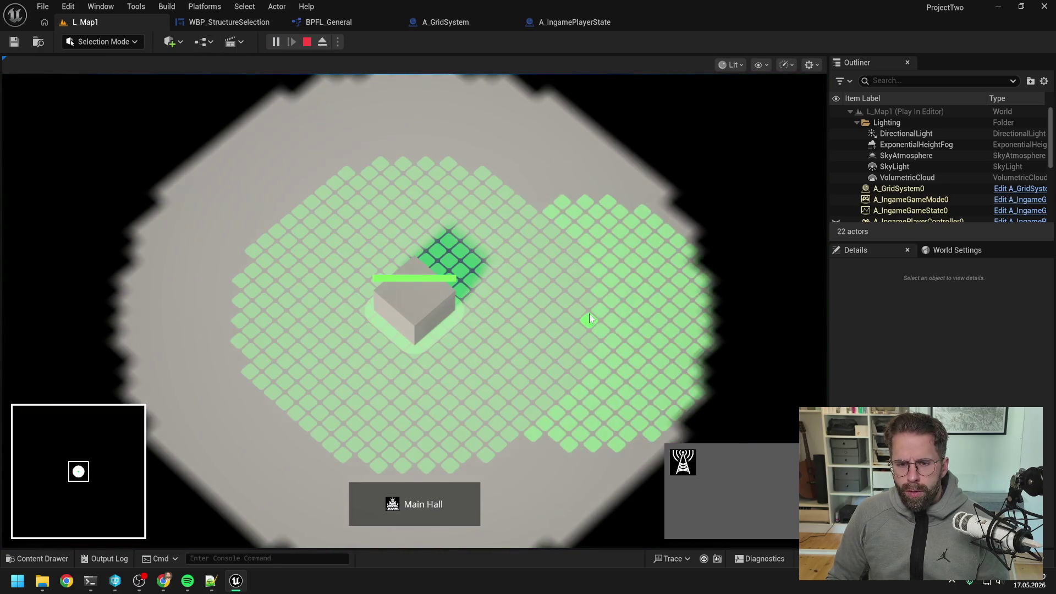
left_click(589, 315)
- Reselect the Main Hall, preview another generator placement, cancel it, and stop playing
left_click(684, 461)
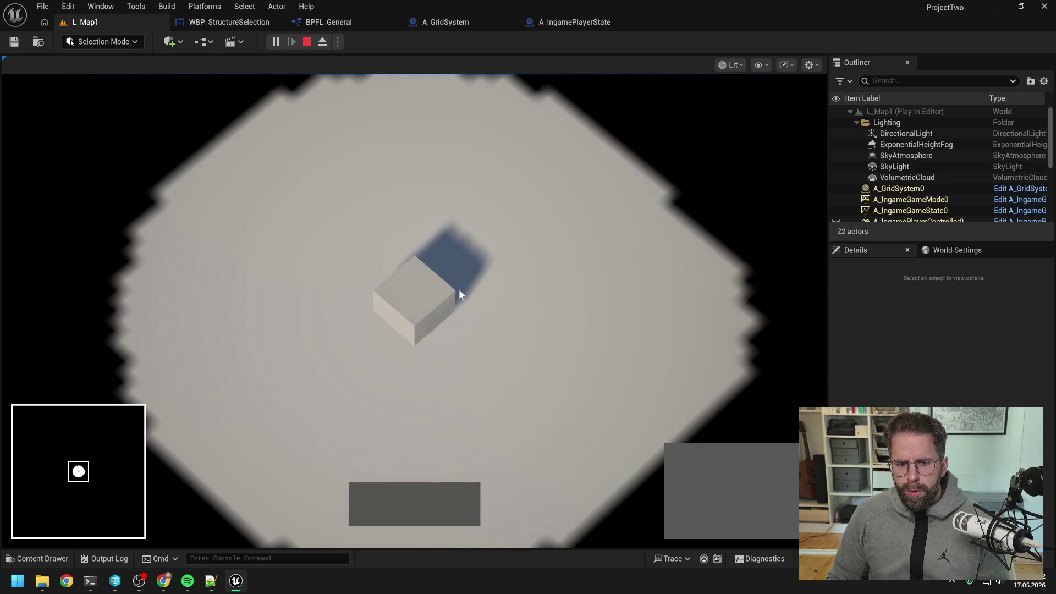
left_click(461, 294)
left_click(701, 466)
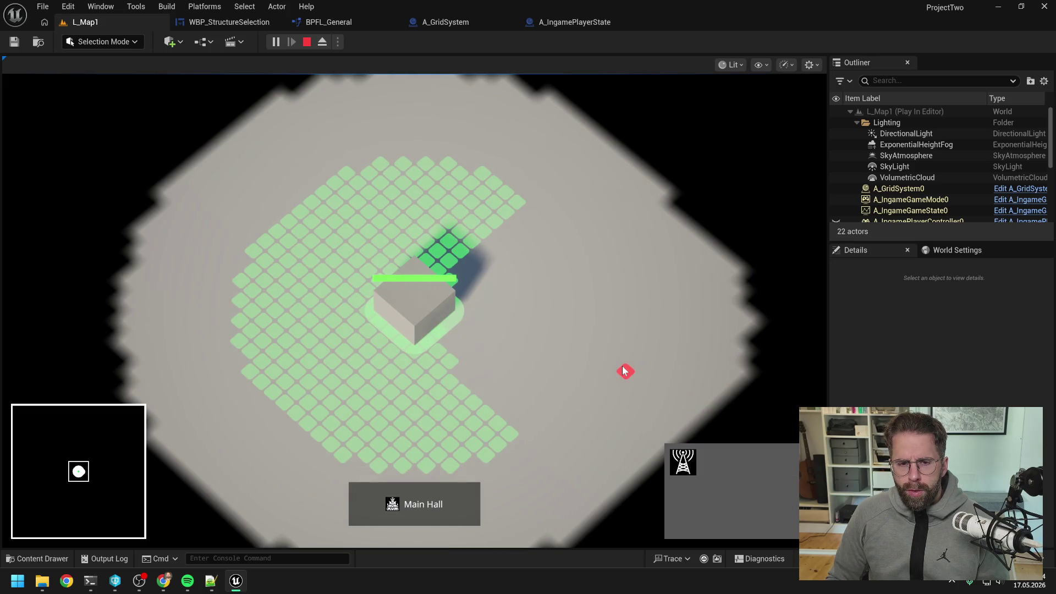
right_click(599, 351)
key("Escape")
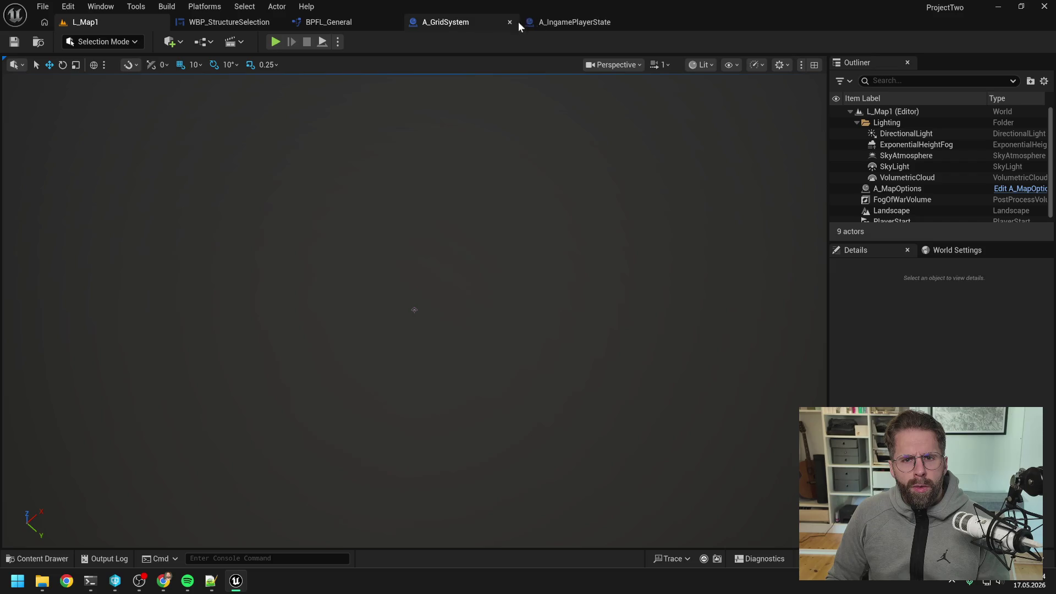
left_click(542, 22)
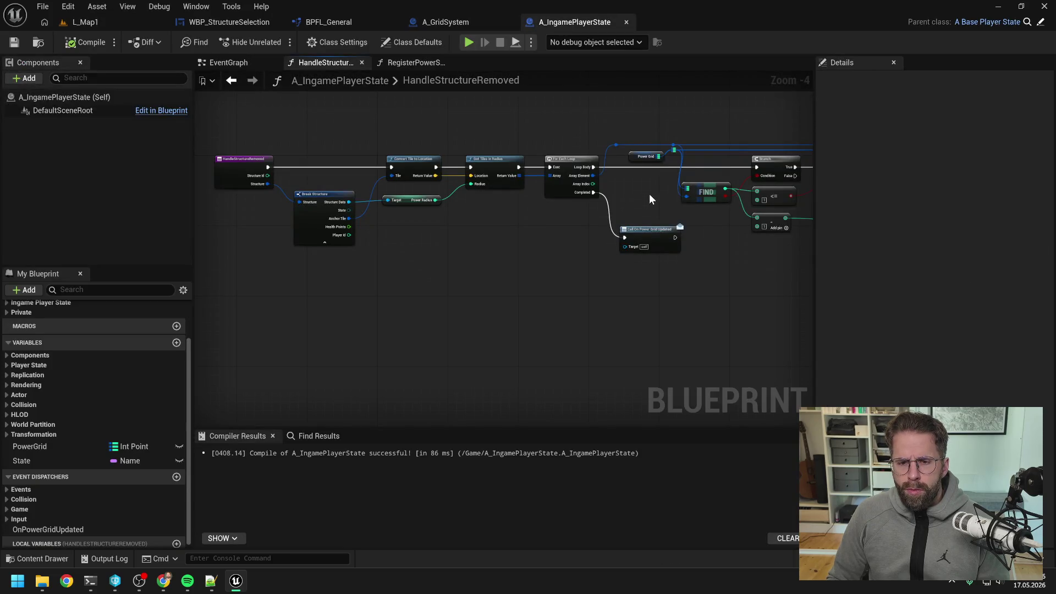
left_click_drag(649, 195, 480, 195)
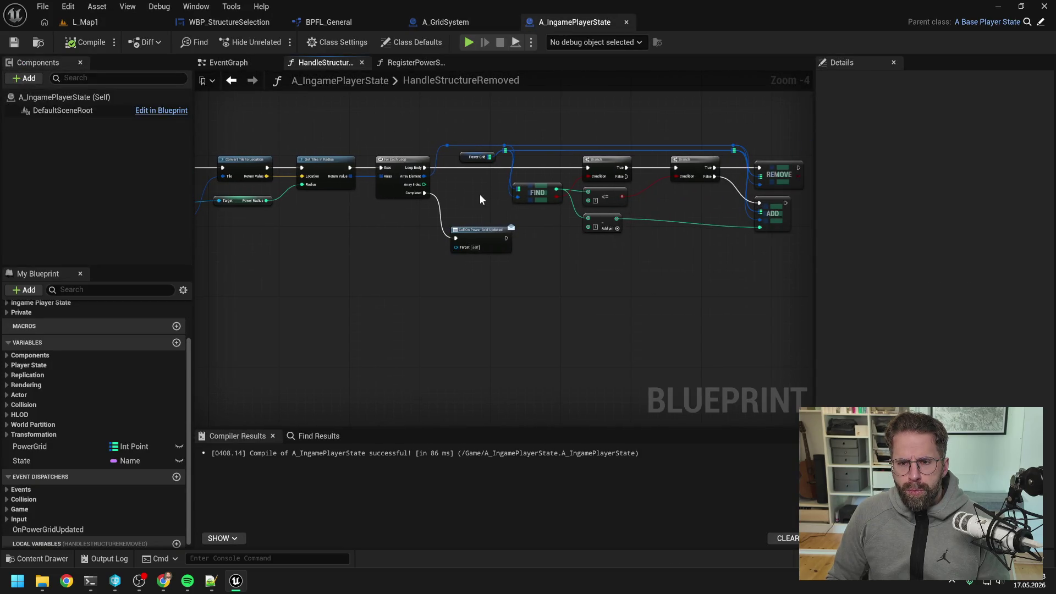
left_click_drag(479, 194, 514, 230)
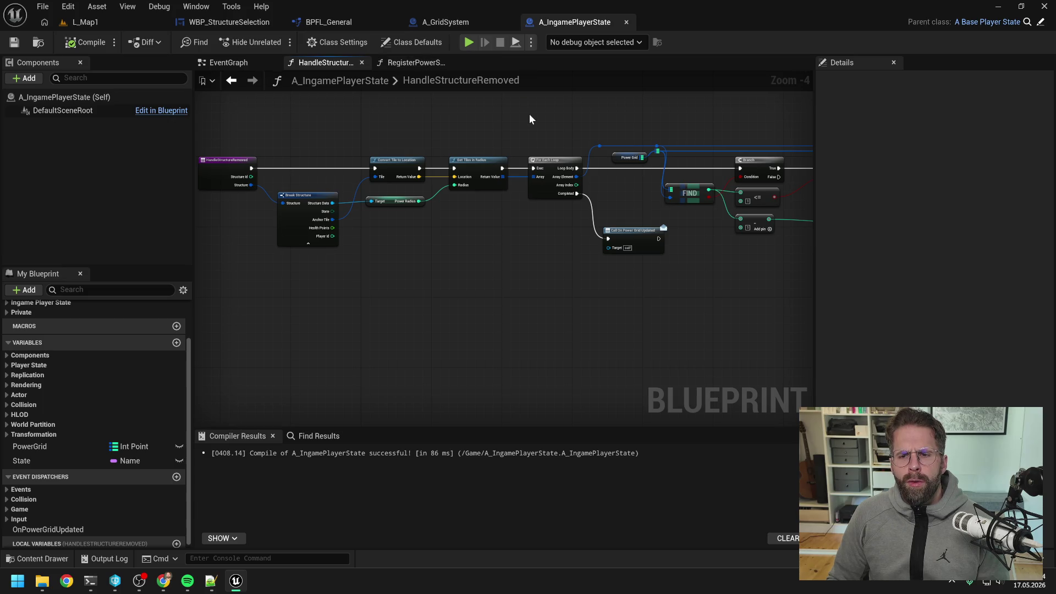
left_click_drag(601, 123, 461, 129)
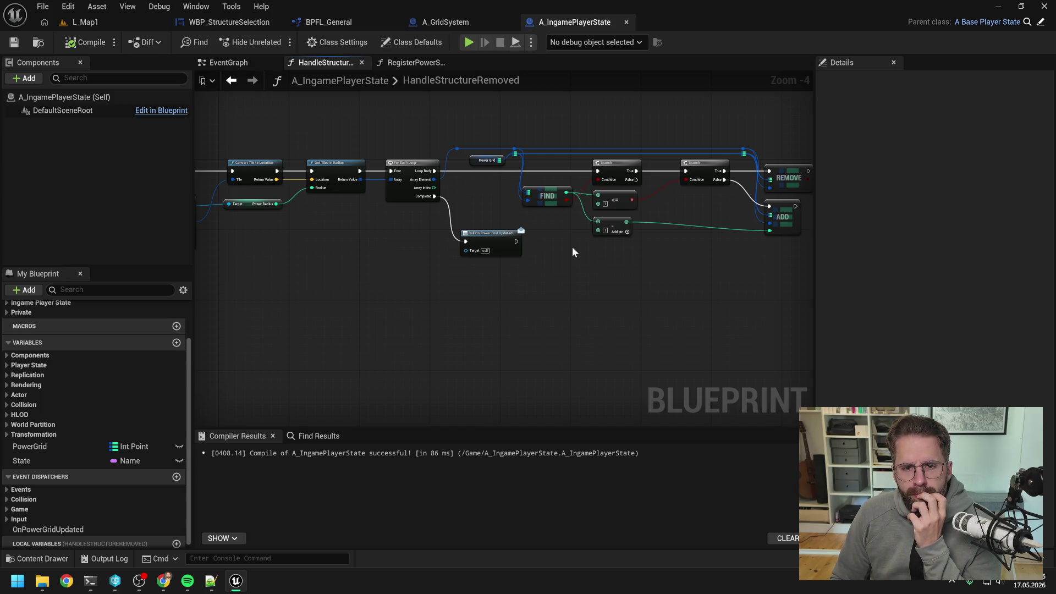
mouse_move(572, 252)
left_mouse_down()
mouse_move(608, 267)
mouse_move(579, 278)
left_mouse_up()
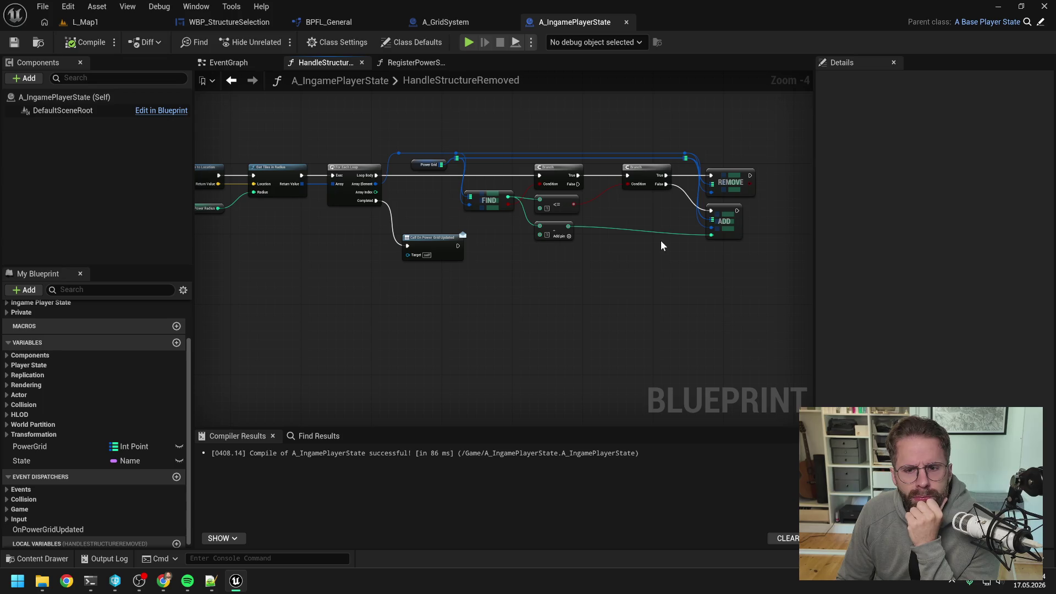
scroll(648, 238, "up", 1)
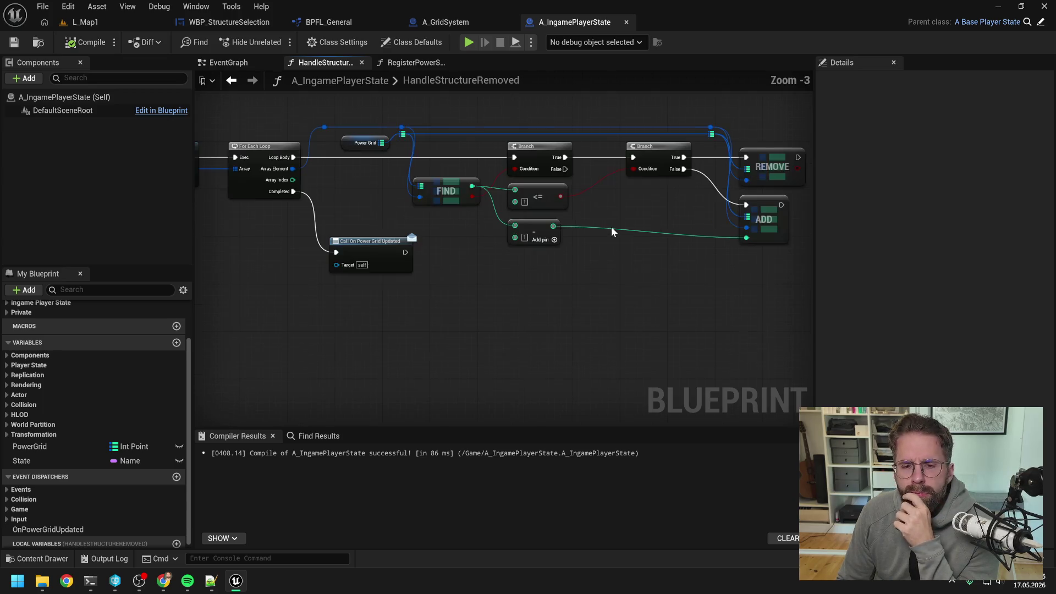
left_click_drag(612, 243, 572, 291)
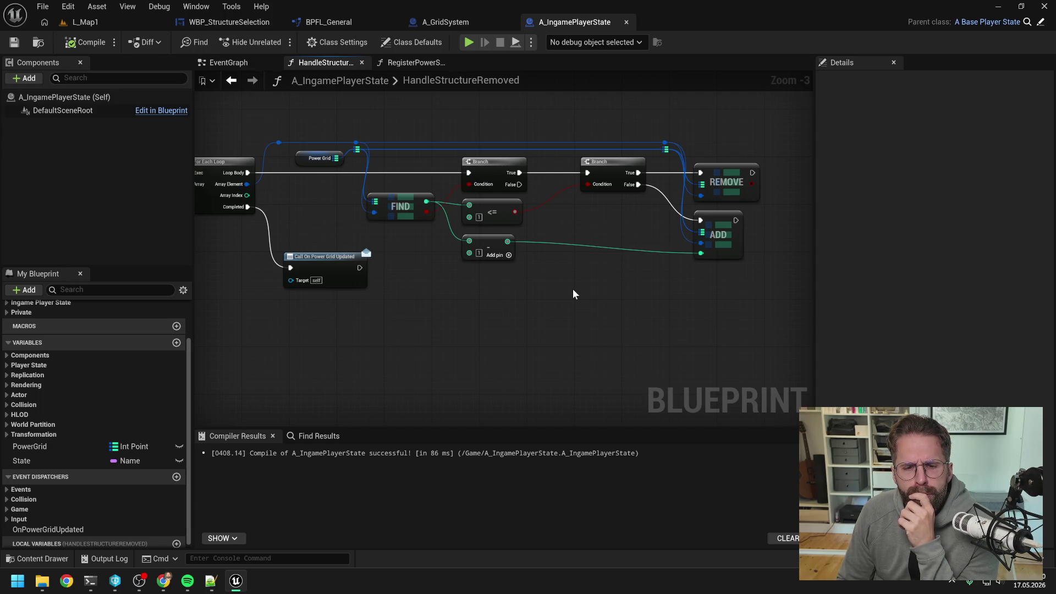
- Connect the reroute wire to the upper ADD node in RegisterPowerStructure
left_click(416, 63)
scroll(455, 245, "up", 2)
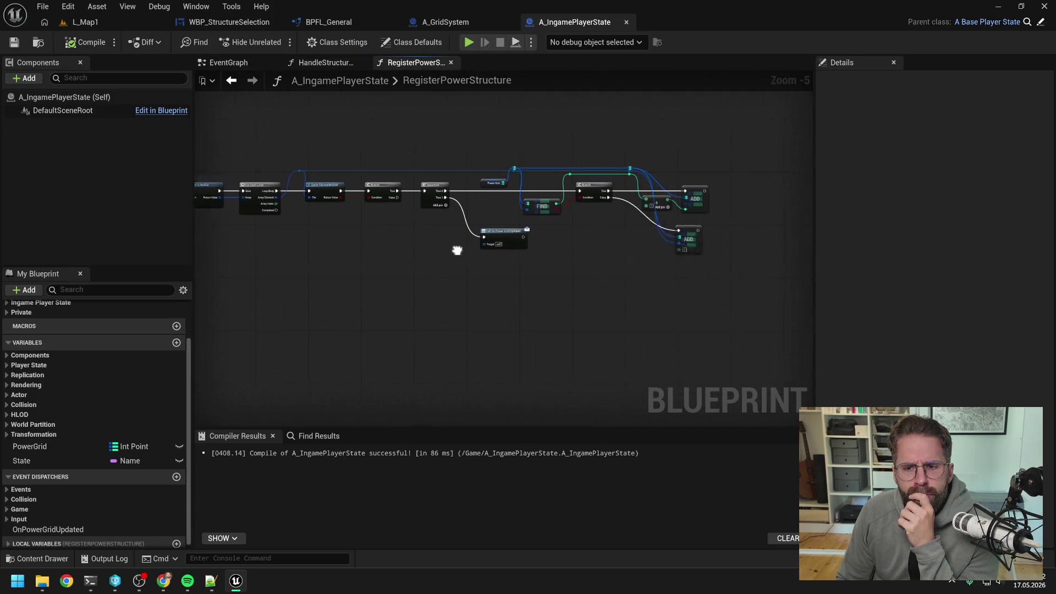
left_click_drag(420, 262, 499, 265)
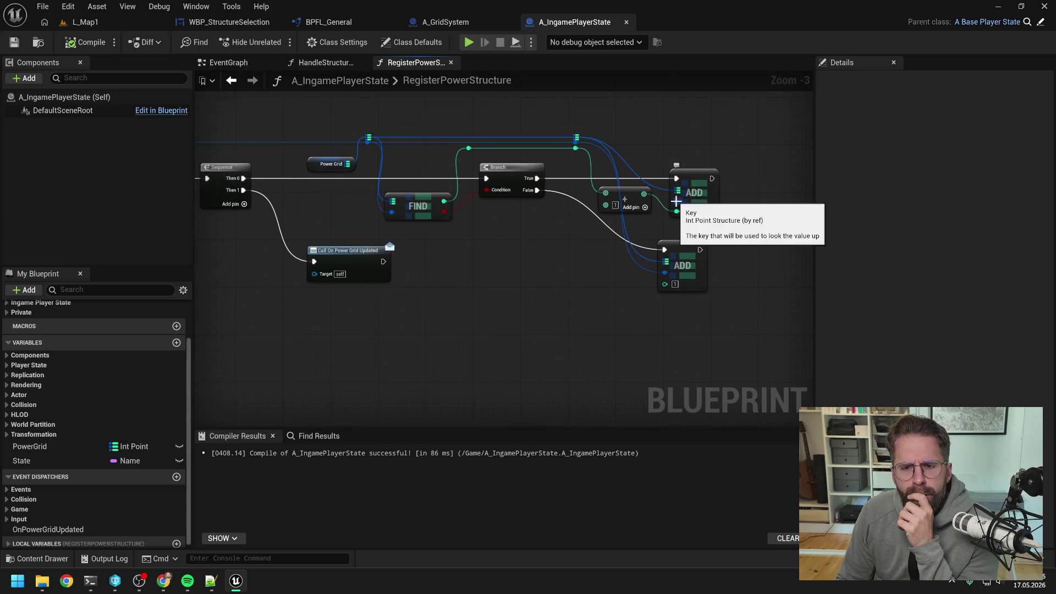
left_click_drag(739, 204, 700, 217)
left_click_drag(535, 155, 638, 215)
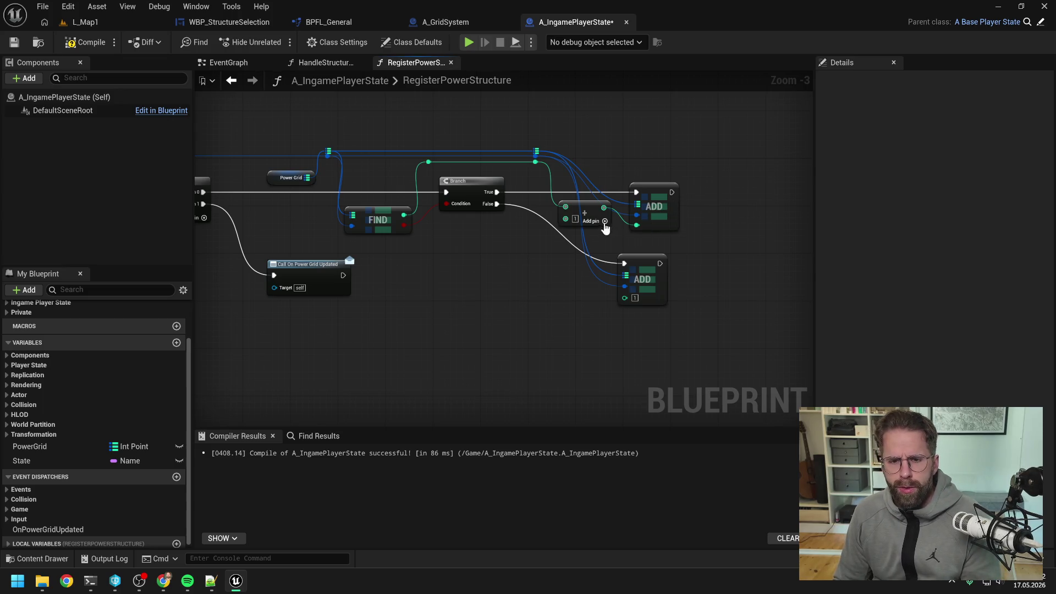
- Tidy the array node, align the lower ADD node with the upper one, and compile
left_click_drag(595, 210, 583, 216)
left_click(545, 269)
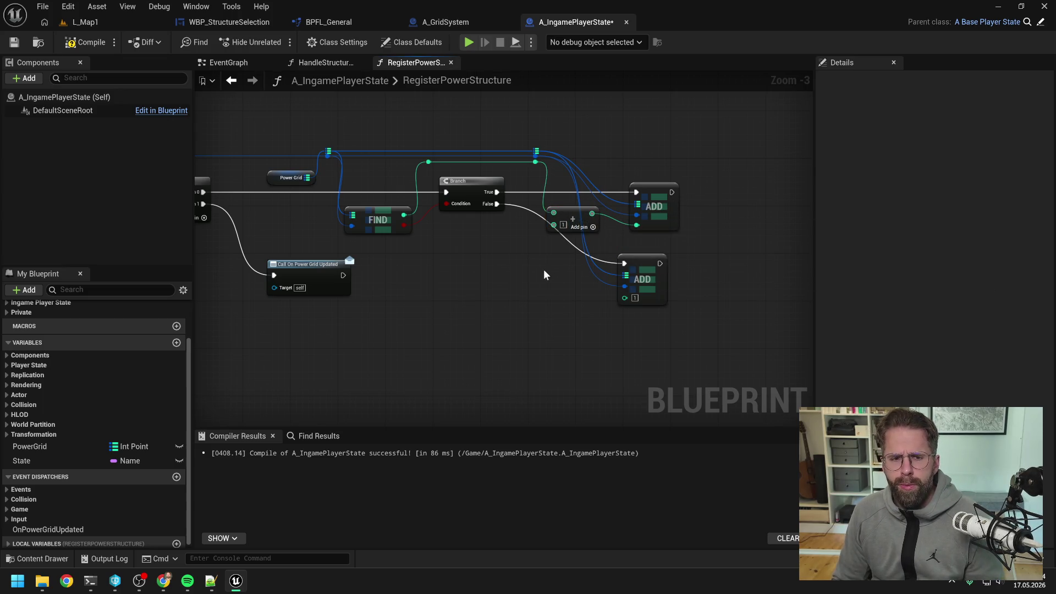
left_click_drag(635, 267, 647, 267)
left_click(87, 42)
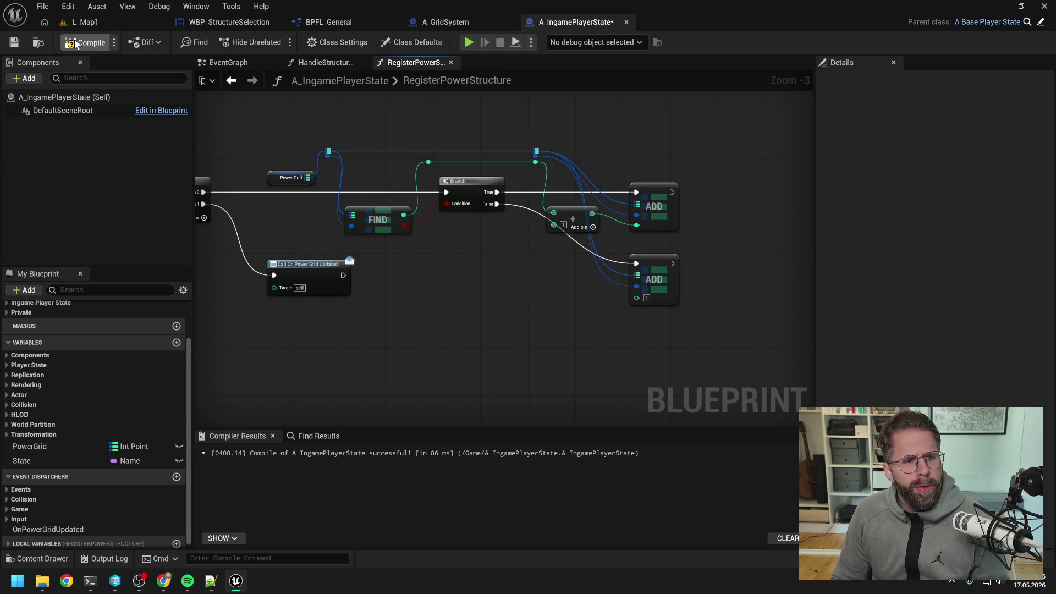
left_click(86, 22)
- Start play, select the Main Hall, place a Power Grid Generator, and resume past the breakpoint
left_click(275, 41)
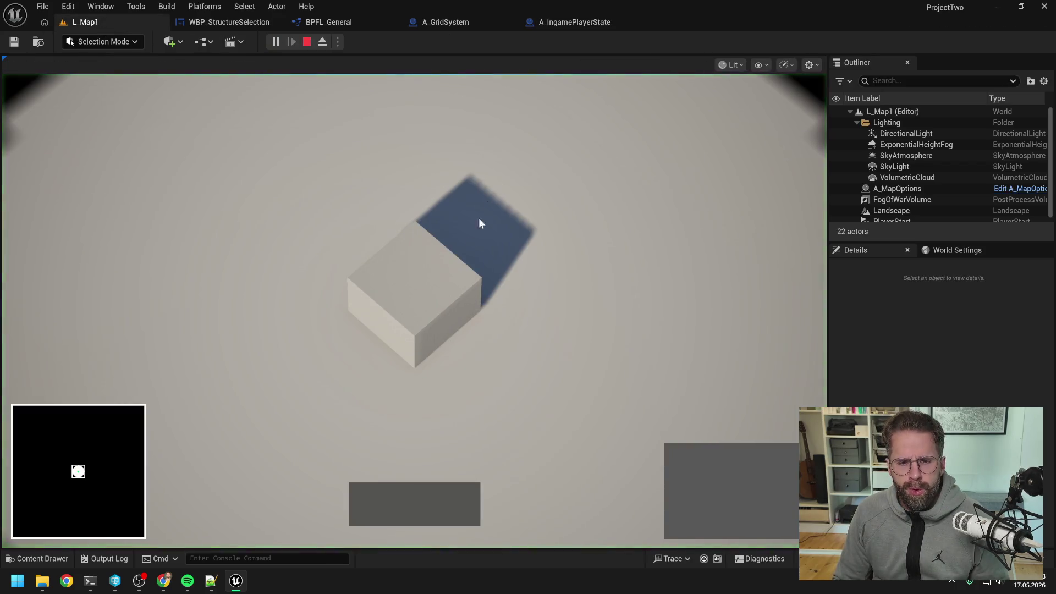
scroll(498, 292, "down", 3)
left_click(682, 462)
left_click(602, 297)
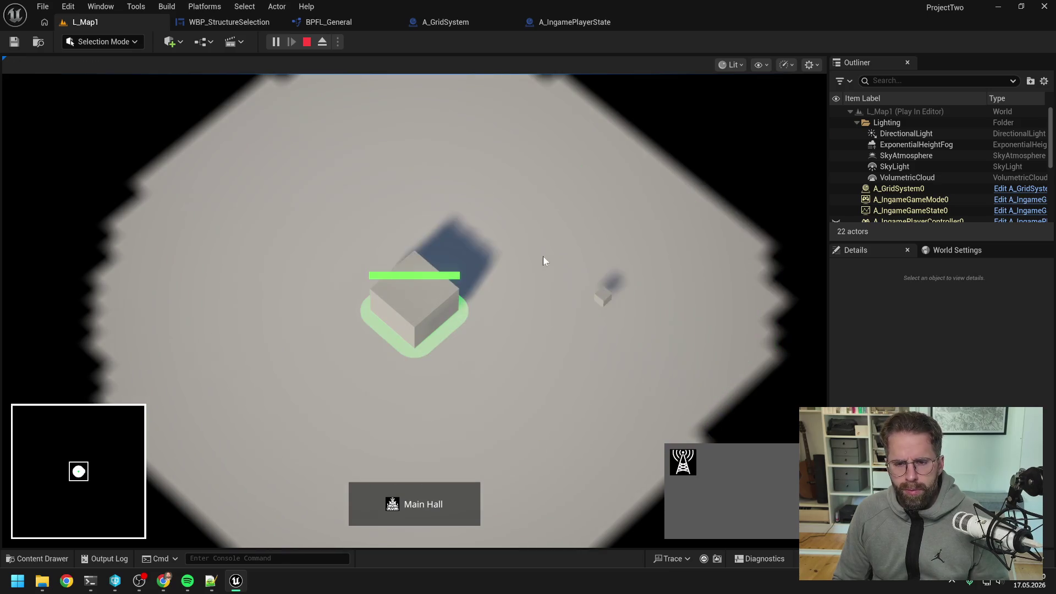
left_click(423, 302)
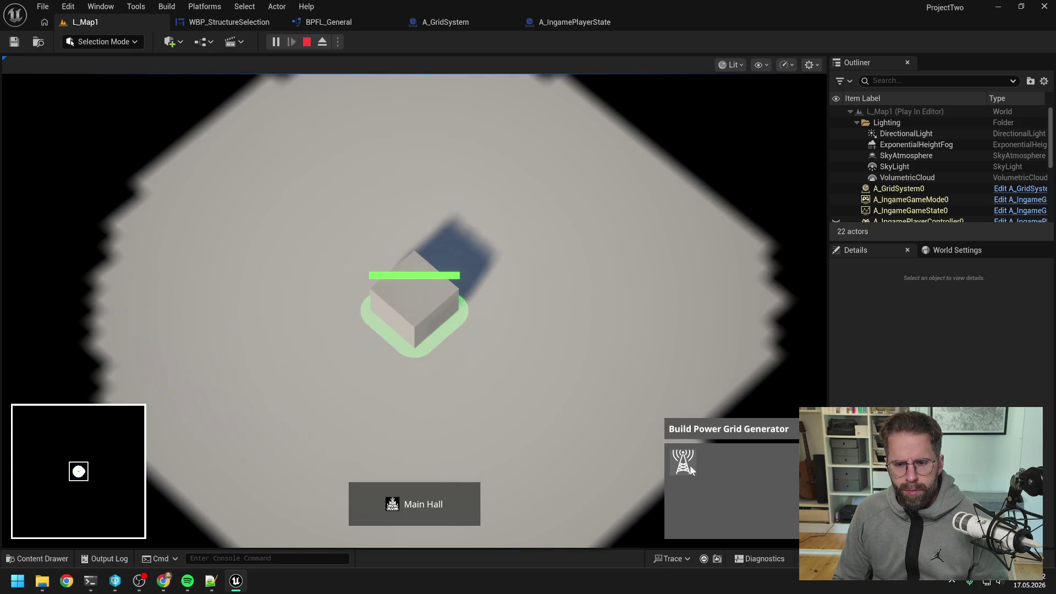
left_click(685, 460)
left_click(596, 378)
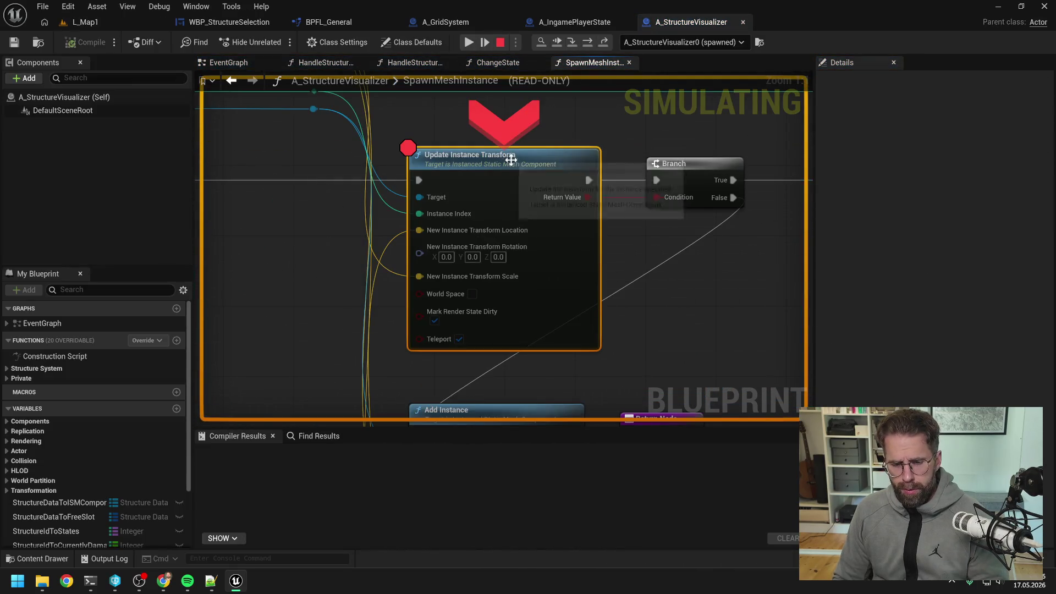
left_click(469, 43)
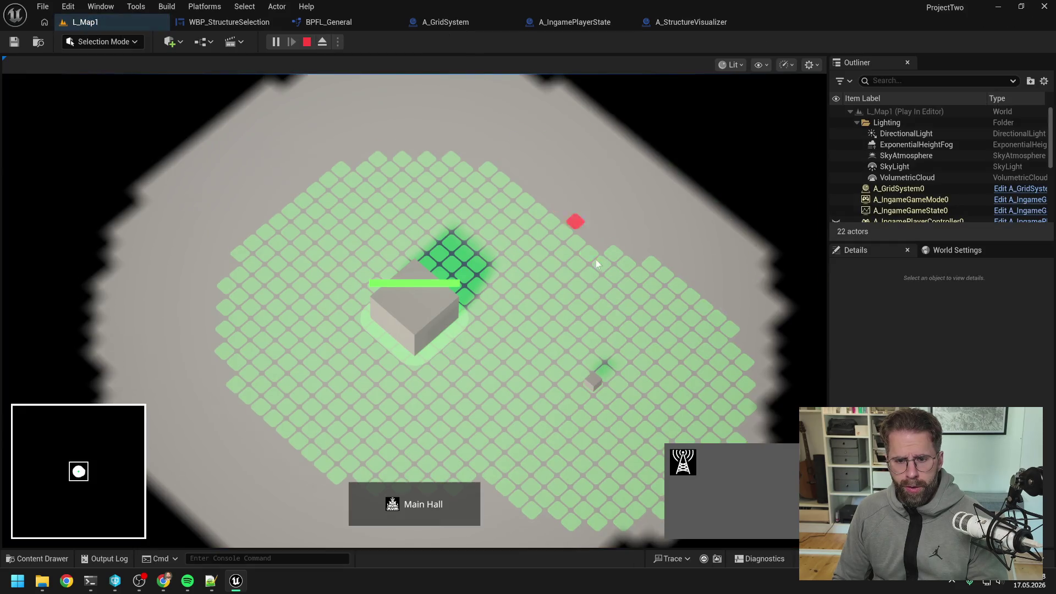
- Place three more Power Grid Generators around the hall and demolish the northernmost one
left_click(577, 242)
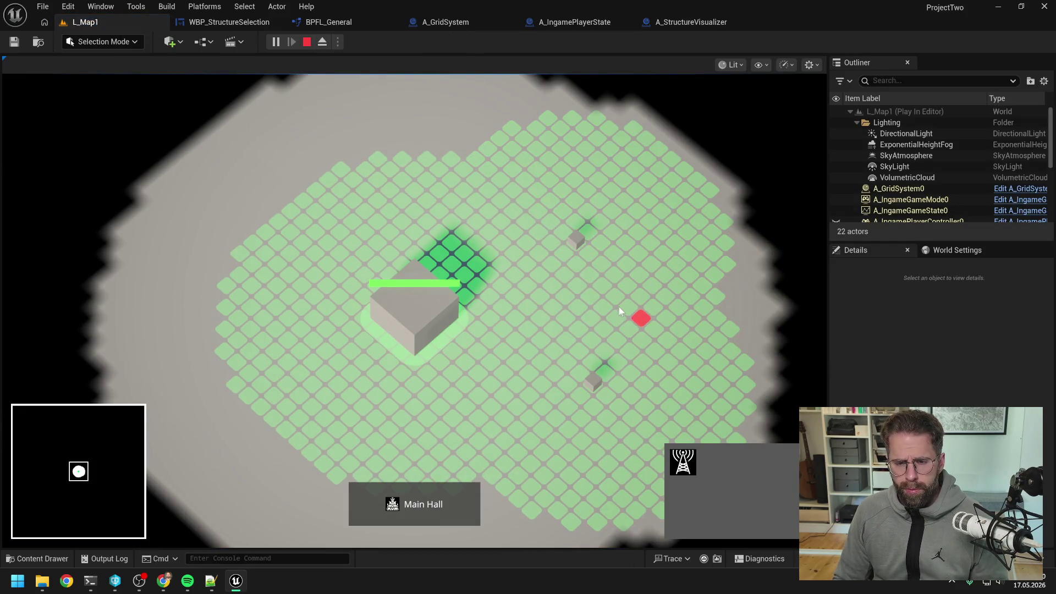
left_click(493, 187)
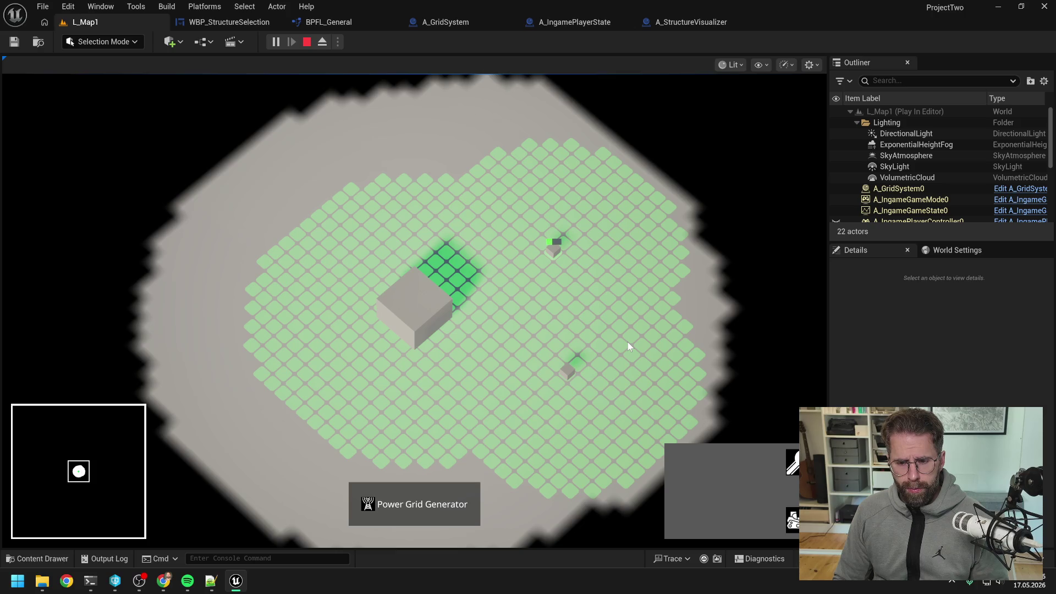
right_click(639, 353)
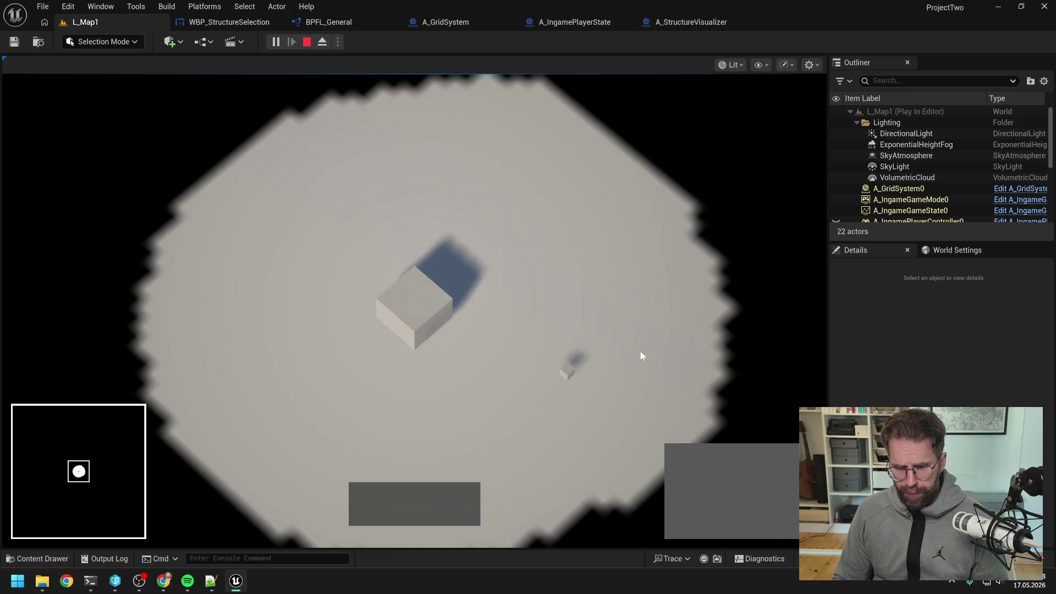
left_click(424, 307)
left_click(682, 461)
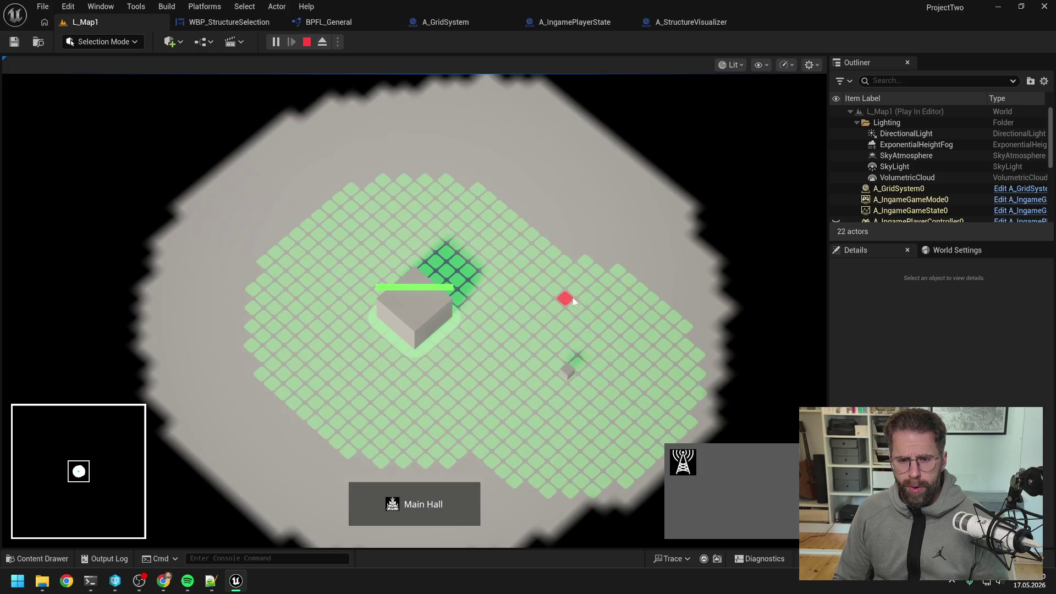
left_click(583, 263)
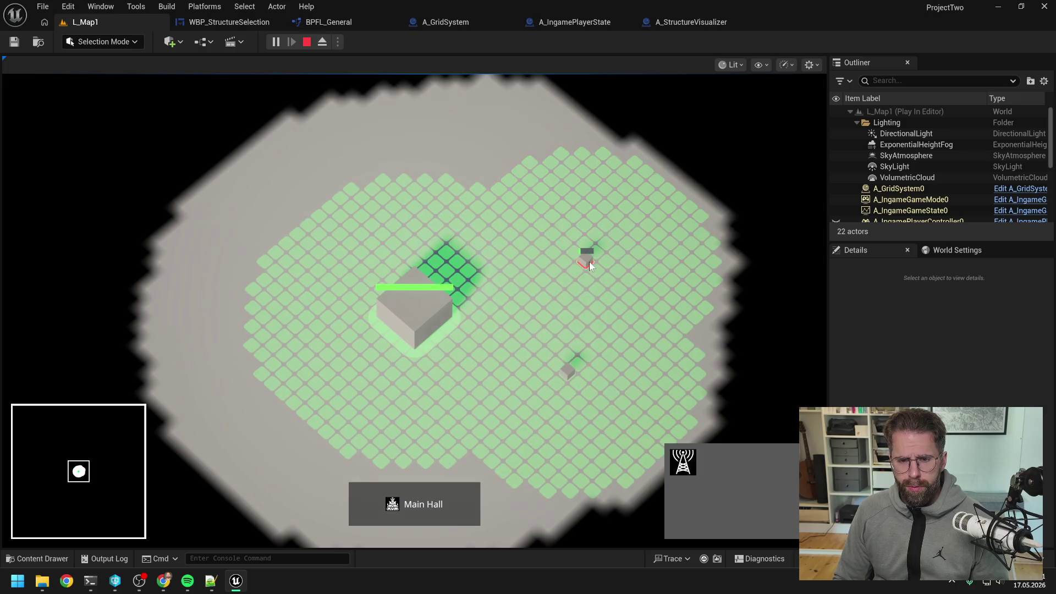
right_click(473, 190)
left_click(463, 173)
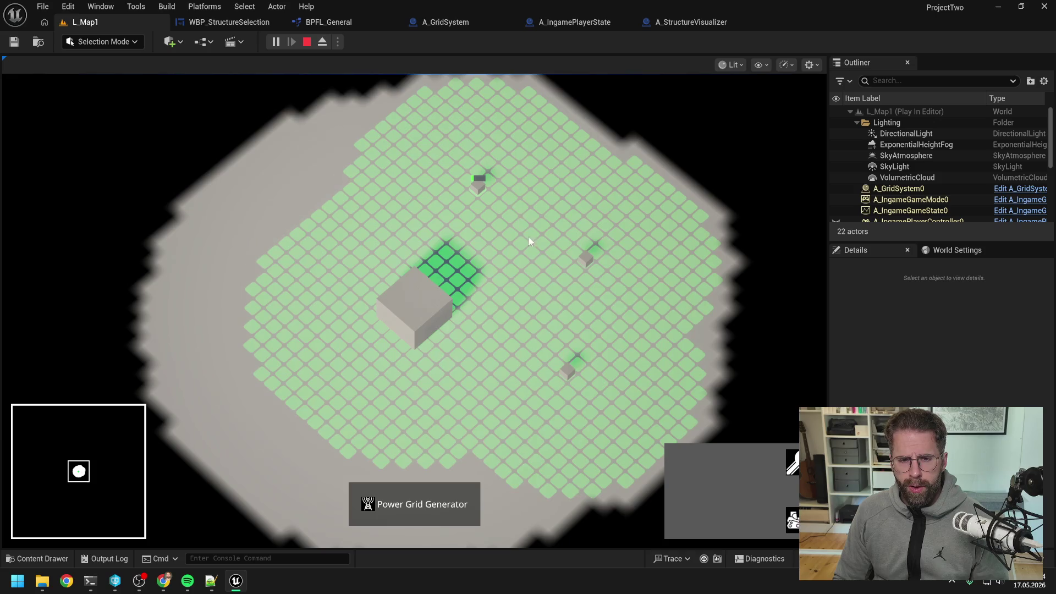
left_click(793, 520)
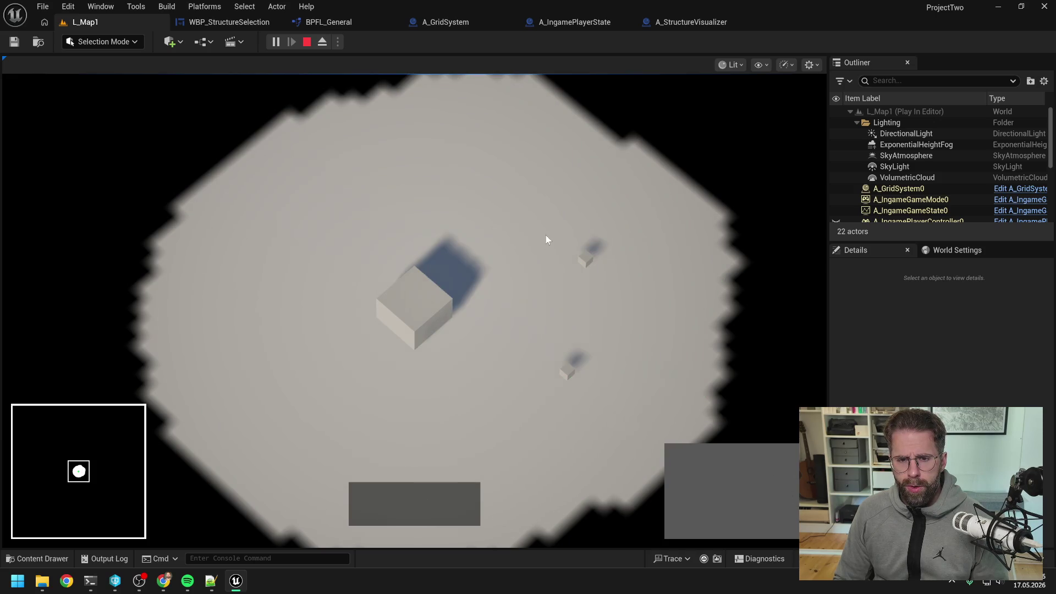
- Build three more generators across the grid from the Main Hall
left_click(550, 238)
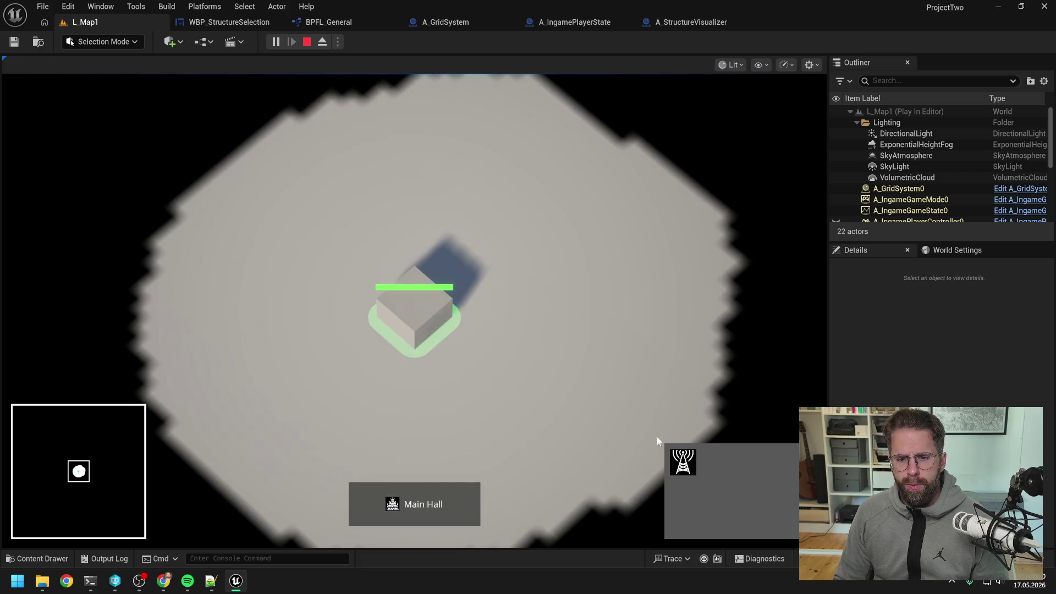
left_click(682, 461)
left_click(488, 450)
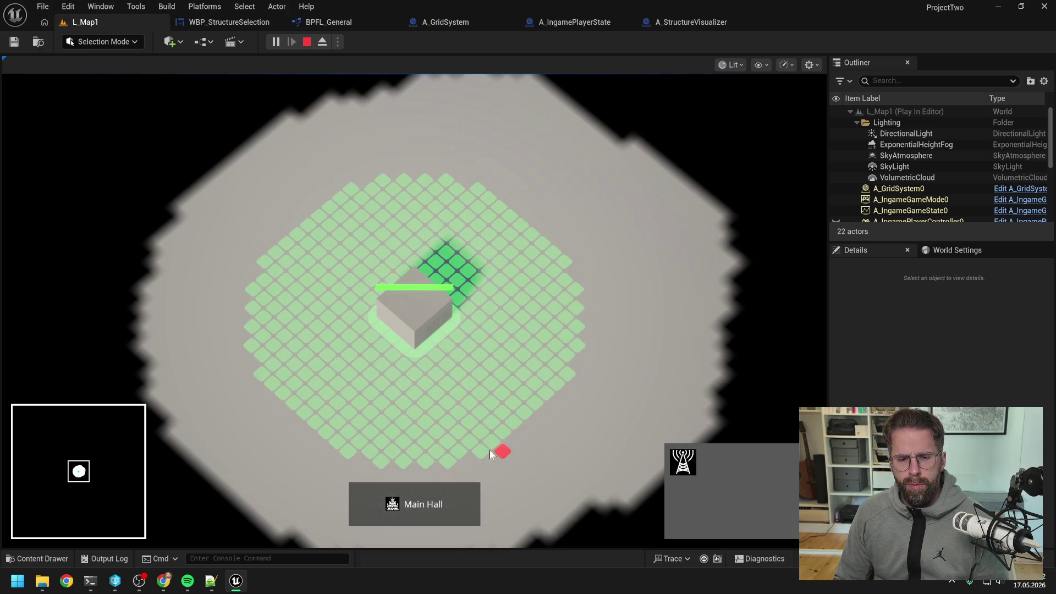
left_click(546, 392)
left_click(328, 432)
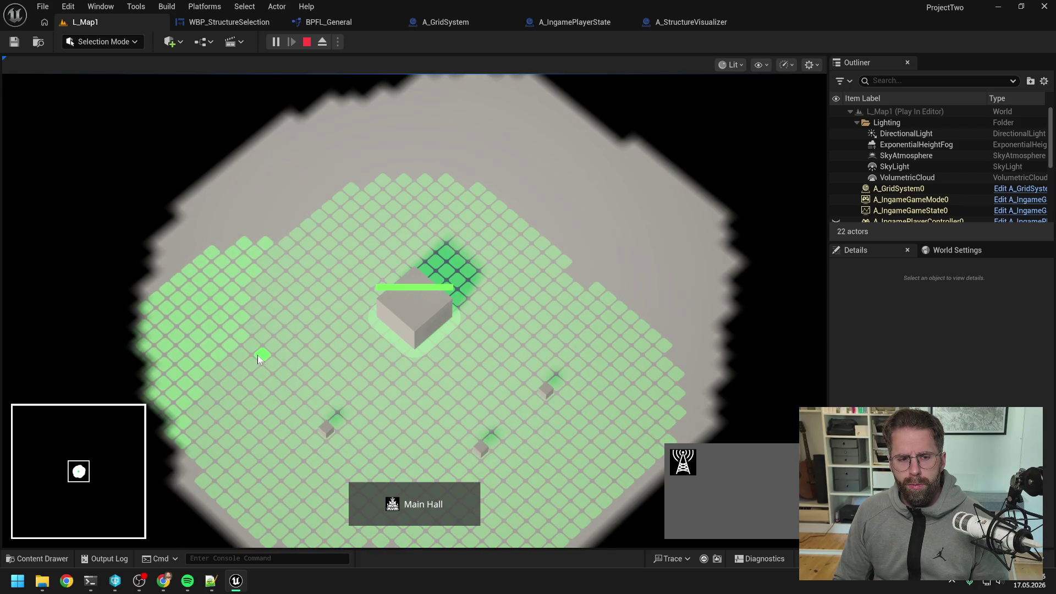
right_click(313, 325)
- Box-select and demolish the lower-left generator, then stop the play session
left_click_drag(243, 326, 351, 457)
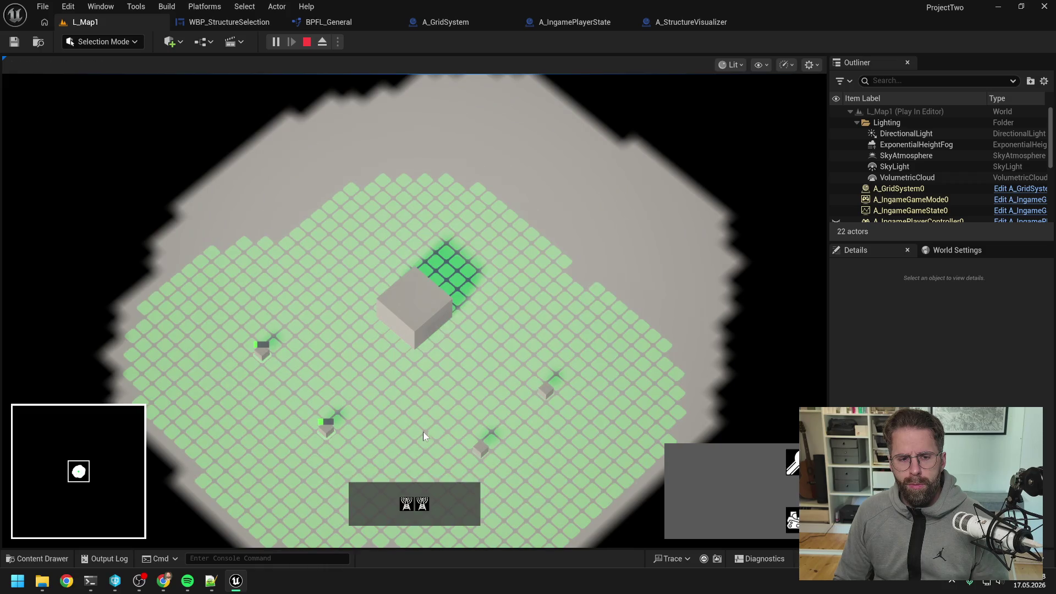
left_click(793, 463)
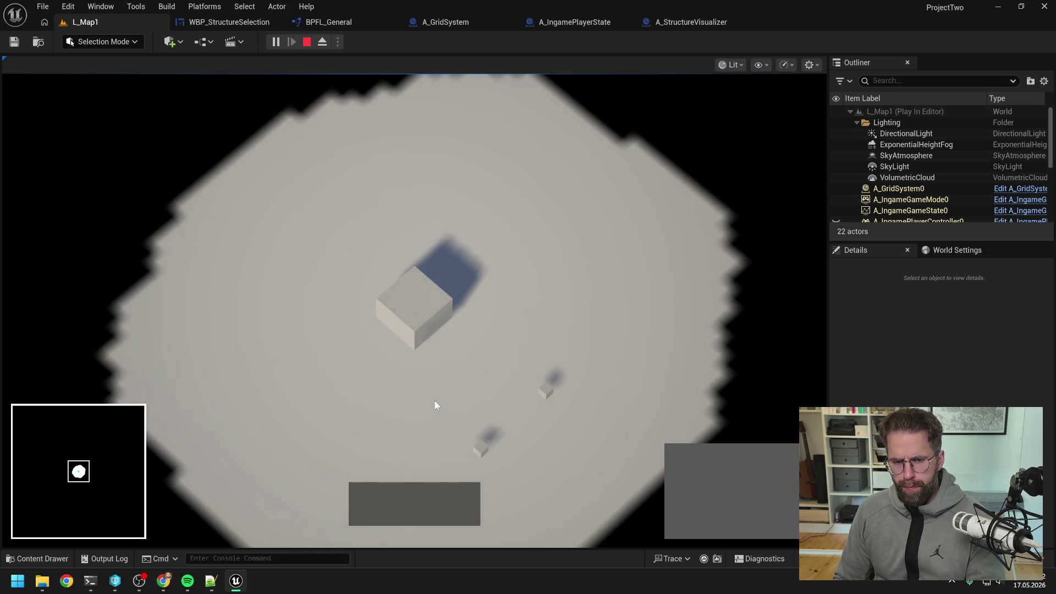
key("Escape")
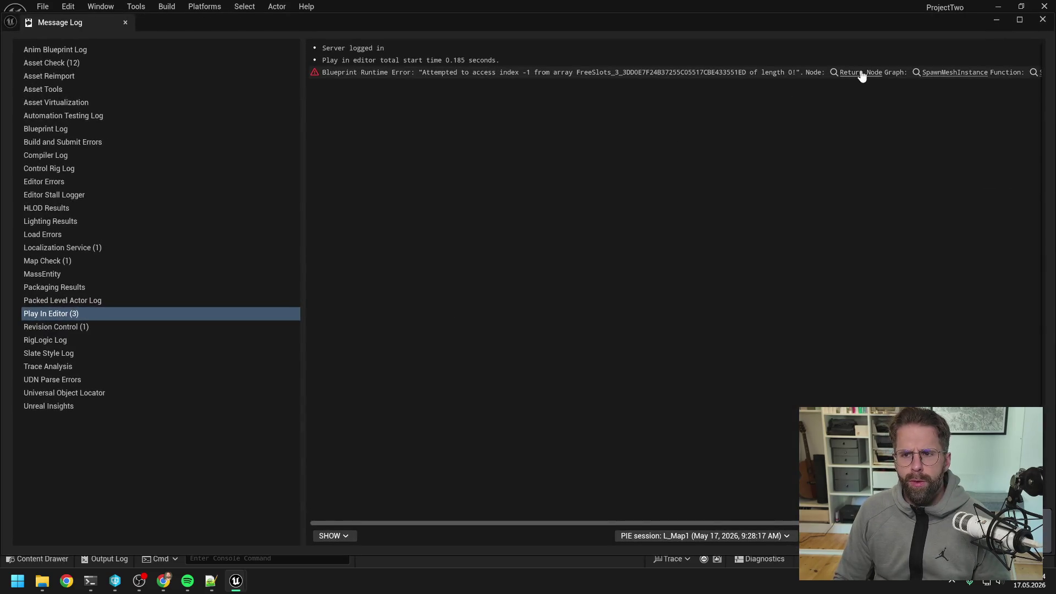
- Jump to the erroring SpawnMeshInstance node, inspect the REMOVE, Set members and ADD nodes, and close the log
left_click(859, 73)
left_click_drag(804, 24, 729, 352)
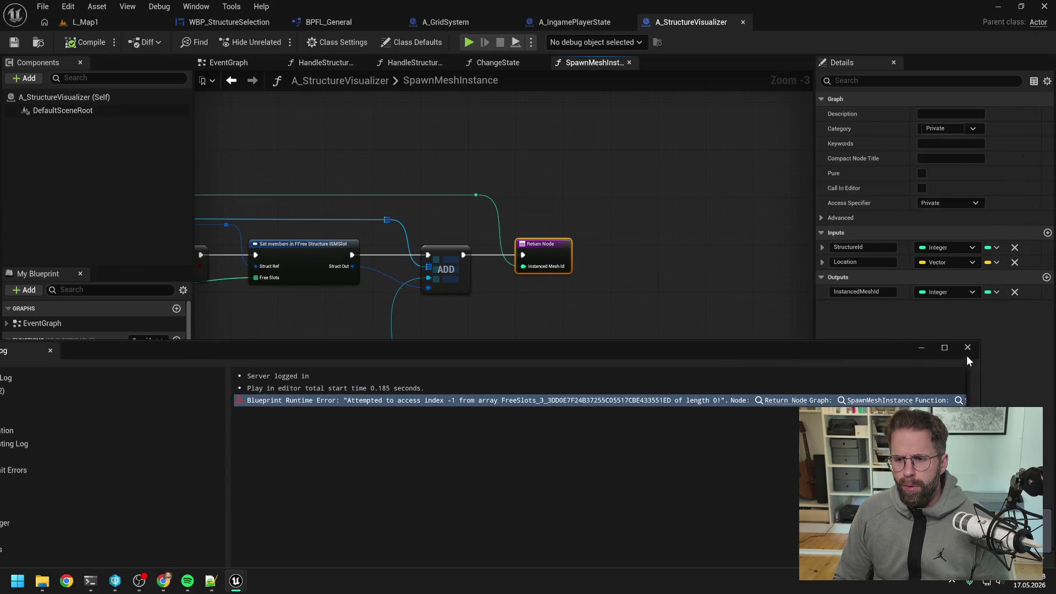
scroll(656, 229, "down", 3)
left_click_drag(573, 248, 675, 235)
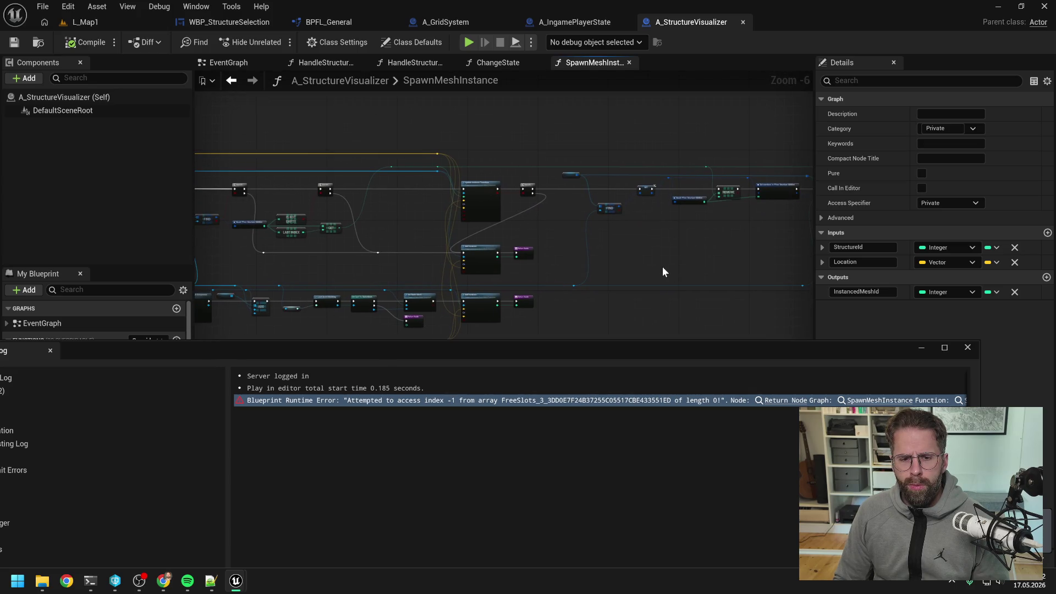
scroll(572, 170, "up", 2)
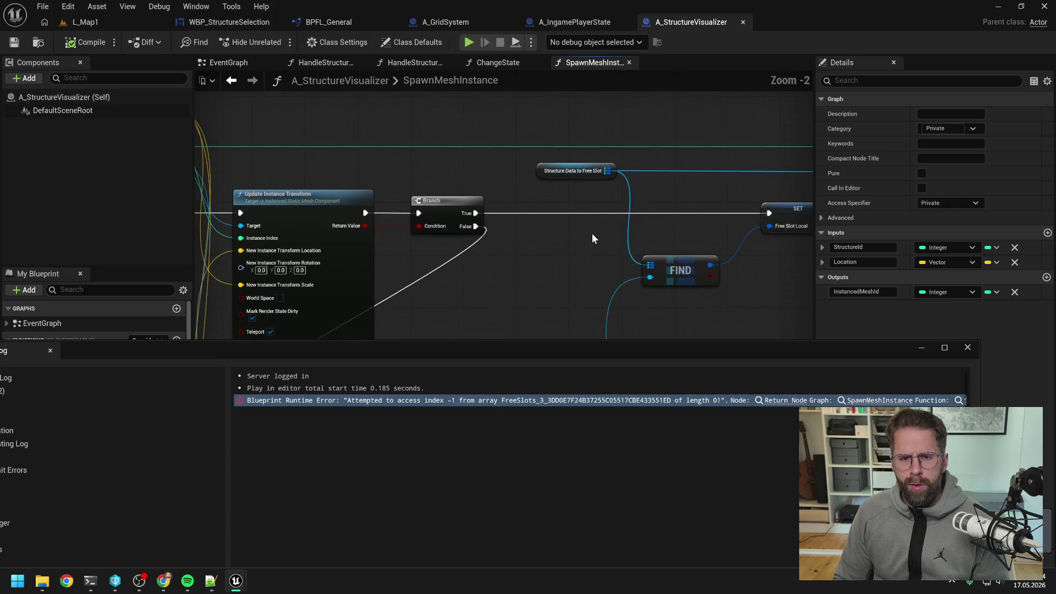
left_click_drag(731, 276, 535, 243)
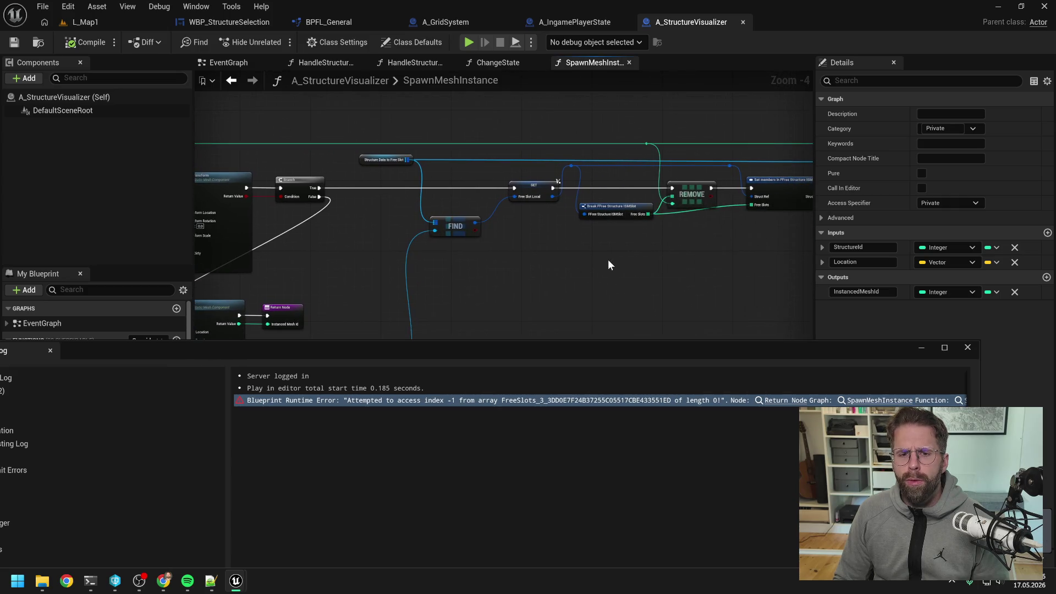
left_click_drag(608, 259, 490, 257)
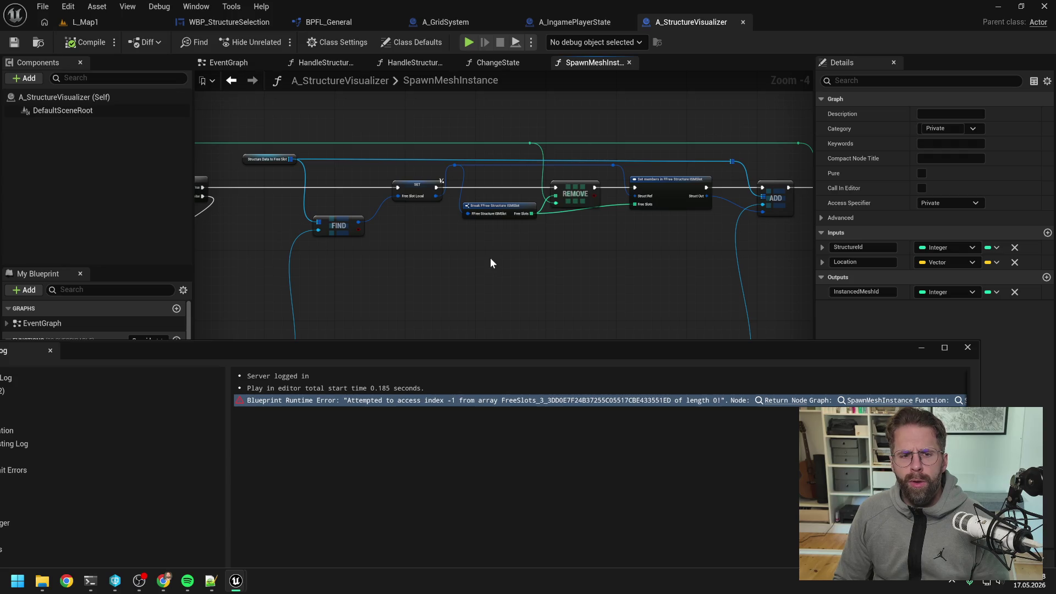
scroll(643, 183, "down", 2)
scroll(636, 184, "up", 3)
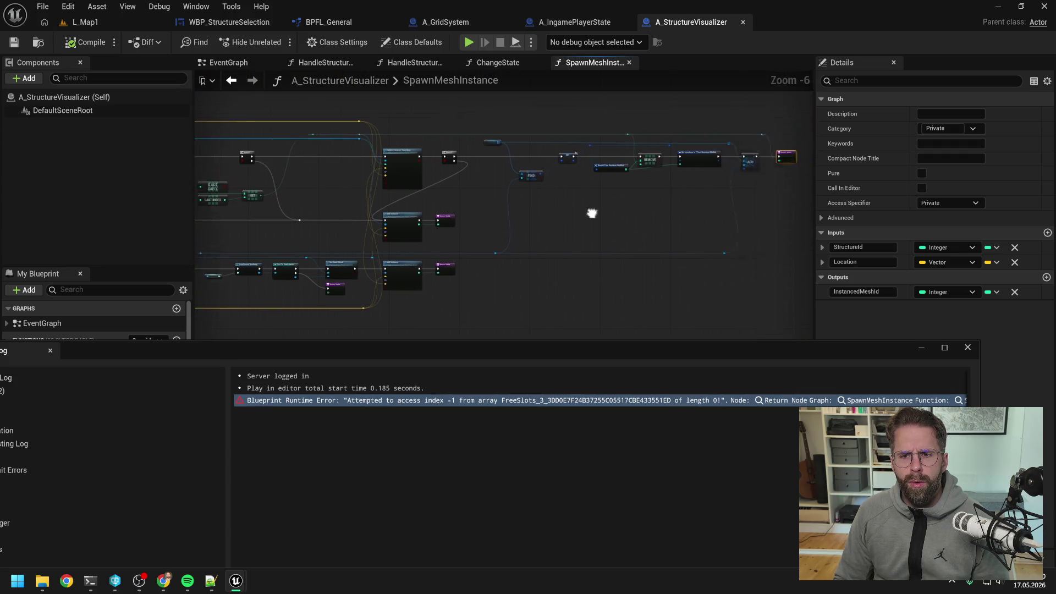
left_click(493, 352)
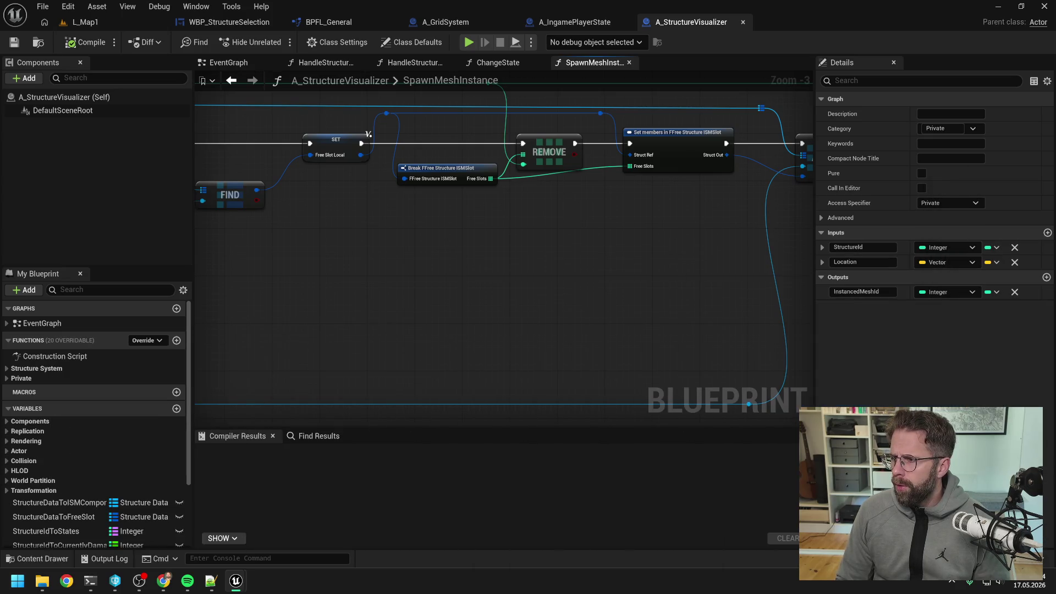
scroll(579, 240, "down", 2)
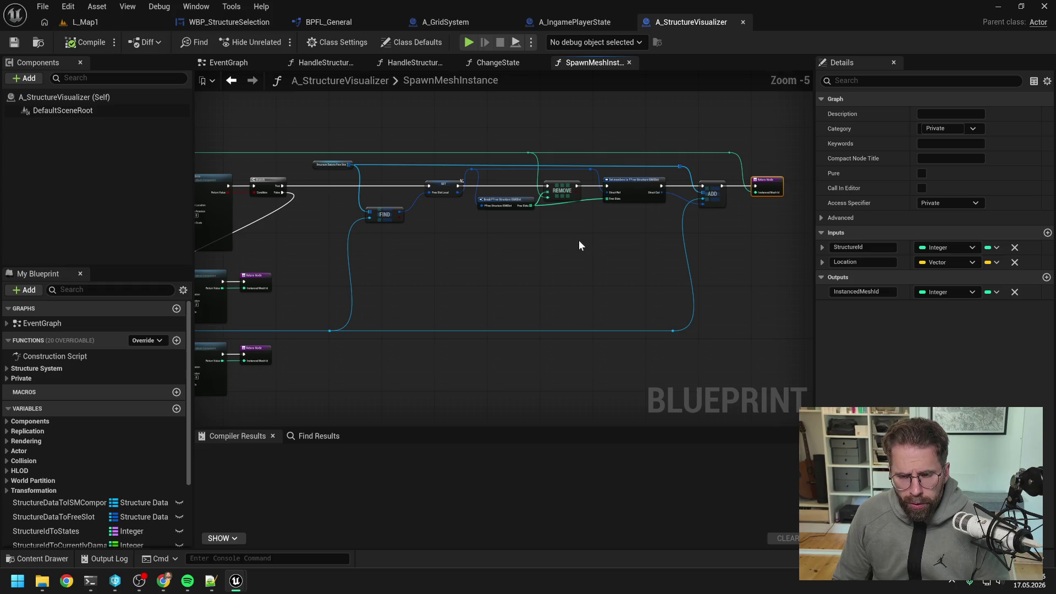
mouse_move(579, 240)
left_mouse_down()
mouse_move(759, 238)
mouse_move(728, 222)
left_mouse_up()
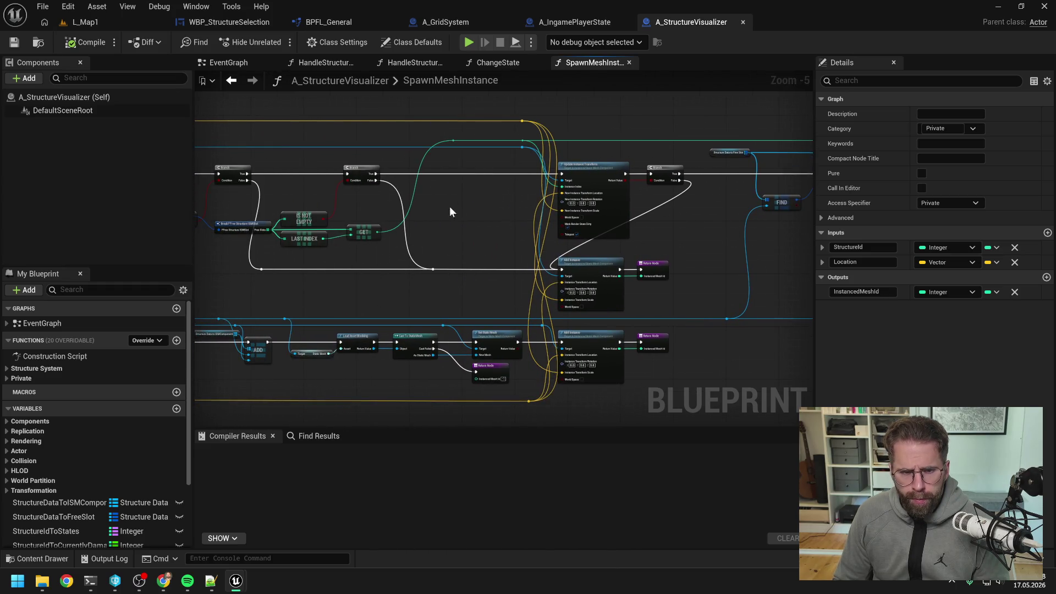
left_click_drag(450, 208, 618, 199)
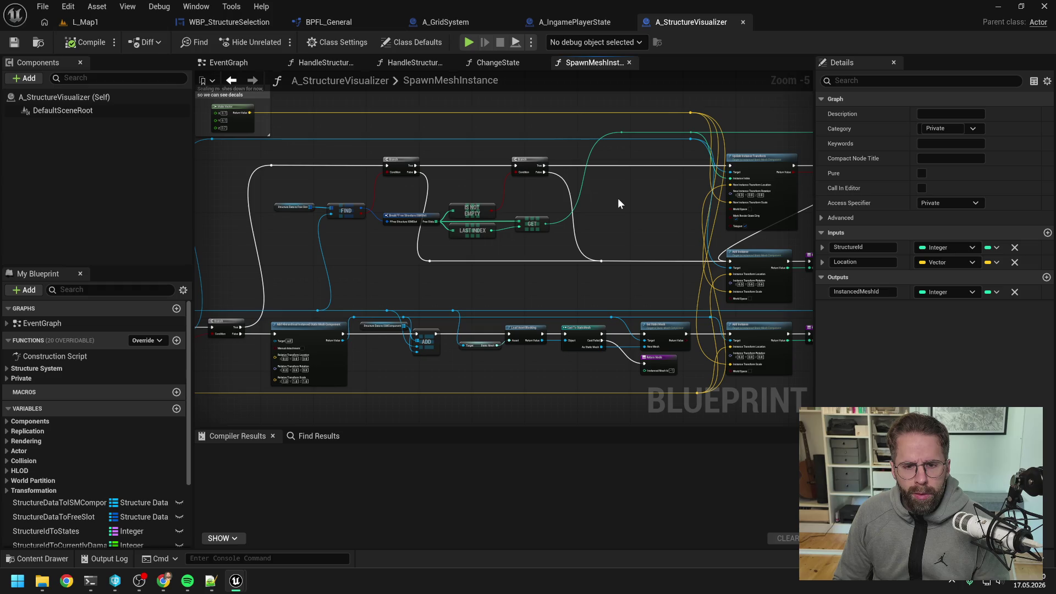
scroll(483, 202, "up", 2)
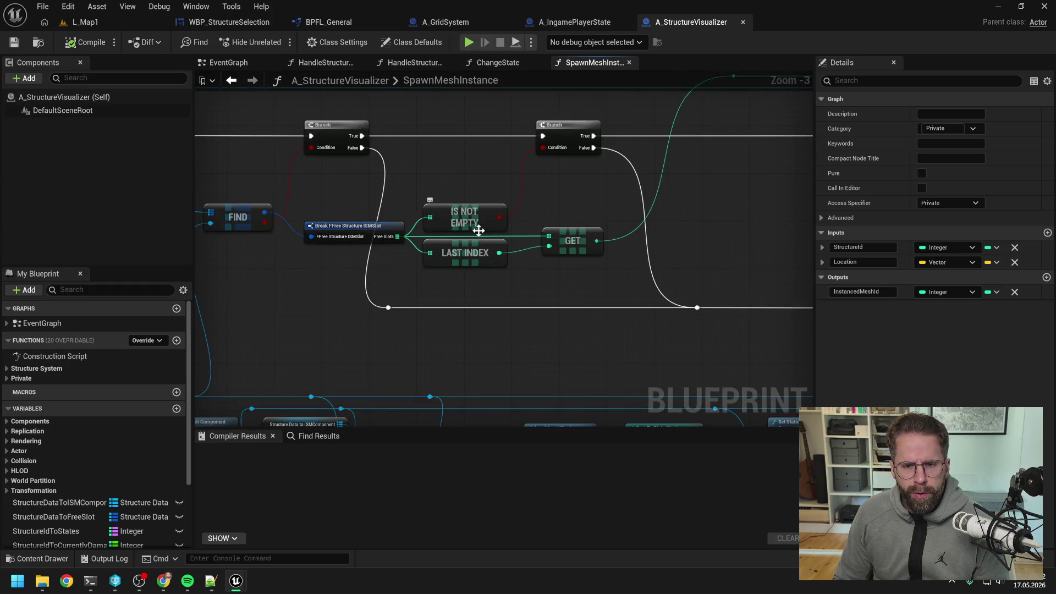
scroll(585, 200, "down", 3)
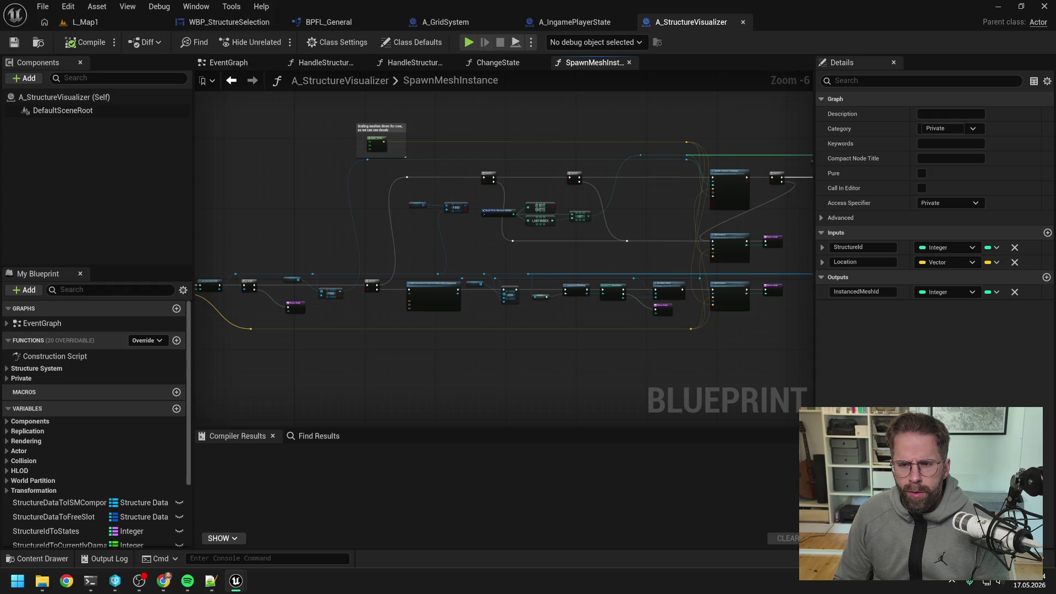
scroll(621, 218, "up", 2)
left_click_drag(622, 217, 641, 205)
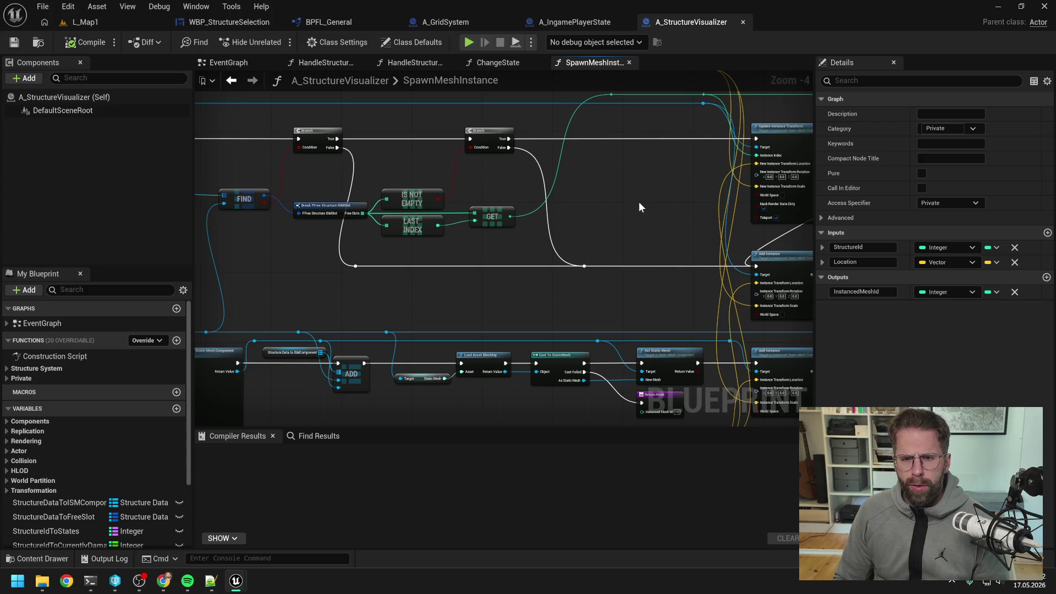
left_click_drag(639, 201, 407, 229)
left_click_drag(693, 245, 622, 241)
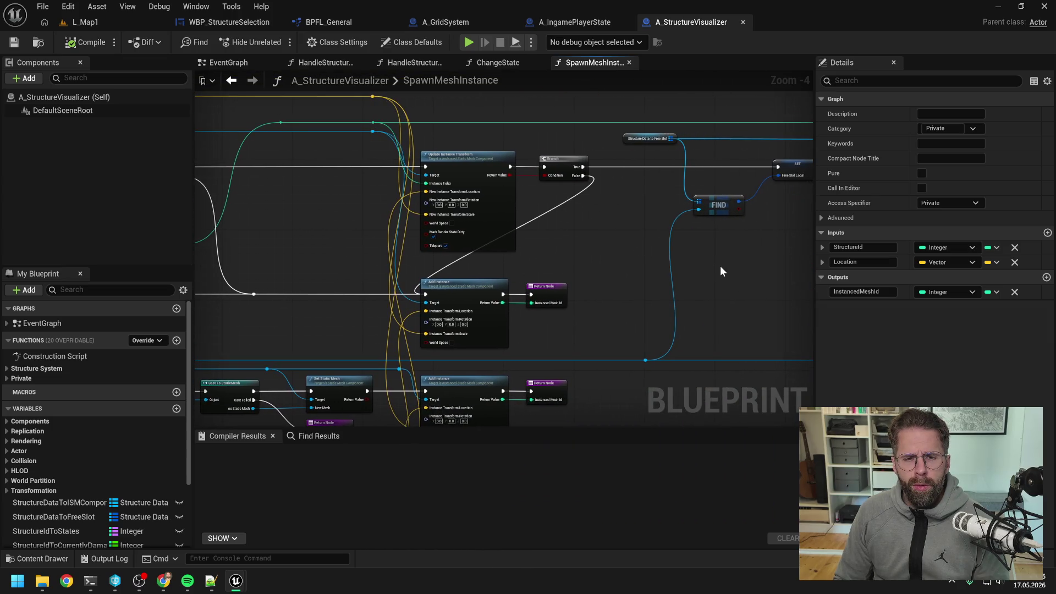
left_click_drag(714, 262, 507, 268)
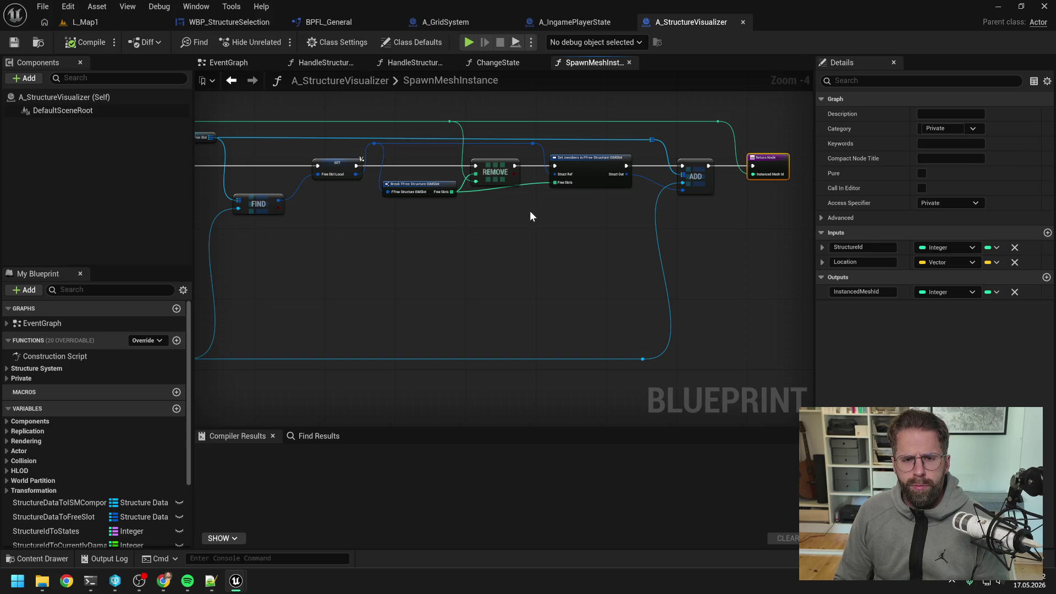
scroll(513, 220, "down", 1)
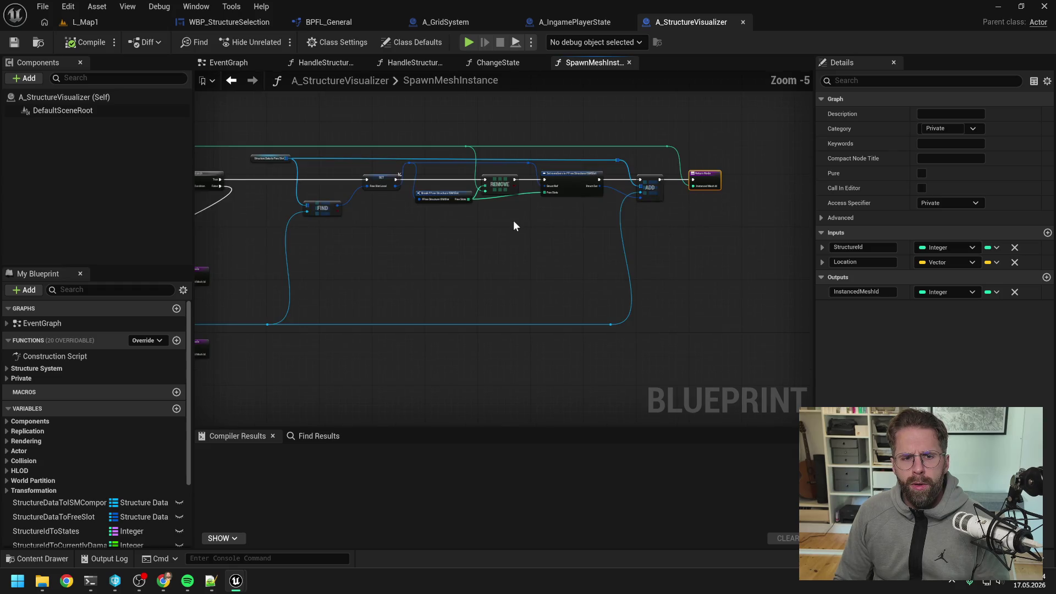
left_click_drag(513, 220, 627, 228)
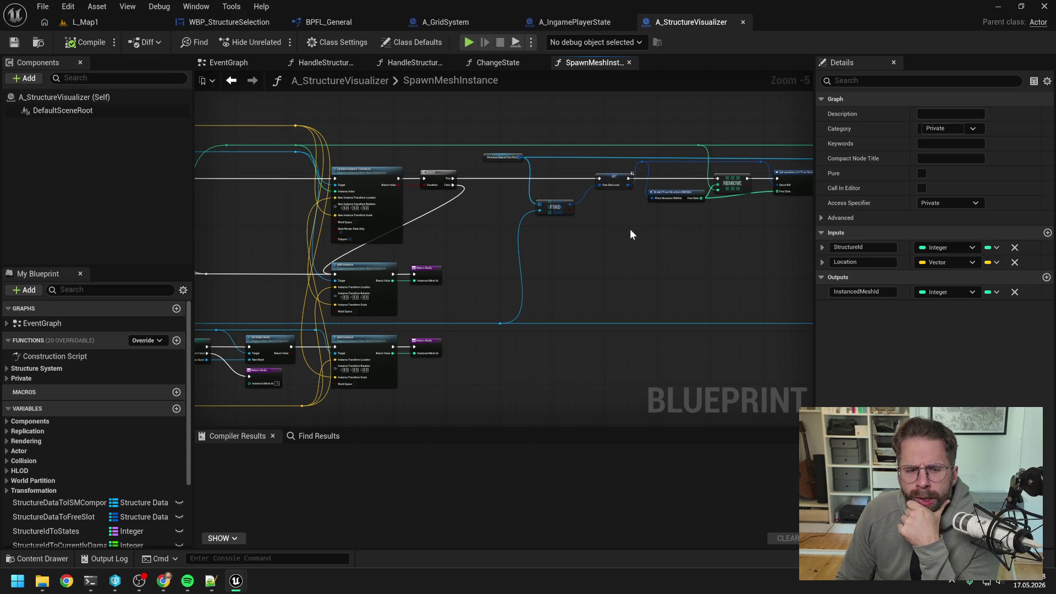
left_click_drag(716, 234, 504, 242)
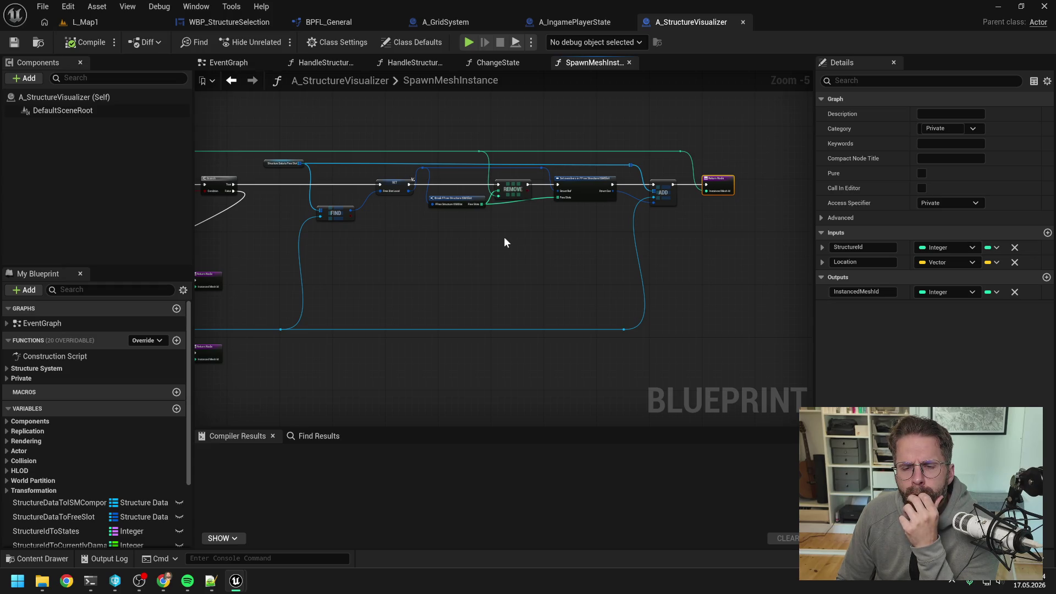
mouse_move(497, 238)
left_mouse_down()
mouse_move(707, 229)
mouse_move(505, 235)
left_mouse_up()
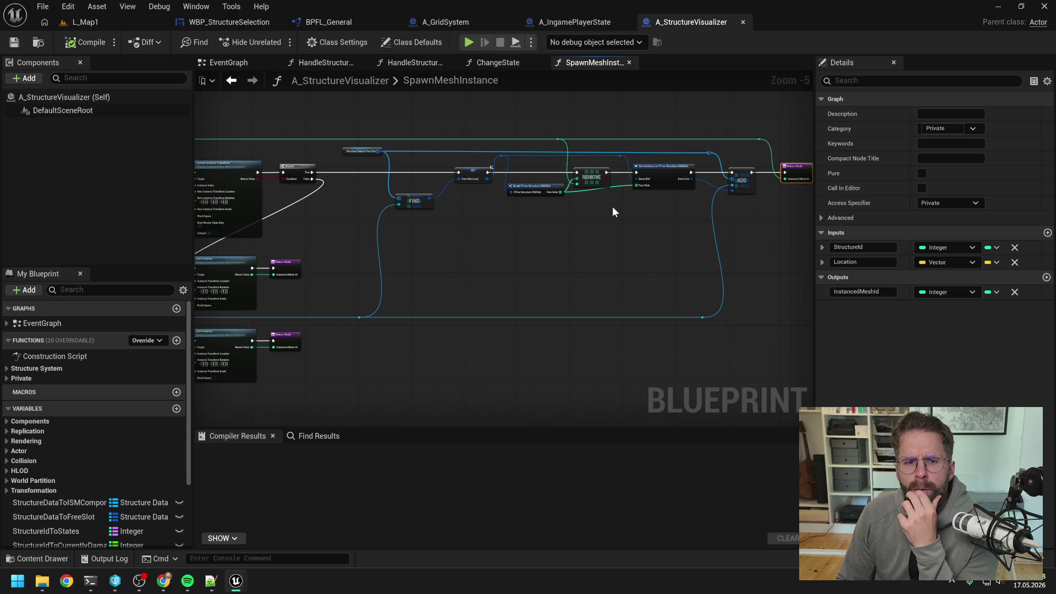
left_click_drag(612, 206, 899, 199)
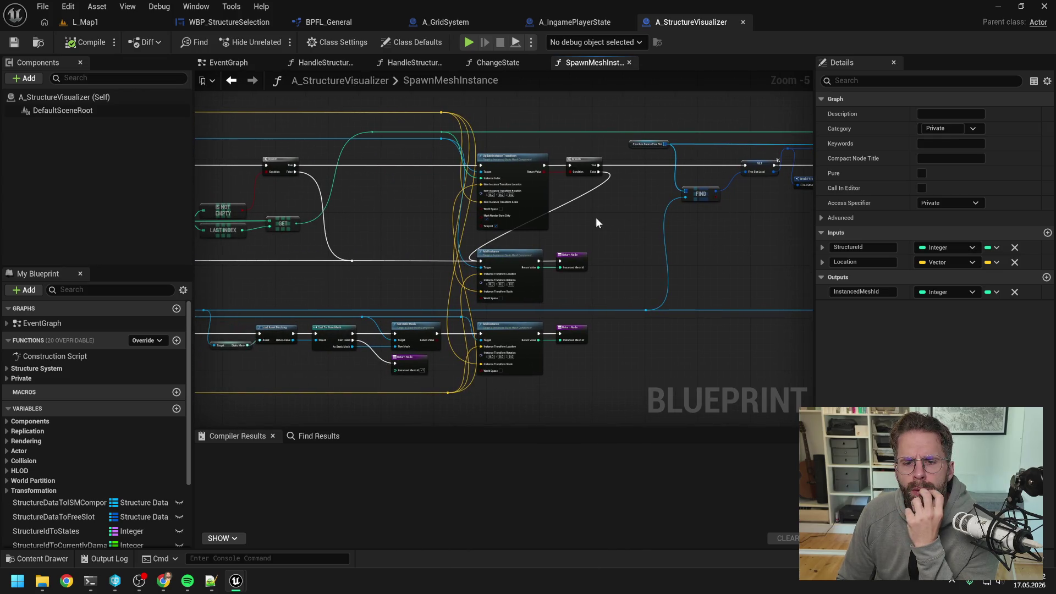
left_click_drag(418, 212, 660, 208)
left_click_drag(598, 218, 667, 165)
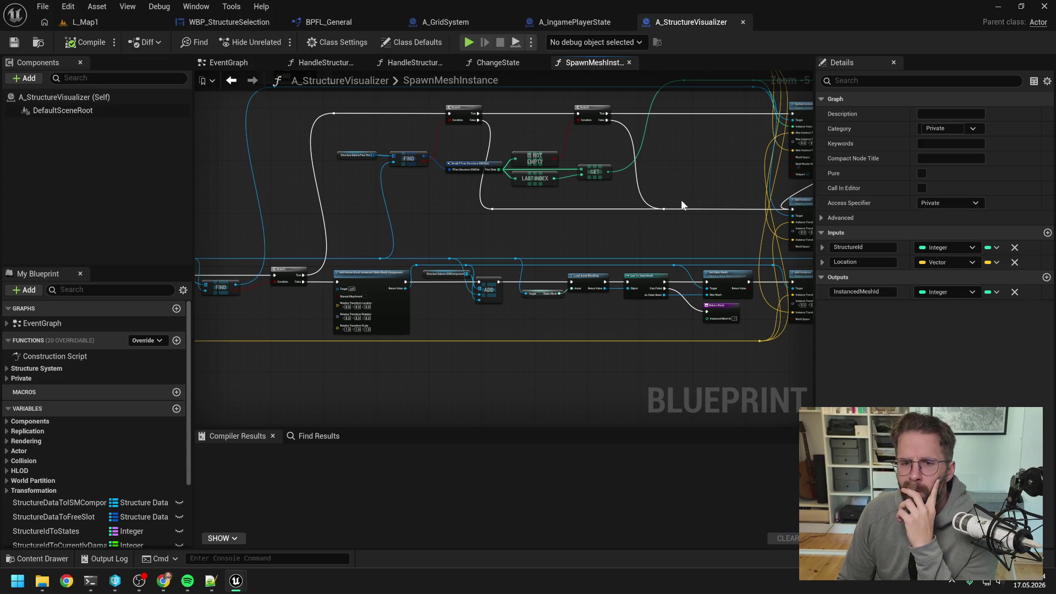
left_click(500, 189)
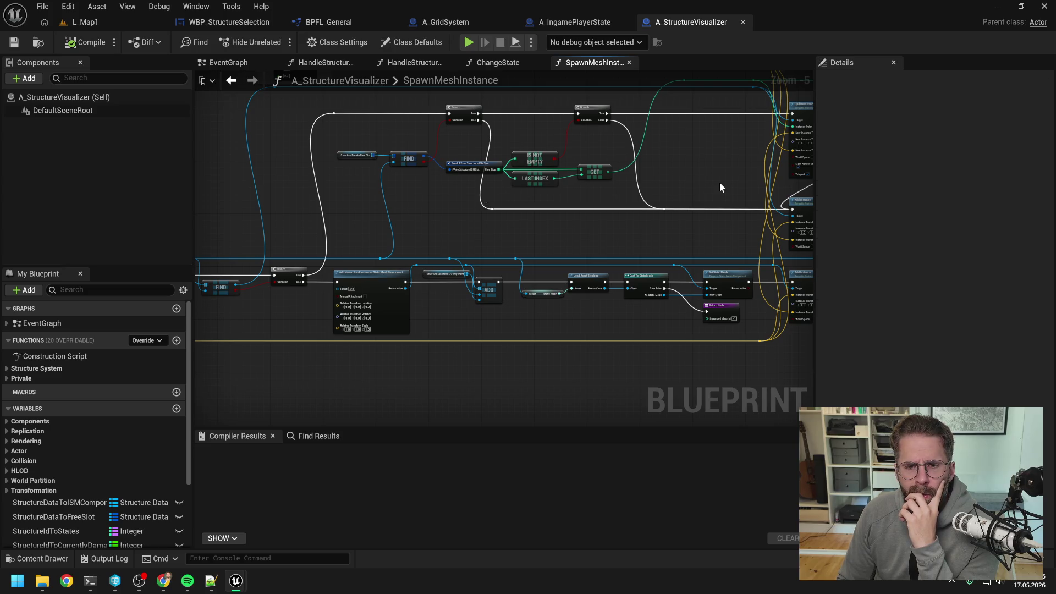
left_click_drag(719, 183, 595, 196)
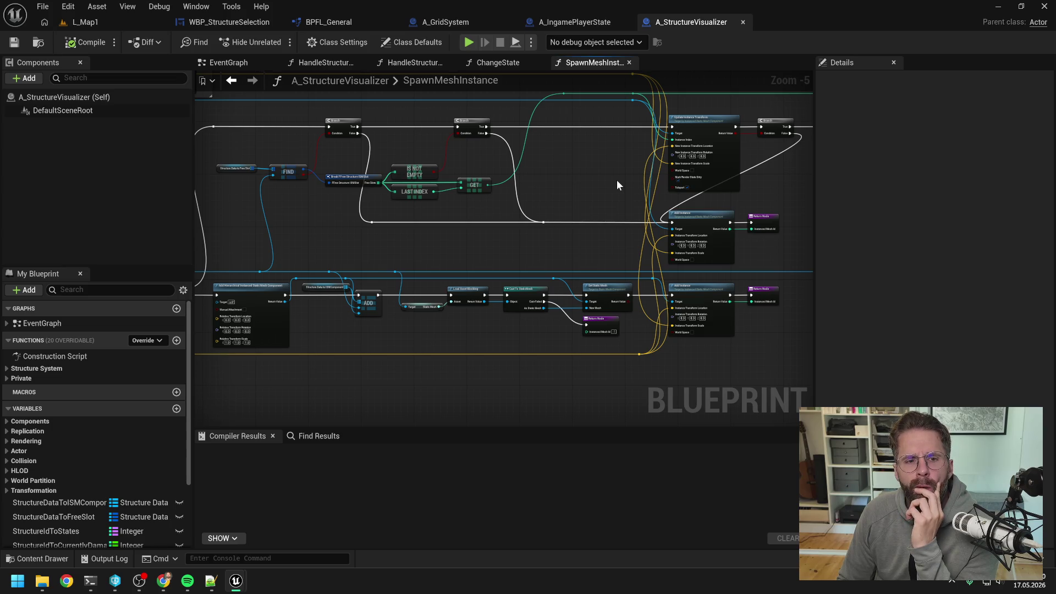
mouse_move(616, 184)
left_mouse_down()
mouse_move(456, 197)
mouse_move(639, 192)
left_mouse_up()
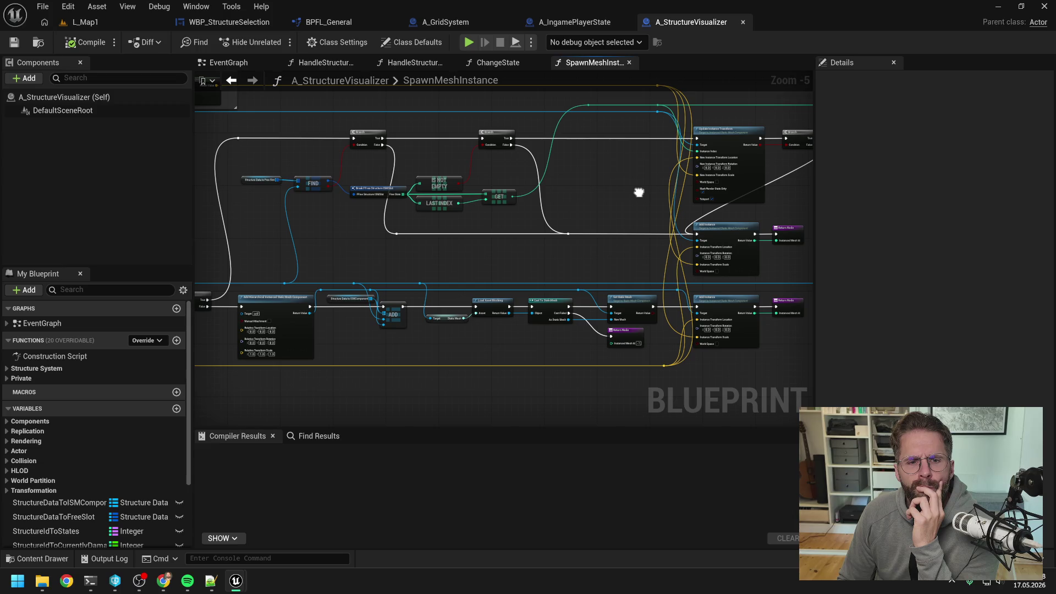
mouse_move(639, 192)
left_mouse_down()
mouse_move(497, 200)
mouse_move(573, 233)
mouse_move(667, 232)
mouse_move(614, 237)
left_mouse_up()
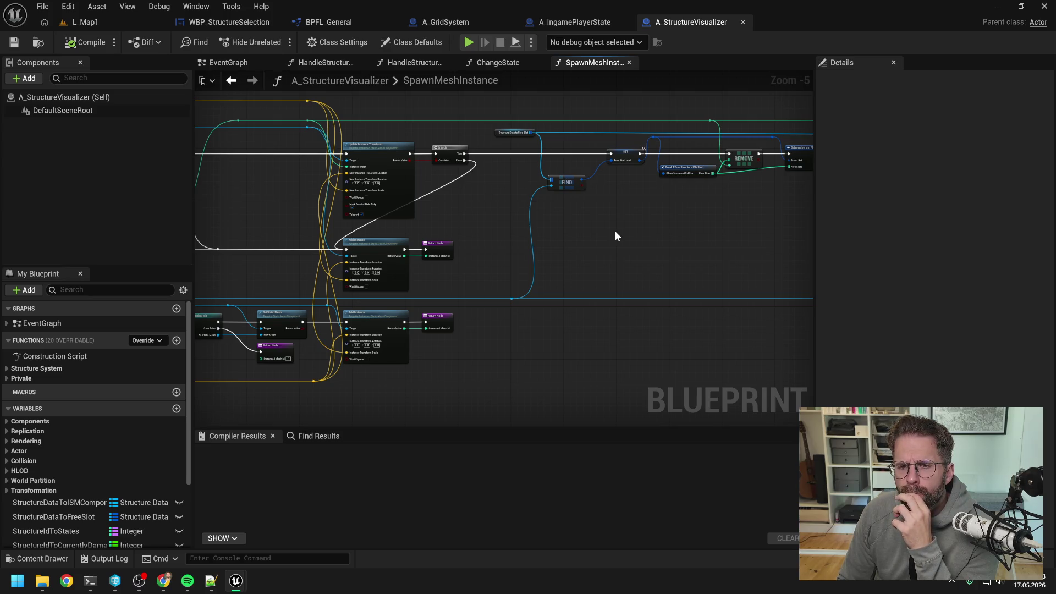
mouse_move(463, 208)
left_mouse_down()
mouse_move(592, 196)
mouse_move(672, 210)
mouse_move(543, 204)
left_mouse_up()
left_click_drag(330, 220, 421, 232)
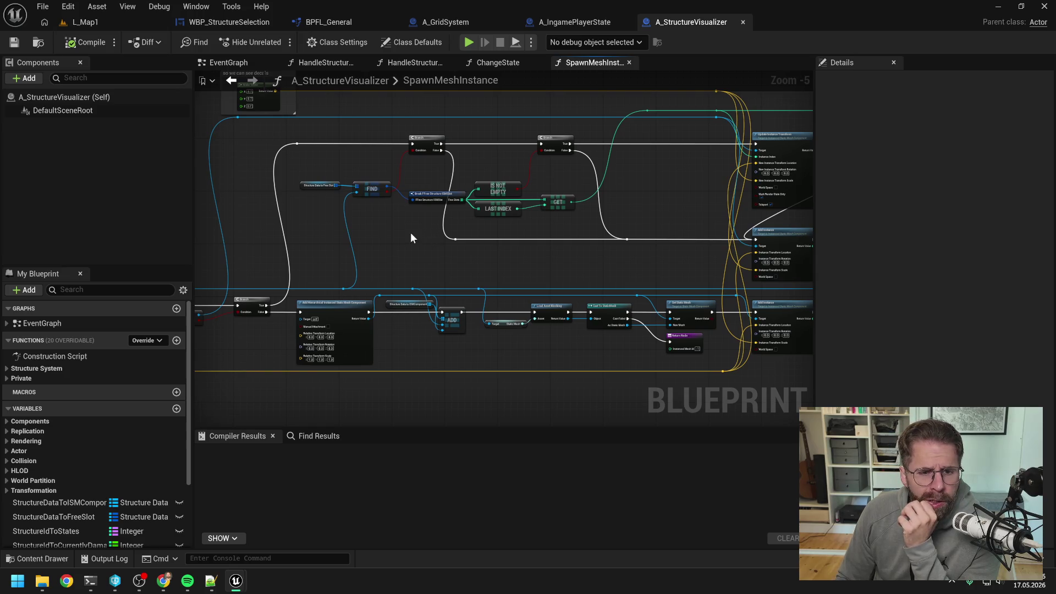
mouse_move(411, 238)
left_mouse_down()
mouse_move(648, 222)
mouse_move(496, 237)
left_mouse_up()
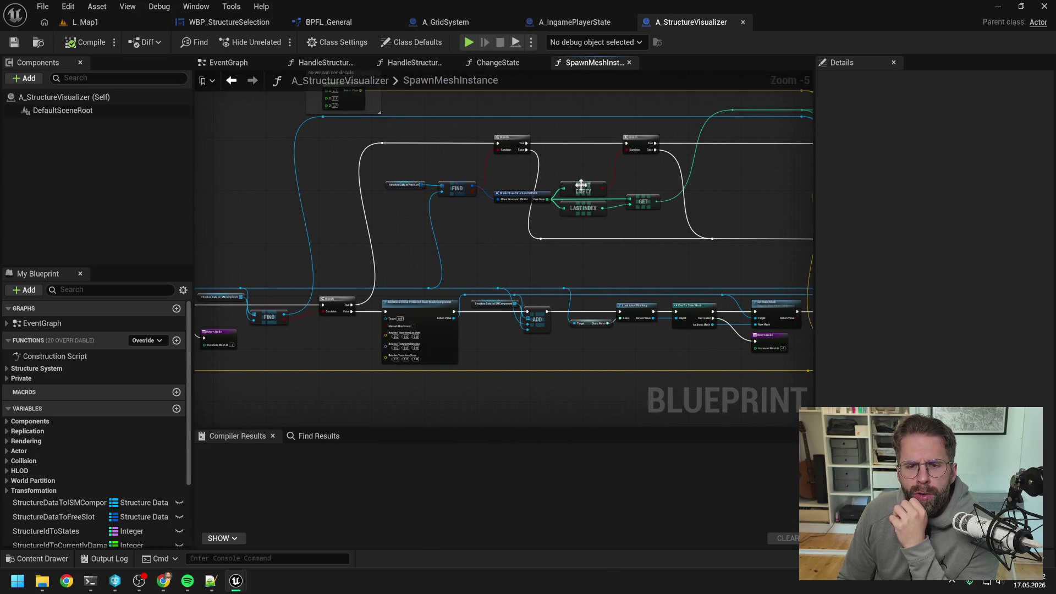
left_click_drag(641, 149, 622, 197)
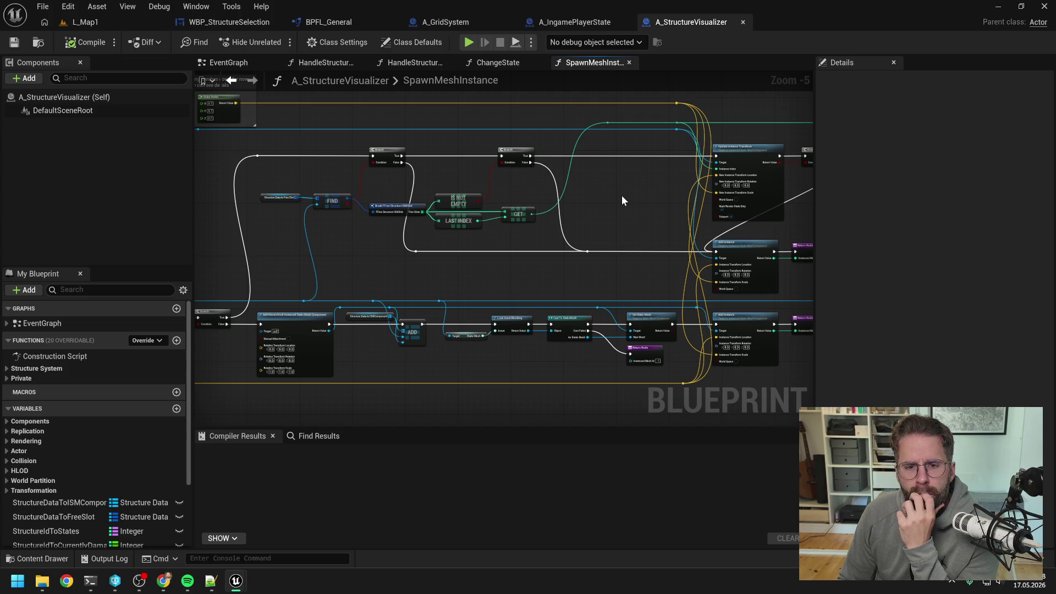
left_click_drag(625, 196, 393, 204)
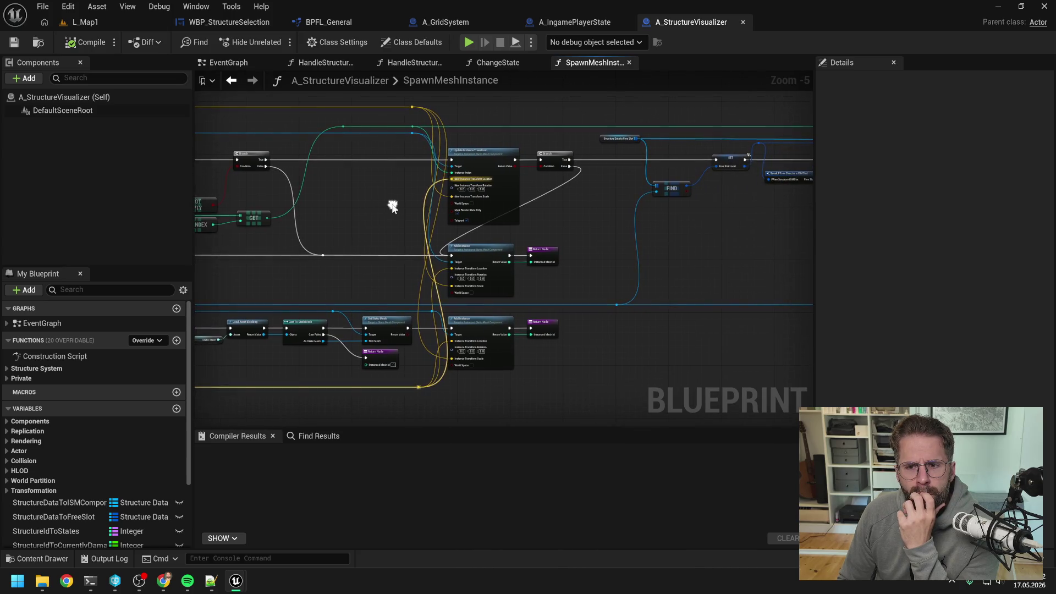
scroll(393, 203, "down", 1)
scroll(677, 193, "up", 1)
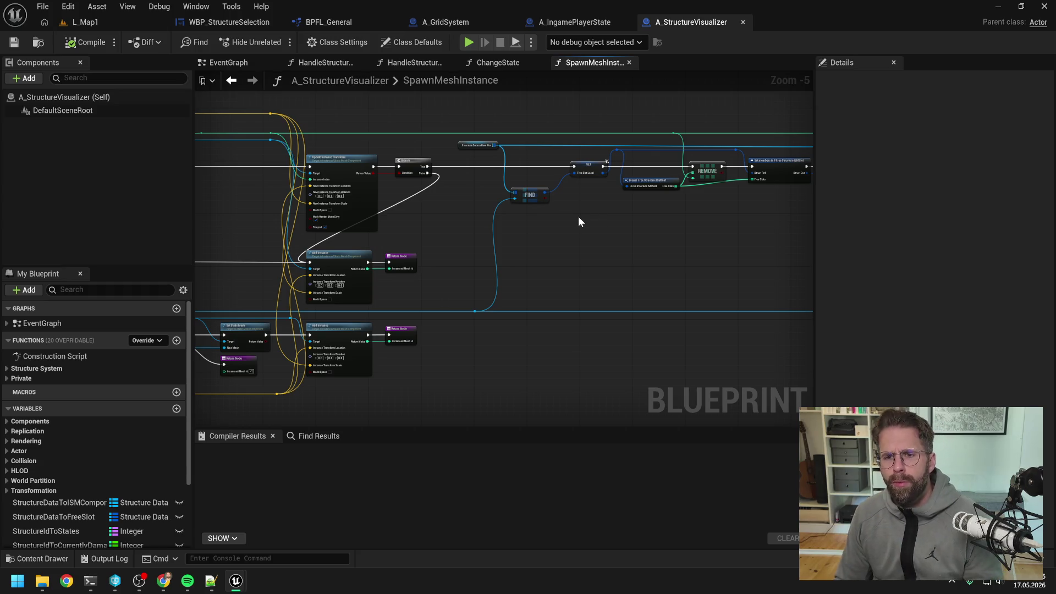
left_click(692, 180, "alt")
- Draw a wire out of LAST INDEX and add reroute points along the green wire
left_click_drag(686, 223, 578, 238)
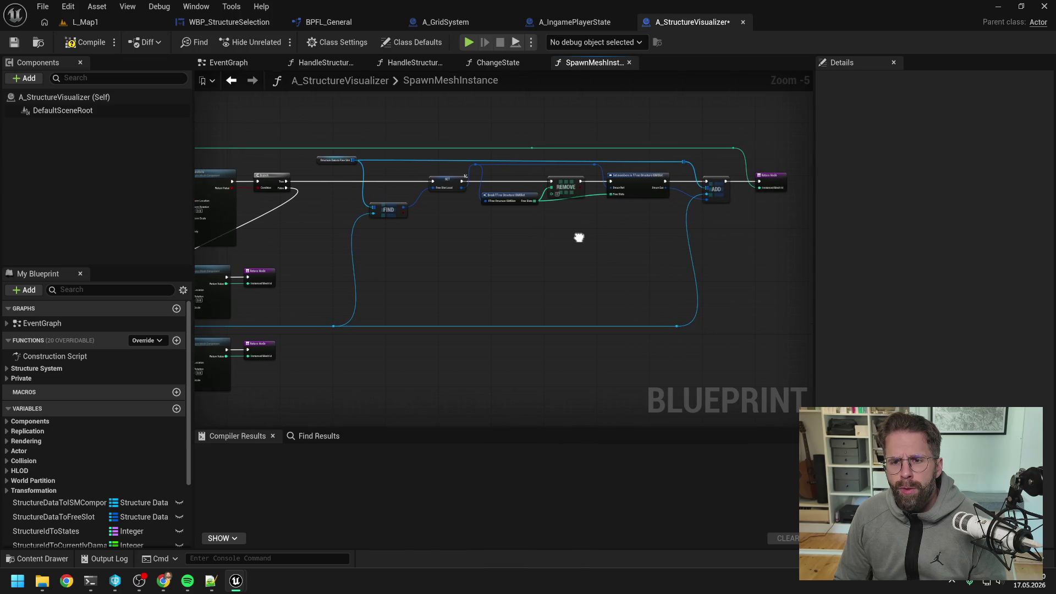
left_click_drag(593, 130, 685, 132)
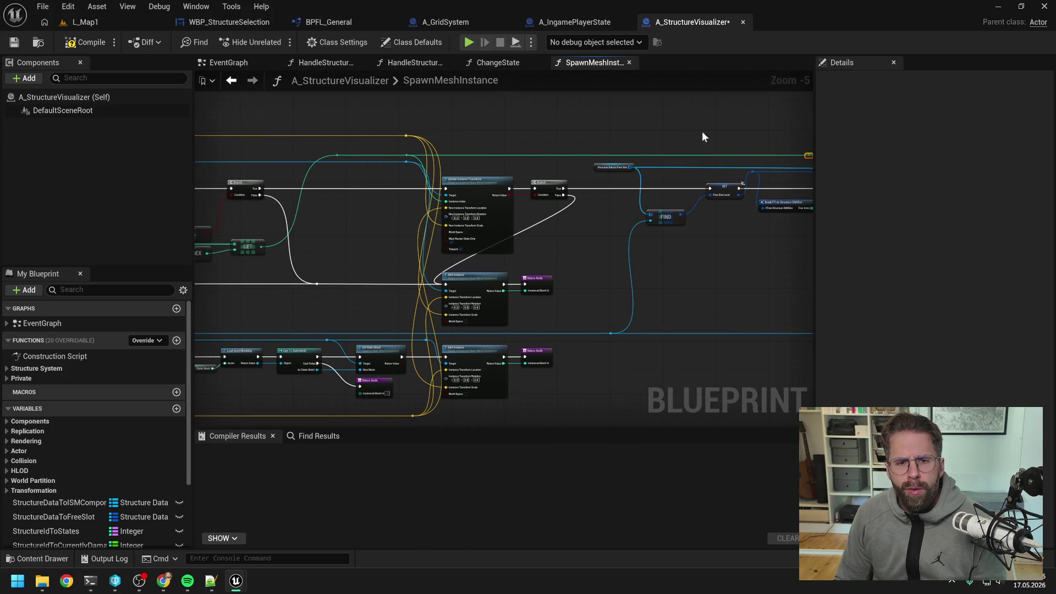
left_click_drag(702, 131, 512, 136)
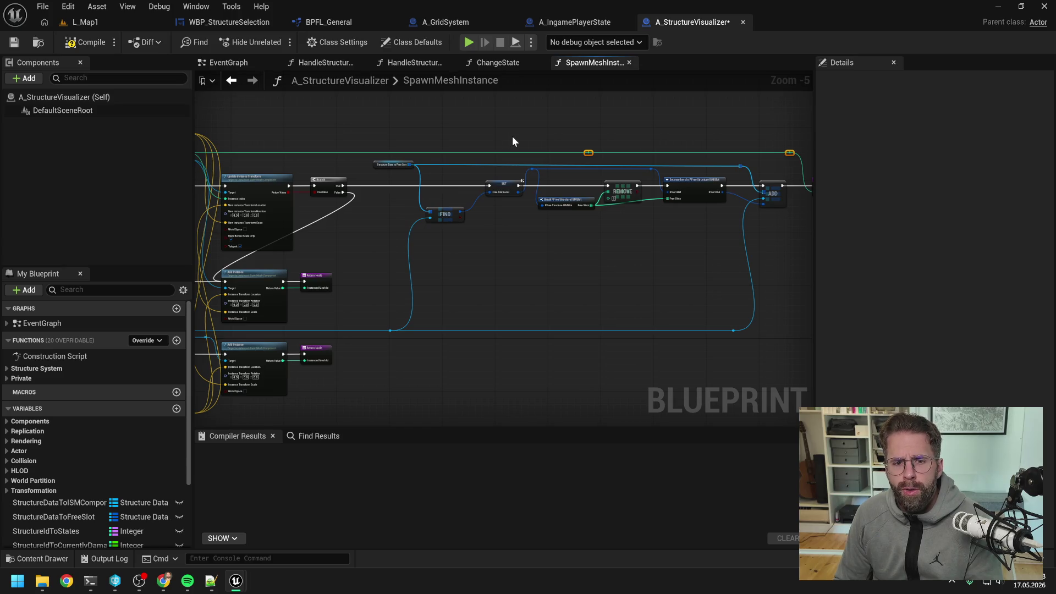
left_click_drag(394, 124, 677, 146)
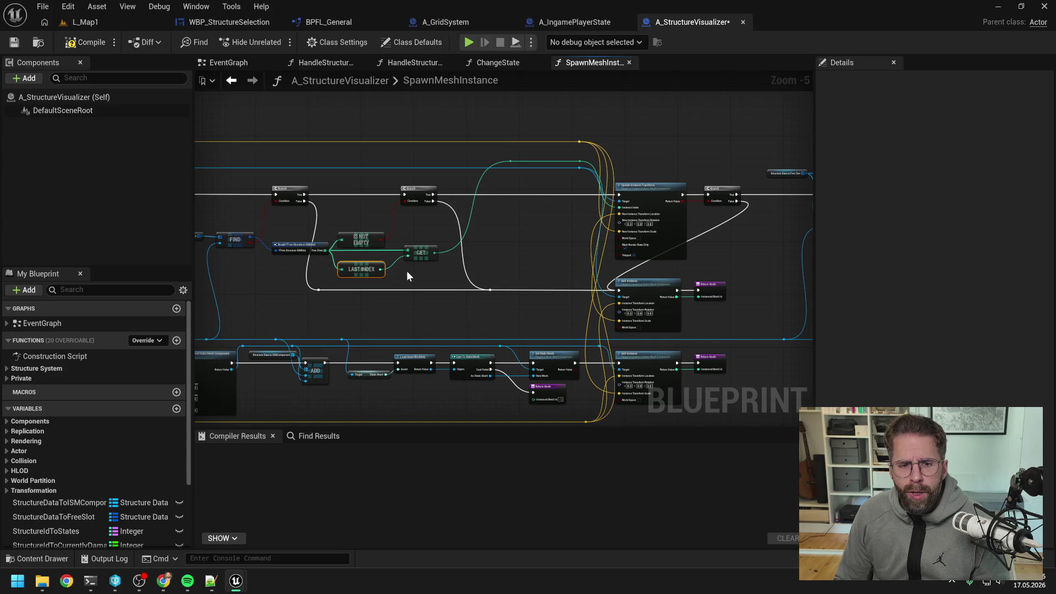
mouse_move(380, 269)
left_mouse_down()
mouse_move(869, 263)
mouse_move(649, 256)
mouse_move(607, 206)
left_mouse_up()
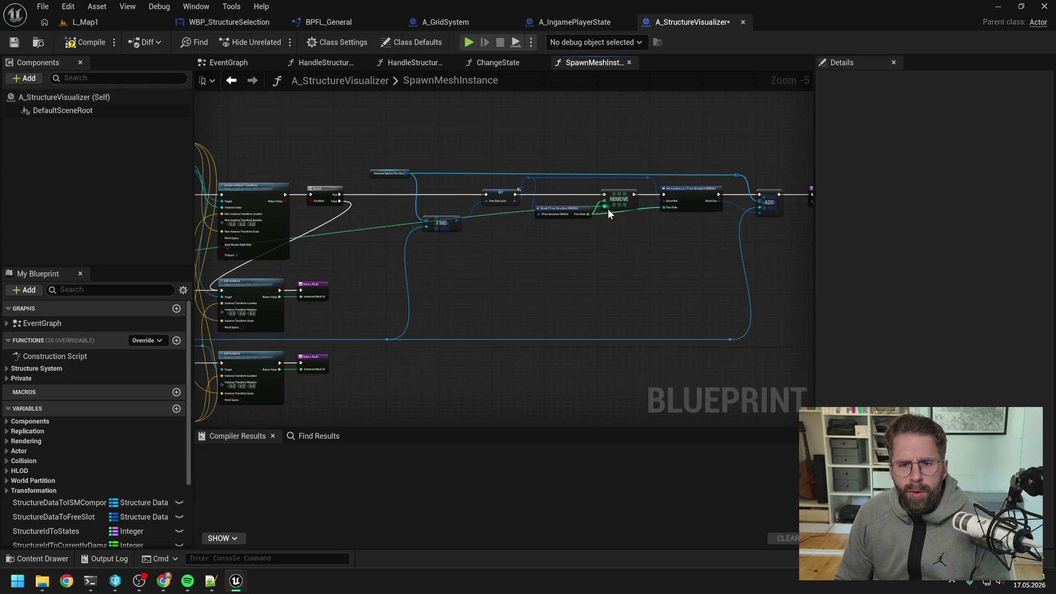
double_click(519, 211)
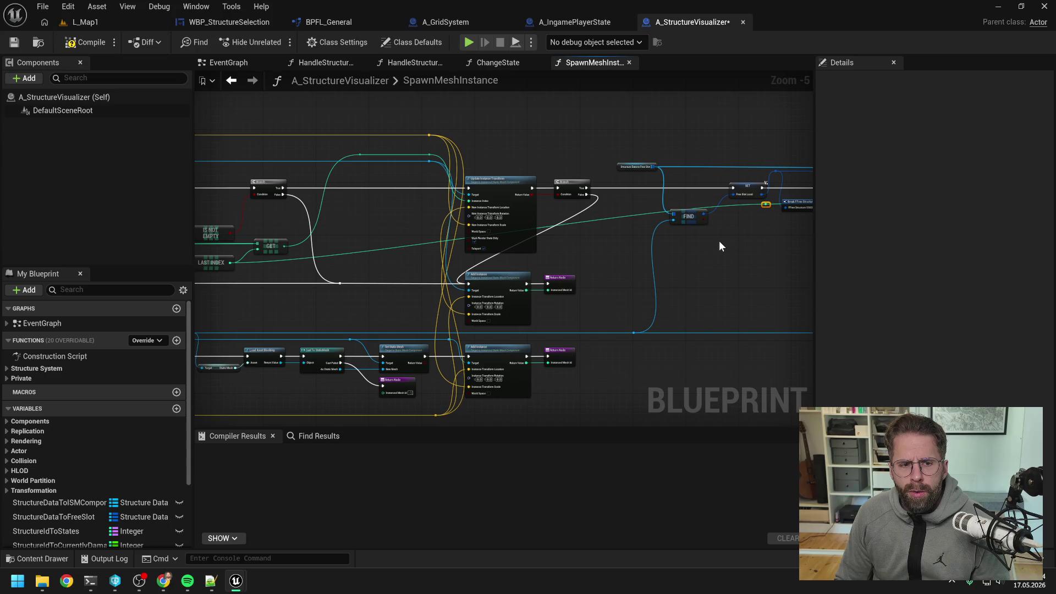
left_click_drag(765, 204, 763, 268)
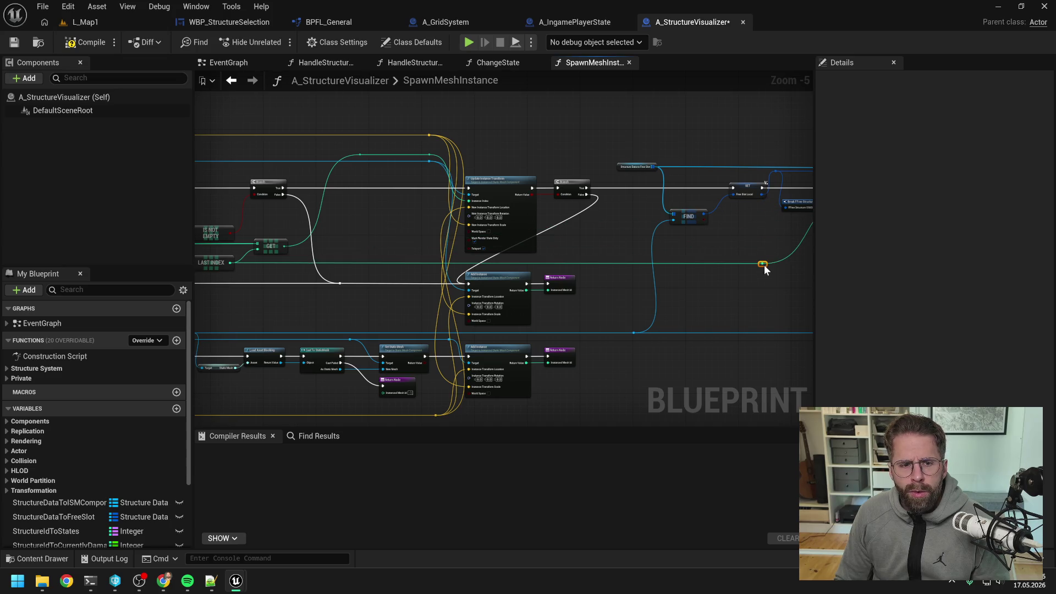
double_click(249, 262)
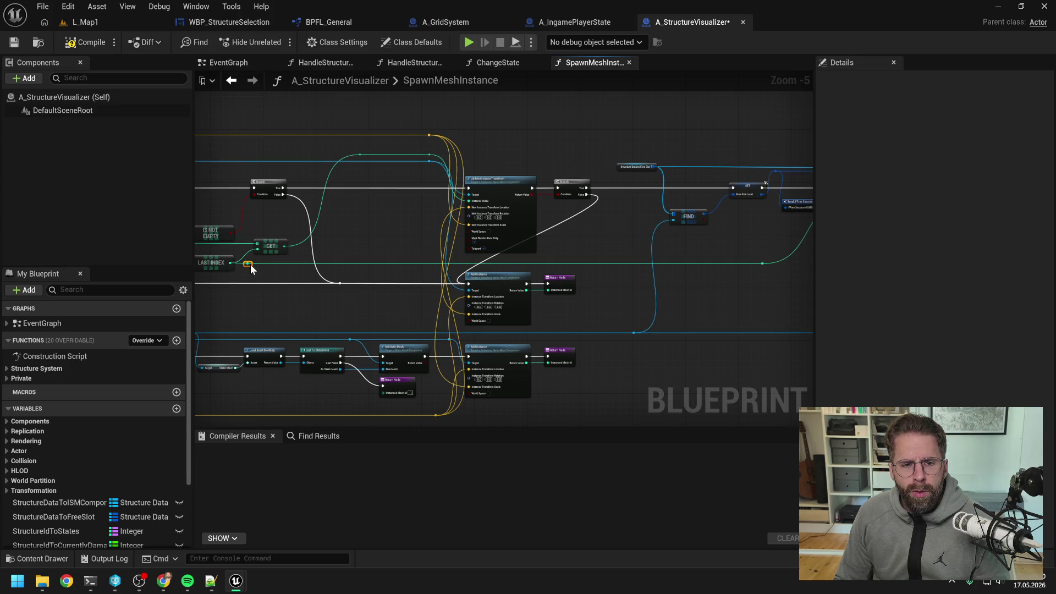
- Connect LAST INDEX to the Return Node's Instanced Mesh Id with a reroute on the wire
left_click_drag(257, 250, 341, 275)
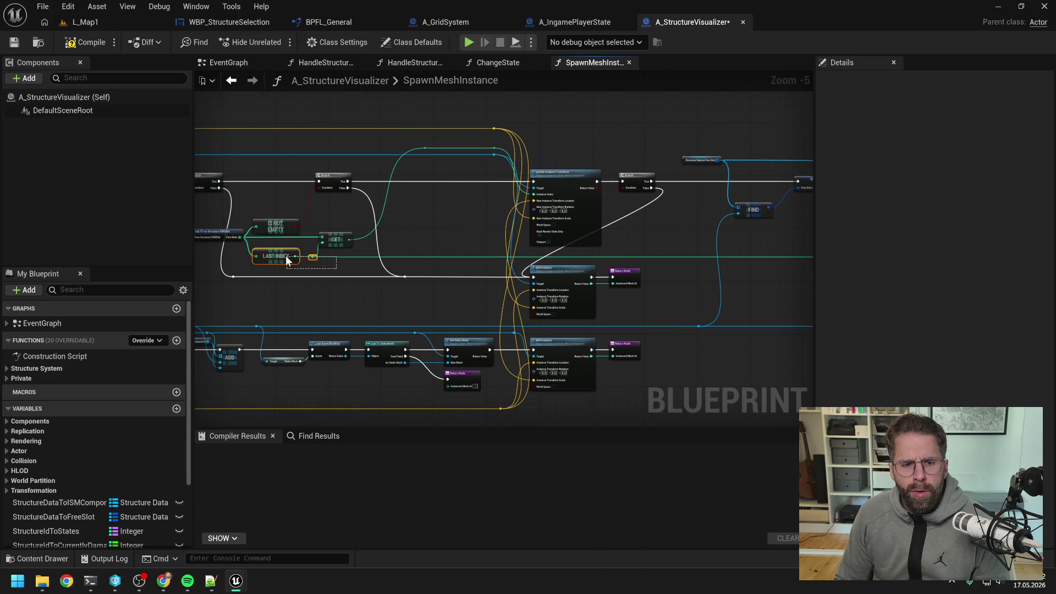
left_click_drag(535, 258, 467, 257)
left_click_drag(745, 274, 543, 253)
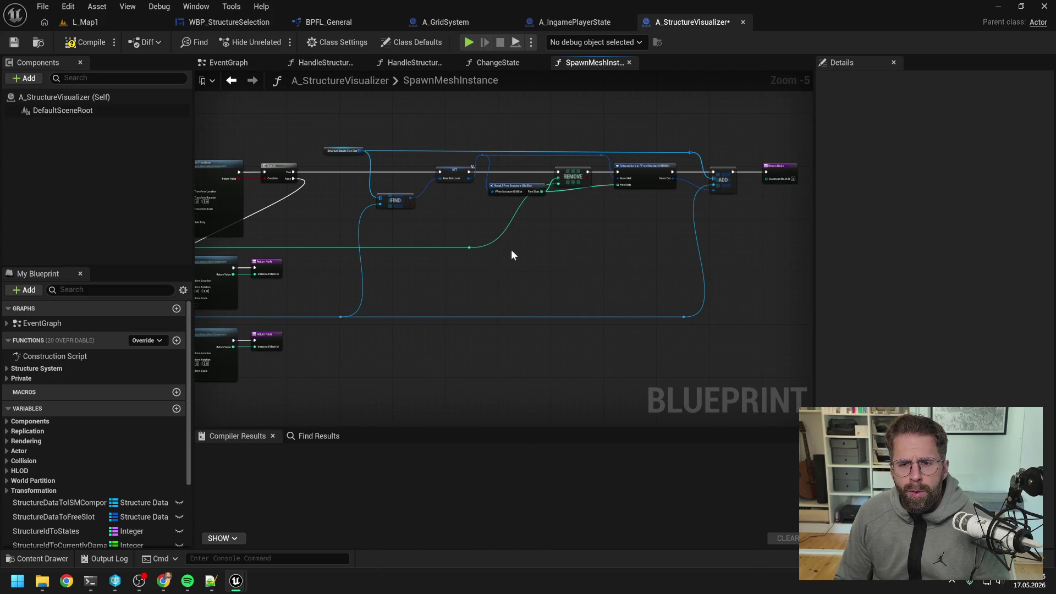
mouse_move(468, 248)
left_mouse_down()
mouse_move(729, 207)
mouse_move(769, 179)
mouse_move(737, 228)
mouse_move(740, 252)
left_mouse_up()
double_click(749, 180)
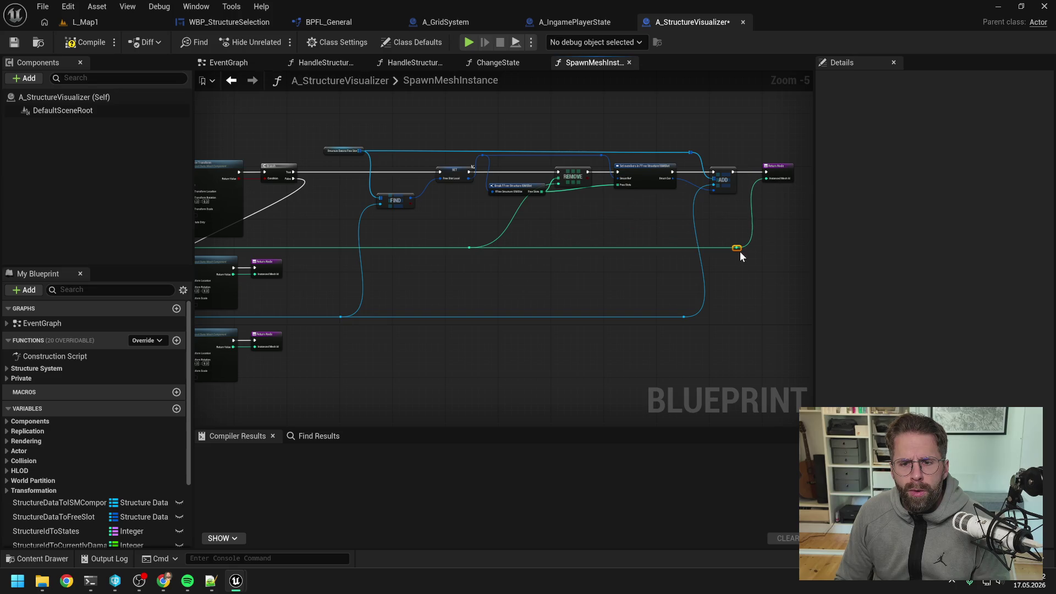
- Straighten the reroute points and nudge the Break FFree Structure node into place
scroll(532, 209, "up", 1)
left_click(448, 260)
key("q")
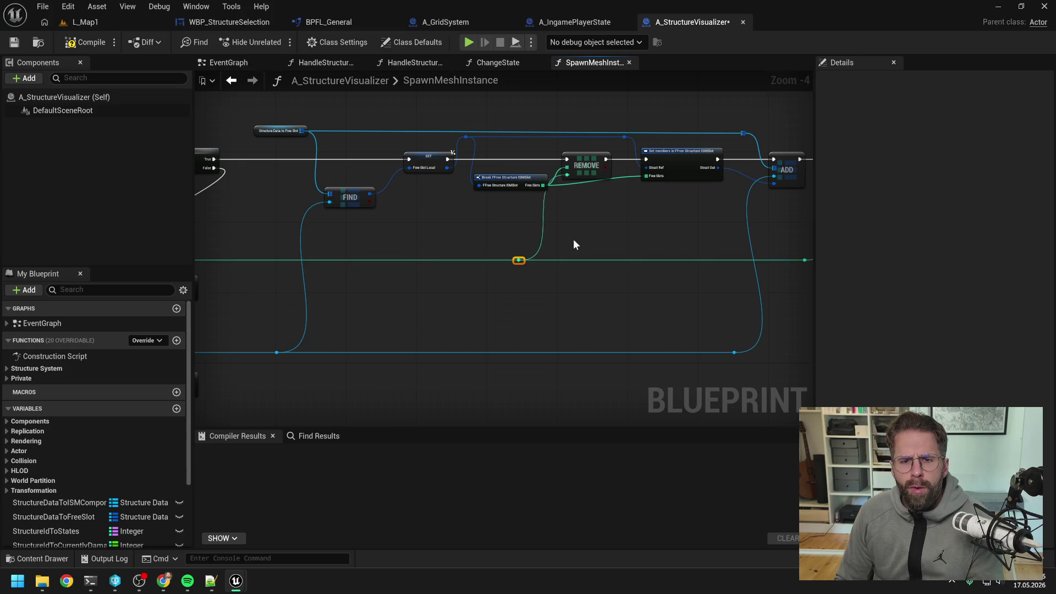
left_click(587, 236)
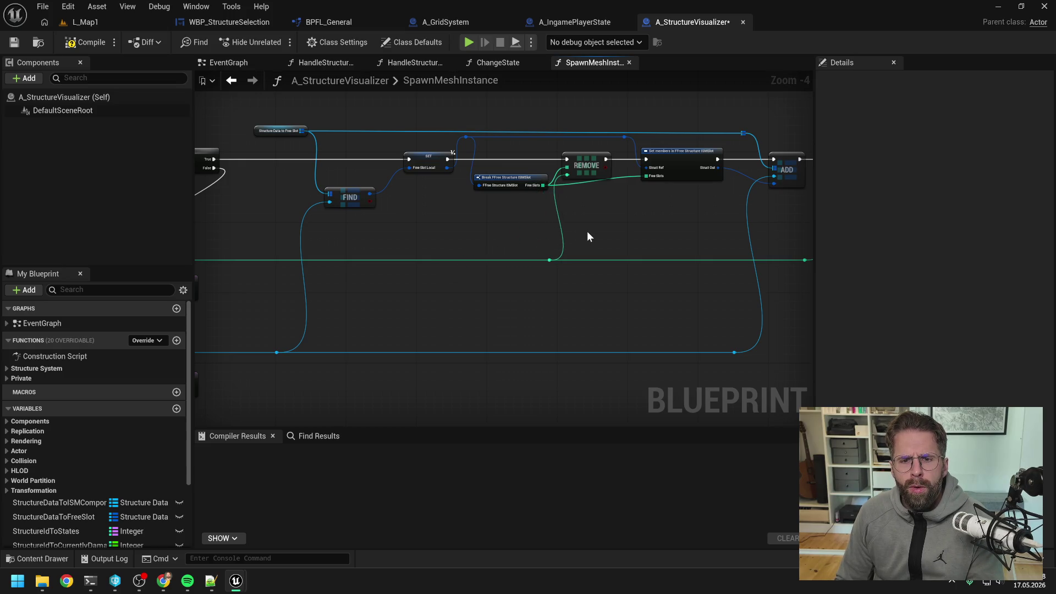
left_click(521, 183)
mouse_move(519, 185)
left_mouse_down()
mouse_move(513, 178)
mouse_move(722, 163)
left_mouse_up()
left_click_drag(515, 171, 708, 180)
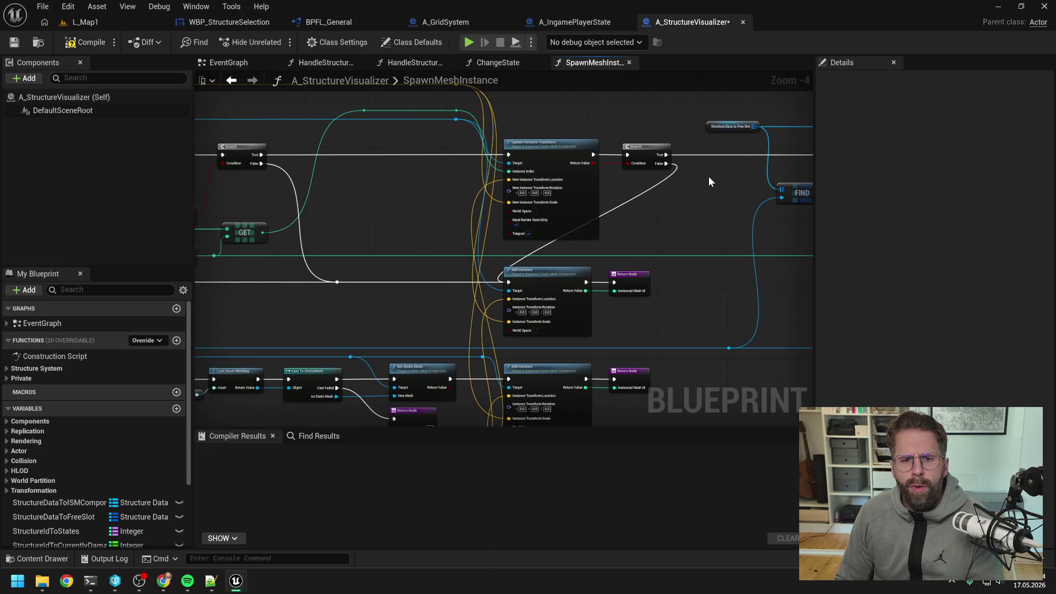
mouse_move(354, 117)
left_mouse_down()
mouse_move(421, 141)
mouse_move(517, 131)
mouse_move(529, 141)
left_mouse_up()
left_click(534, 173)
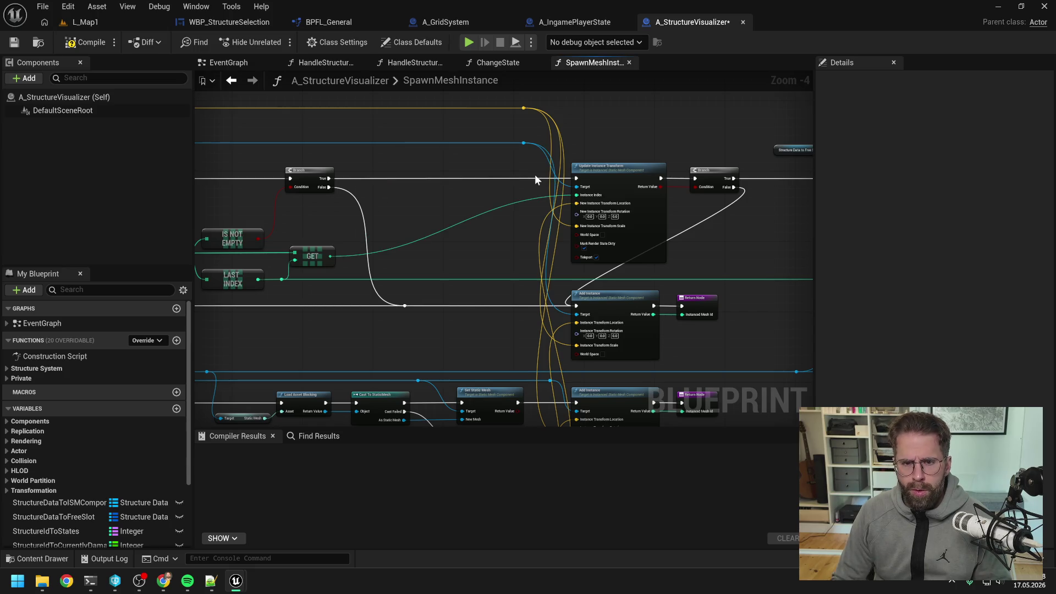
- Compile A_StructureVisualizer successfully
scroll(443, 206, "down", 2)
scroll(443, 211, "down", 1)
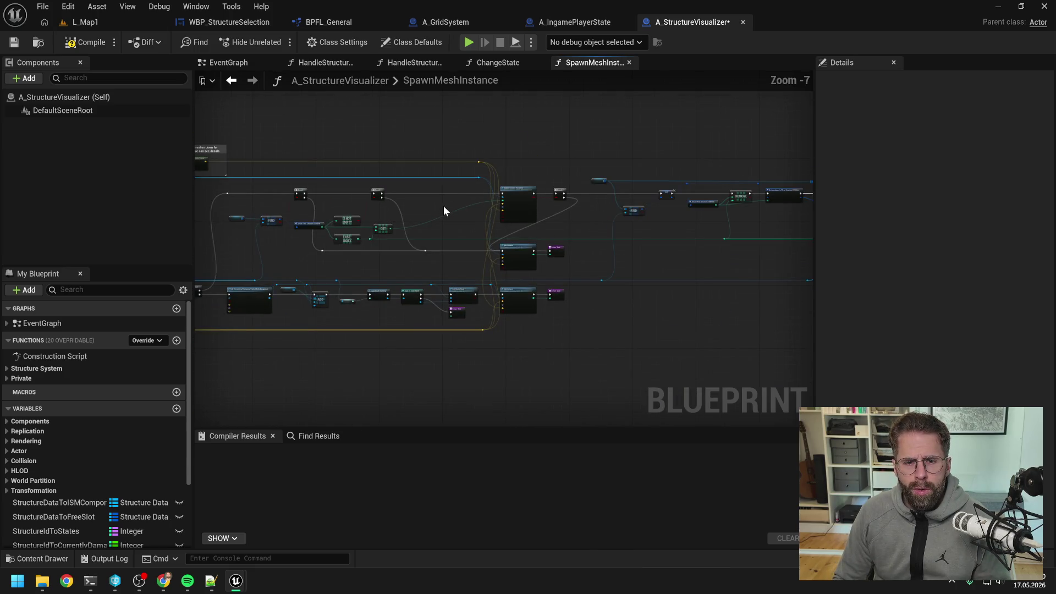
left_click(85, 42)
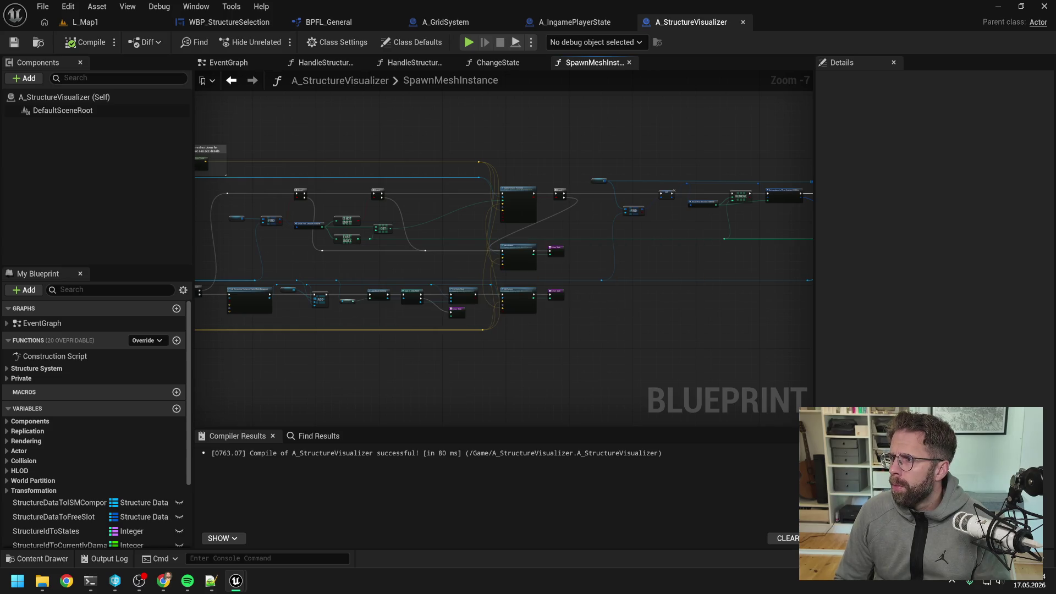
left_click(159, 23)
- Start play-in-editor, place two structures, then enter and cancel Power Grid Generator placement
left_click(276, 42)
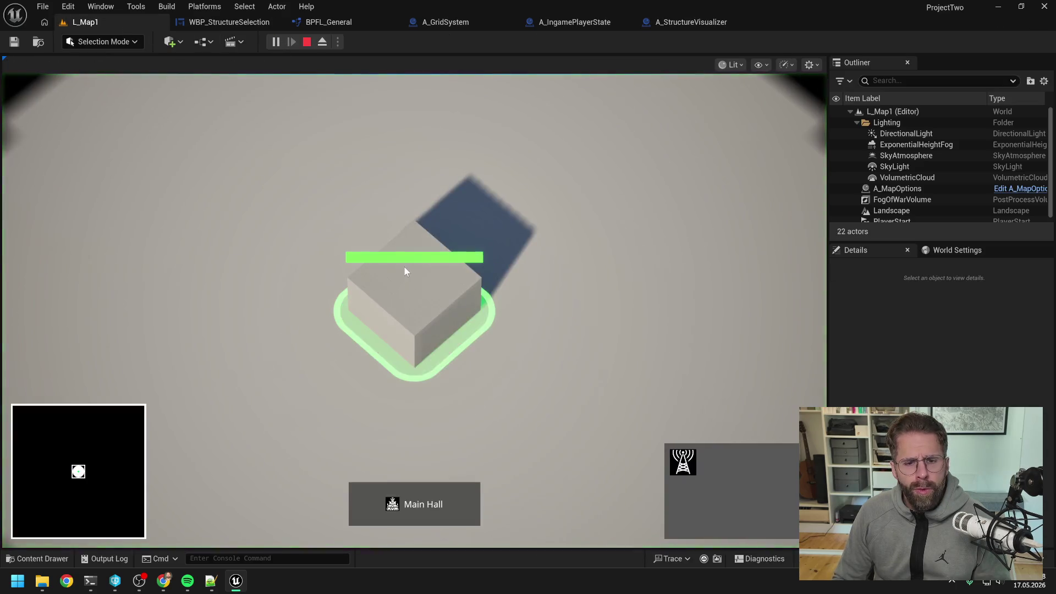
left_click(583, 321)
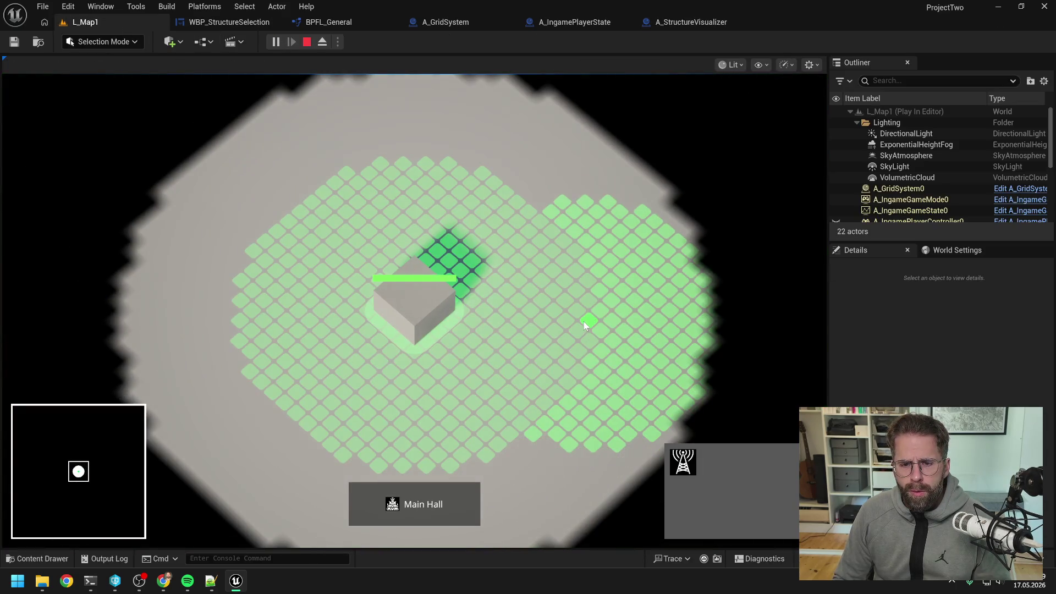
left_click(541, 221)
right_click(516, 203)
key("1")
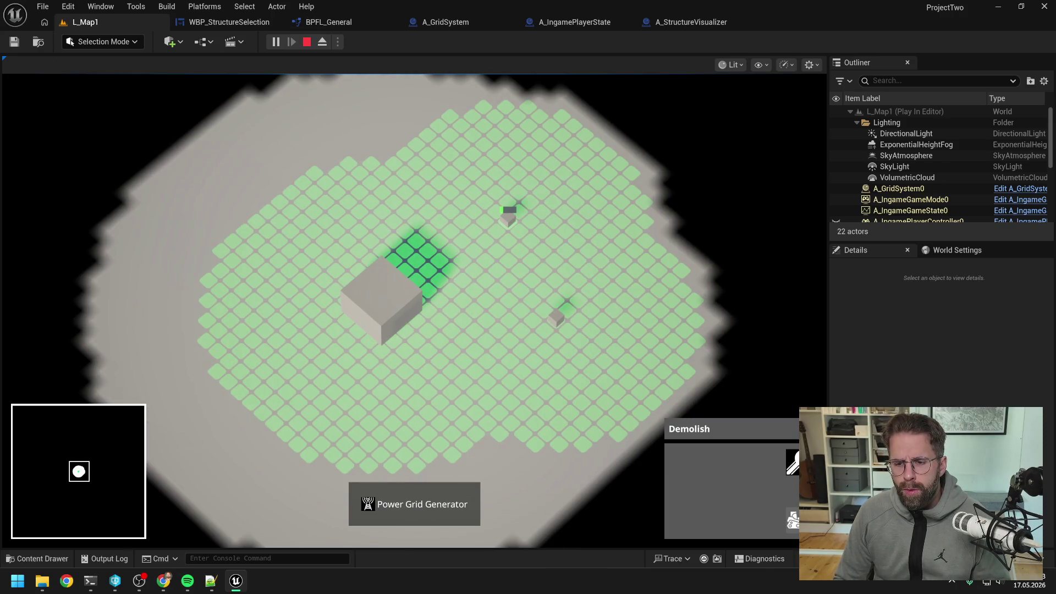
right_click(509, 213)
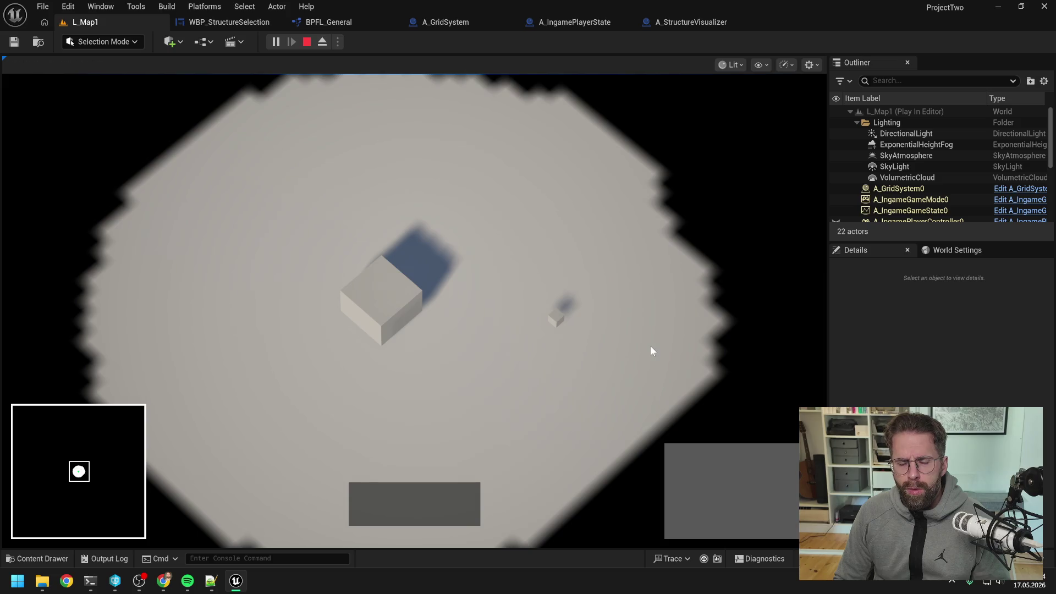
key("1")
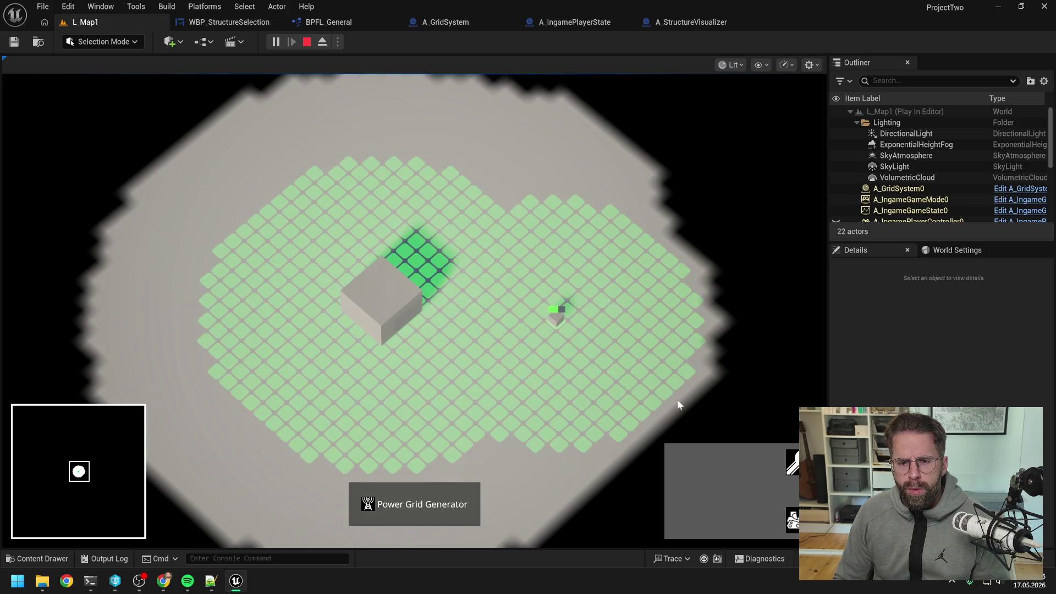
right_click(627, 388)
- From the Main Hall, place a small generator, rebuild it on two more tiles, then stop play
left_click(404, 320)
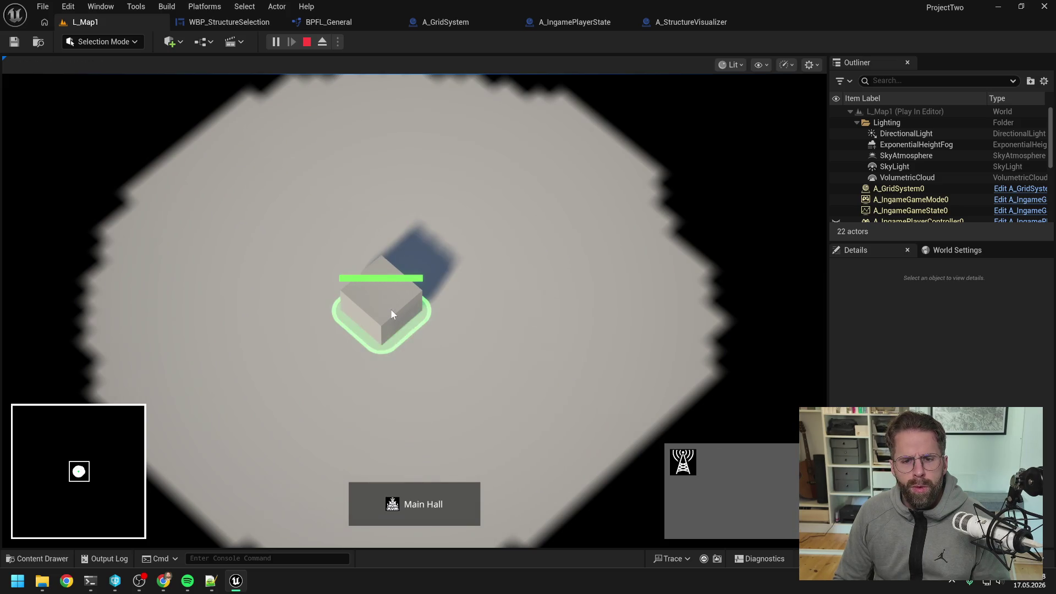
left_click(682, 462)
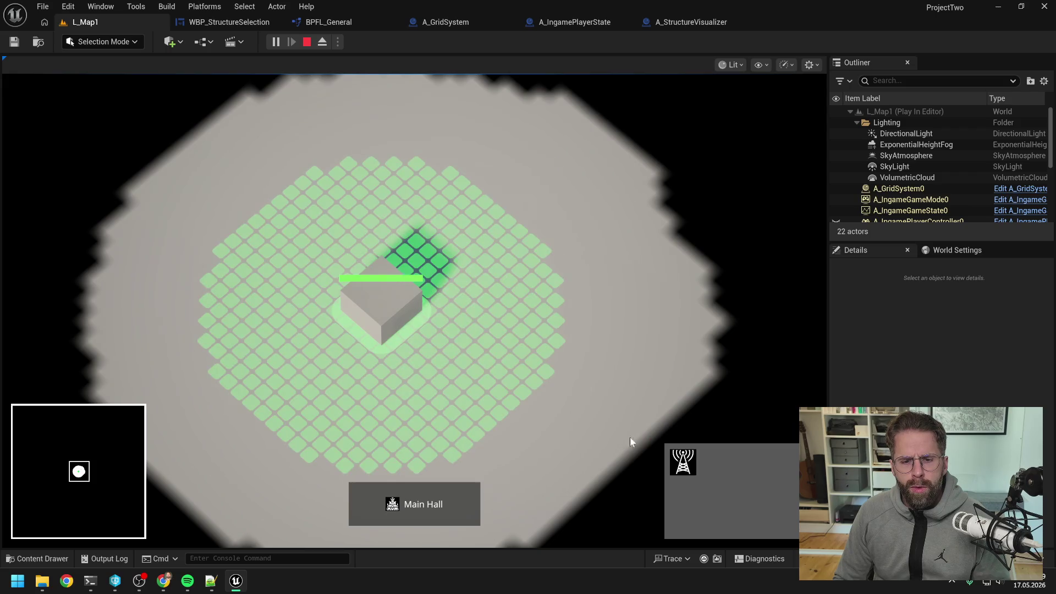
left_click(556, 297)
left_click(485, 207)
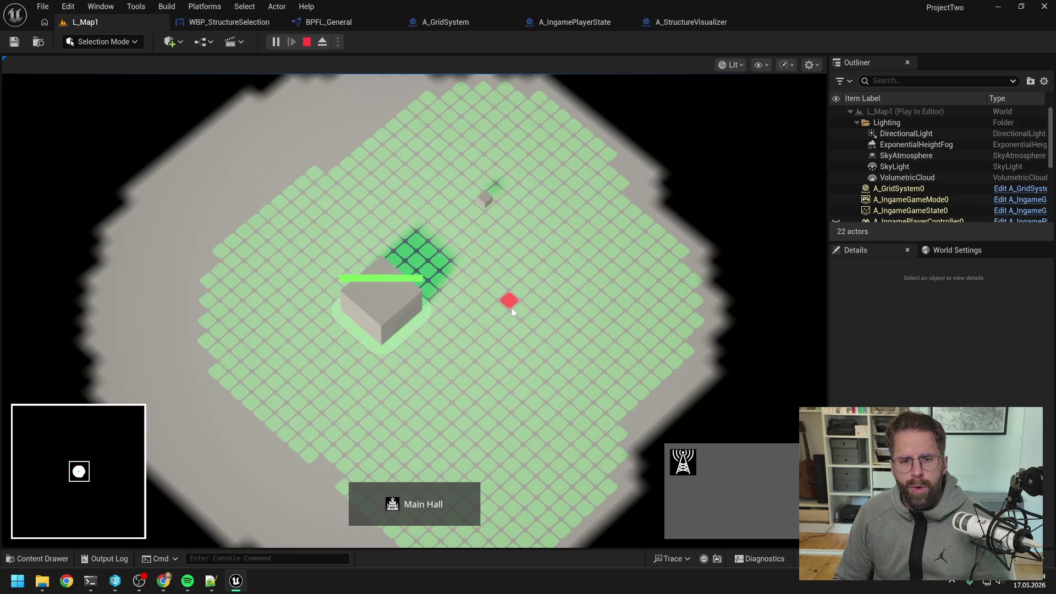
left_click(320, 190)
key("Escape")
scroll(744, 217, "down", 1)
left_click_drag(504, 226, 595, 240)
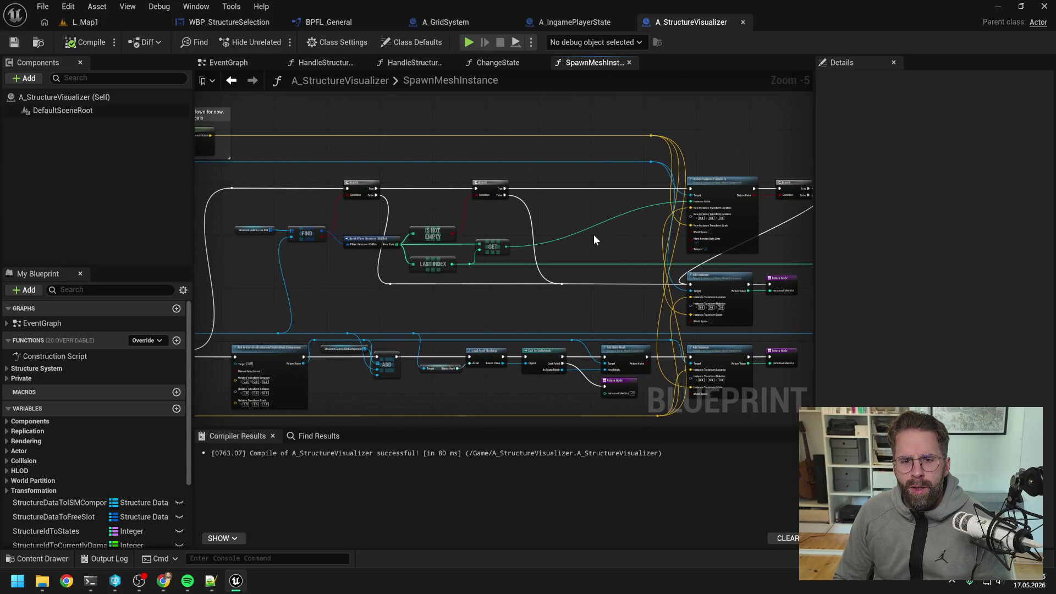
scroll(465, 246, "up", 1)
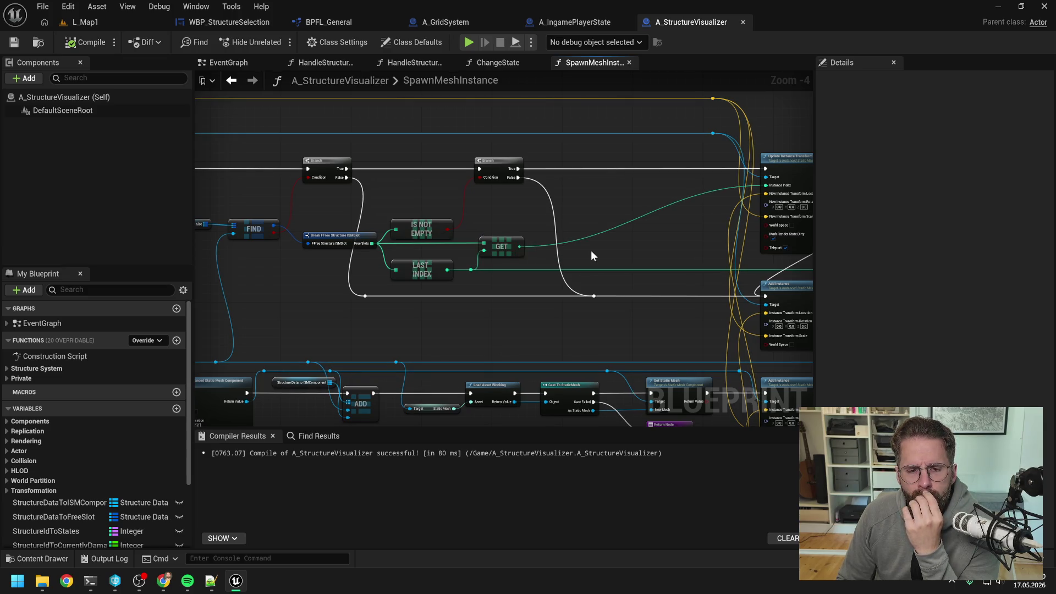
left_click_drag(618, 254, 447, 243)
scroll(472, 237, "down", 2)
scroll(585, 222, "up", 2)
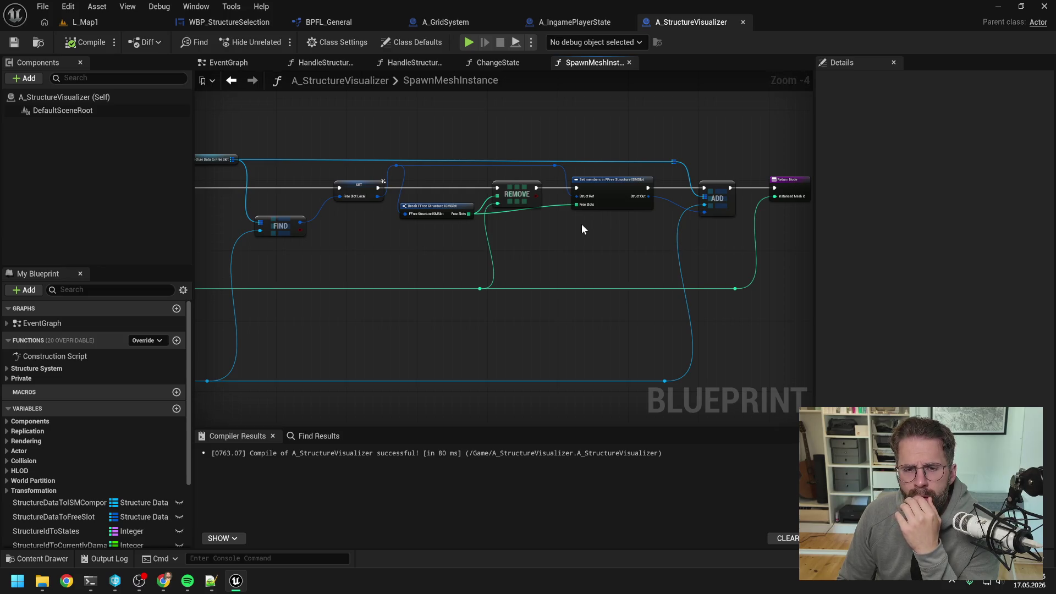
left_click_drag(583, 229, 620, 252)
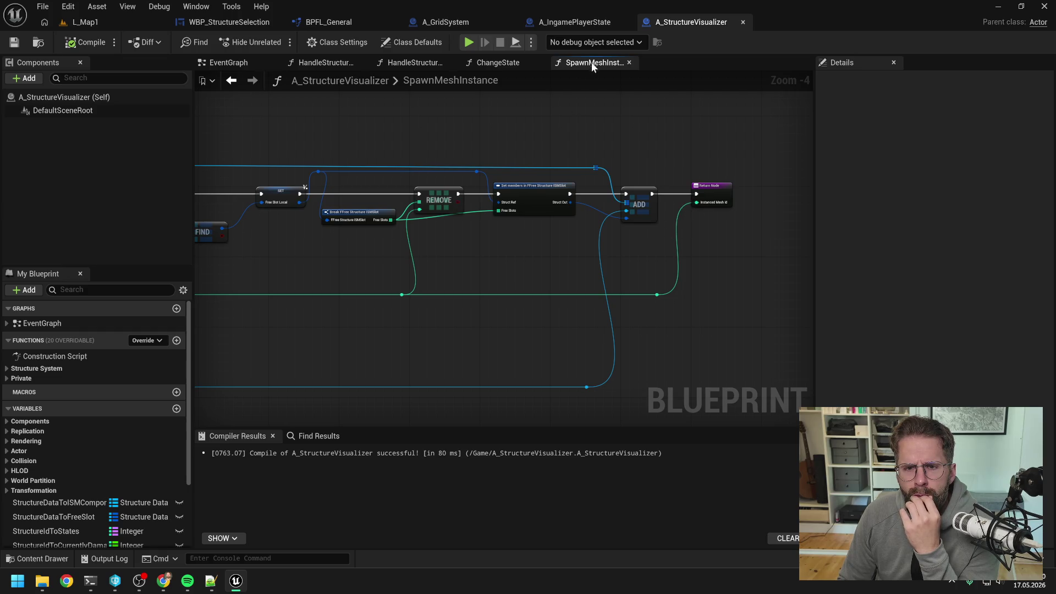
- Find references to SpawnMeshInstance and jump to its call inside ChangeState
left_click(17, 368)
left_click(18, 409)
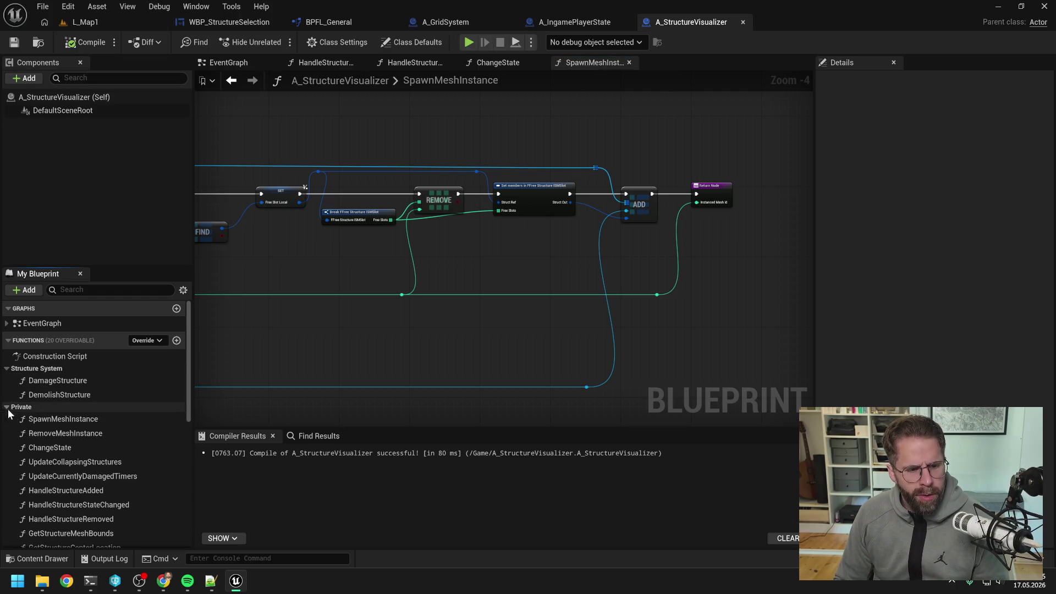
left_click(82, 420)
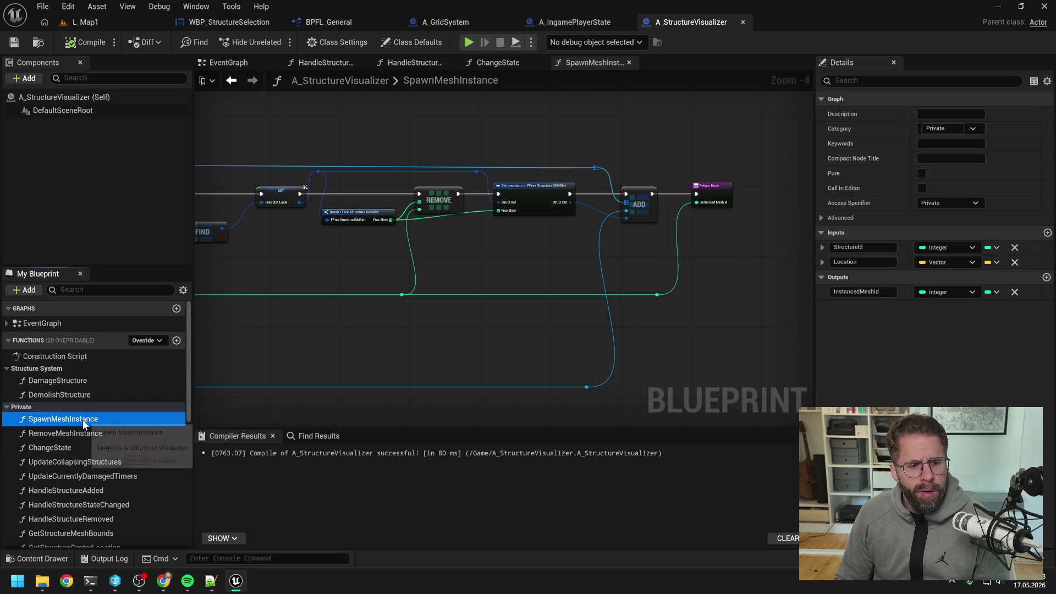
right_click(83, 421)
mouse_move(136, 485)
left_click(222, 489)
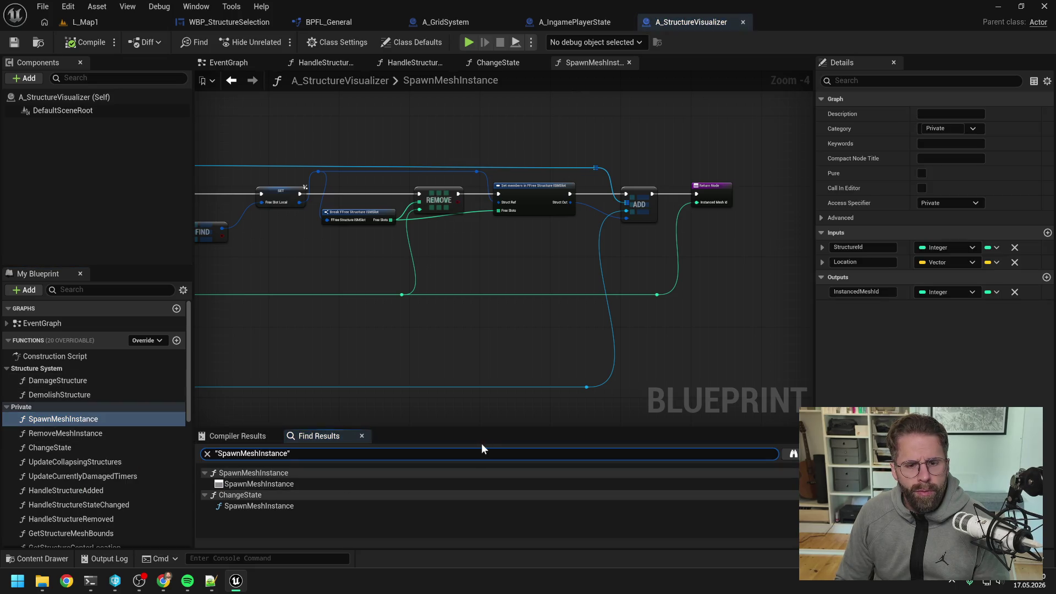
left_click(269, 506)
double_click(270, 507)
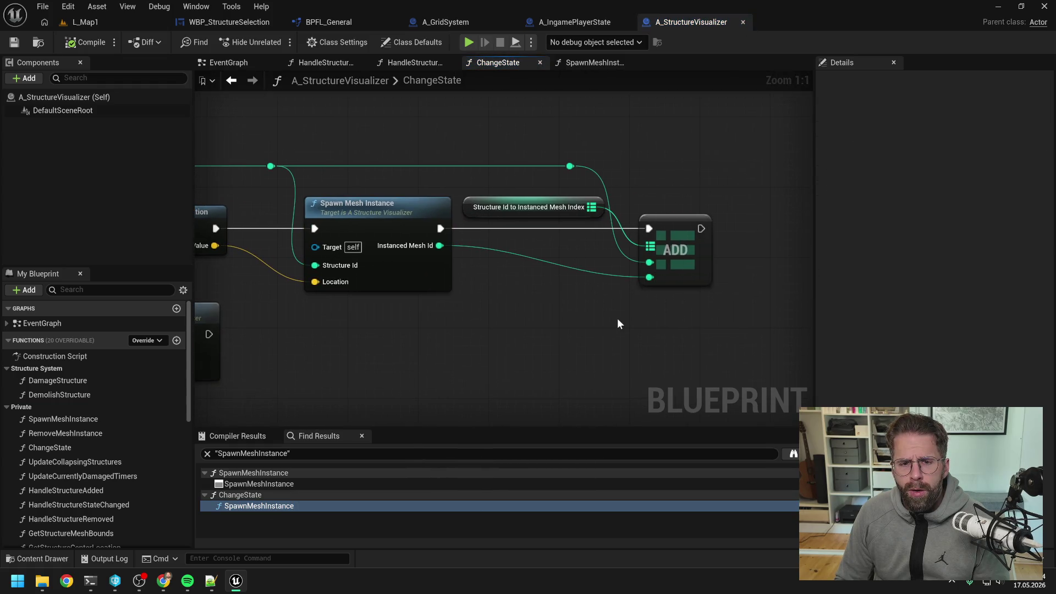
- Delete the reroute, map and ADD nodes following the Spawn Mesh Instance call
scroll(575, 310, "down", 1)
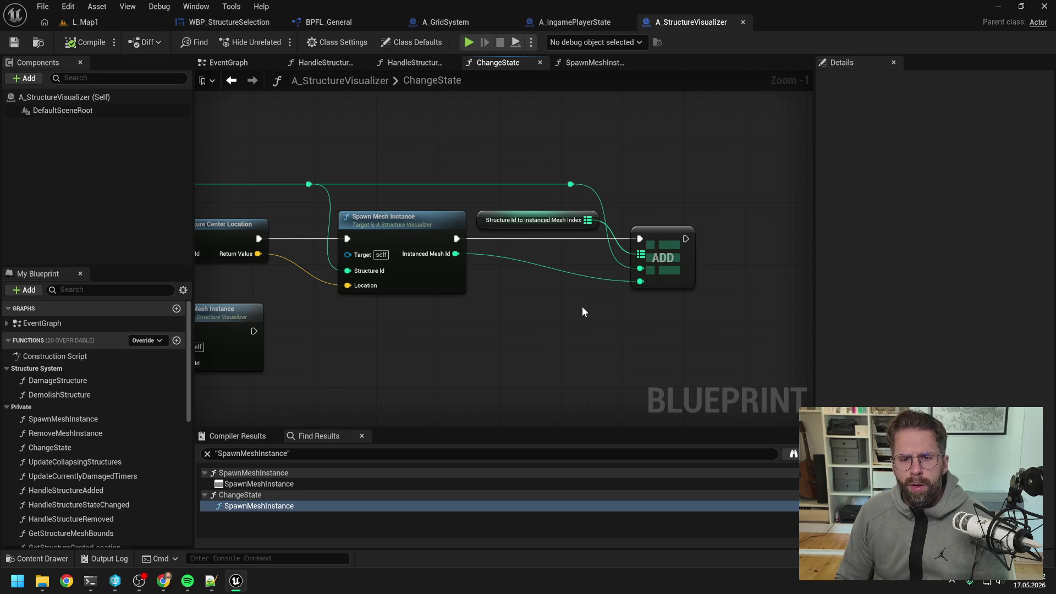
scroll(583, 312, "down", 1)
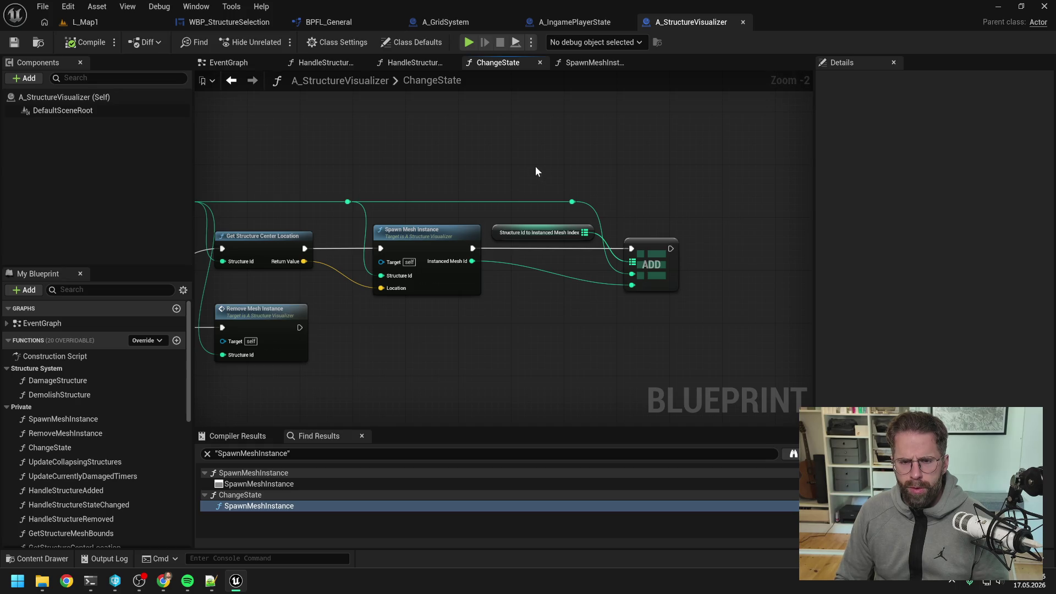
left_click_drag(536, 167, 710, 330)
key("Delete")
- Remove Spawn Mesh Instance's InstancedMeshId output, then open the SpawnMeshInstance function
left_click(451, 284)
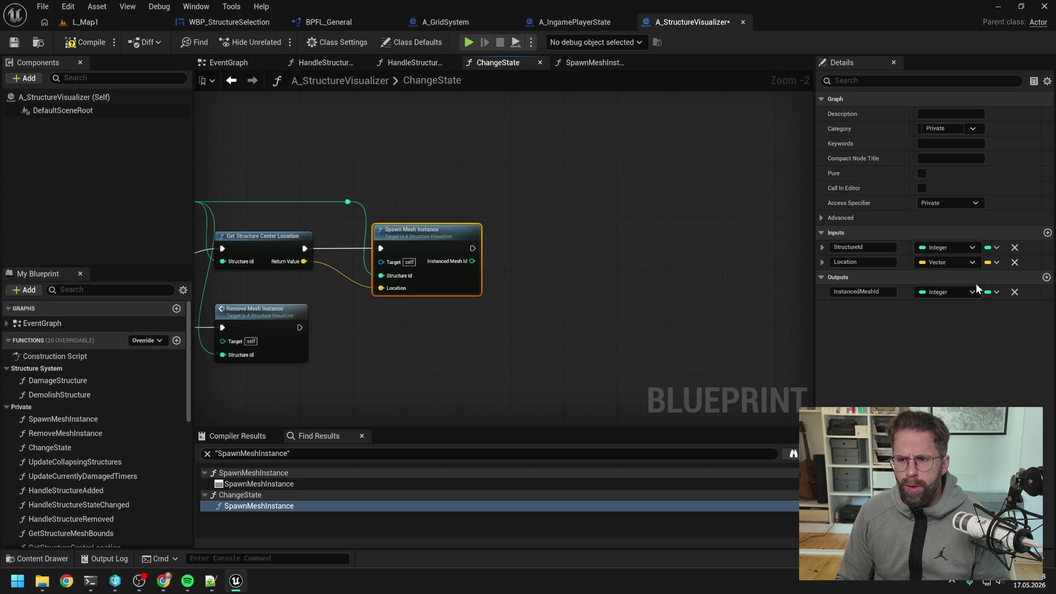
left_click(1014, 292)
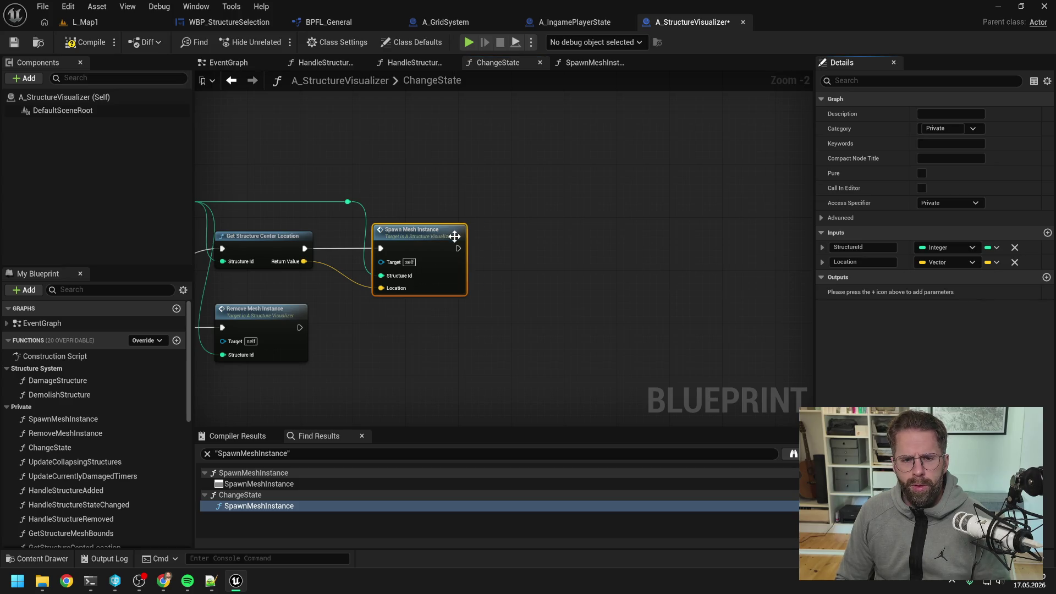
double_click(406, 231)
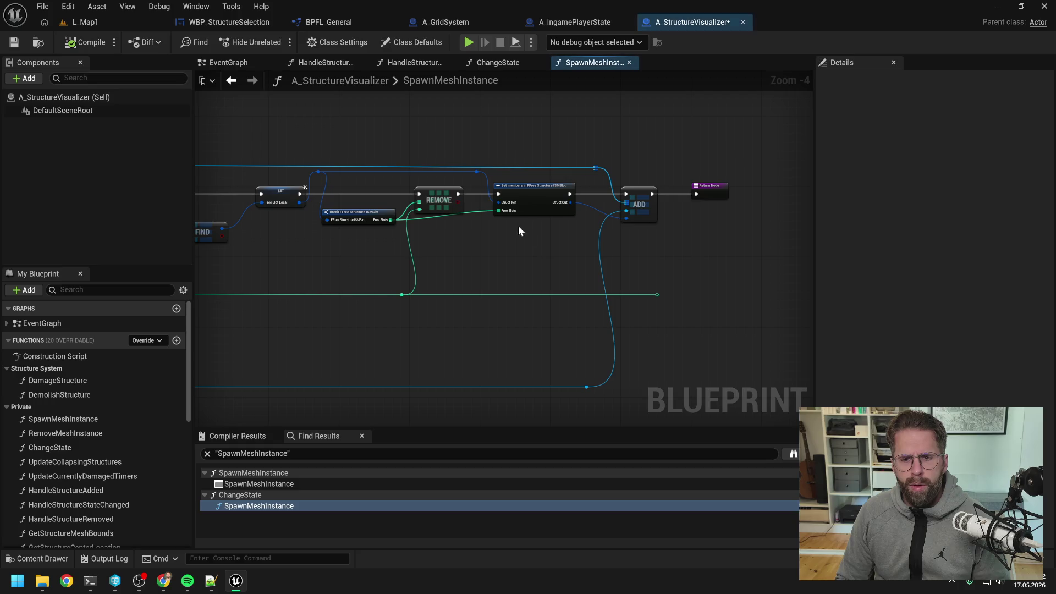
- Delete the old Return Node and paste the copied map ADD nodes after Add Instance
left_click(718, 196)
key("Delete")
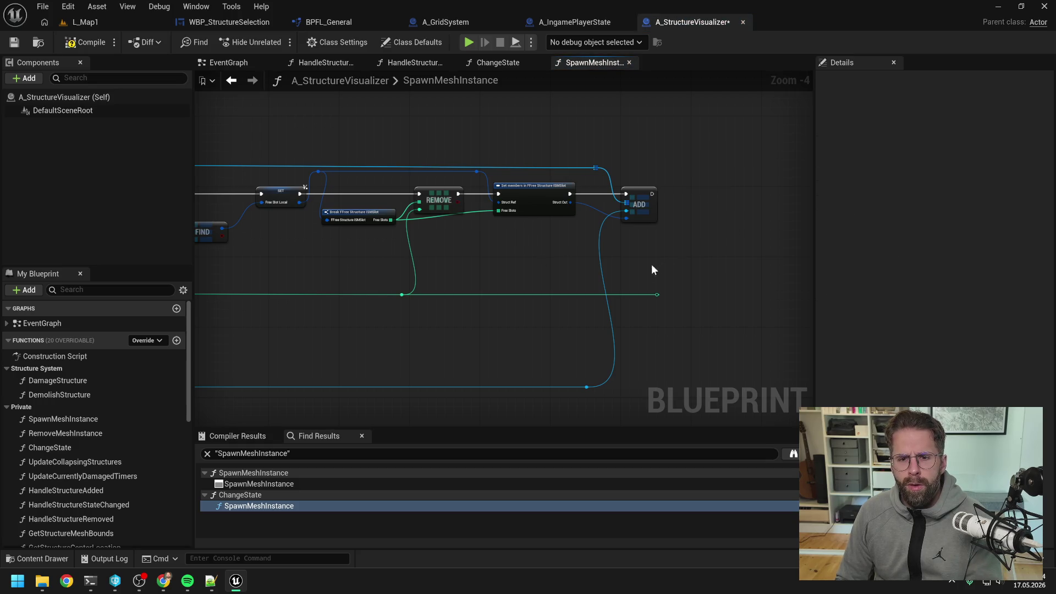
mouse_move(460, 266)
left_mouse_down()
mouse_move(607, 241)
mouse_move(433, 284)
mouse_move(542, 269)
mouse_move(520, 268)
mouse_move(665, 265)
mouse_move(615, 291)
left_mouse_up()
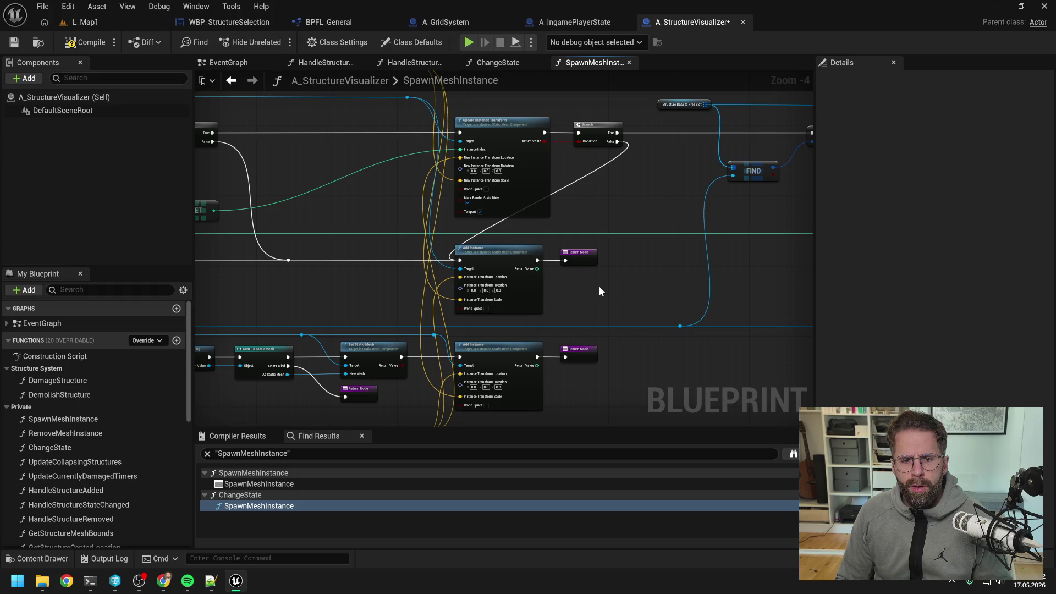
key("ctrl+v")
left_click(658, 274)
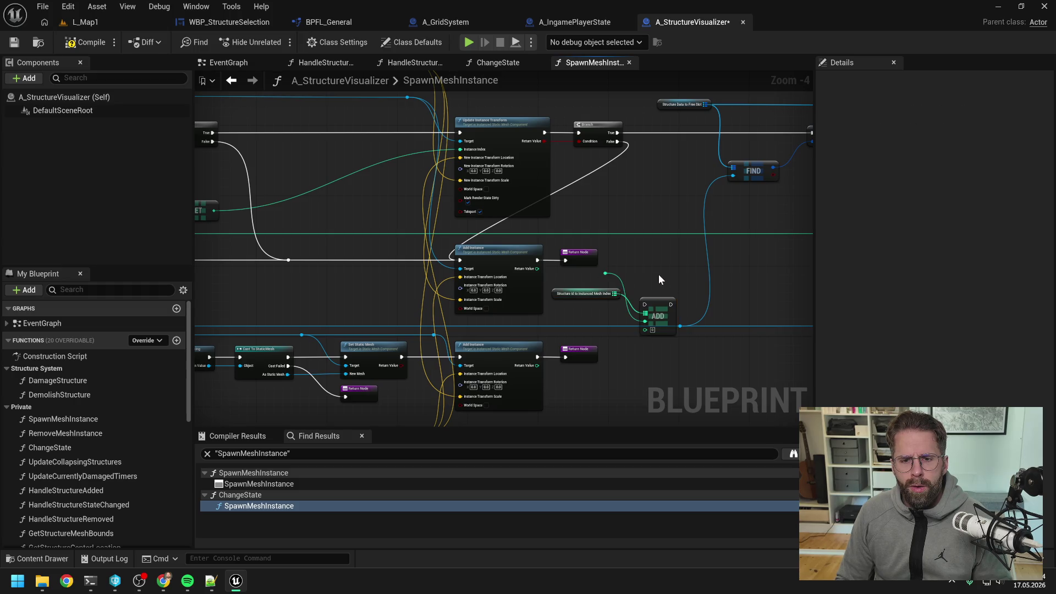
left_click_drag(658, 274, 606, 276)
left_click_drag(529, 262, 705, 263)
left_click_drag(609, 306, 613, 259)
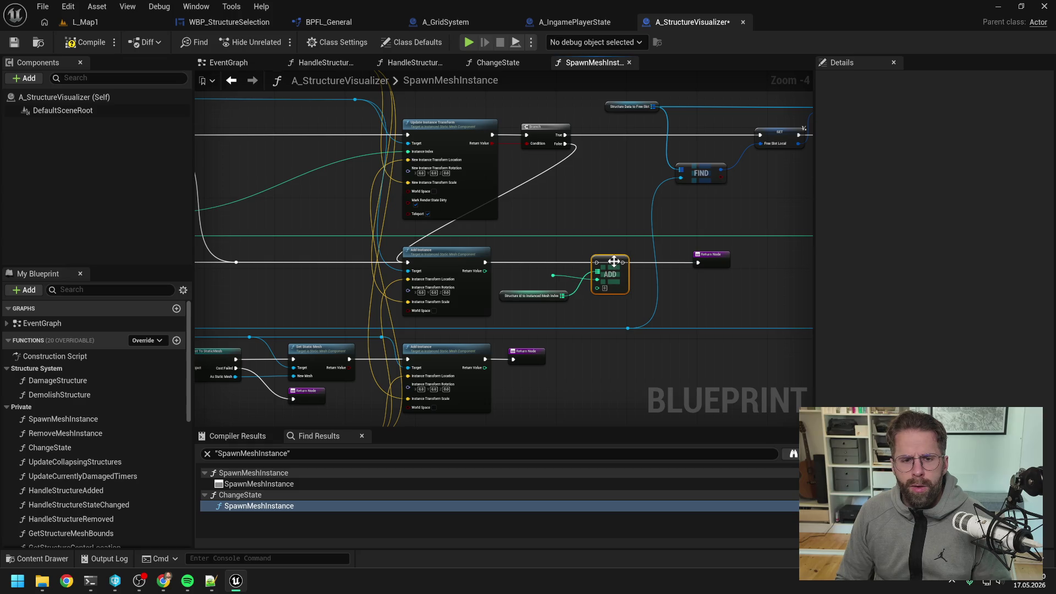
- Remove the leftover reroute and wire Add Instance's Return Value into the map ADD node
left_click_drag(503, 284, 618, 281)
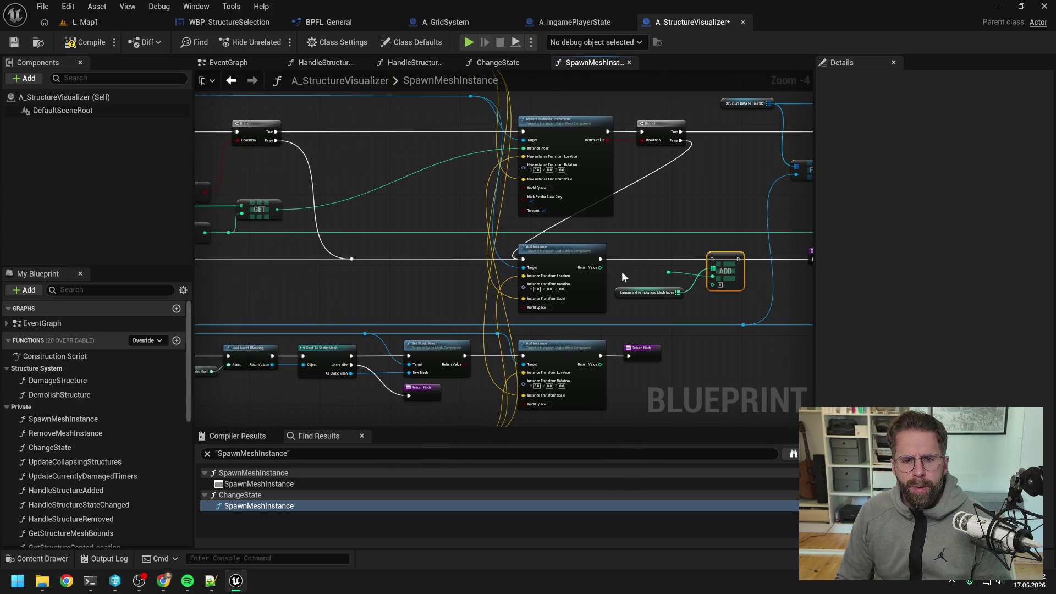
left_click(701, 308)
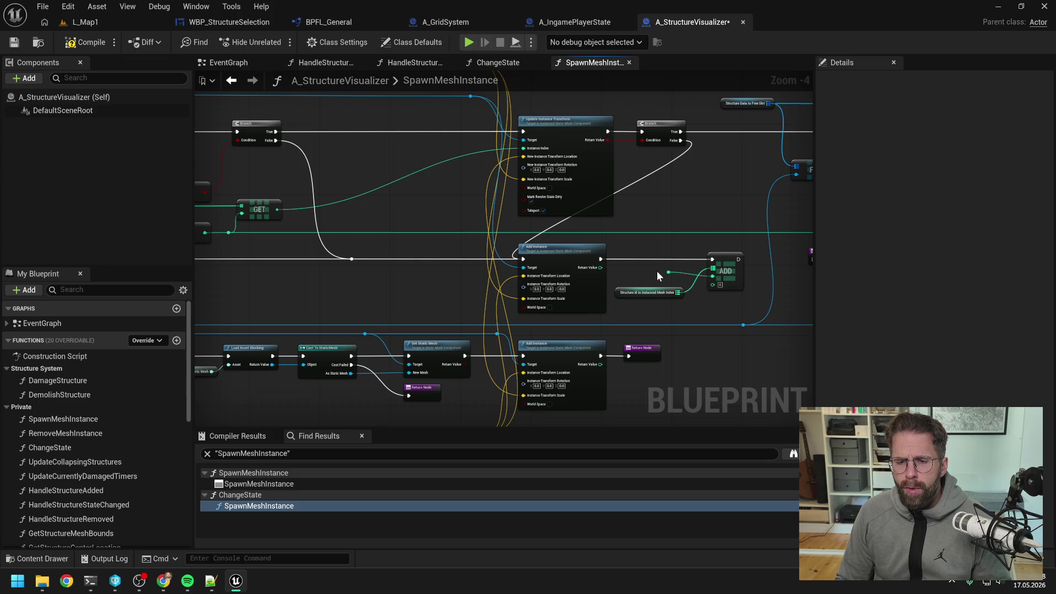
key("Delete")
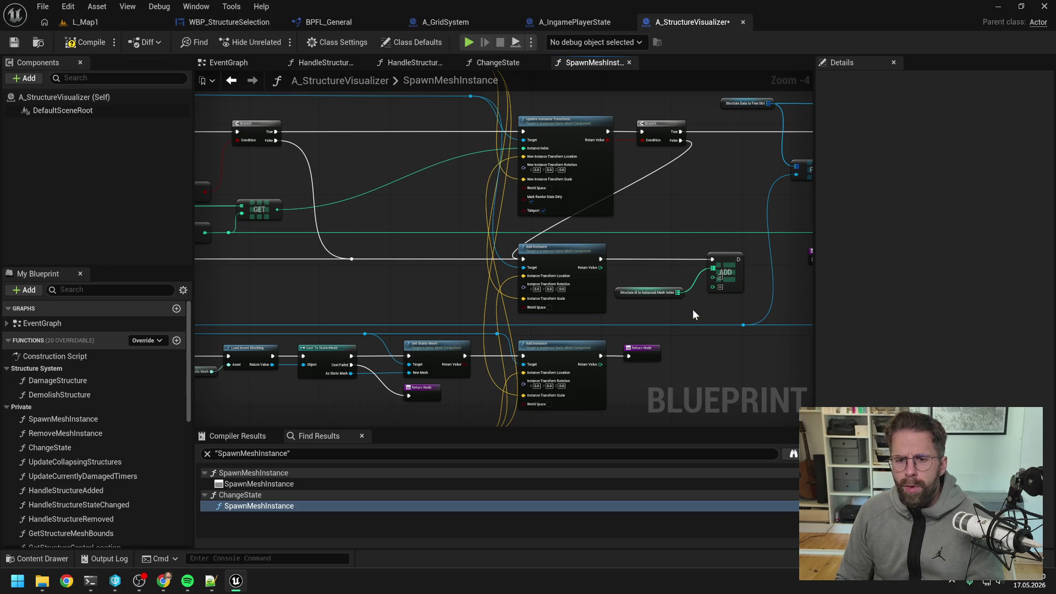
left_click_drag(660, 295, 665, 251)
left_click(661, 283)
left_click_drag(601, 267, 712, 287)
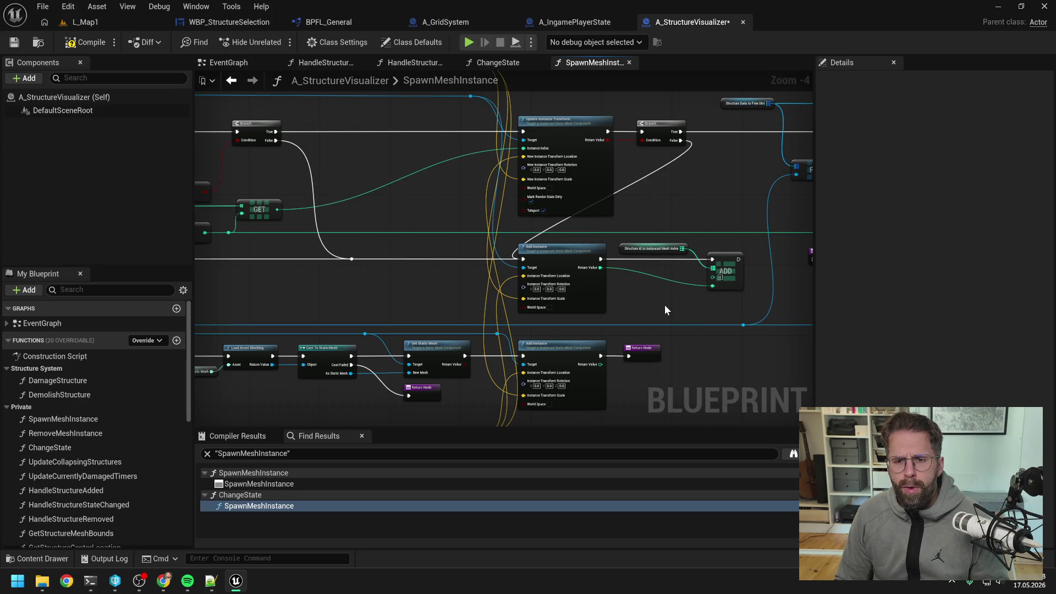
mouse_move(420, 296)
left_mouse_down()
mouse_move(645, 281)
mouse_move(629, 286)
mouse_move(673, 259)
left_mouse_up()
scroll(673, 265, "down", 1)
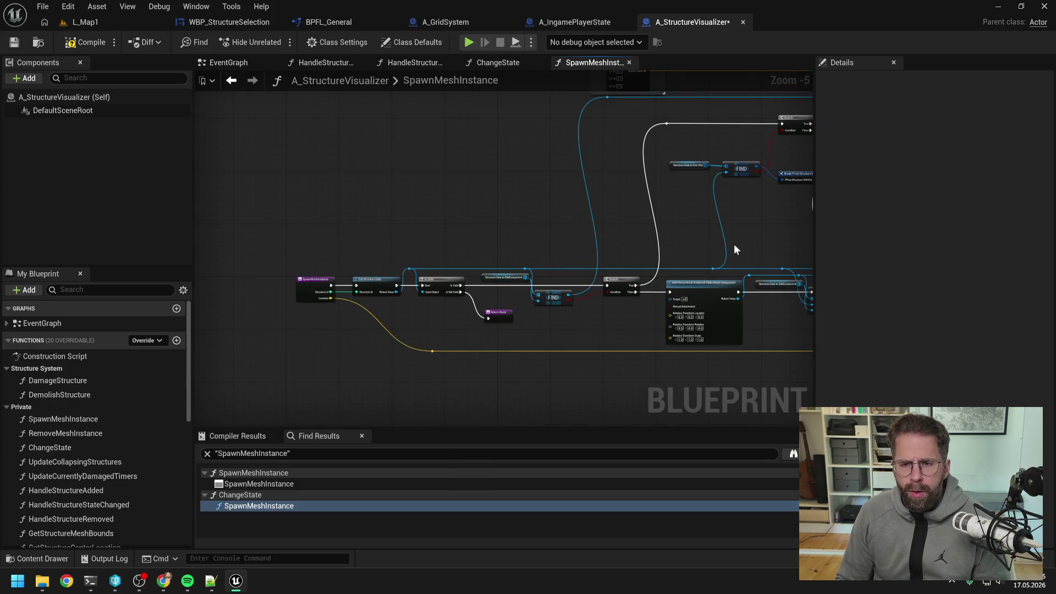
scroll(586, 266, "up", 2)
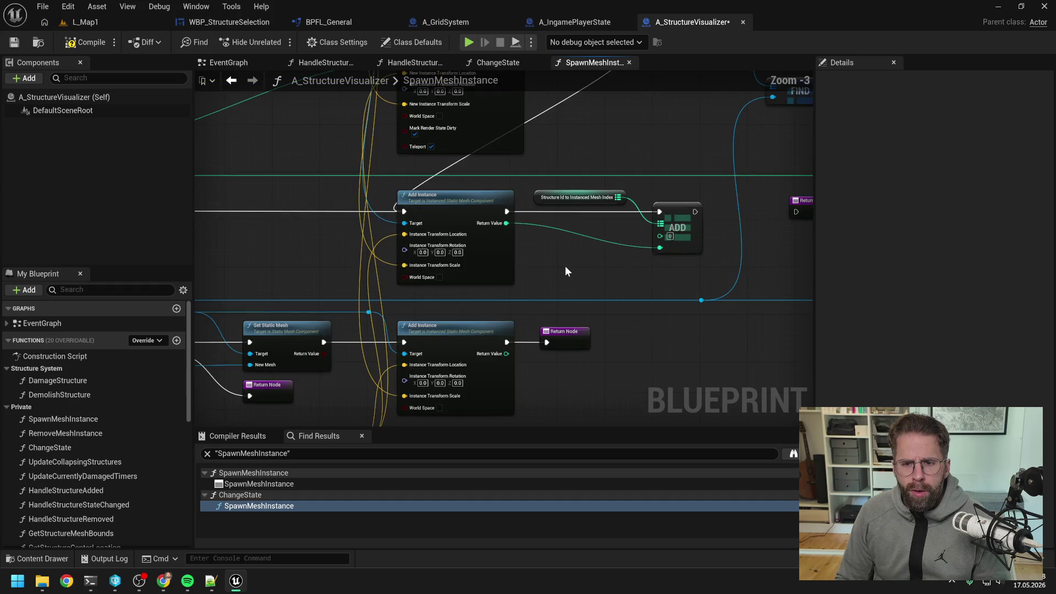
- Add a Get Structure Id node and connect it to the ADD node's key input
right_click(565, 266)
type("get structu")
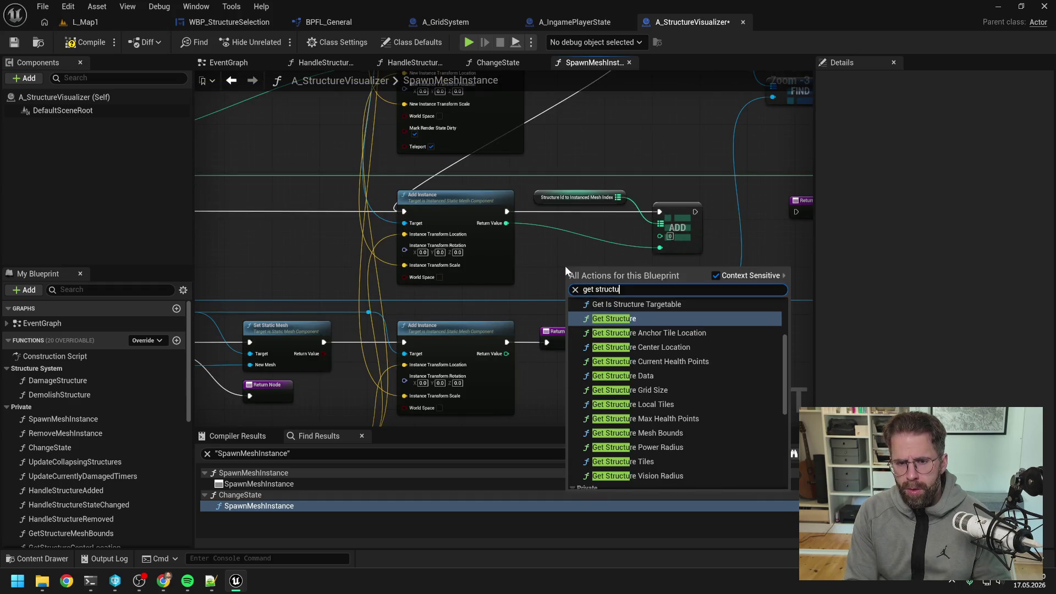
type("re id")
left_click(619, 407)
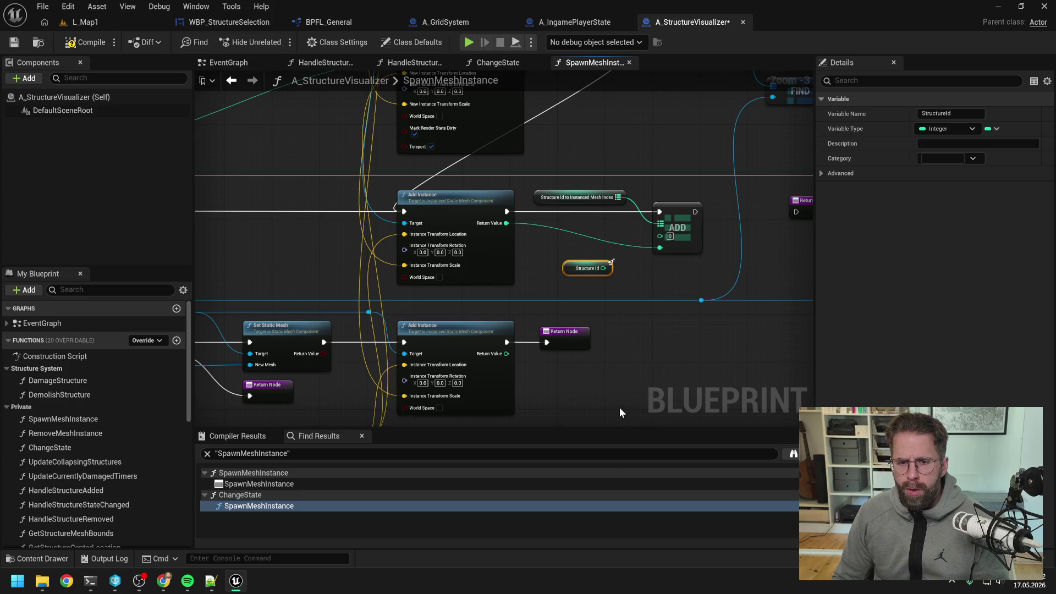
left_click_drag(603, 267, 662, 237)
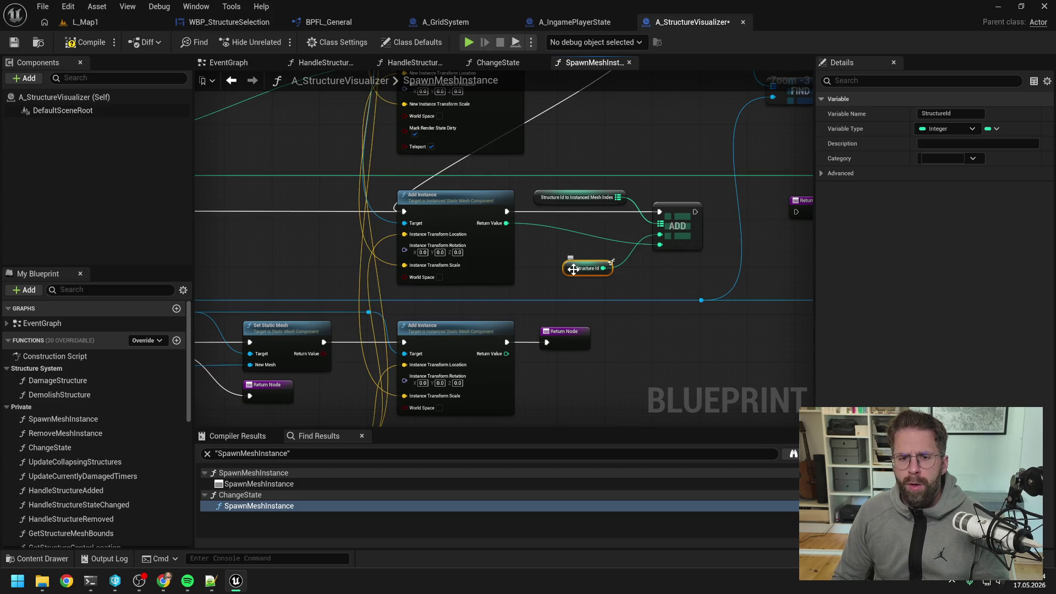
left_click_drag(575, 272, 586, 231)
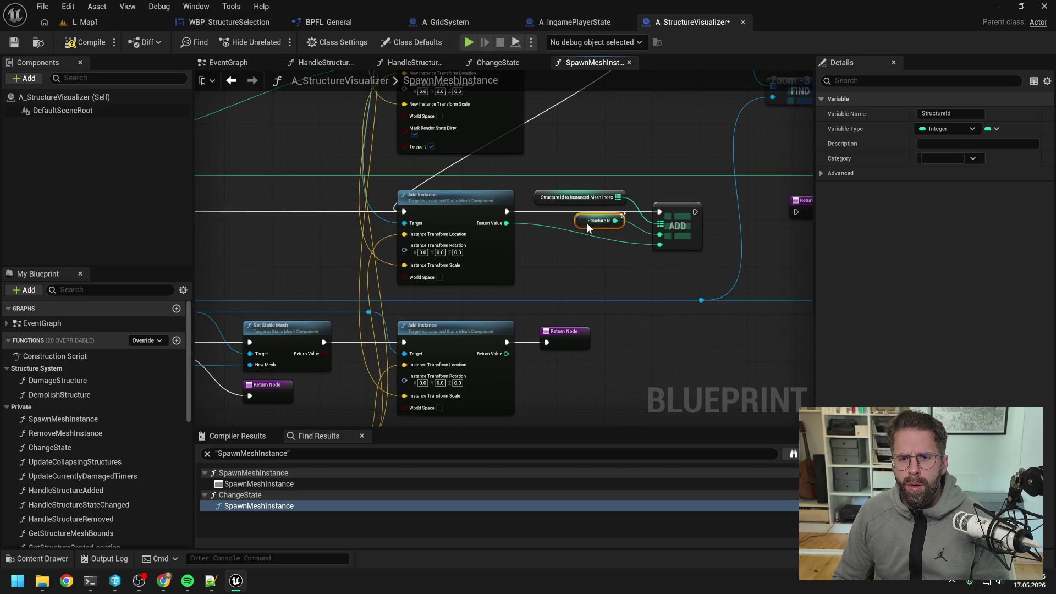
left_click(596, 269)
scroll(596, 269, "down", 2)
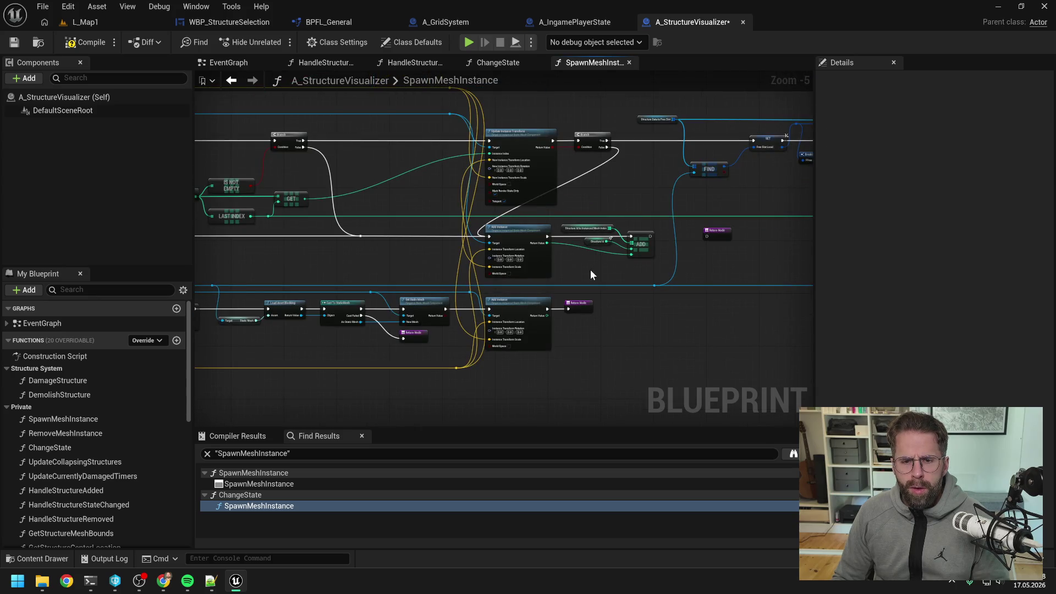
scroll(591, 274, "up", 1)
- Replace both Return Nodes with pasted map ADD nodes wired to the lower Add Instance
left_click_drag(589, 266, 525, 215)
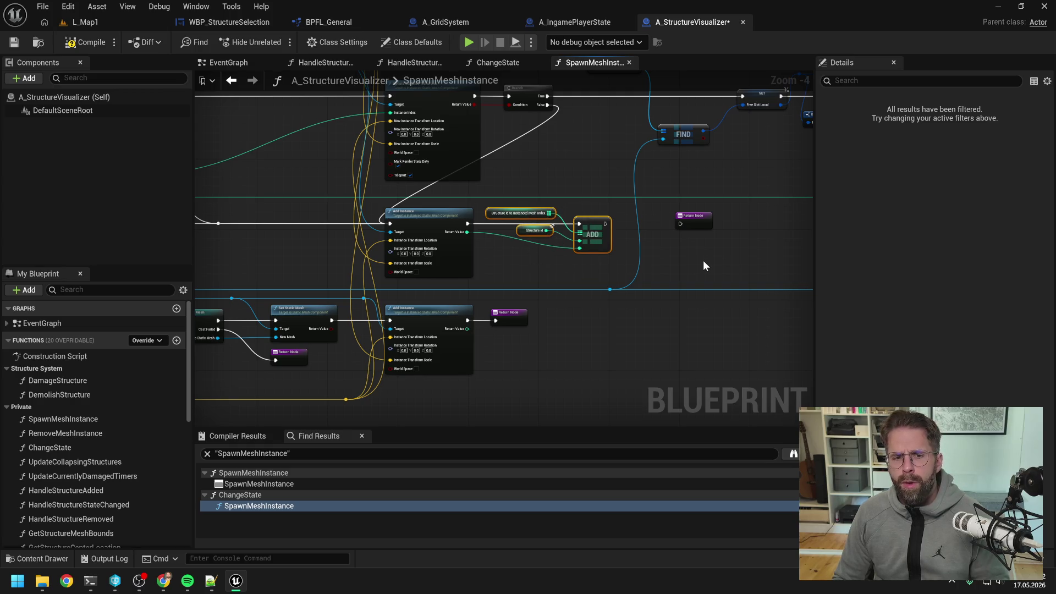
left_click(694, 220)
left_click_drag(676, 255, 732, 229)
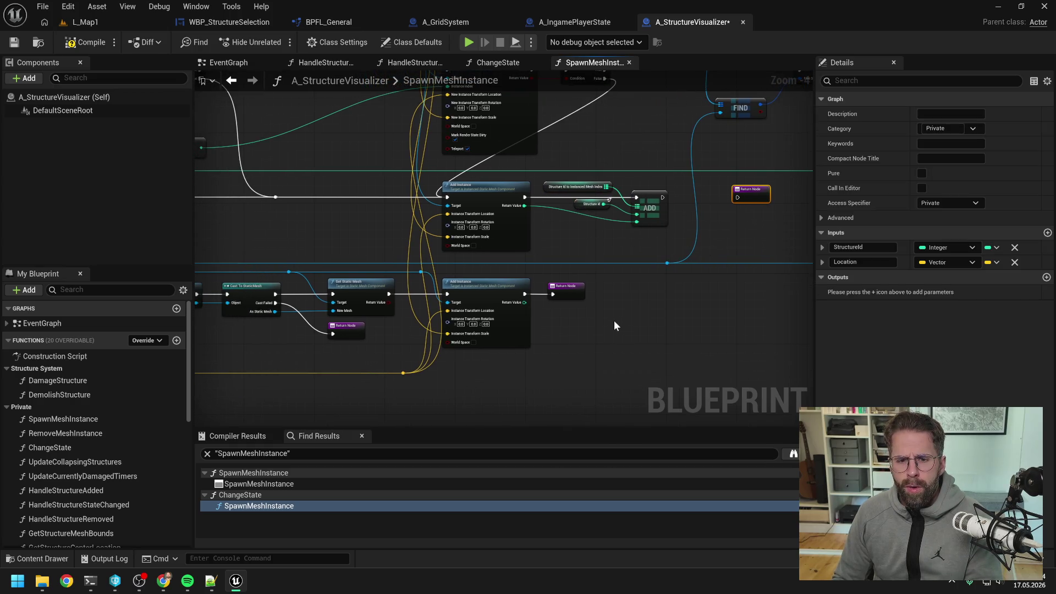
key("Delete")
key("ctrl+v")
left_click_drag(524, 295, 641, 299)
mouse_move(525, 304)
left_mouse_down()
mouse_move(632, 322)
mouse_move(655, 297)
left_mouse_up()
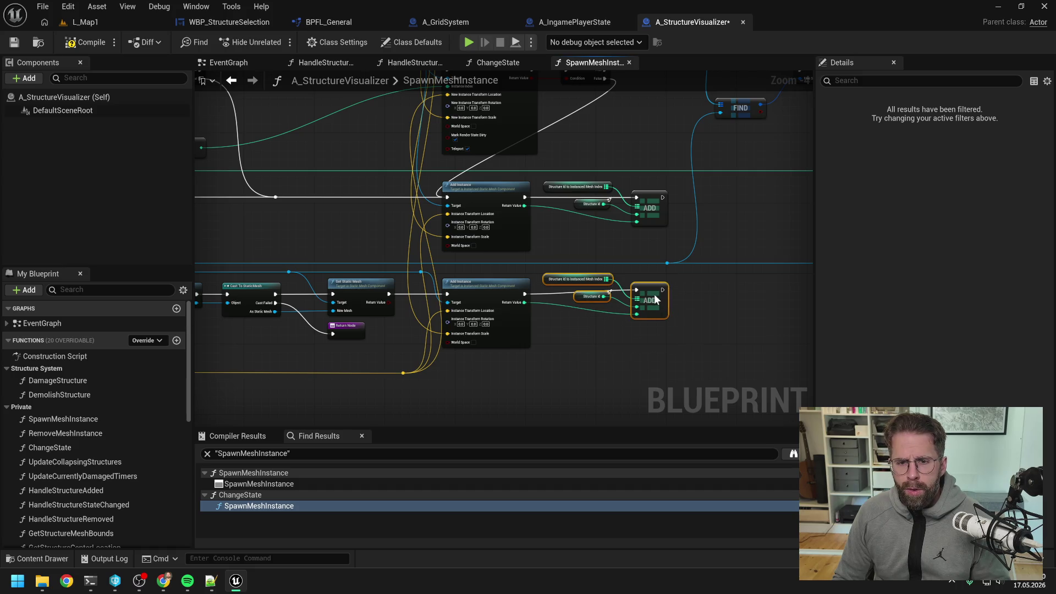
left_click_drag(380, 342, 567, 338)
left_click(450, 340)
left_click_drag(450, 340, 748, 335)
scroll(675, 325, "down", 2)
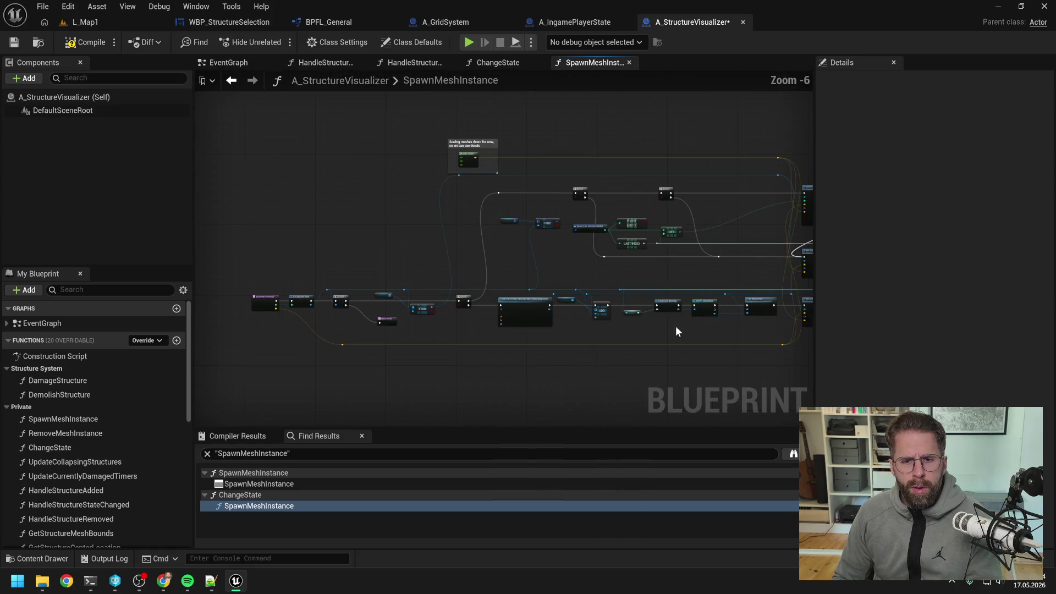
scroll(457, 328, "up", 2)
scroll(490, 255, "down", 2)
- Compile the blueprint and start a play session in the L_Map1 level
left_click_drag(490, 254, 379, 258)
scroll(421, 254, "down", 2)
scroll(422, 254, "up", 2)
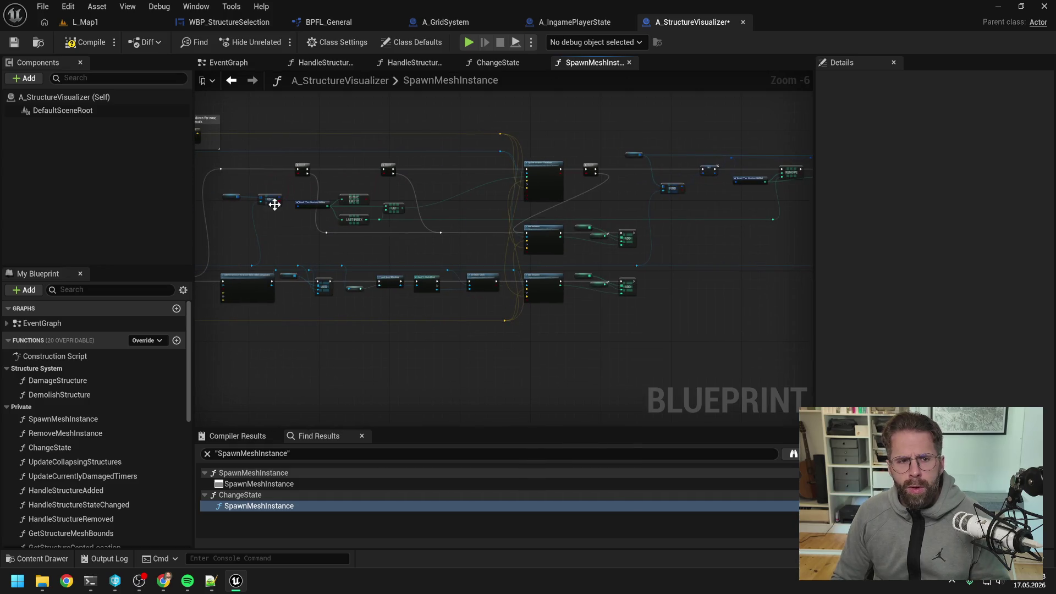
left_click(91, 43)
left_click(96, 22)
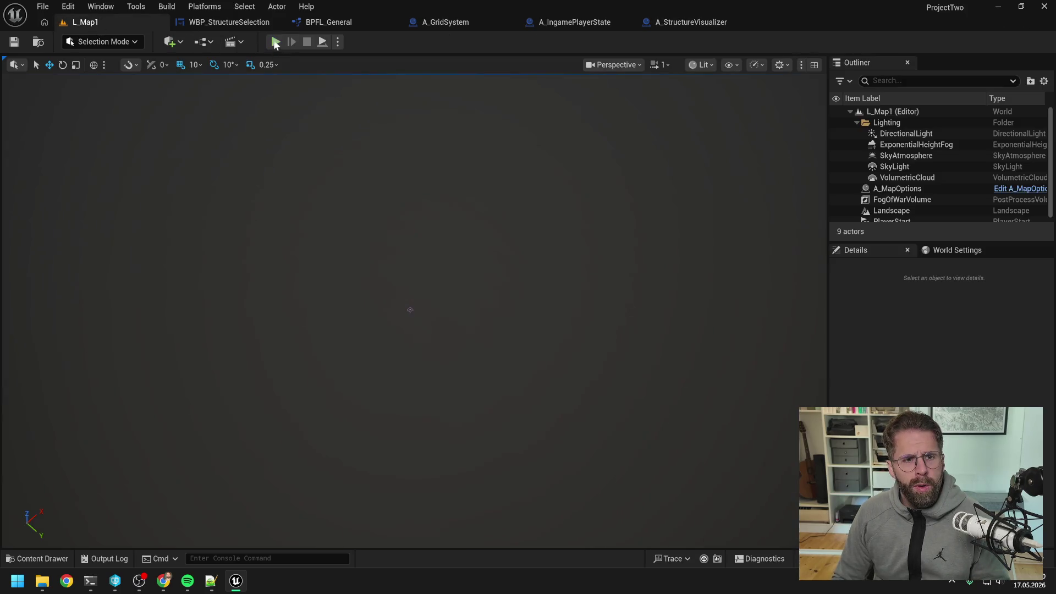
left_click(275, 42)
- Build three Power Grid Generators from the Main Hall, then demolish two of them
scroll(512, 292, "down", 3)
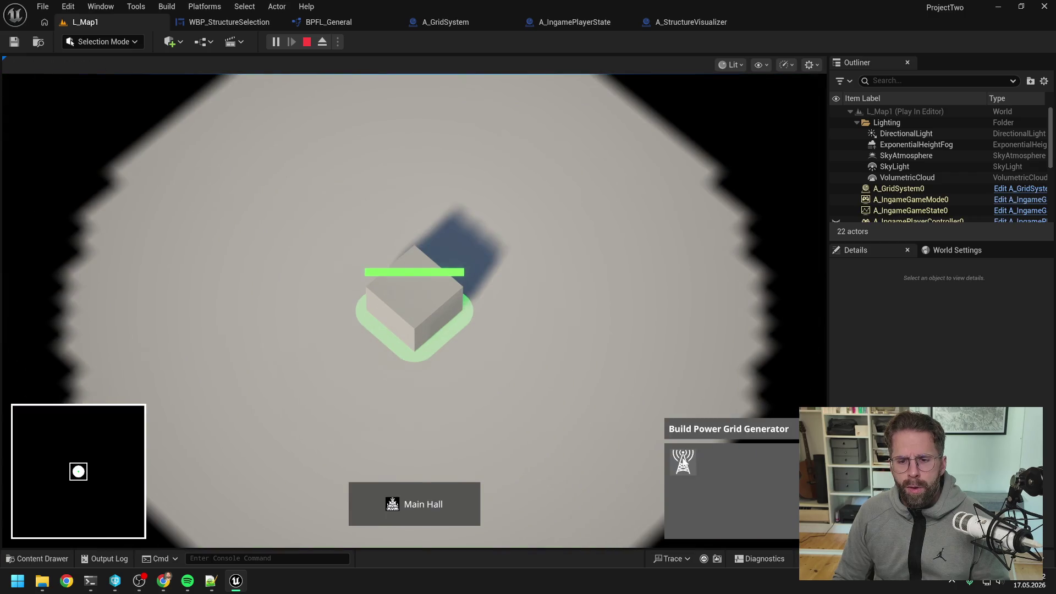
left_click(683, 462)
left_click(616, 322)
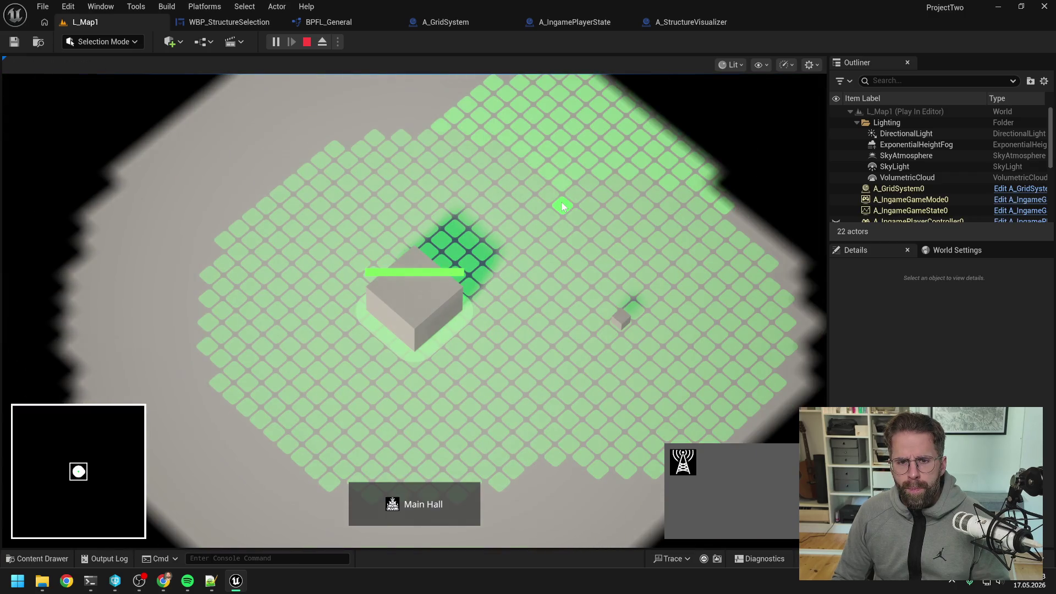
left_click(562, 206)
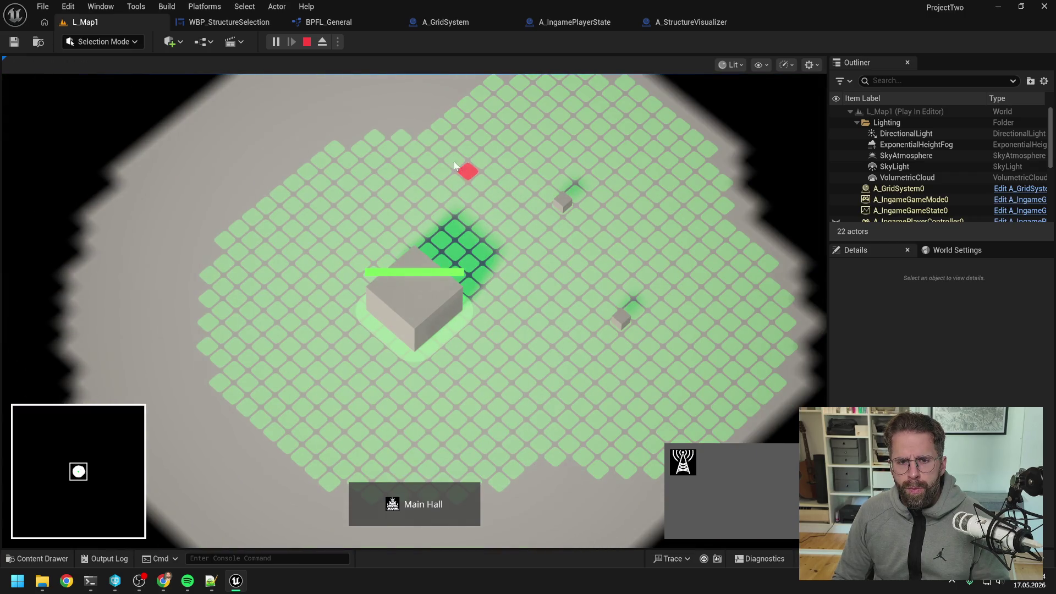
left_click(455, 157)
left_click(620, 315)
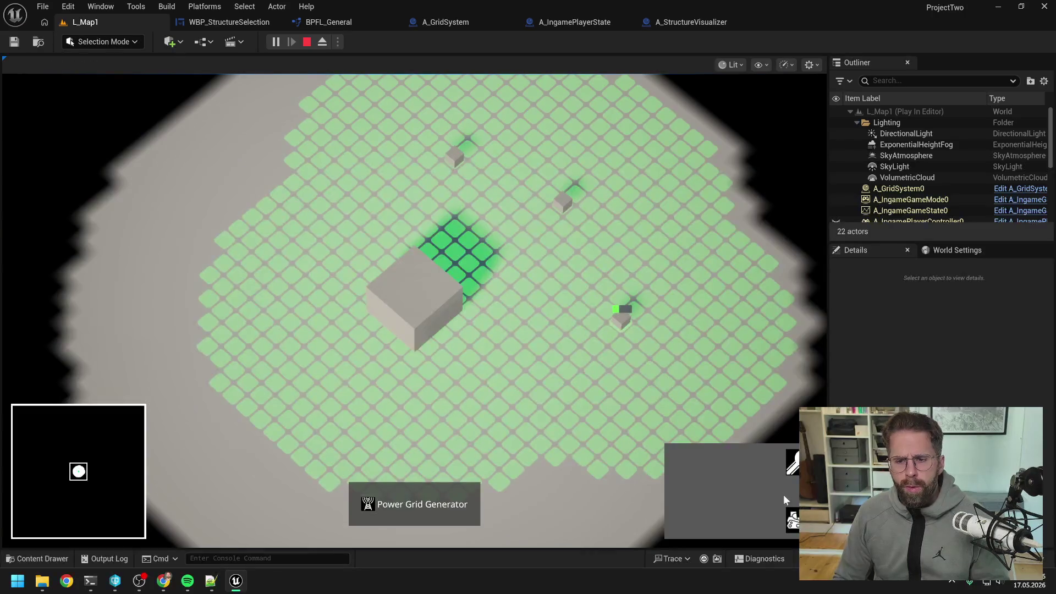
left_click(791, 498)
left_click(595, 234)
right_click(594, 234)
left_click(494, 190)
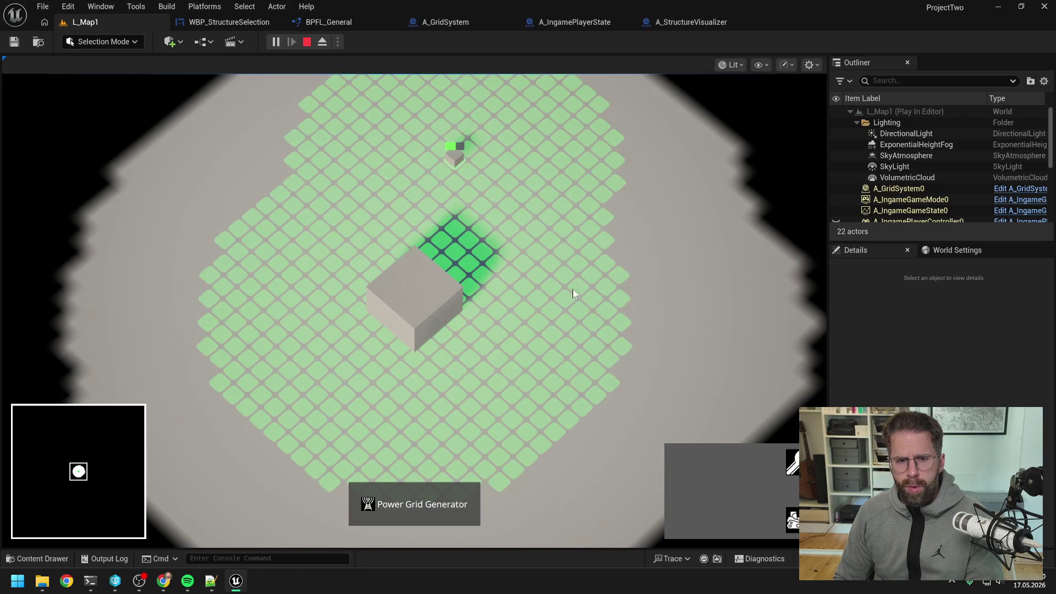
left_click(787, 511)
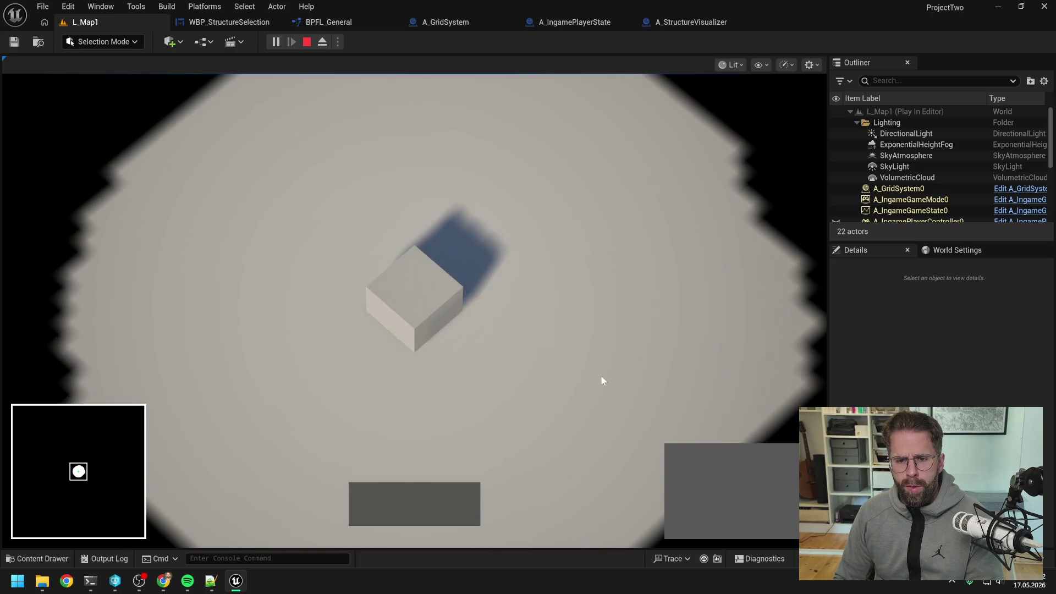
- Build three more generators from the Main Hall, then cancel building
left_click(432, 318)
left_click(691, 463)
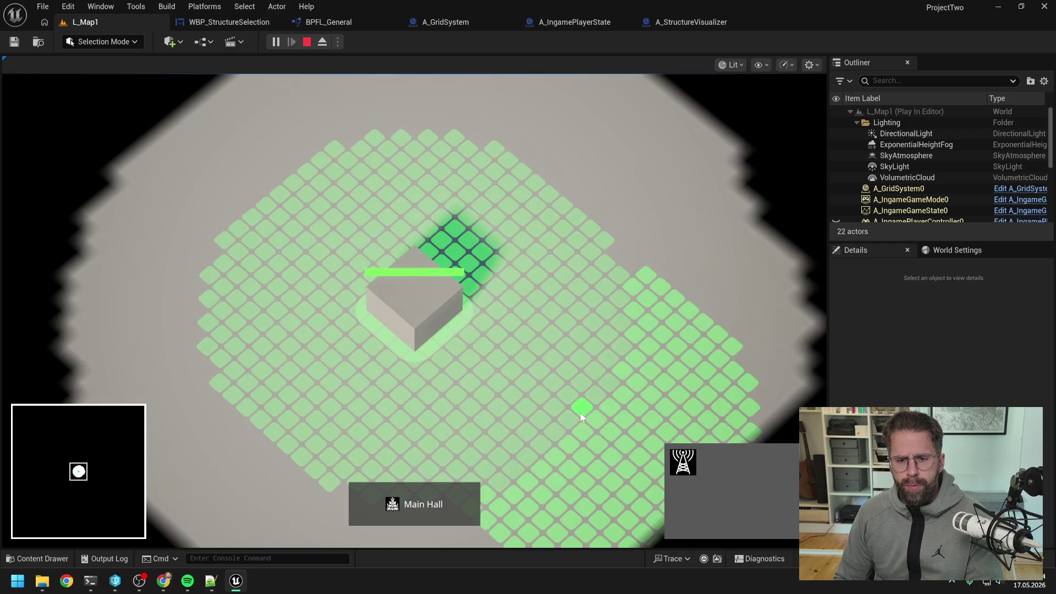
left_click(583, 385)
left_click(617, 267)
left_click(548, 184)
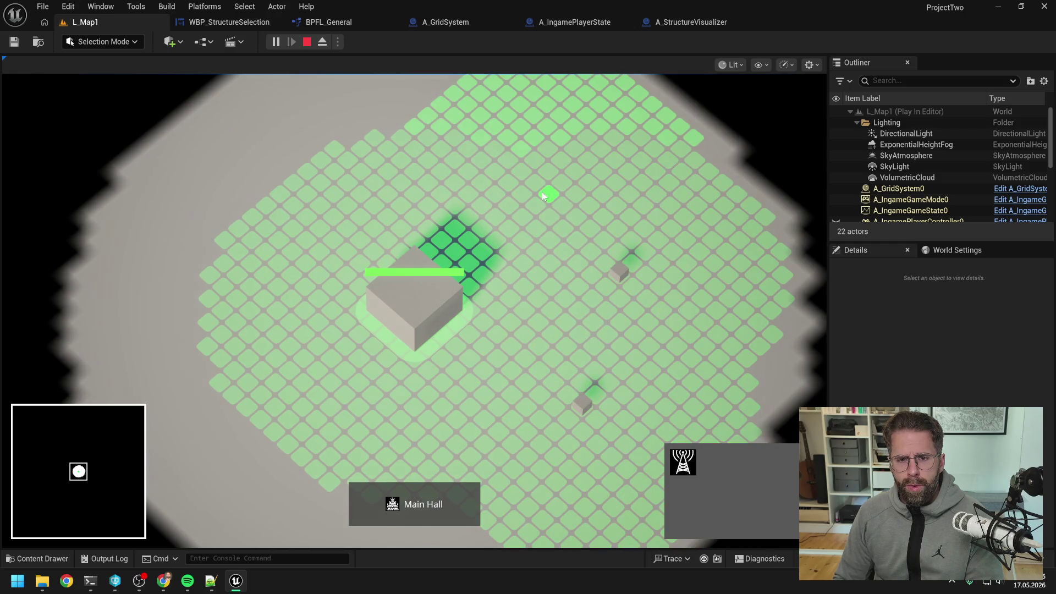
right_click(668, 195)
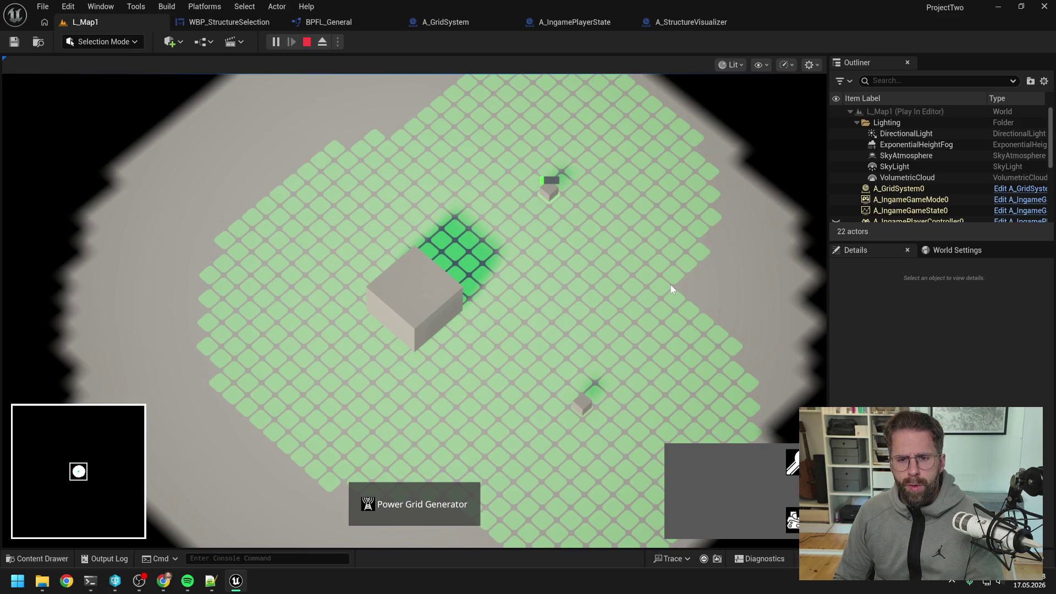
- Select and deselect generators and the Main Hall, place two more generators, then stop play
left_click(549, 187)
left_click(434, 308)
left_click(582, 401)
left_click(582, 348)
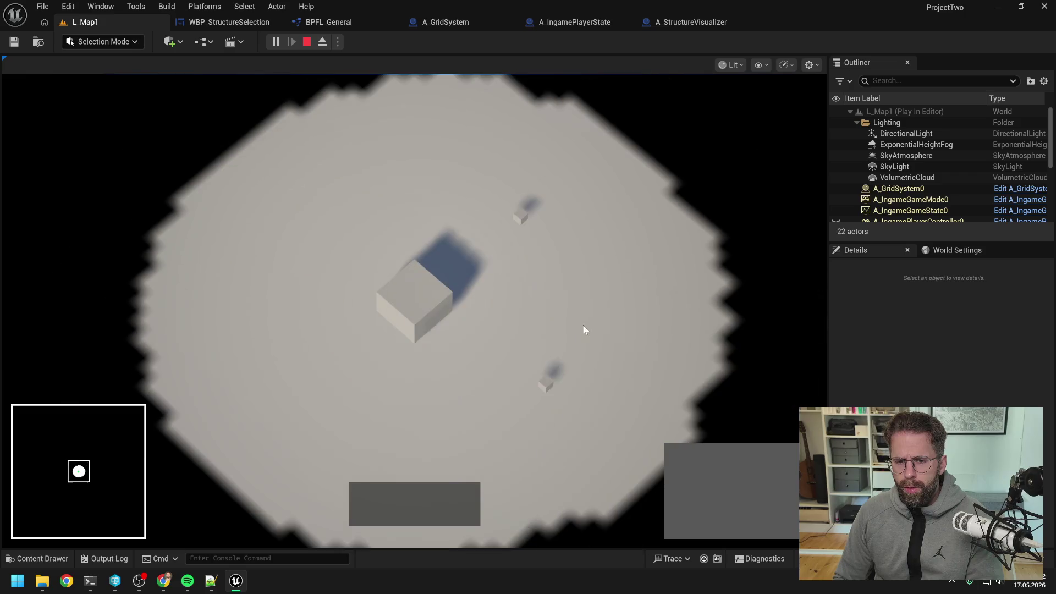
left_click(620, 387)
left_click(618, 385)
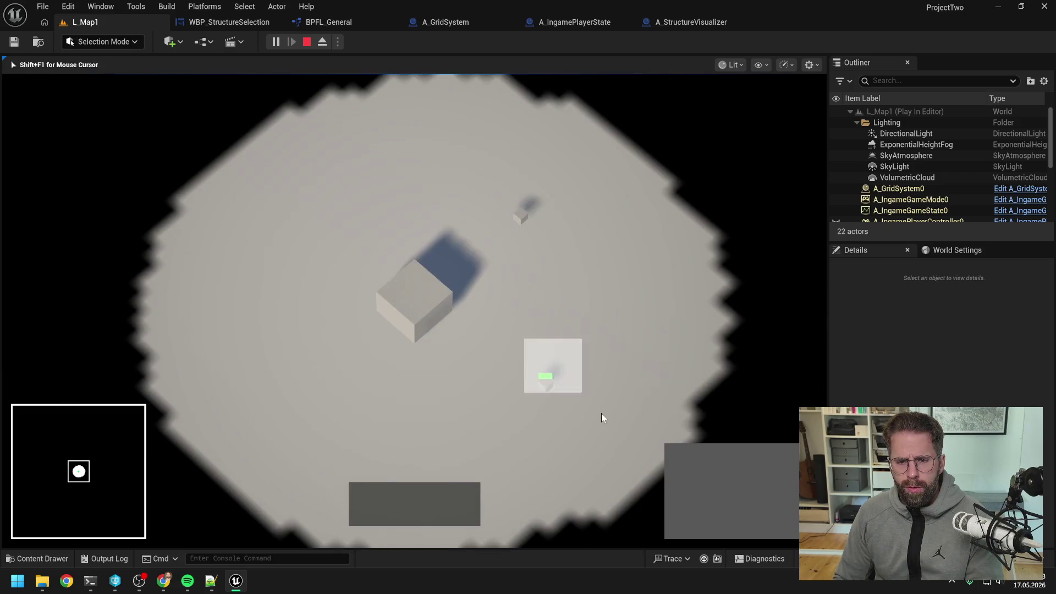
left_click(602, 415)
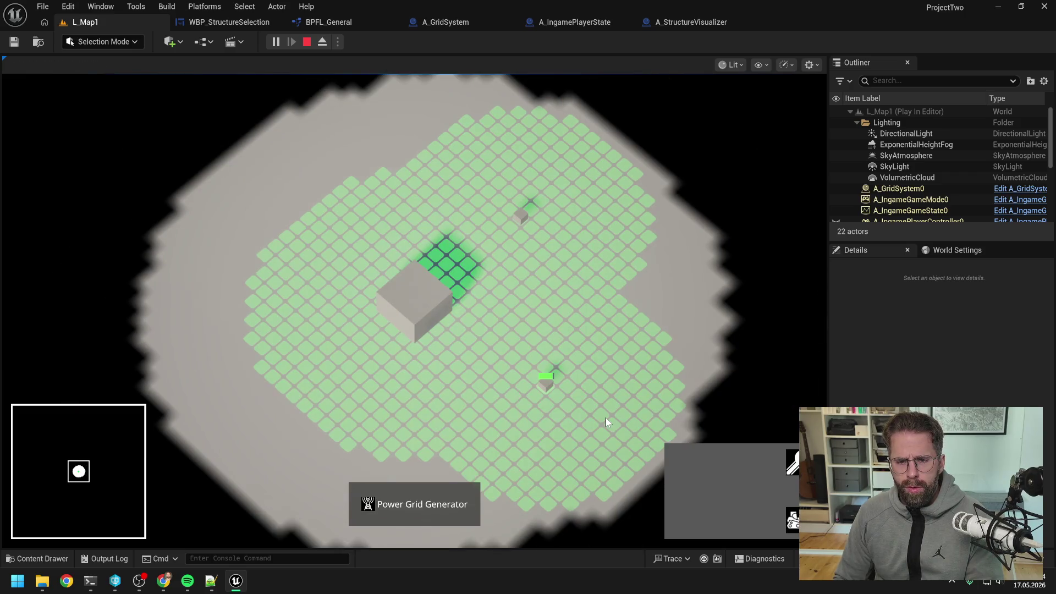
left_click(598, 355)
left_click(578, 277)
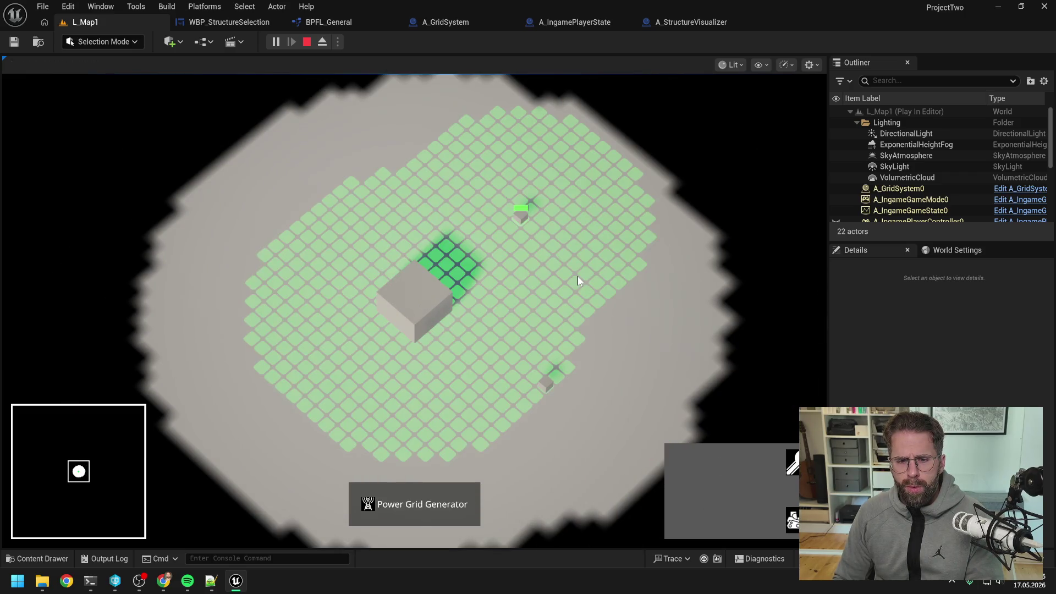
left_click(573, 409)
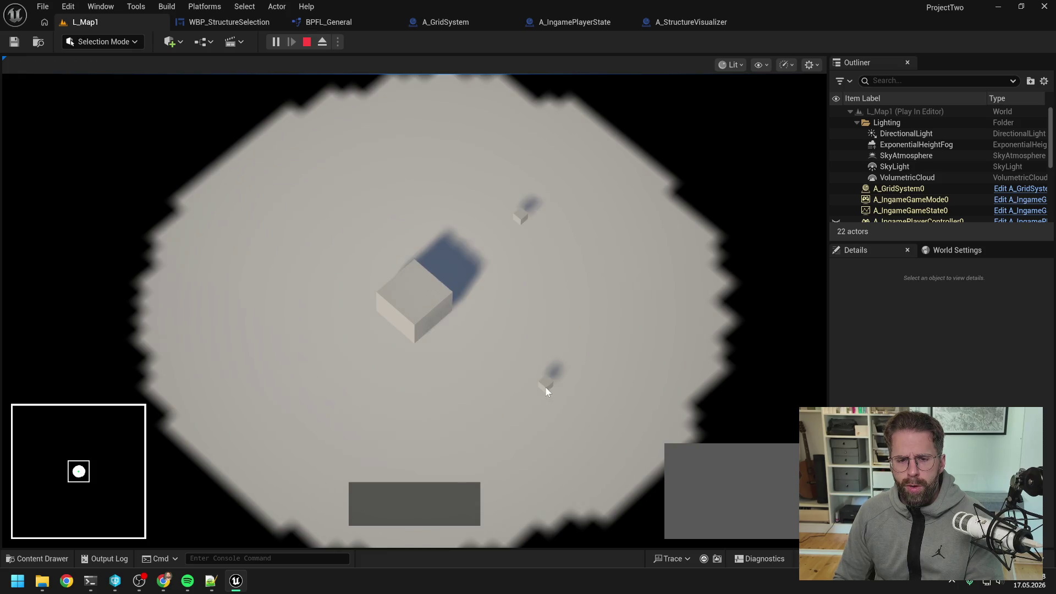
left_click(557, 312)
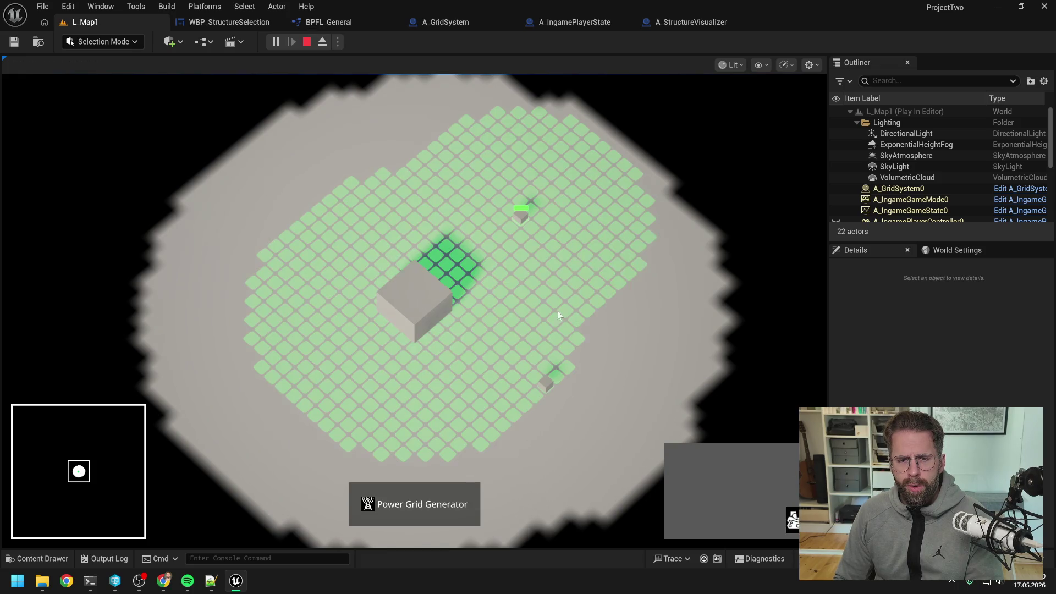
left_click(549, 385)
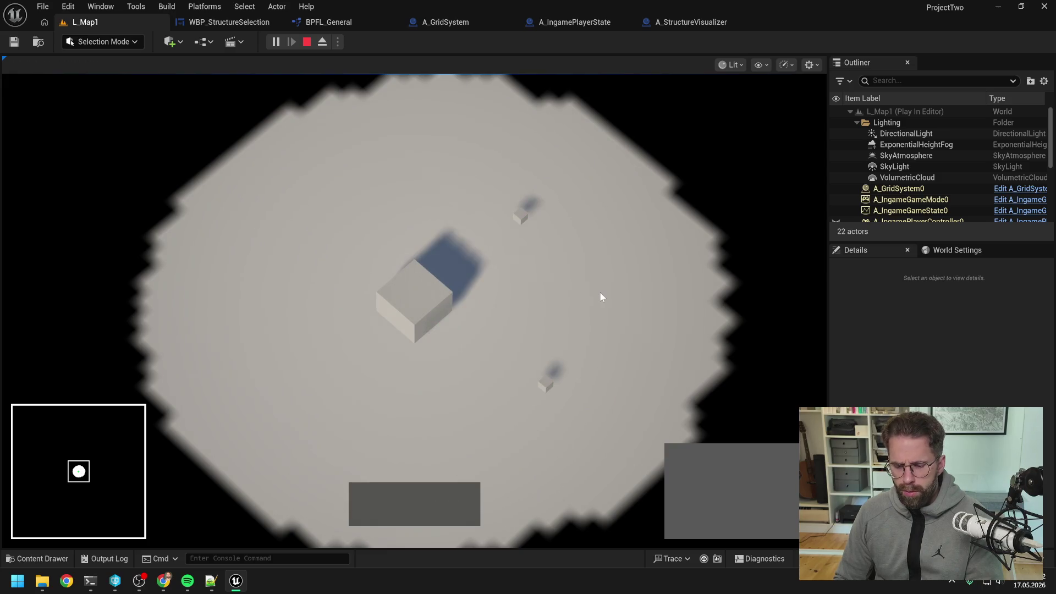
key("Escape")
- In a fresh play session, place two generators and demolish one of them
left_click(275, 41)
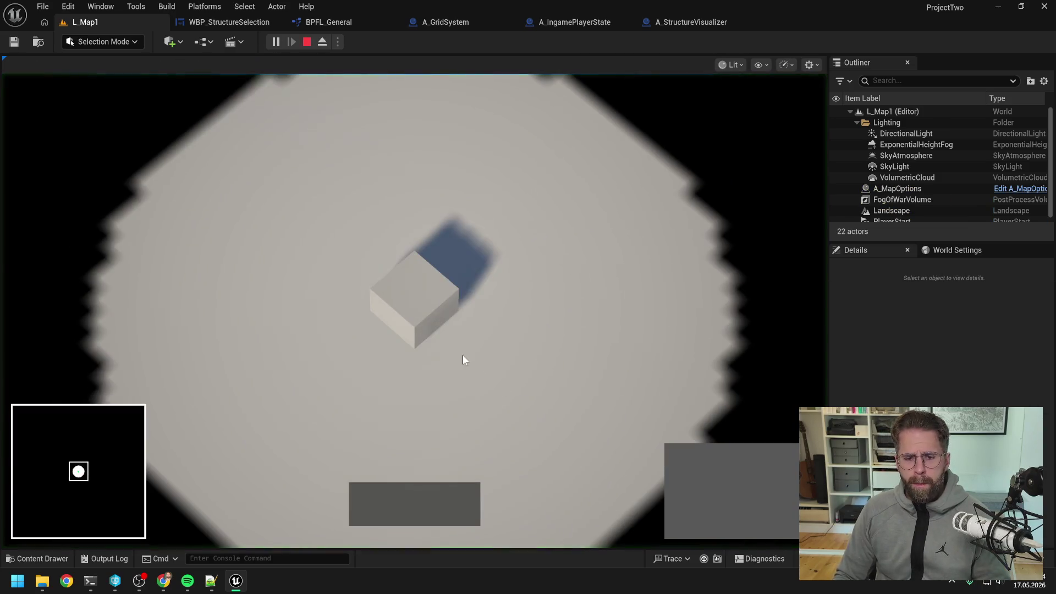
left_click(682, 462)
left_click(591, 344)
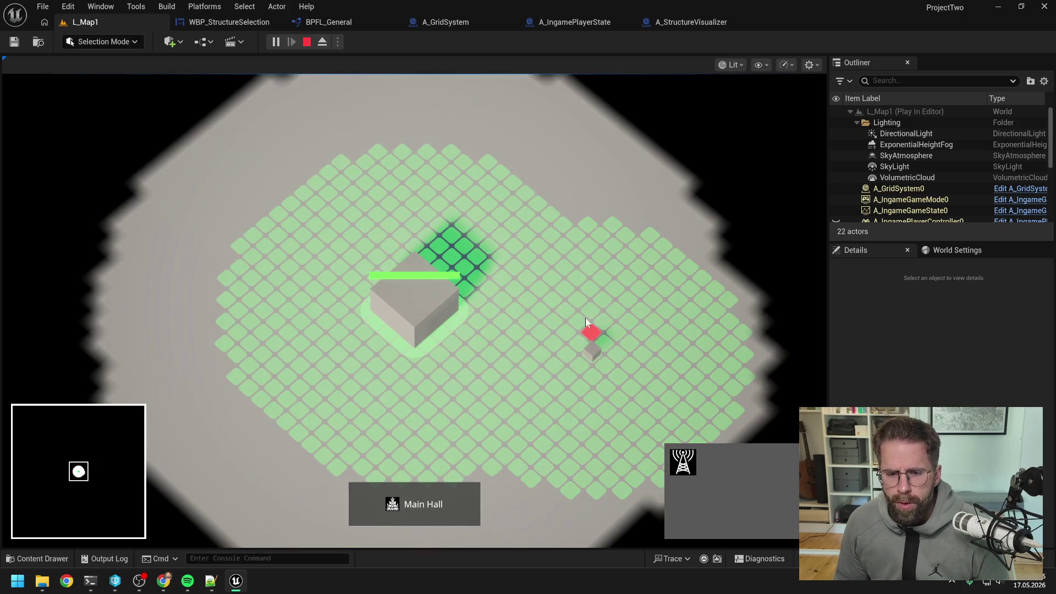
left_click(572, 236)
left_click(721, 467)
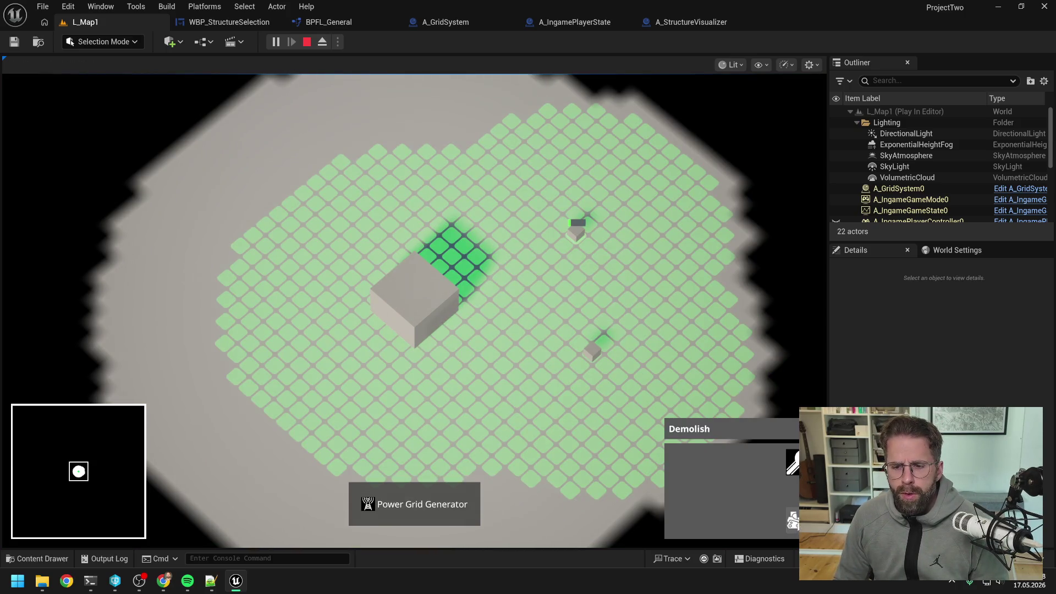
left_click(651, 330)
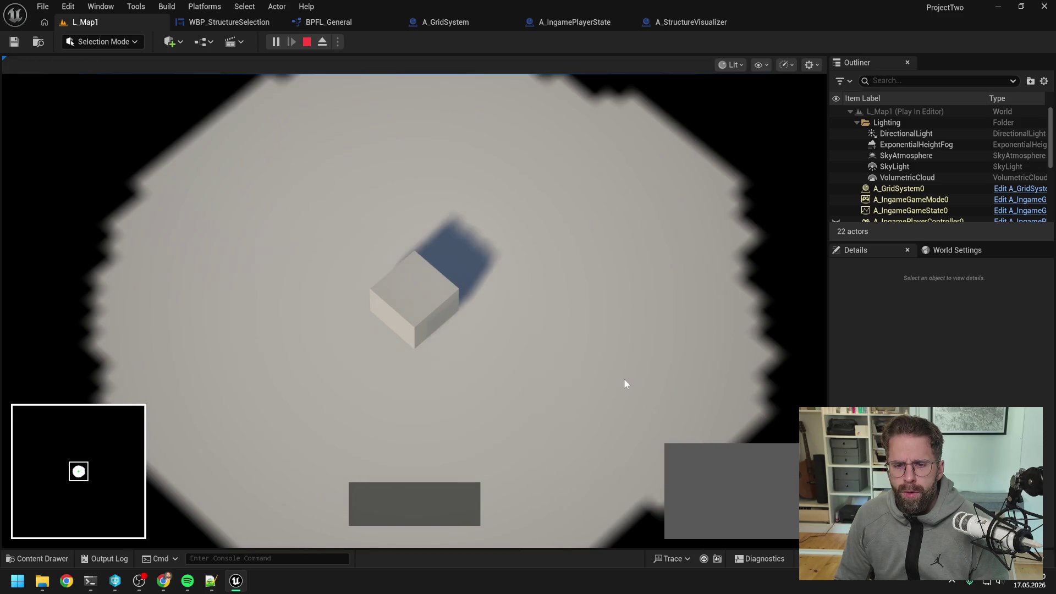
- Rebuild generators from the Main Hall on four tiles, cancel building and stop play
left_click(421, 302)
left_click(682, 462)
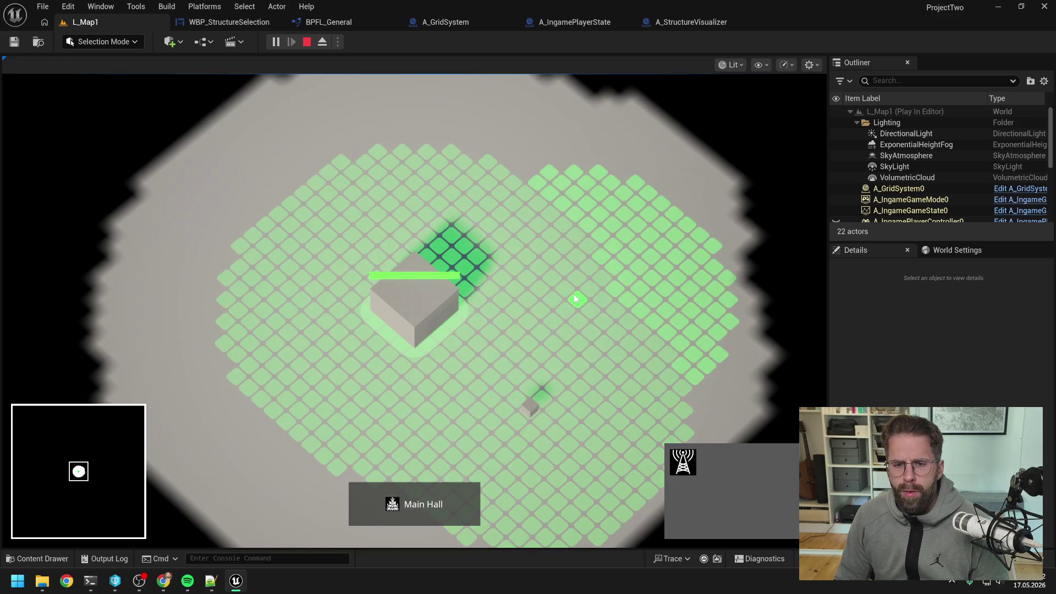
left_click(577, 297)
left_click(674, 455)
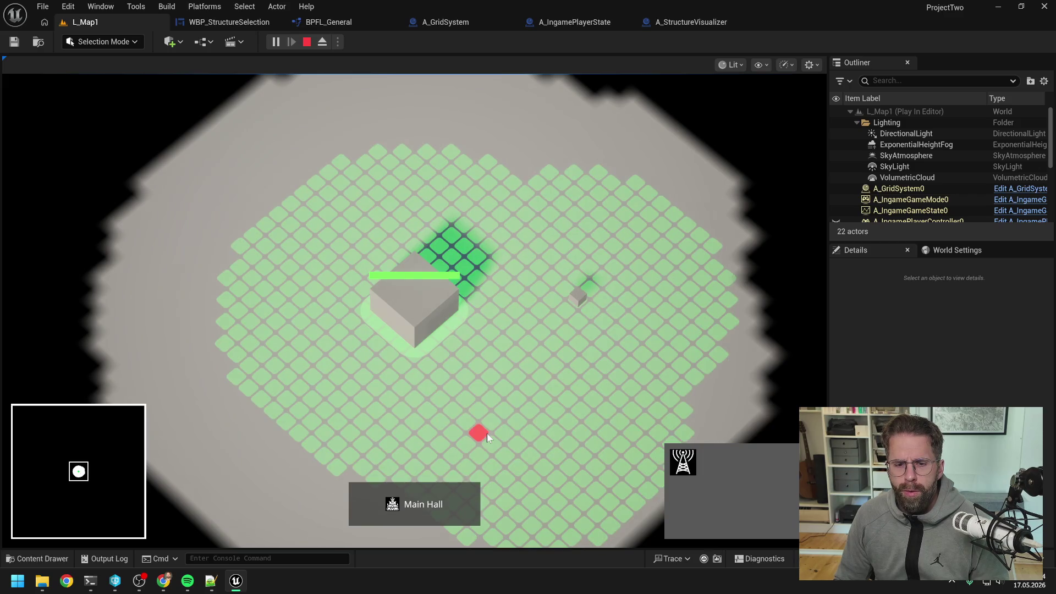
left_click(519, 190)
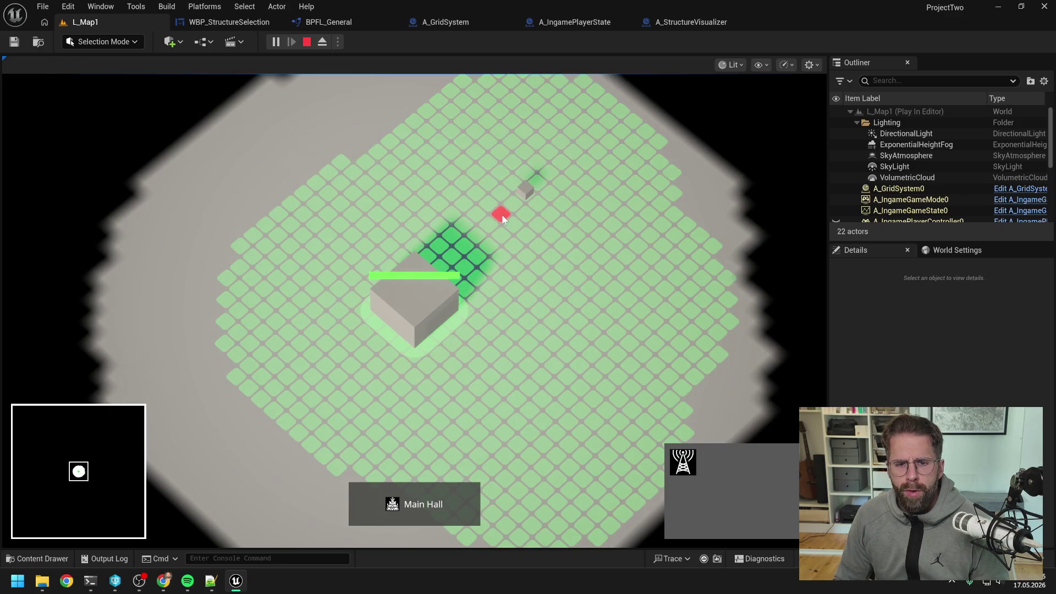
left_click(380, 155)
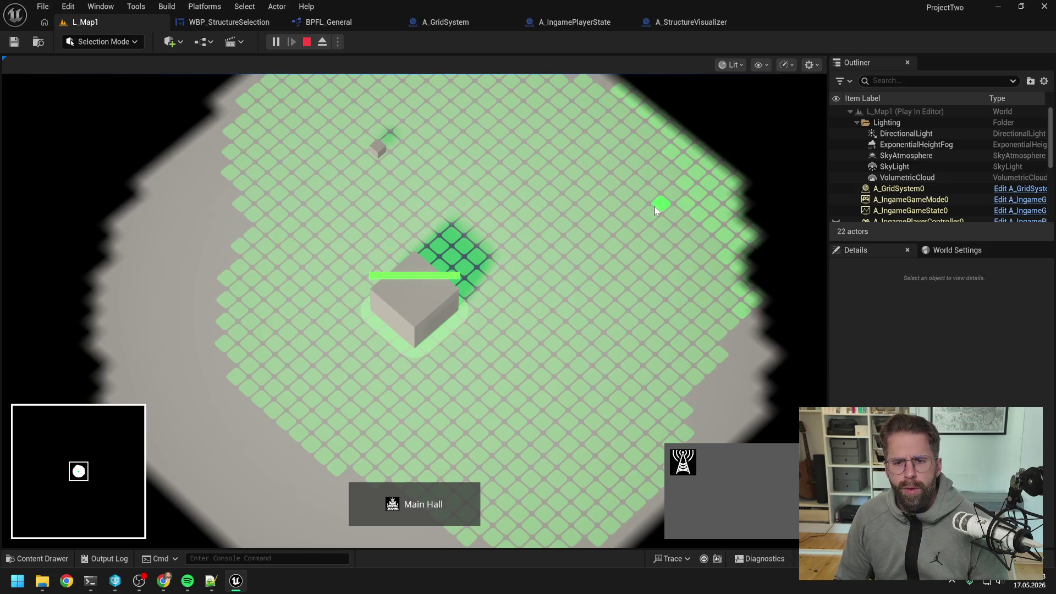
left_click(677, 208)
right_click(678, 308)
key("Escape")
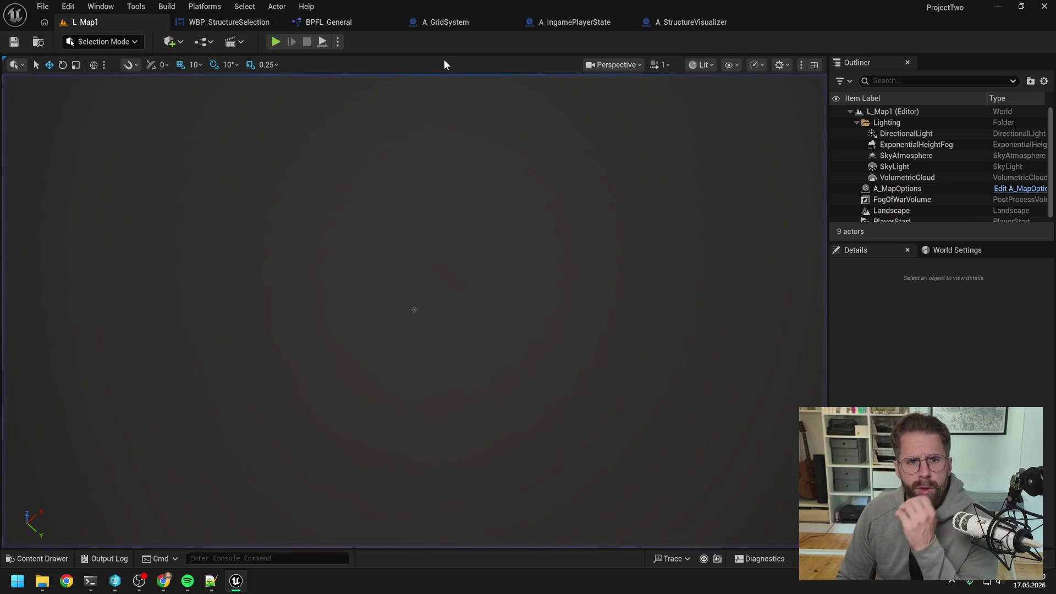
left_click(682, 22)
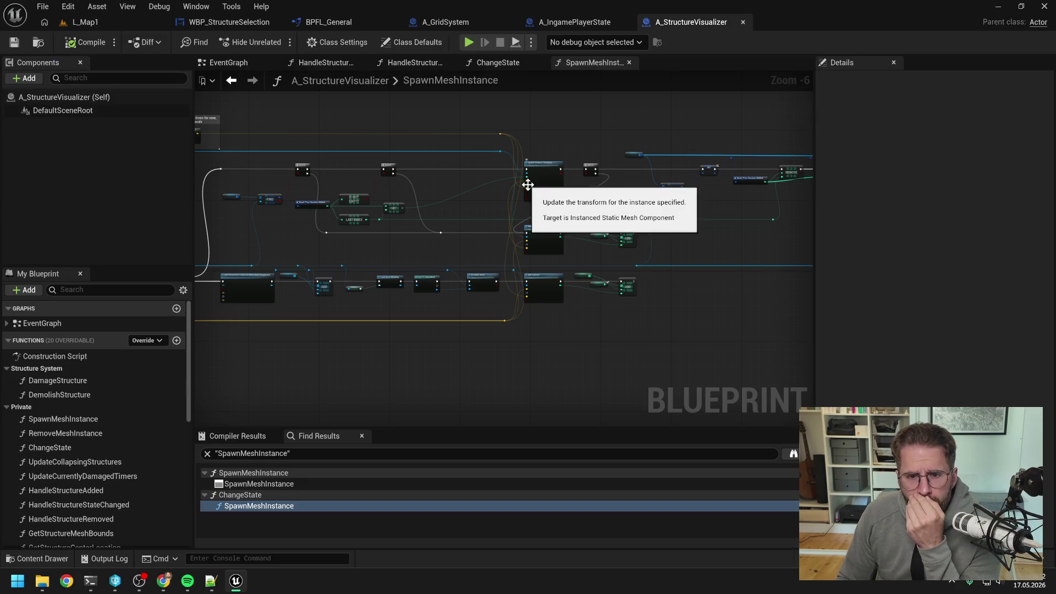
scroll(682, 195, "up", 2)
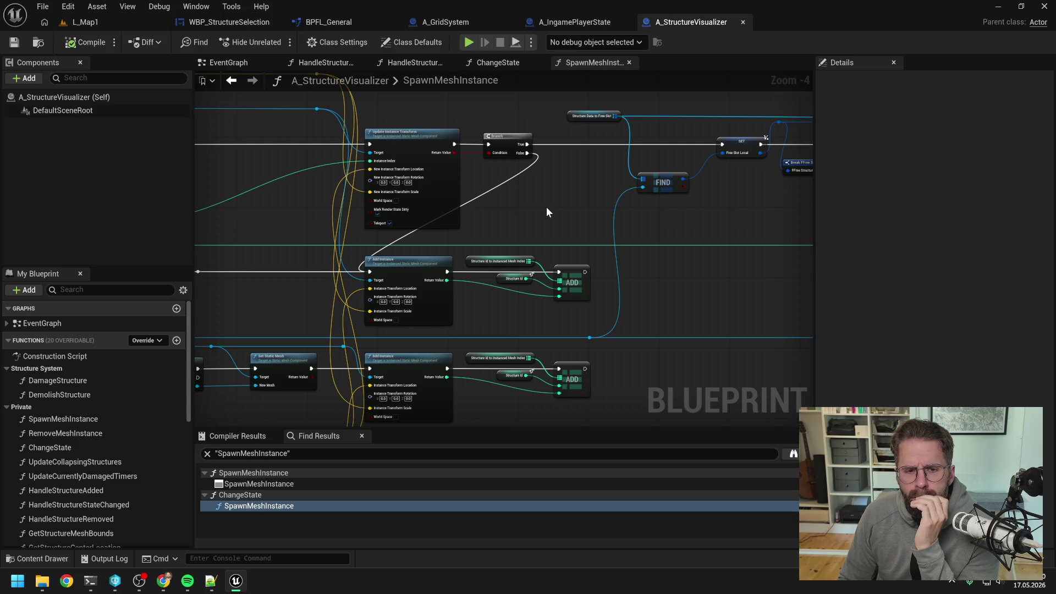
left_click_drag(662, 222, 422, 258)
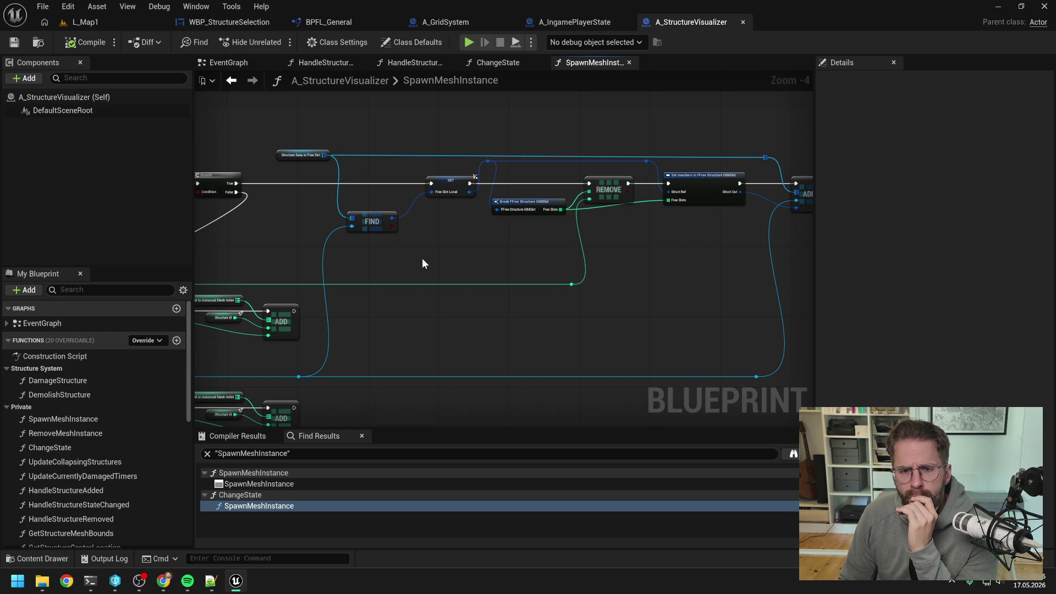
mouse_move(421, 258)
left_mouse_down()
mouse_move(620, 251)
mouse_move(402, 258)
left_mouse_up()
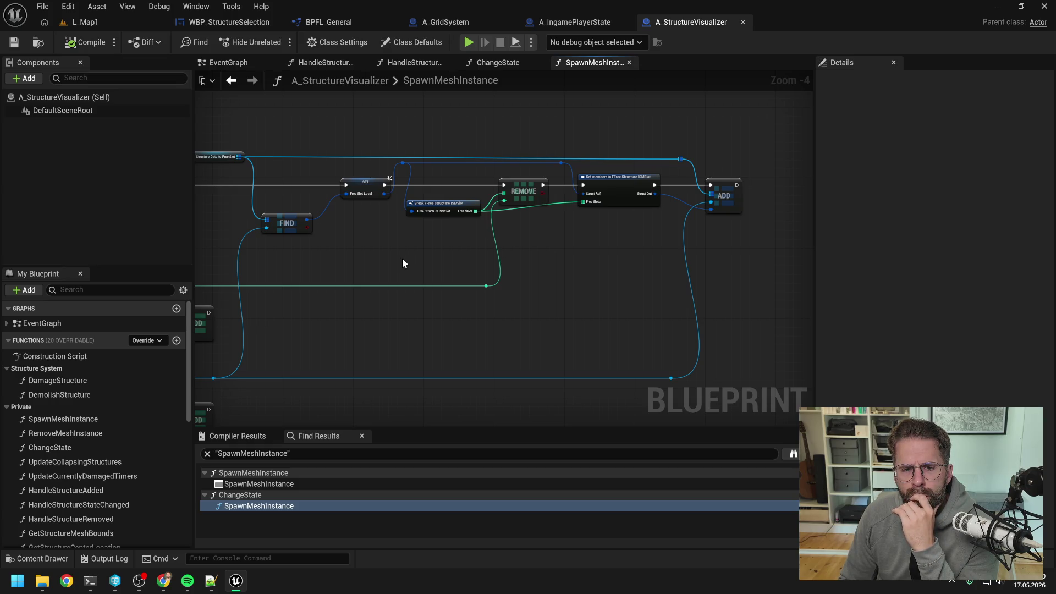
mouse_move(390, 258)
left_mouse_down()
mouse_move(578, 253)
mouse_move(544, 237)
mouse_move(740, 230)
left_mouse_up()
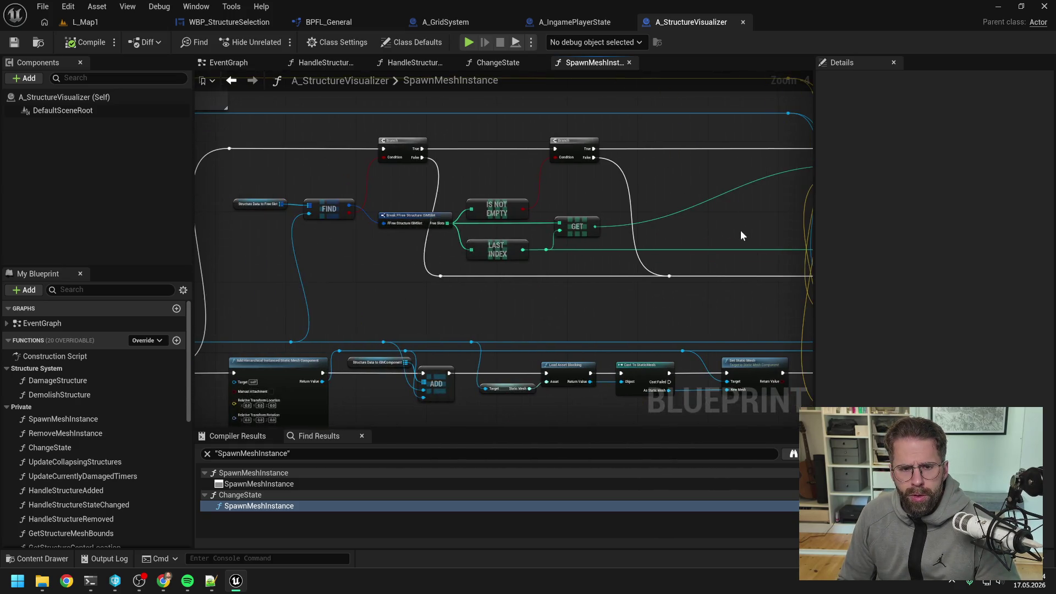
left_click(578, 143)
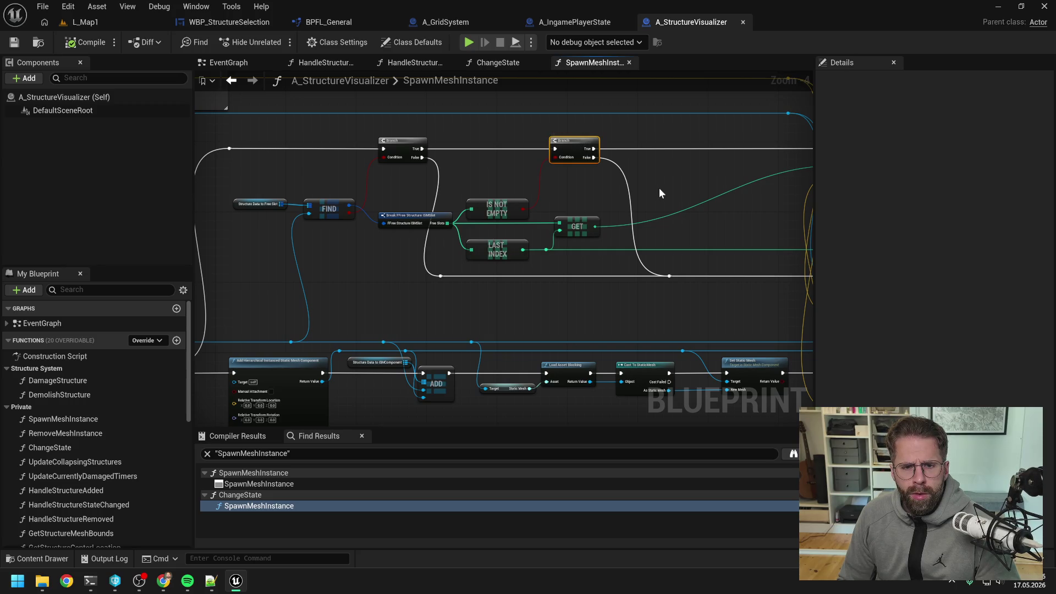
left_click(391, 138)
mouse_move(700, 183)
left_mouse_down()
mouse_move(332, 186)
mouse_move(502, 212)
mouse_move(441, 219)
left_mouse_up()
left_click_drag(627, 225, 577, 215)
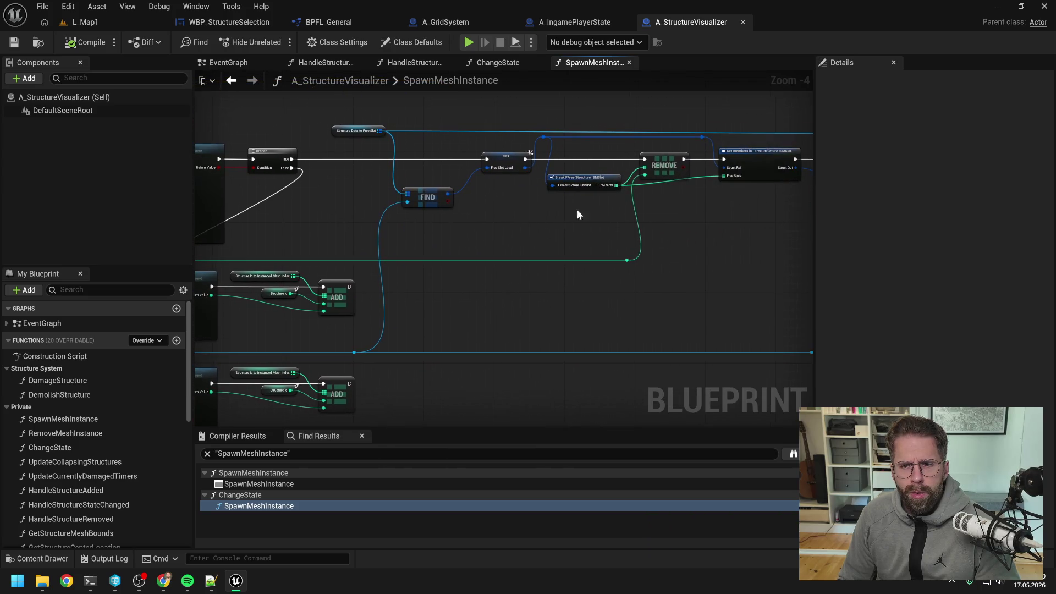
left_click(77, 21)
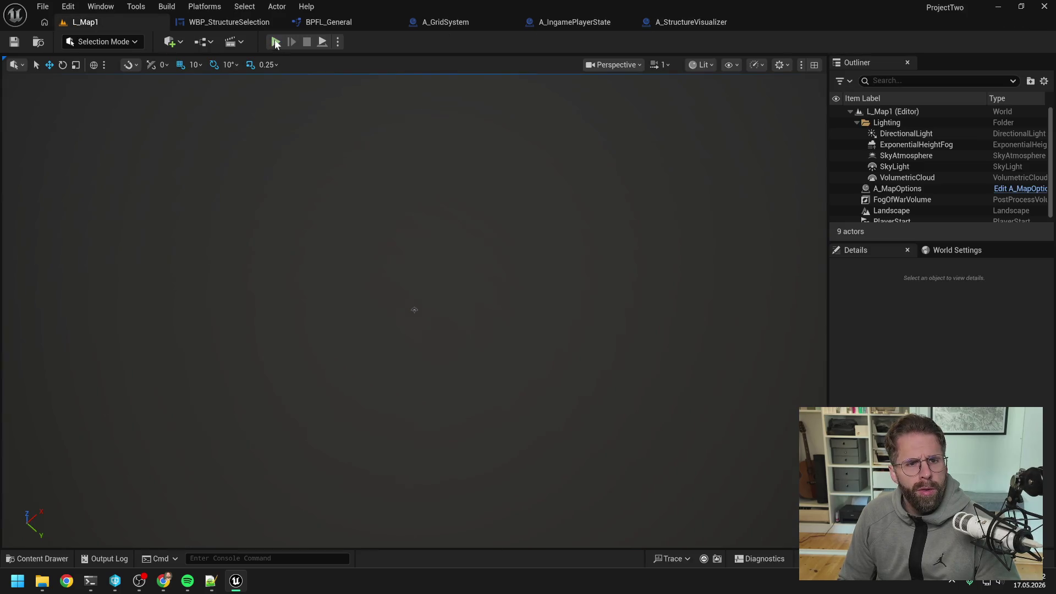
- Start play, place a generator and resume the game past the breakpoint
left_click(276, 42)
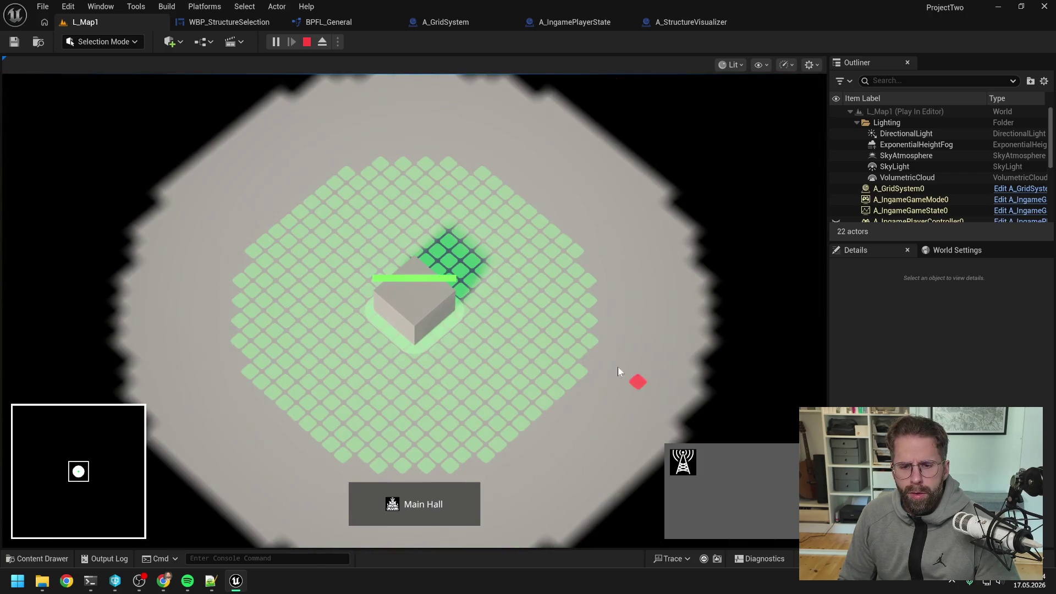
left_click(596, 340)
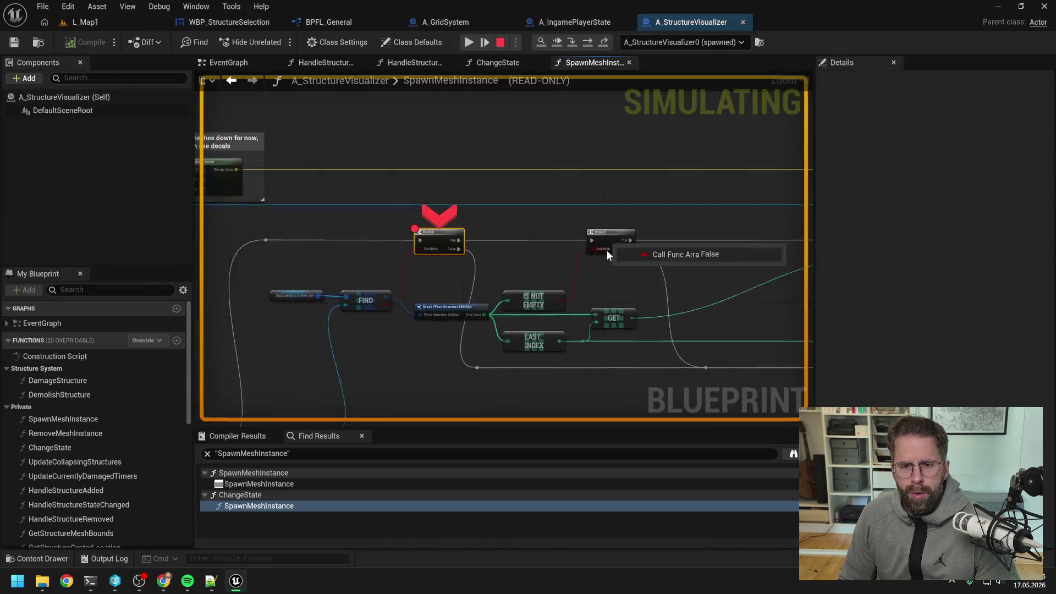
left_click(469, 43)
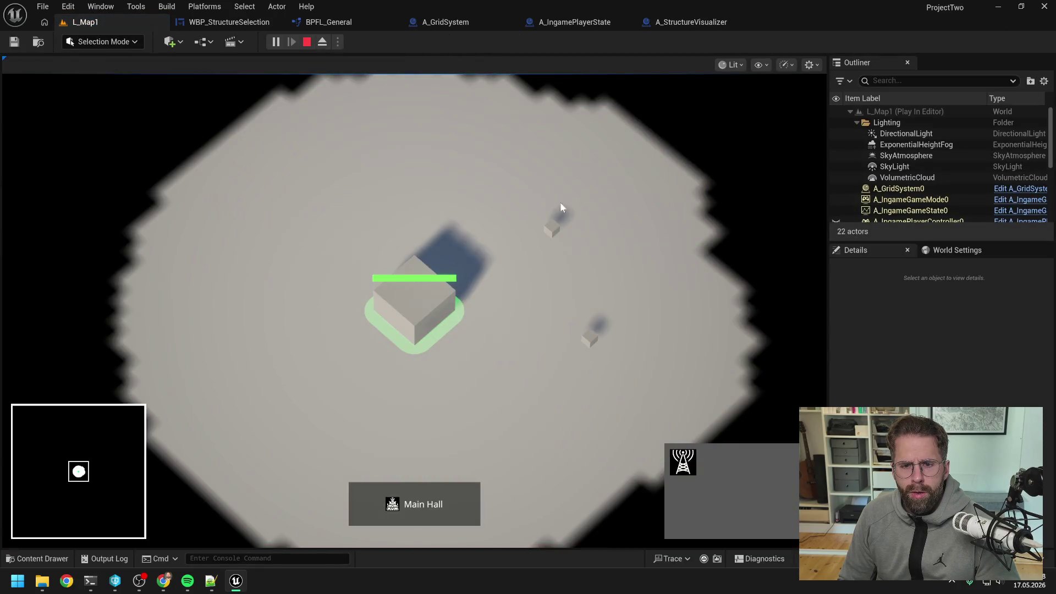
- Demolish the small generator and place a new structure to hit the SpawnMeshInstance breakpoint
left_click(561, 208)
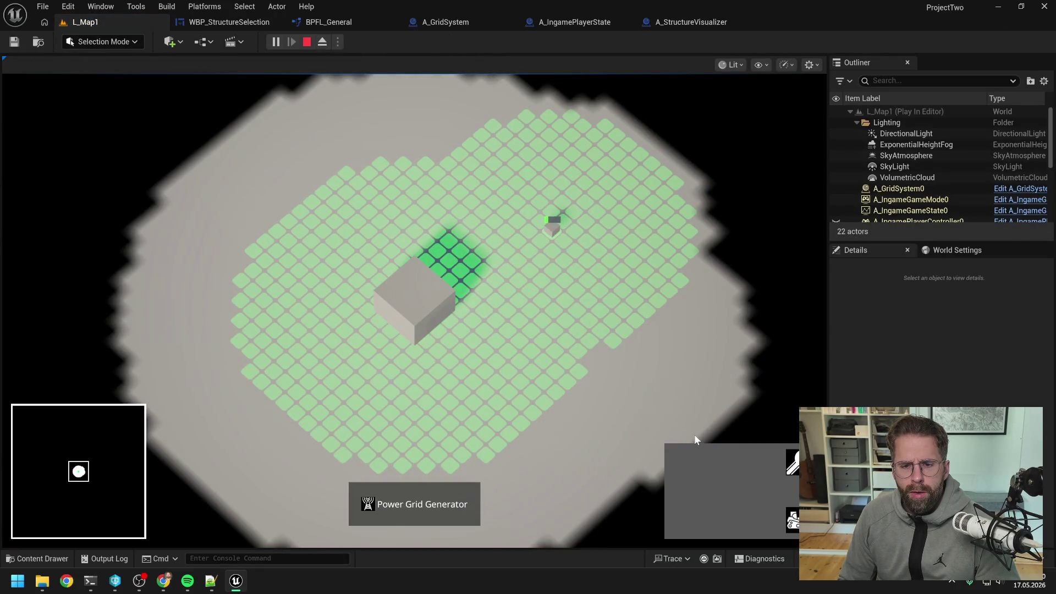
left_click(786, 521)
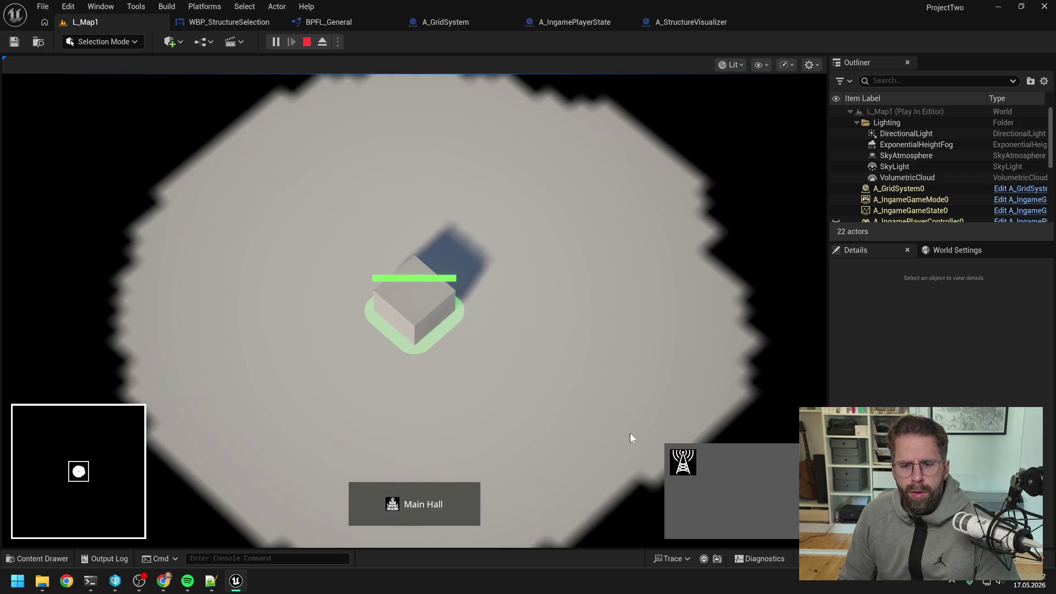
left_click(588, 319)
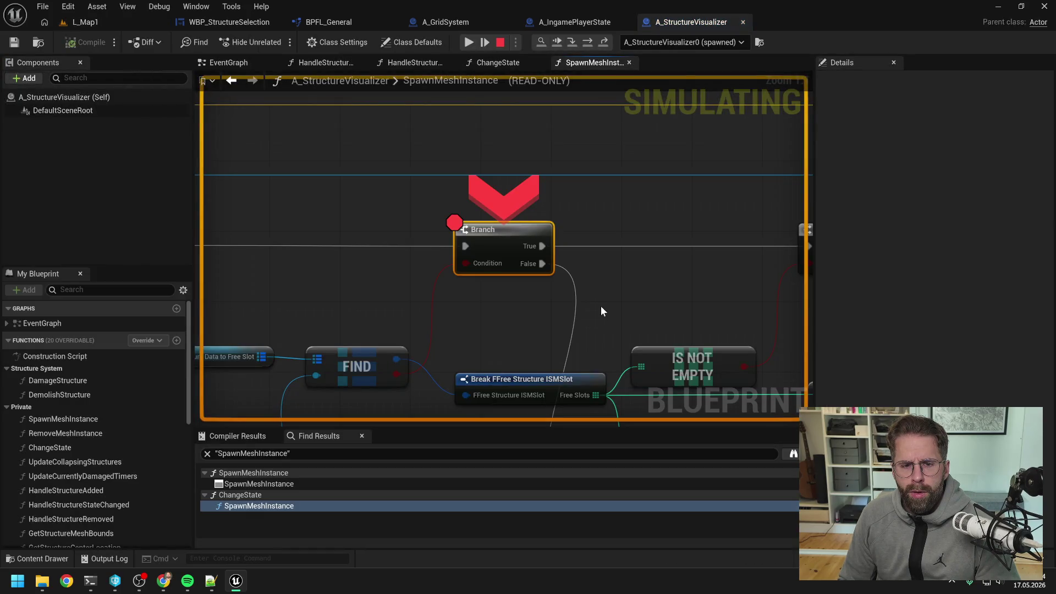
- Step once and expand Structure Data to Free Slot to see FreeSlots holding one entry
scroll(601, 302, "down", 5)
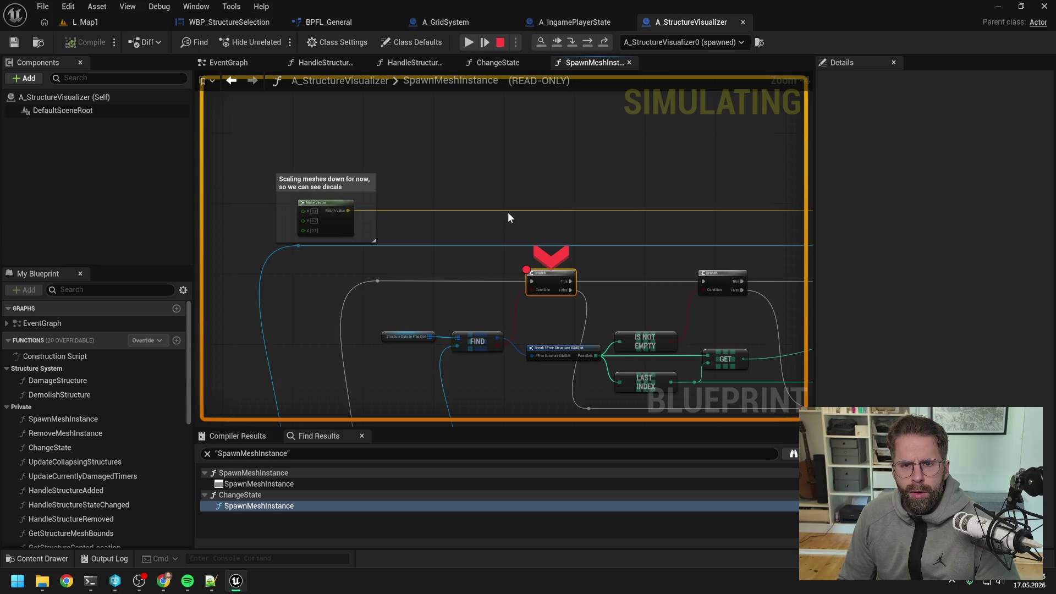
key("F10")
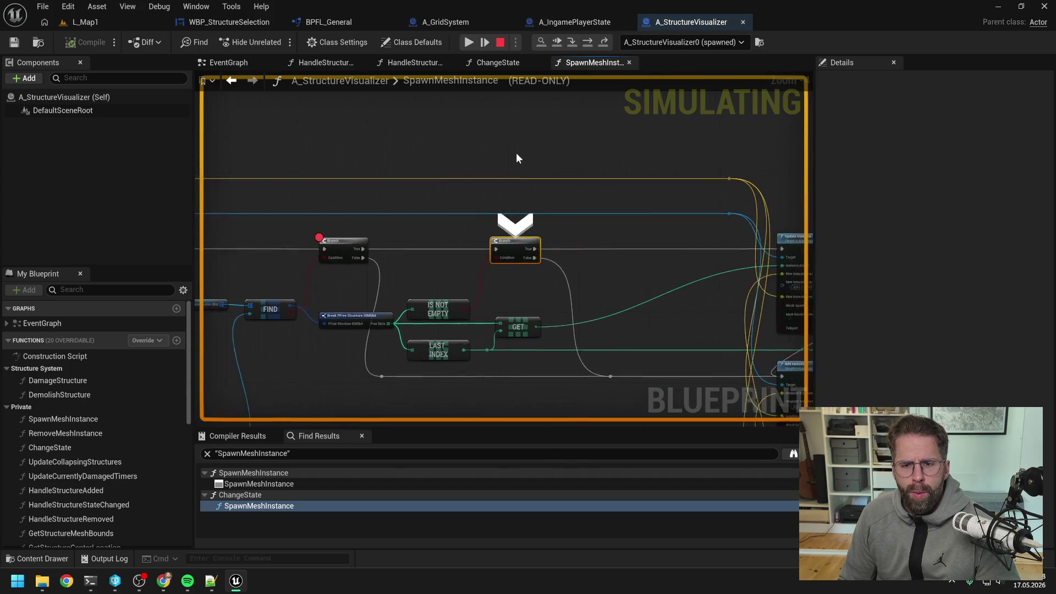
mouse_move(352, 286)
left_click(367, 305)
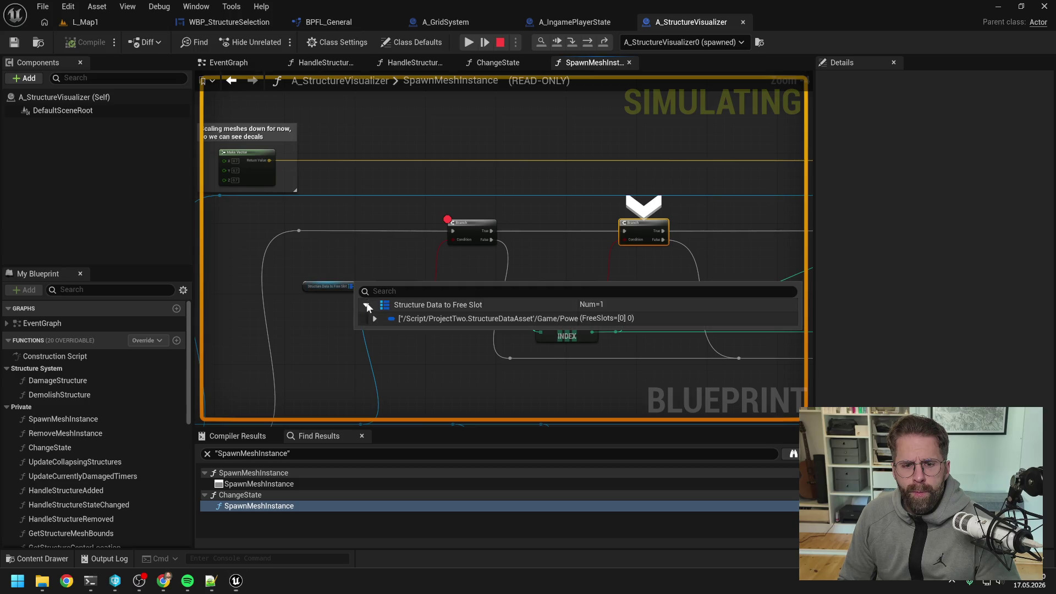
left_click(375, 319)
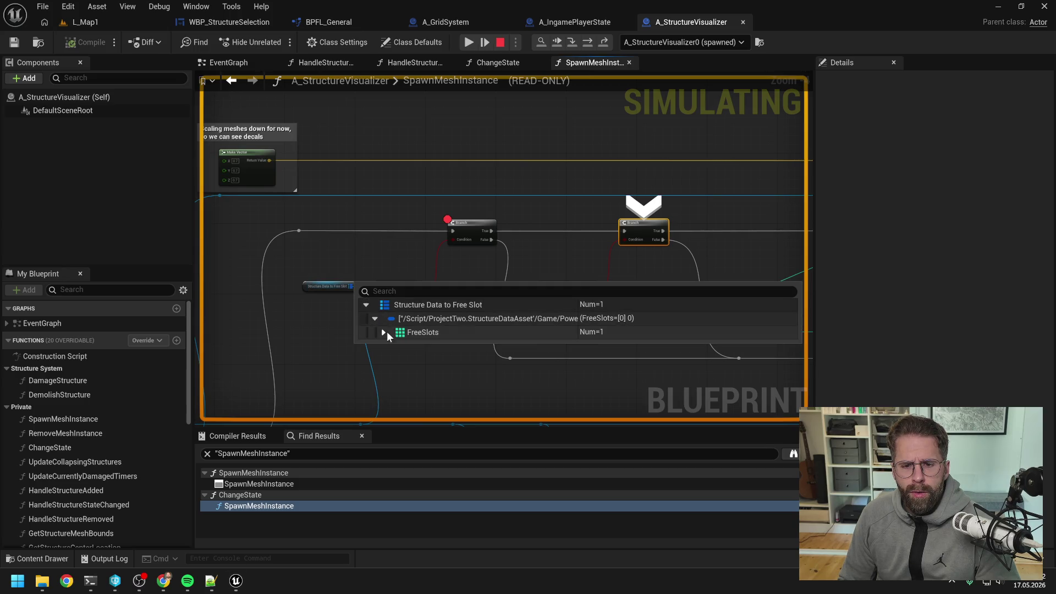
left_click(384, 333)
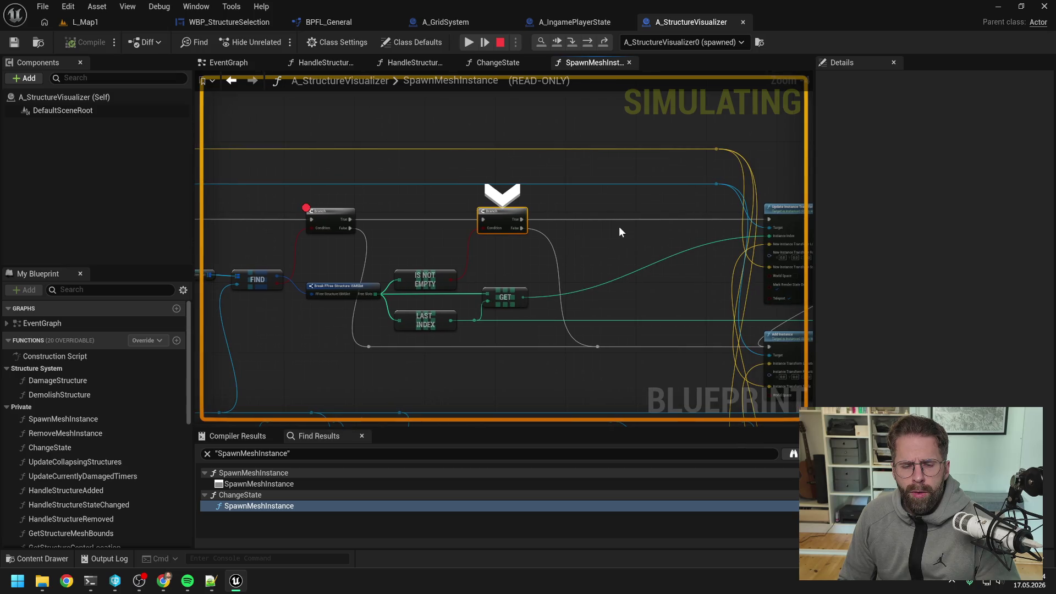
- Step past the second Branch to Update Instance Transform, confirming LAST INDEX is 0
left_click(587, 43)
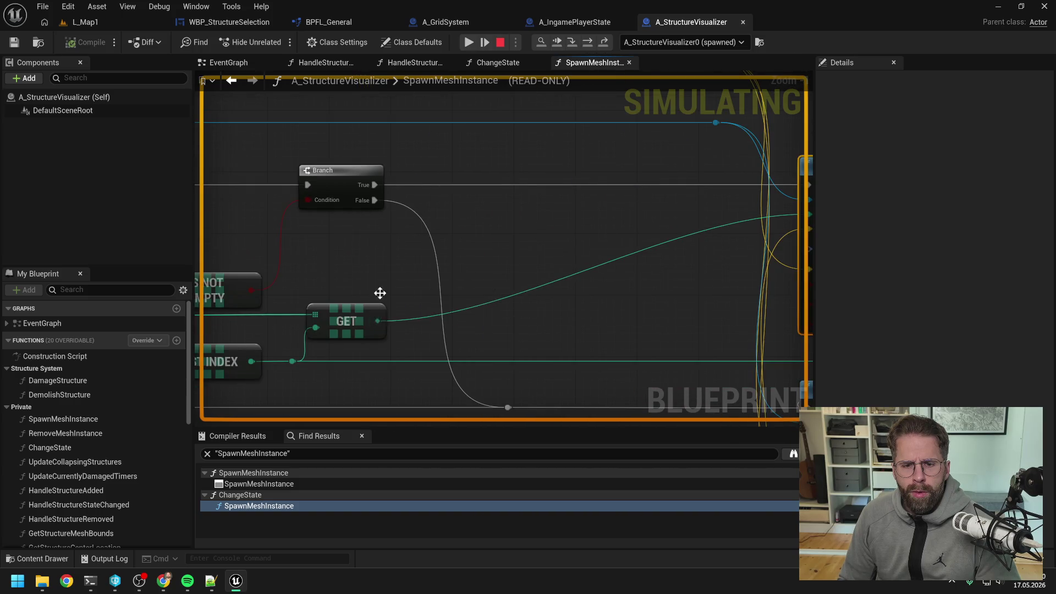
key("F10")
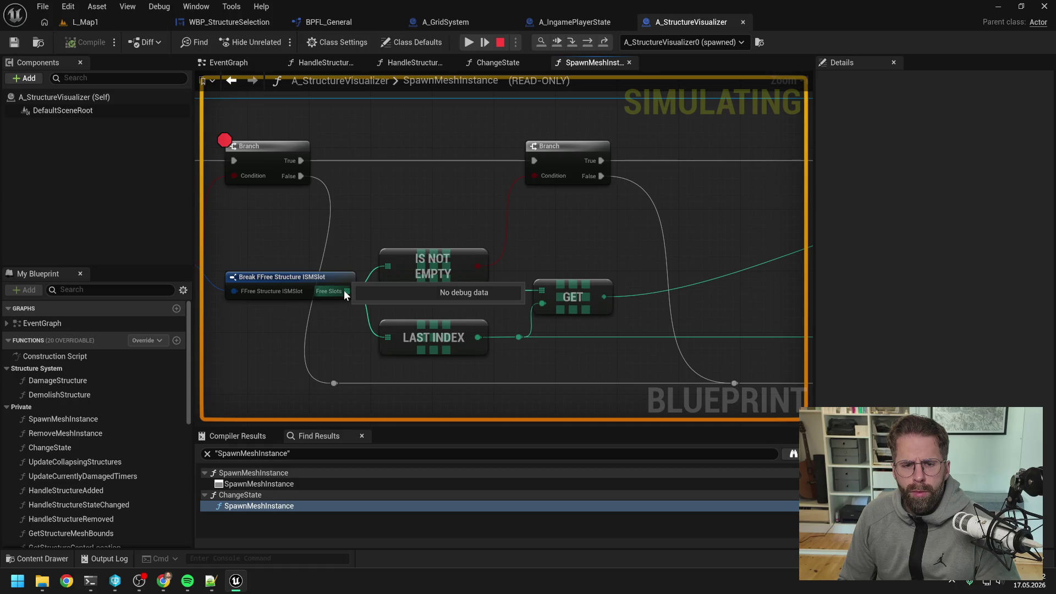
key("F10")
key("F10")
mouse_move(429, 314)
key("F10")
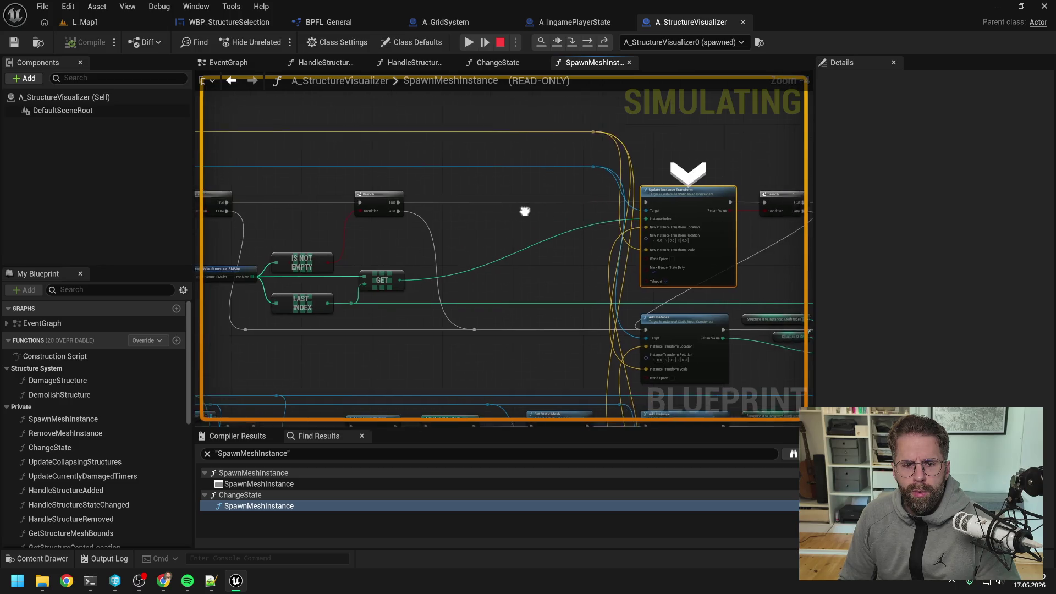
mouse_move(549, 239)
left_click_drag(635, 249, 450, 249)
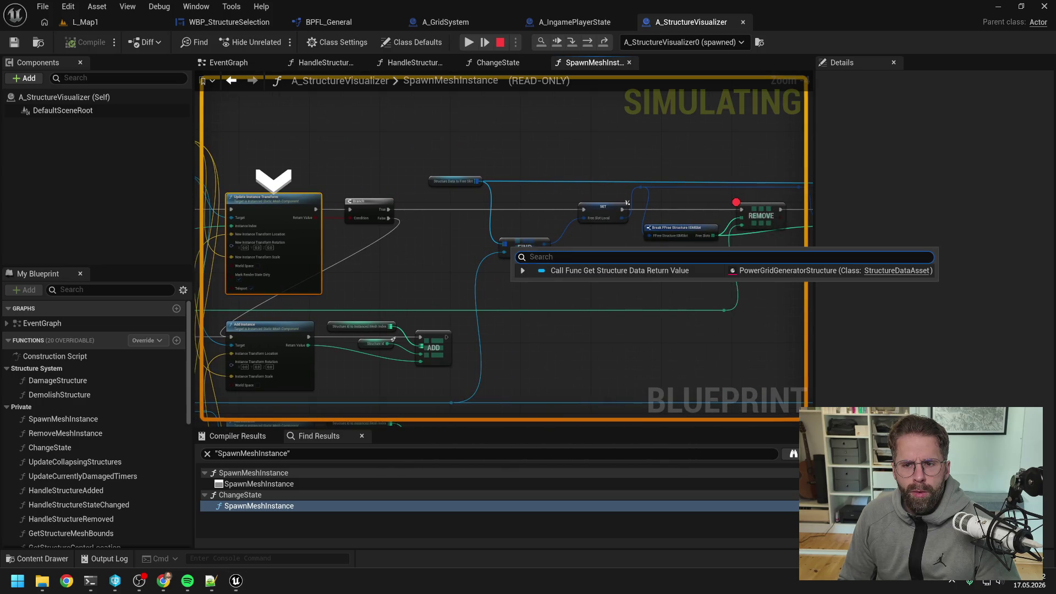
- Stop the play session and add a Remove Index node off the Free Slots array
left_click(498, 41)
left_click_drag(659, 278, 566, 277)
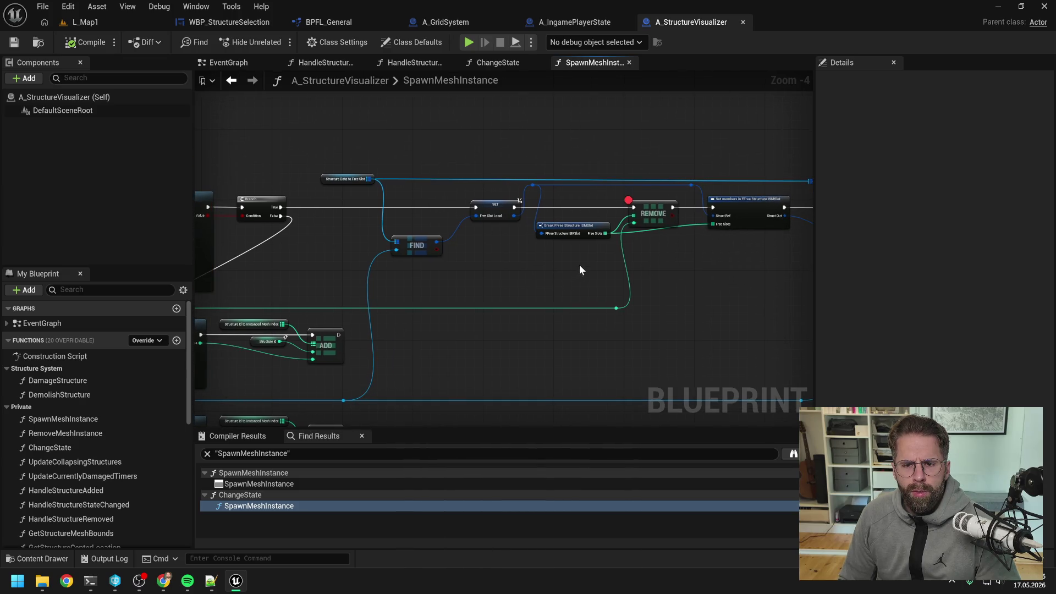
left_click_drag(606, 233, 652, 253)
type("remove")
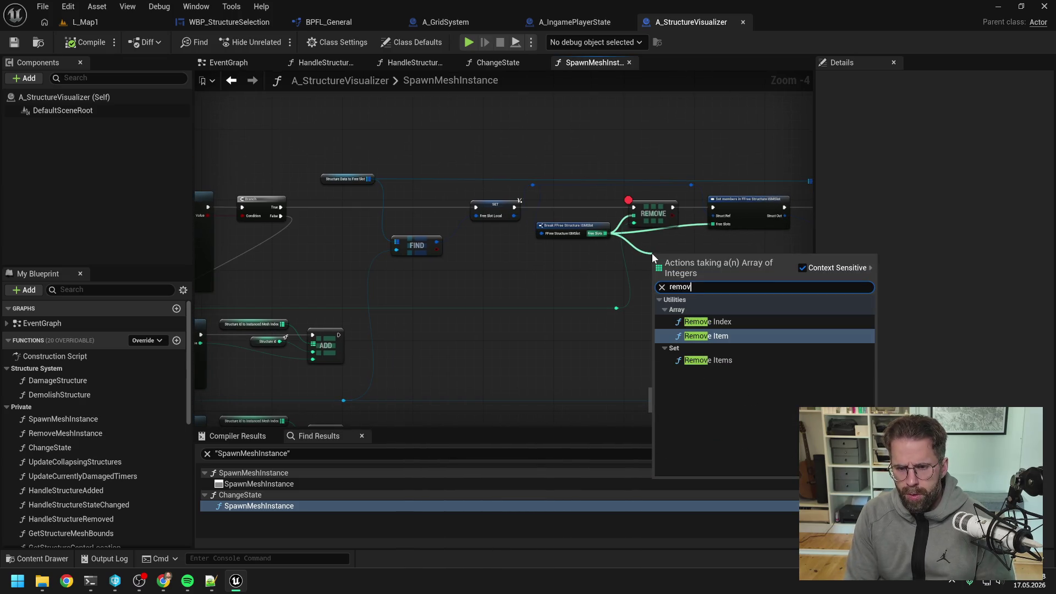
left_click(704, 323)
- Wire Remove Index's execution and found slot index in place of the old REMOVE node, then delete REMOVE
scroll(690, 250, "up", 2)
left_click_drag(673, 246, 725, 190)
mouse_move(428, 187)
left_mouse_down()
mouse_move(552, 243)
mouse_move(616, 248)
left_mouse_up()
left_click_drag(580, 339, 634, 193)
left_click(628, 190)
key("Delete")
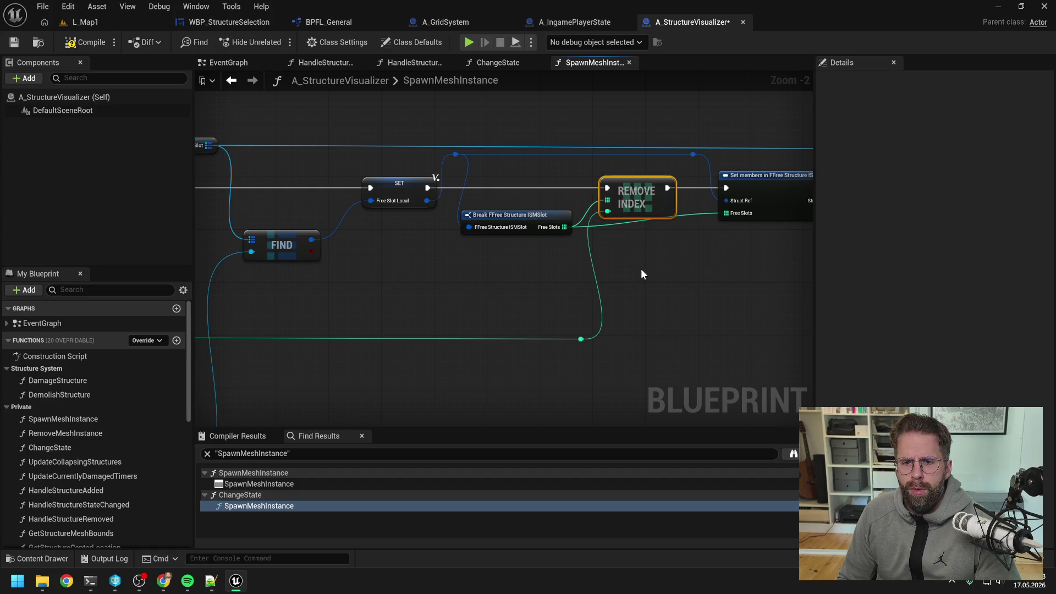
- Set a breakpoint on Remove Index with F9 and go back to the L_Map1 level
scroll(651, 269, "down", 2)
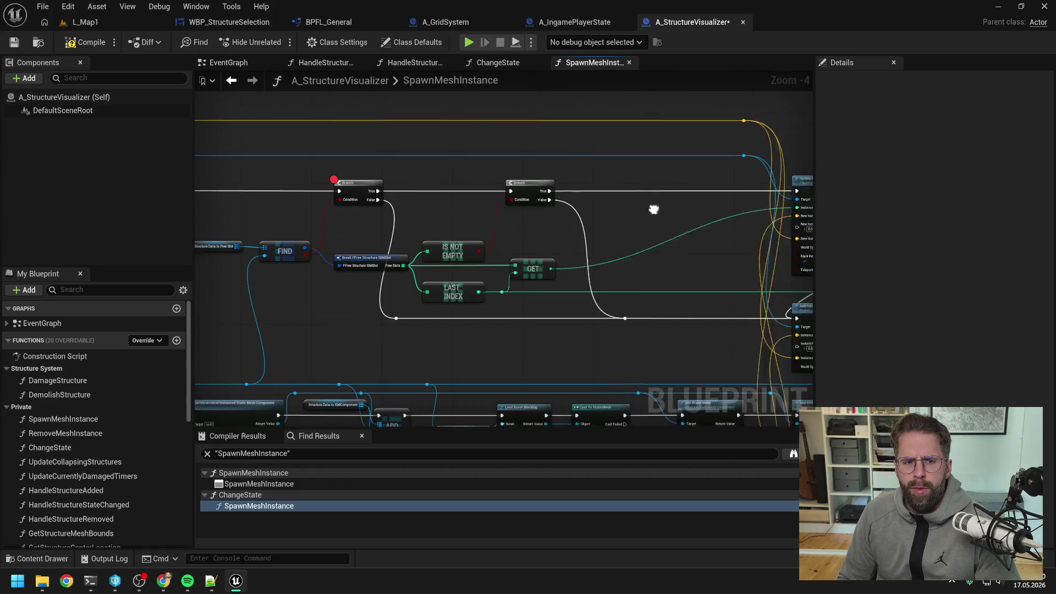
scroll(643, 215, "down", 2)
scroll(691, 206, "up", 1)
key("F9")
left_click(102, 22)
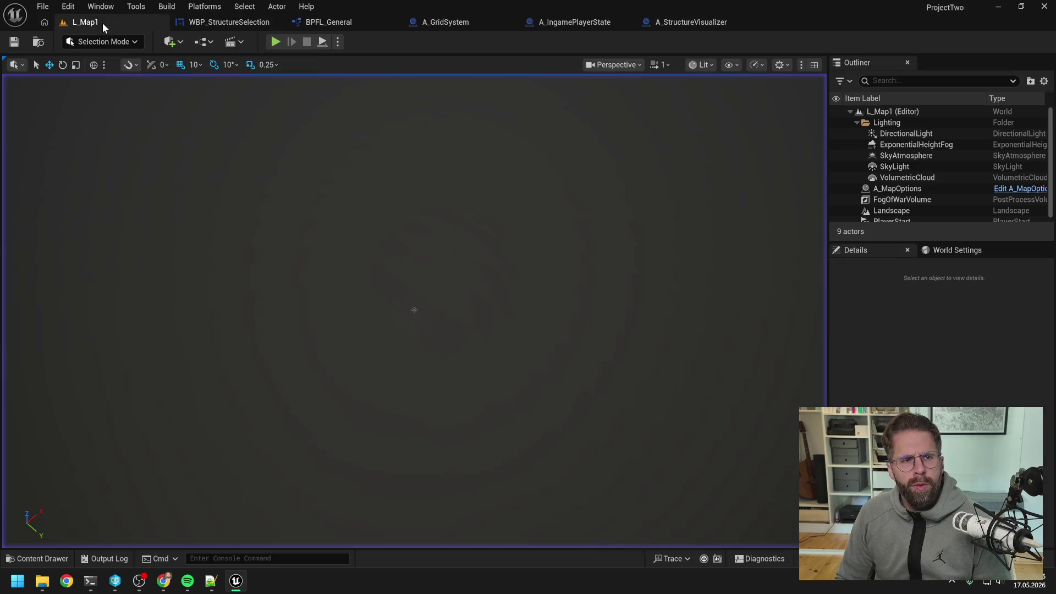
- Play the level, place two power grid generators from the Main Hall, then demolish them
left_click(276, 42)
left_click(421, 288)
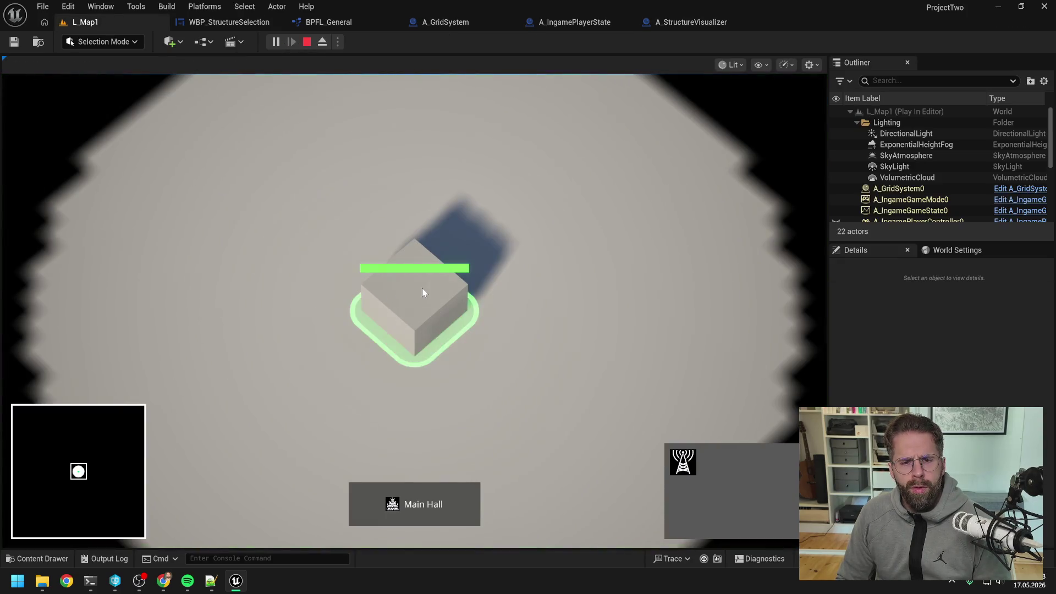
left_click(683, 462)
left_click(639, 291)
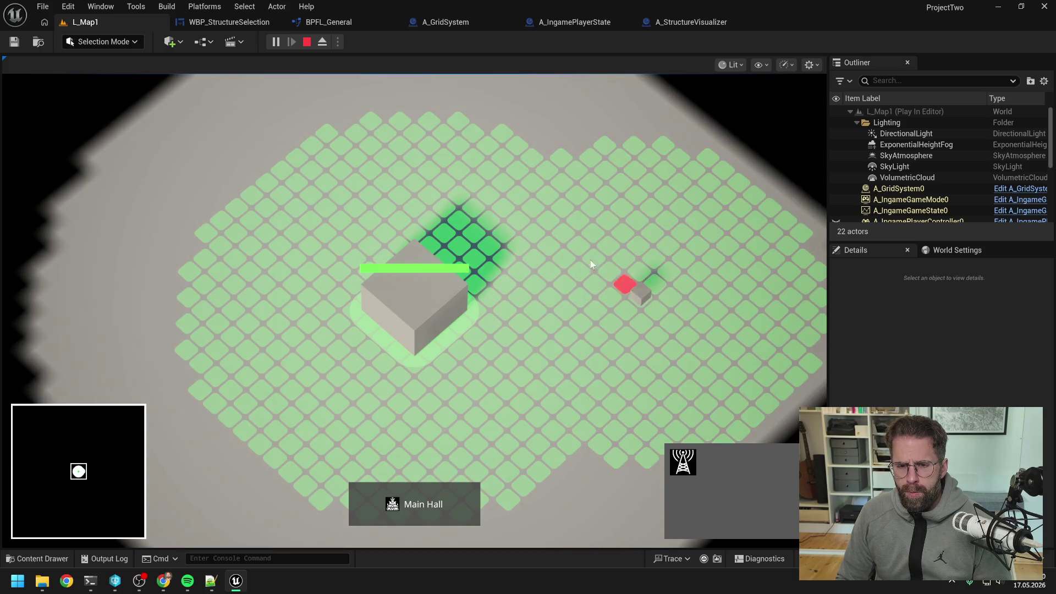
left_click(550, 185)
left_click(478, 45)
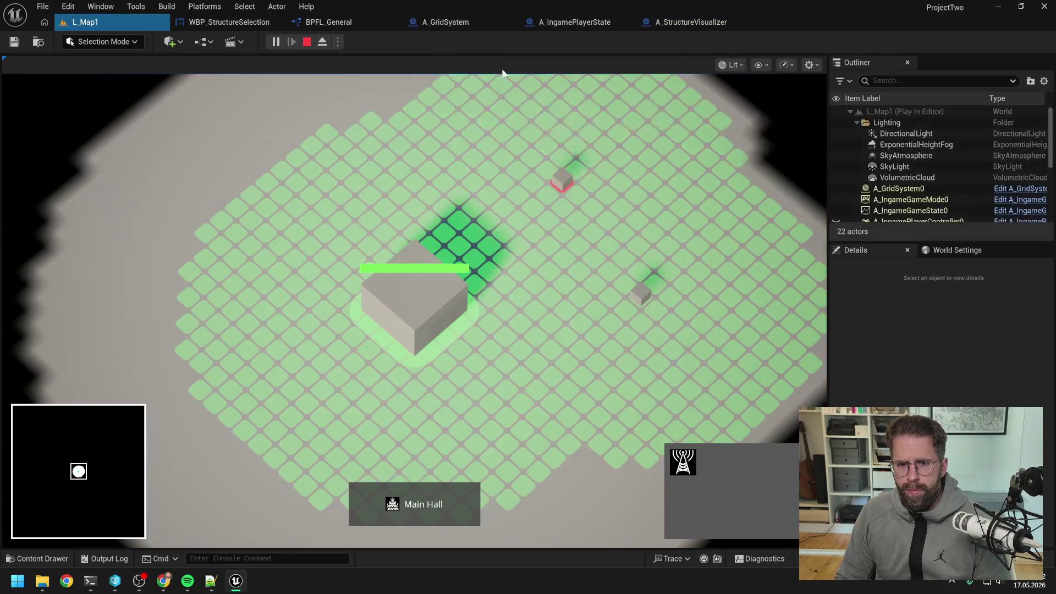
left_click(553, 157)
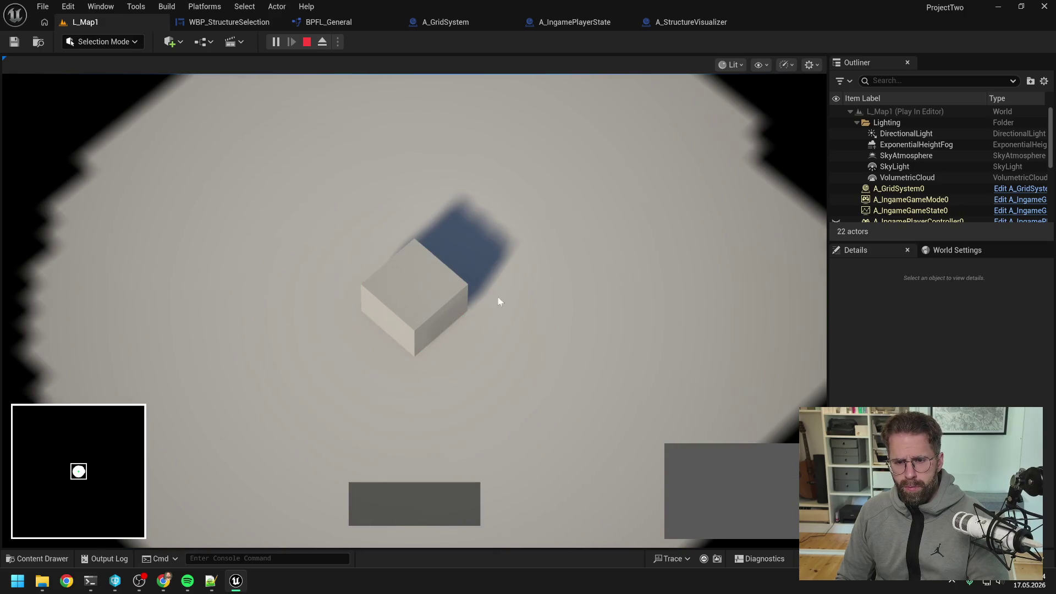
- Place a new generator from the Main Hall so execution stops at the SpawnMeshInstance breakpoint
left_click(498, 297)
left_click(675, 467)
left_click(633, 315)
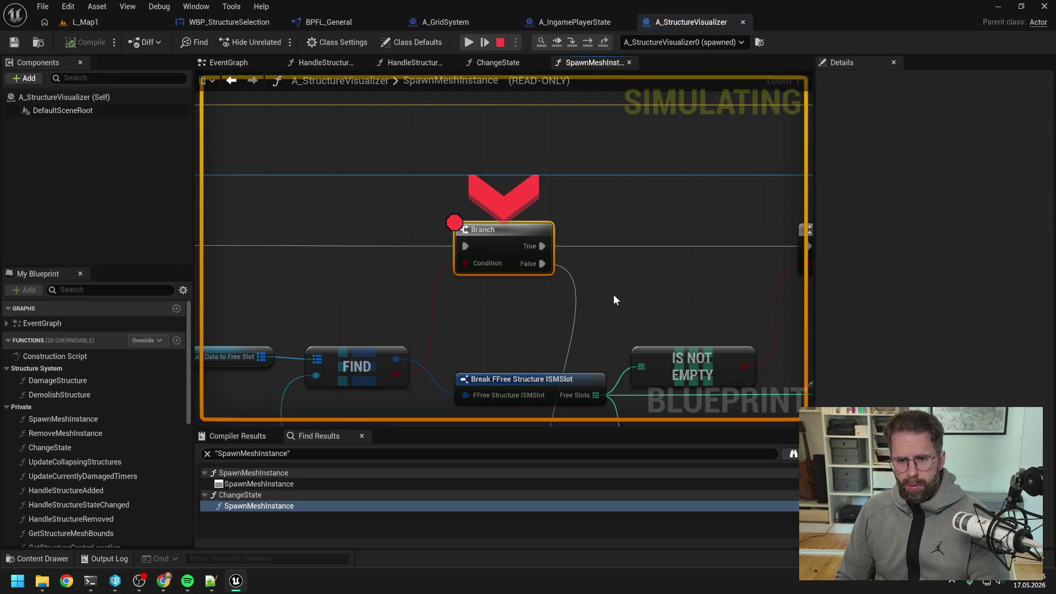
- Step over the Branch nodes and resume to the Remove Index breakpoint, then step on to Set members
left_click(587, 42)
left_click(587, 43)
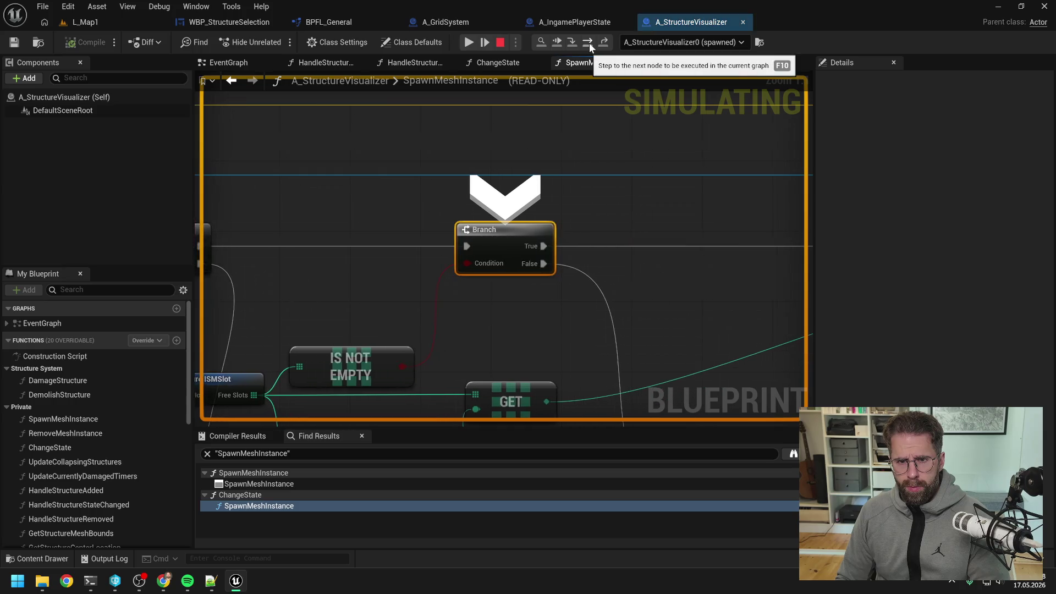
left_click(468, 42)
mouse_move(409, 286)
scroll(407, 285, "down", 3)
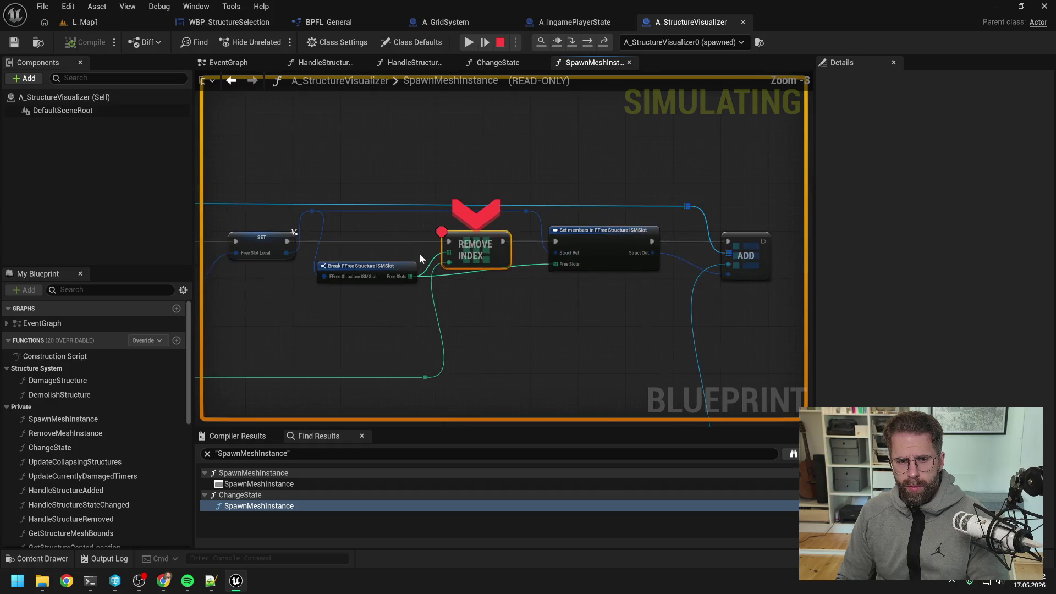
left_click(587, 43)
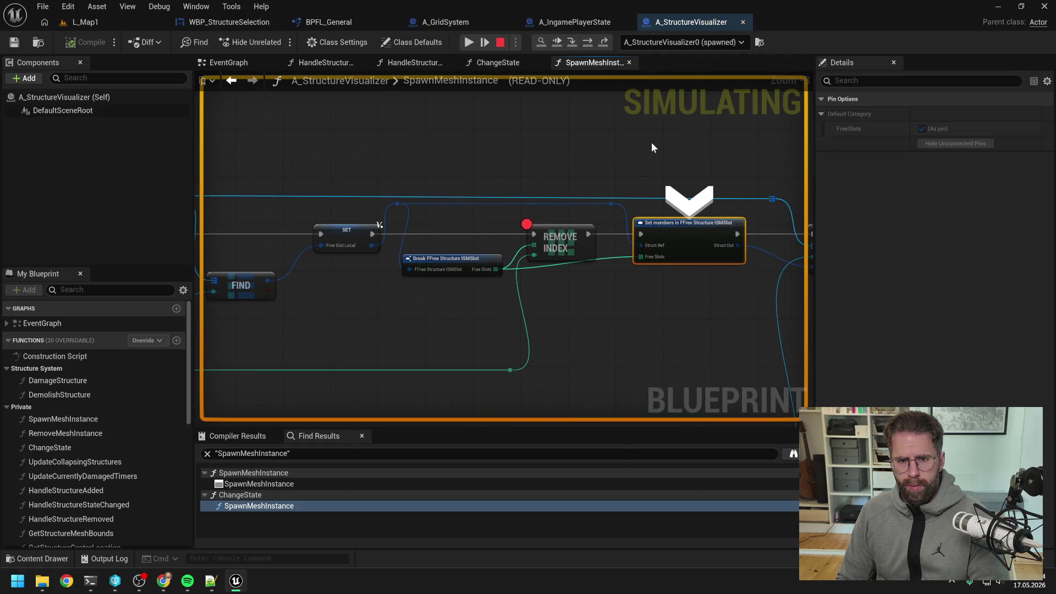
- Expand the SET node's Free Slot Local to confirm FreeSlots is empty, then resume the game
left_click_drag(493, 272, 655, 211)
mouse_move(575, 234)
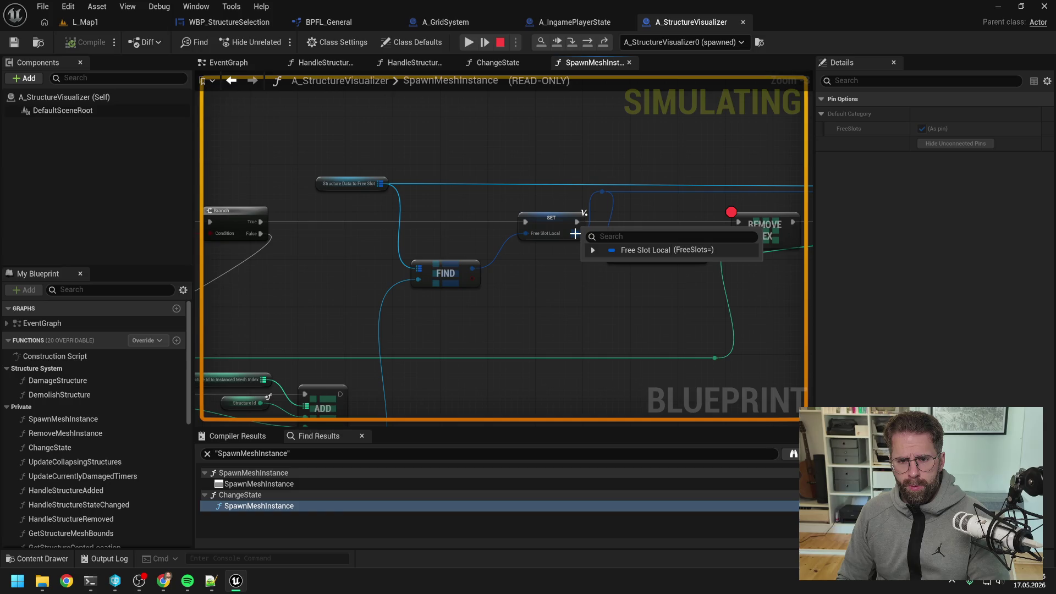
left_click(592, 249)
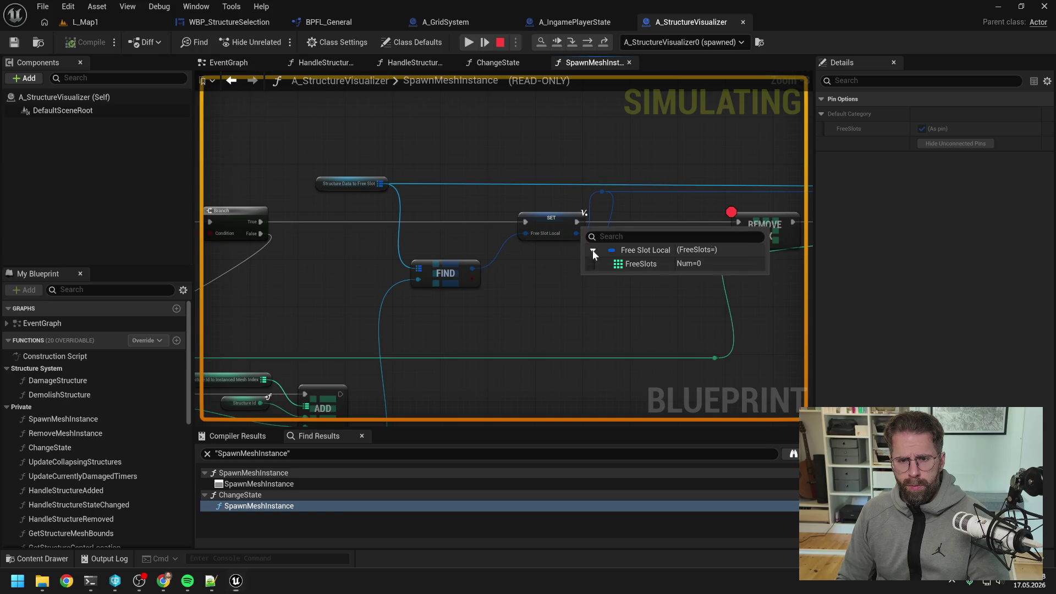
scroll(660, 265, "down", 3)
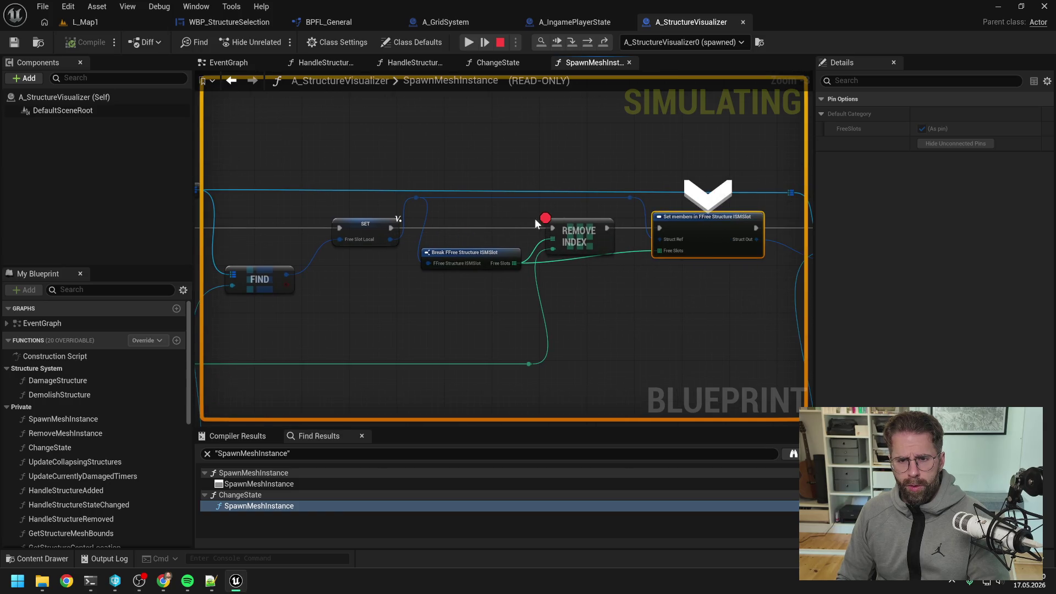
left_click(565, 226)
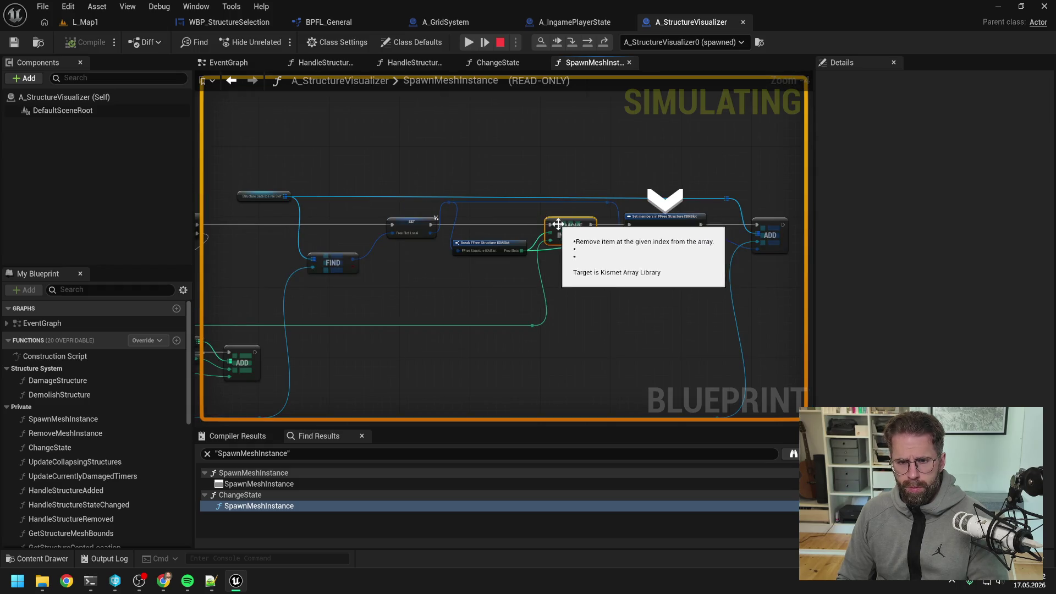
key("F5")
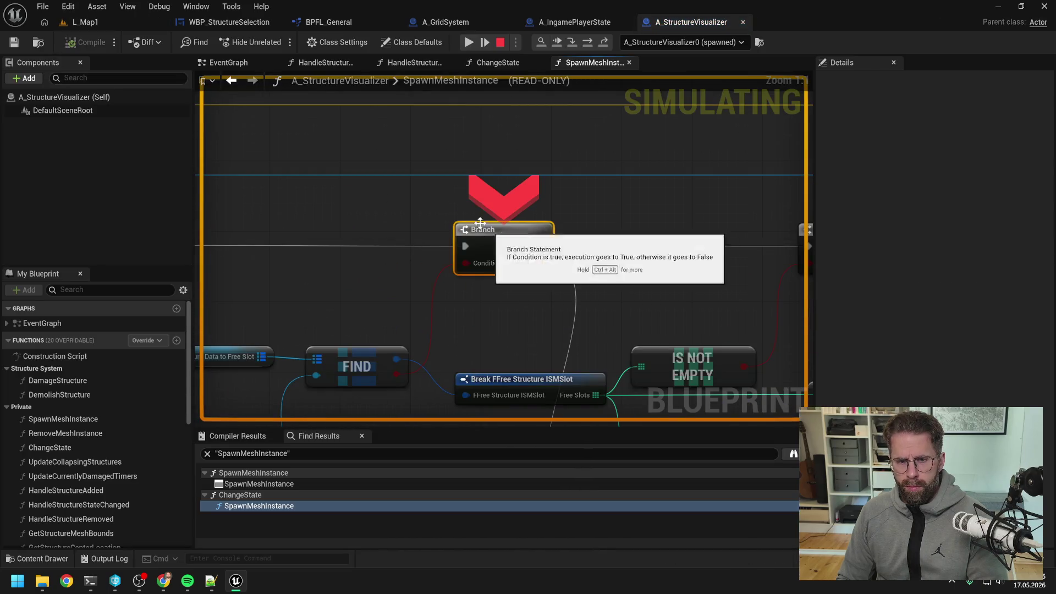
left_click(468, 43)
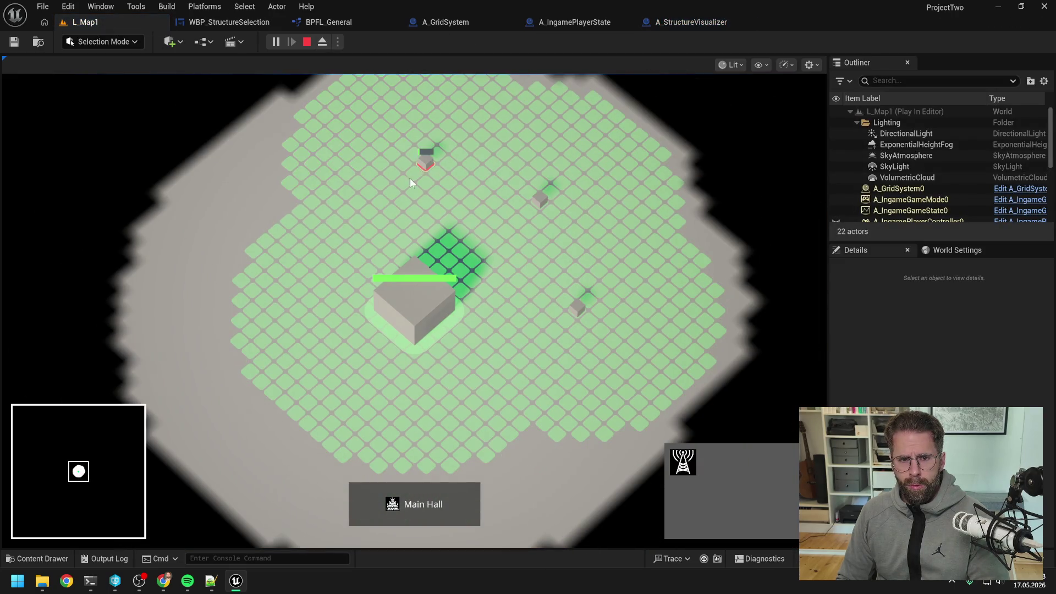
- Place two more generators around the Main Hall, cancel placement, and exit play with Esc
left_click(484, 267)
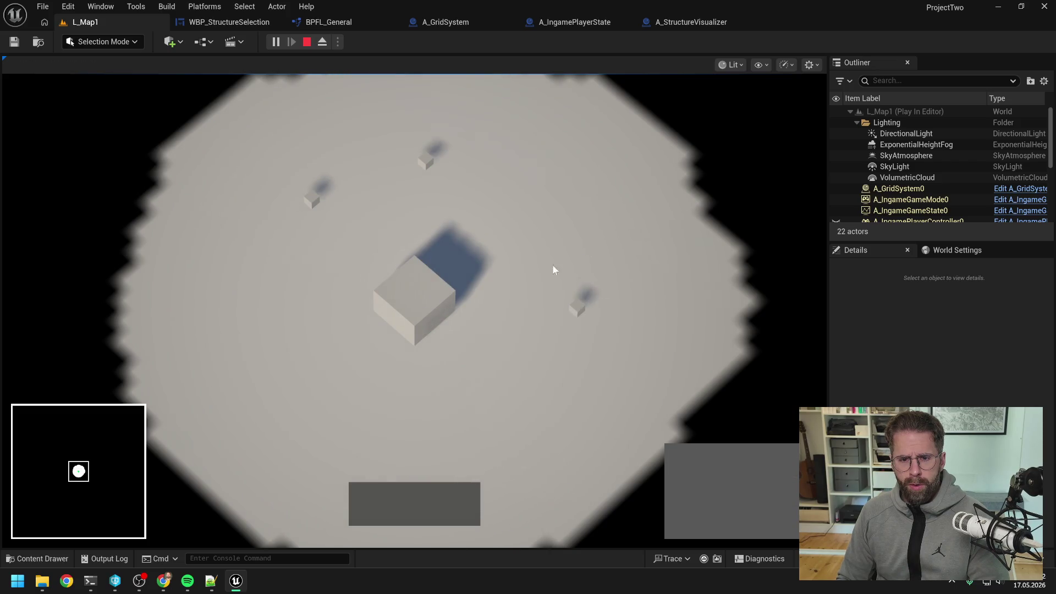
left_click(414, 299)
left_click(682, 460)
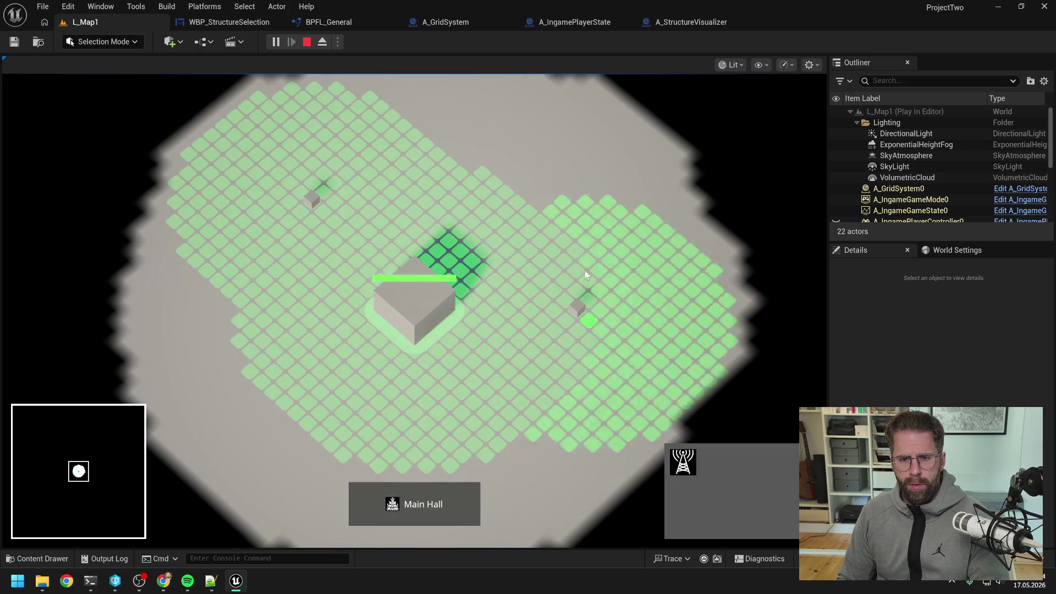
left_click(566, 254)
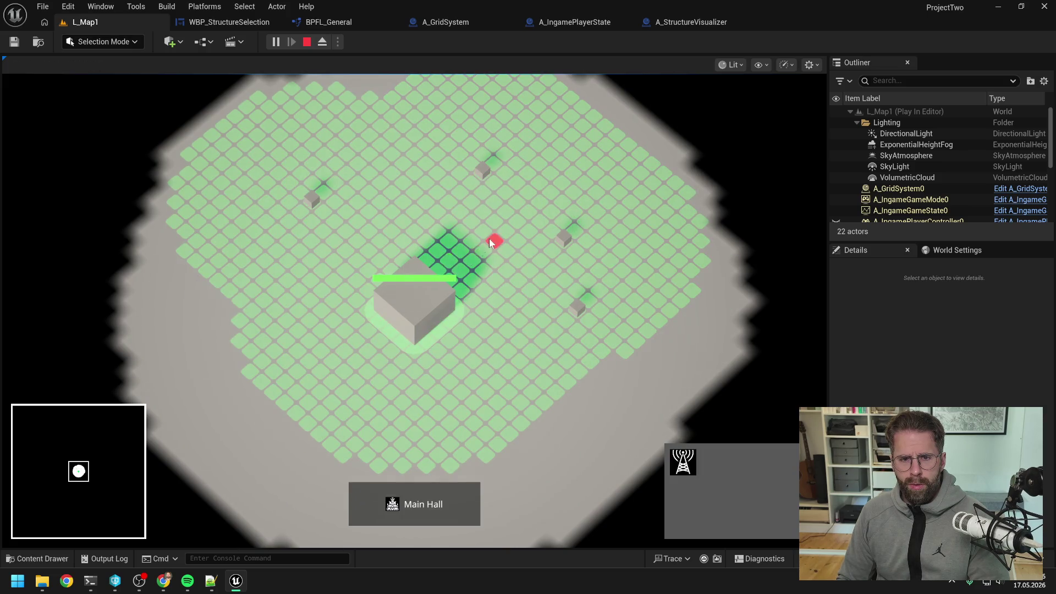
right_click(489, 239)
left_click(635, 358)
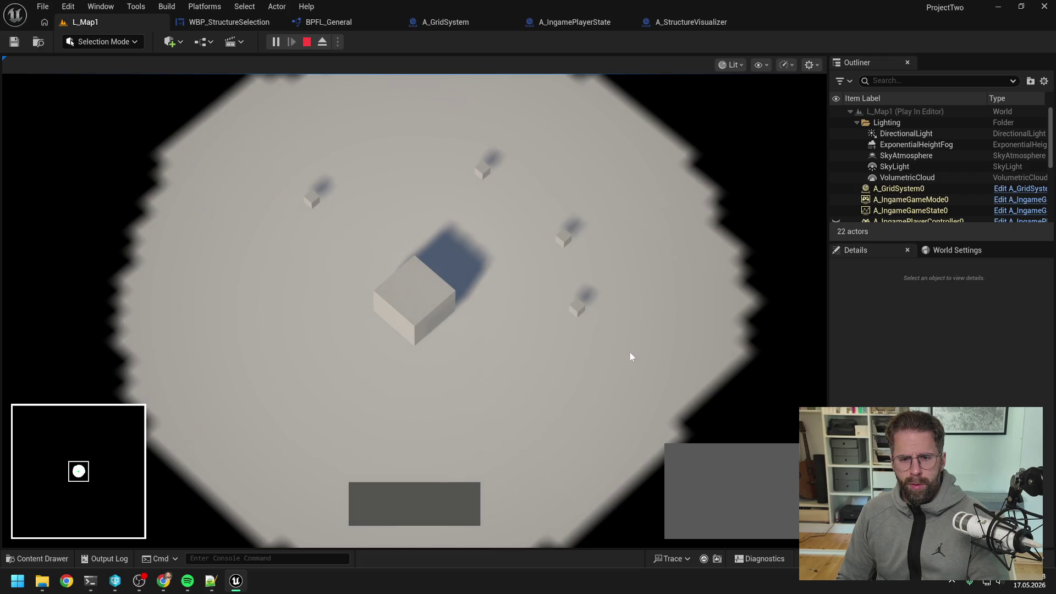
key("Escape")
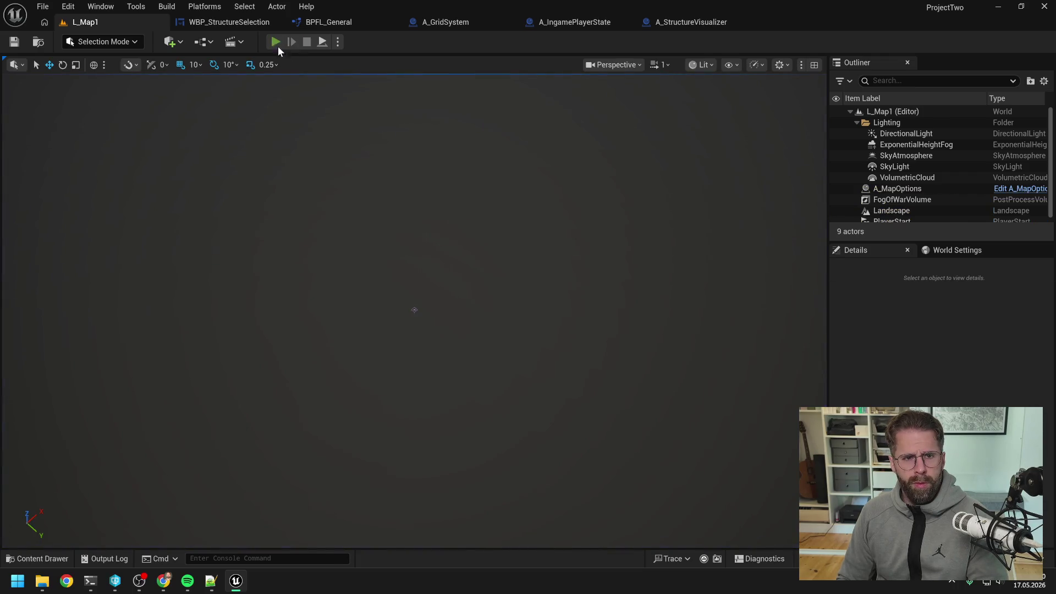
- Start a new play session and place four generators on the grid
left_click(277, 44)
left_click(682, 461)
left_click(607, 311)
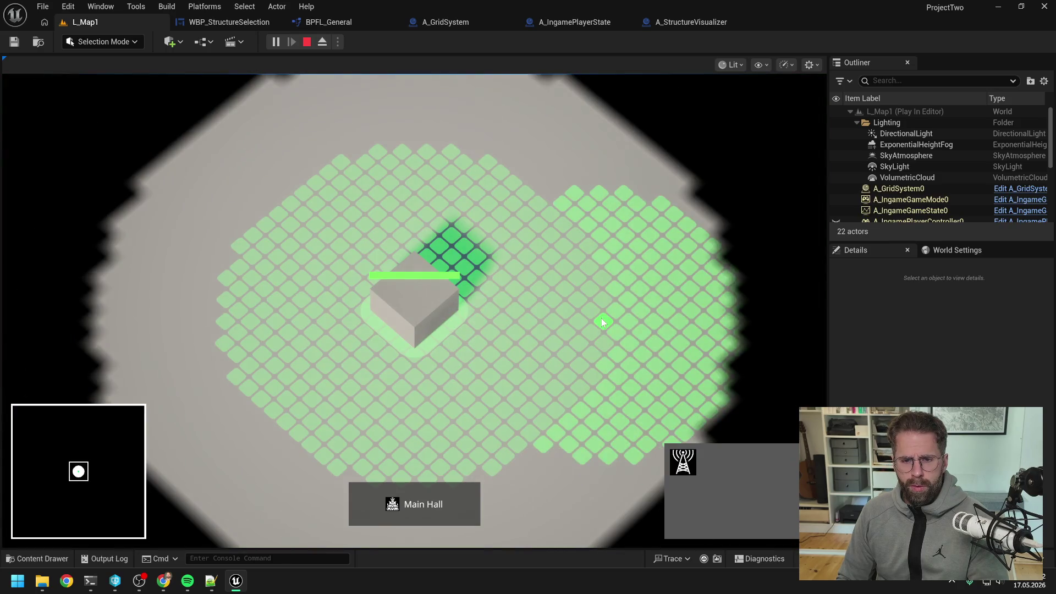
left_click(545, 204)
left_click(443, 157)
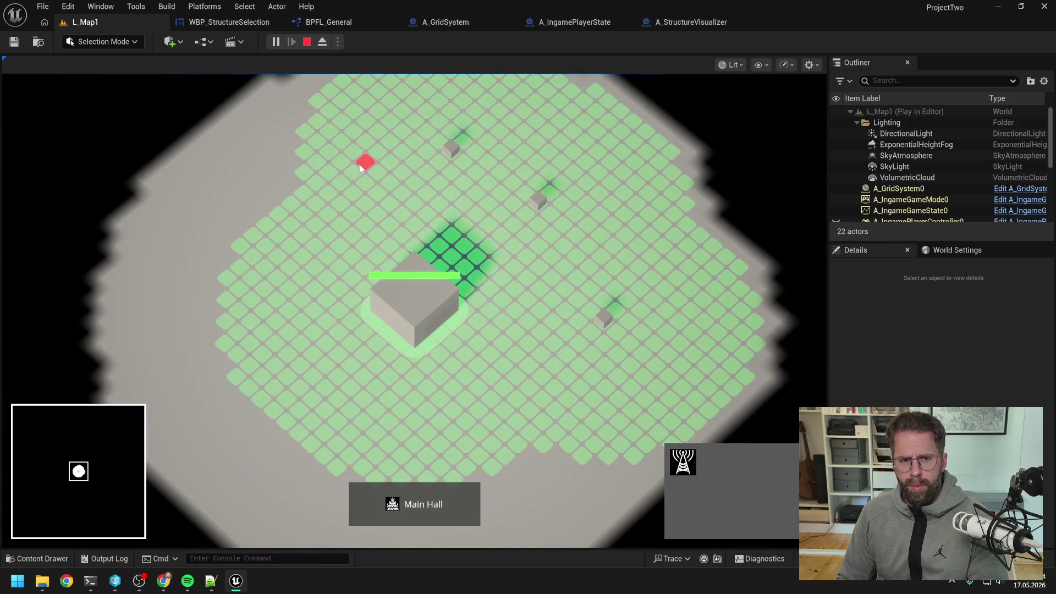
left_click(329, 173)
right_click(589, 241)
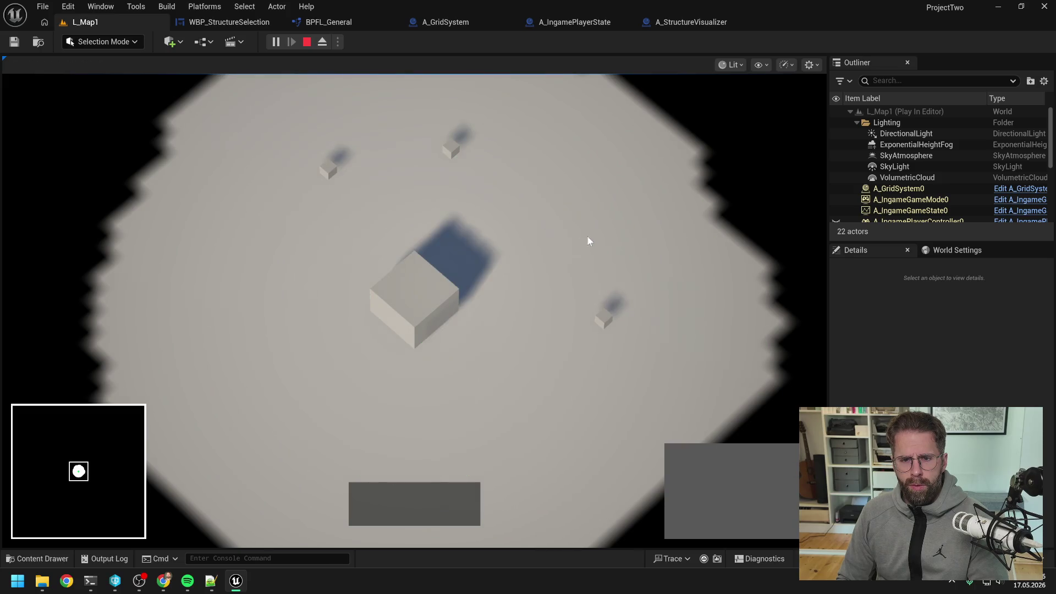
- Demolish one generator and rebuild it from the Main Hall build menu
left_click(603, 318)
left_click(464, 301)
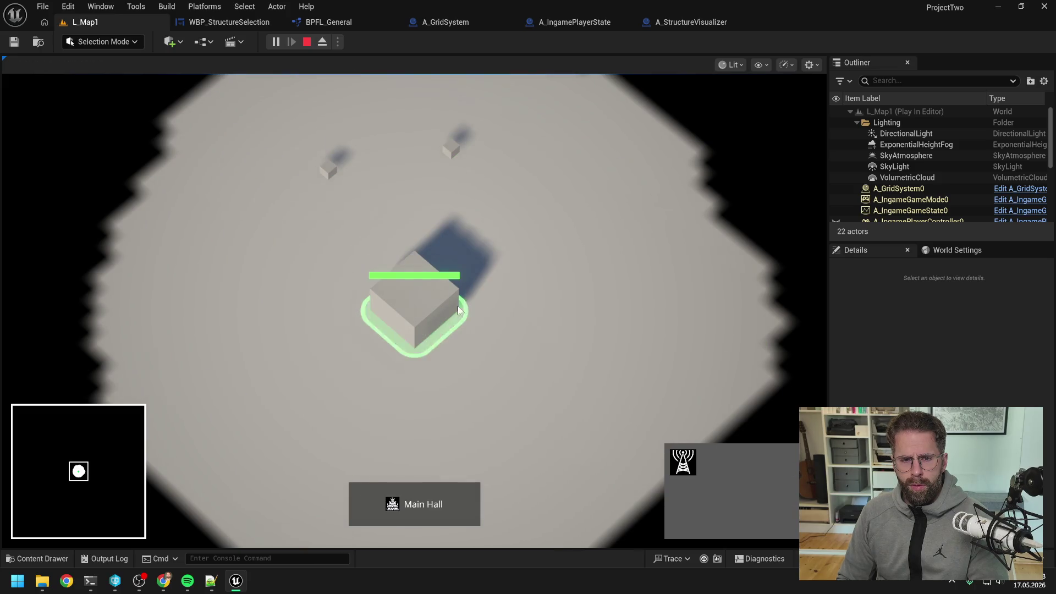
left_click(682, 461)
left_click(601, 298)
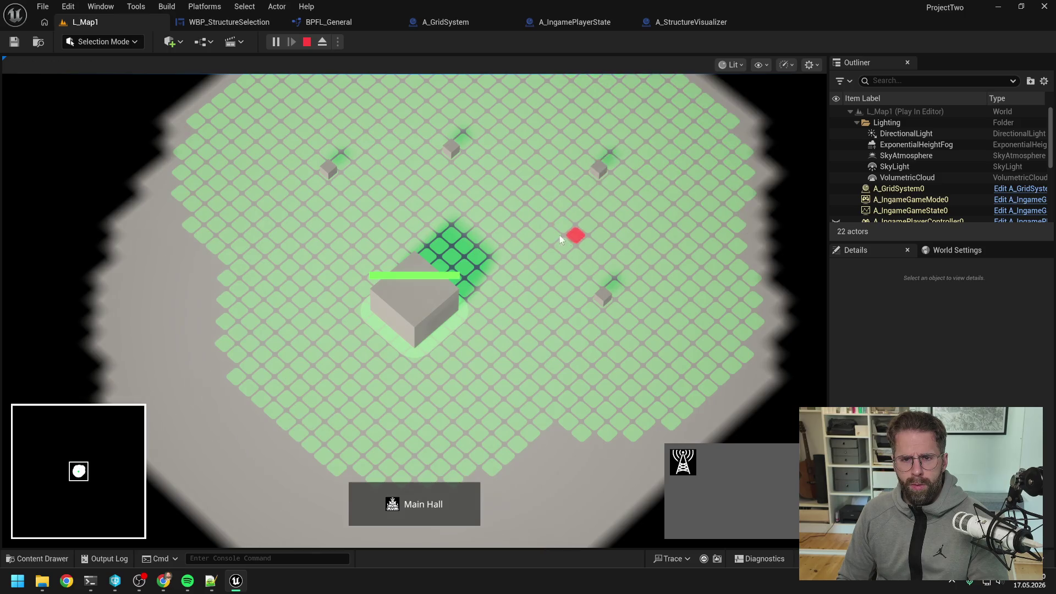
right_click(631, 210)
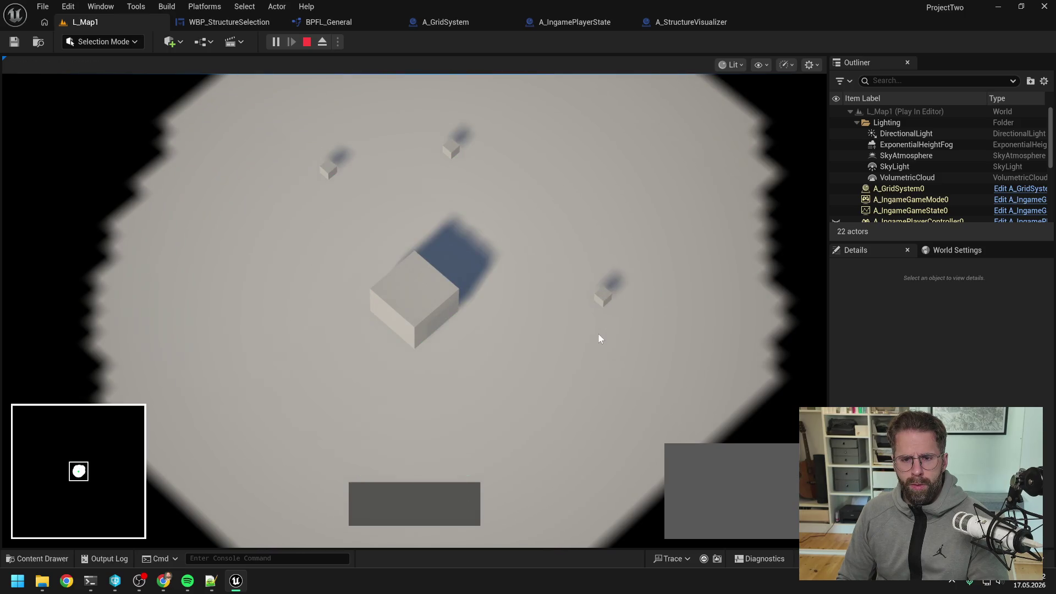
left_click(448, 145)
right_click(504, 184)
- Place a generator east of the Main Hall, demolish it, and stop playing with Esc
left_click(402, 304)
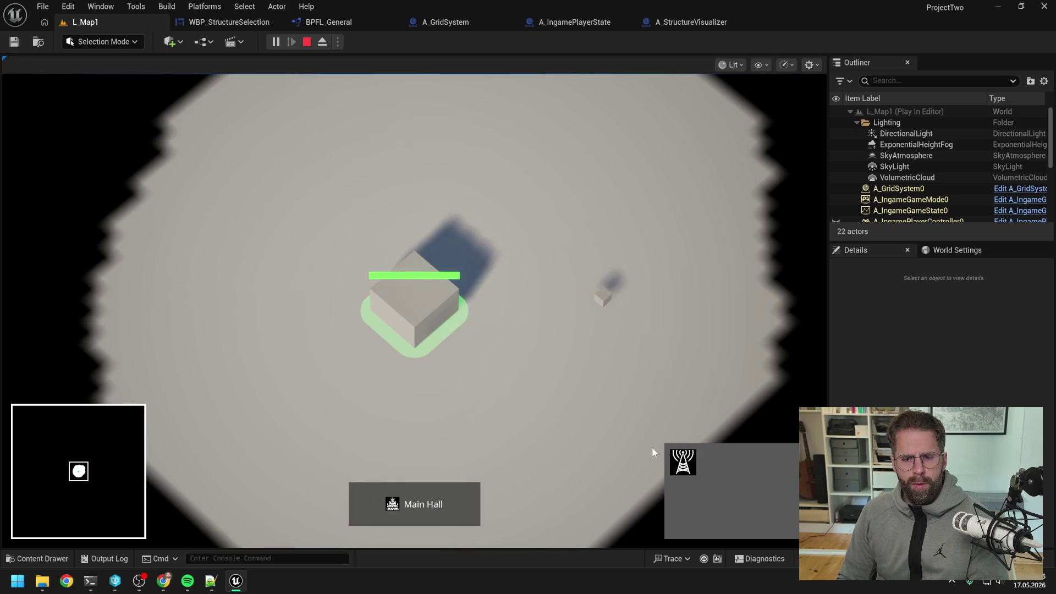
left_click(683, 462)
left_click(526, 188)
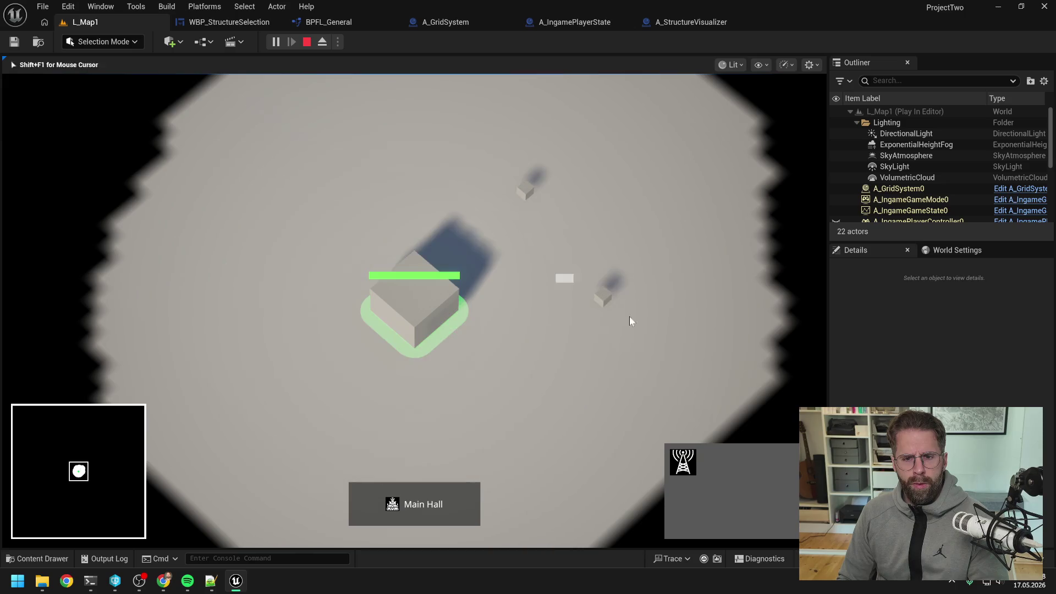
left_click(629, 316)
left_click(440, 296)
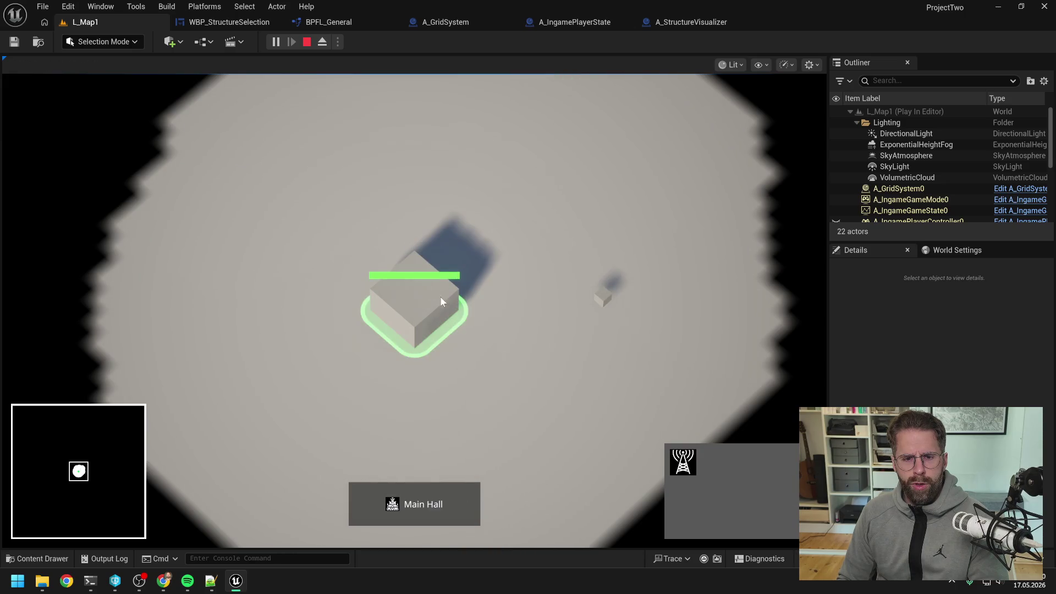
left_click(613, 319)
key("Escape")
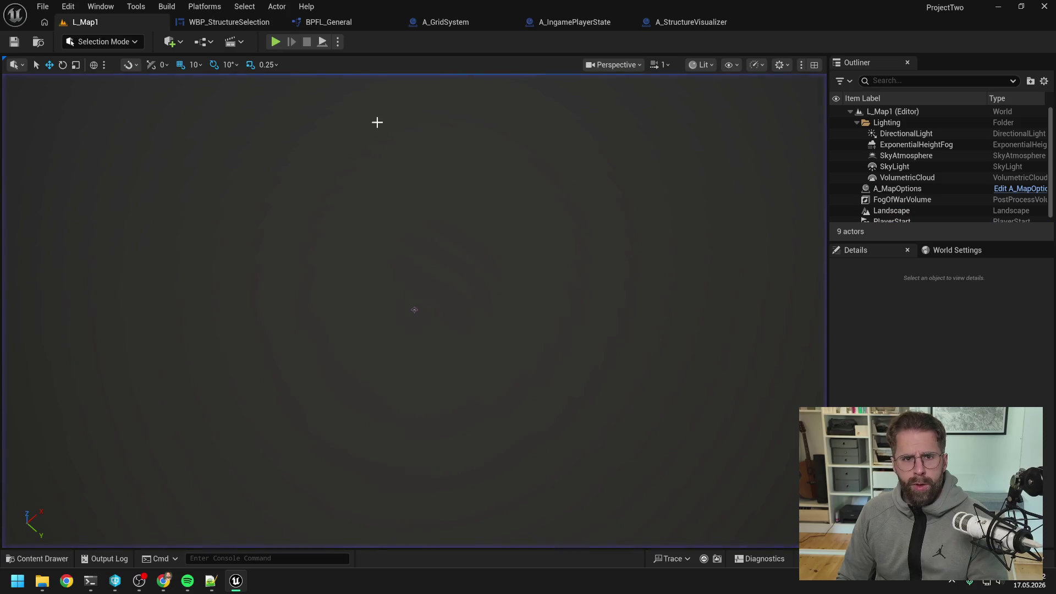
- Survey SpawnMeshInstance's entry, FIND and IS NOT EMPTY nodes, then open HandleStructureAdded
left_click(687, 22)
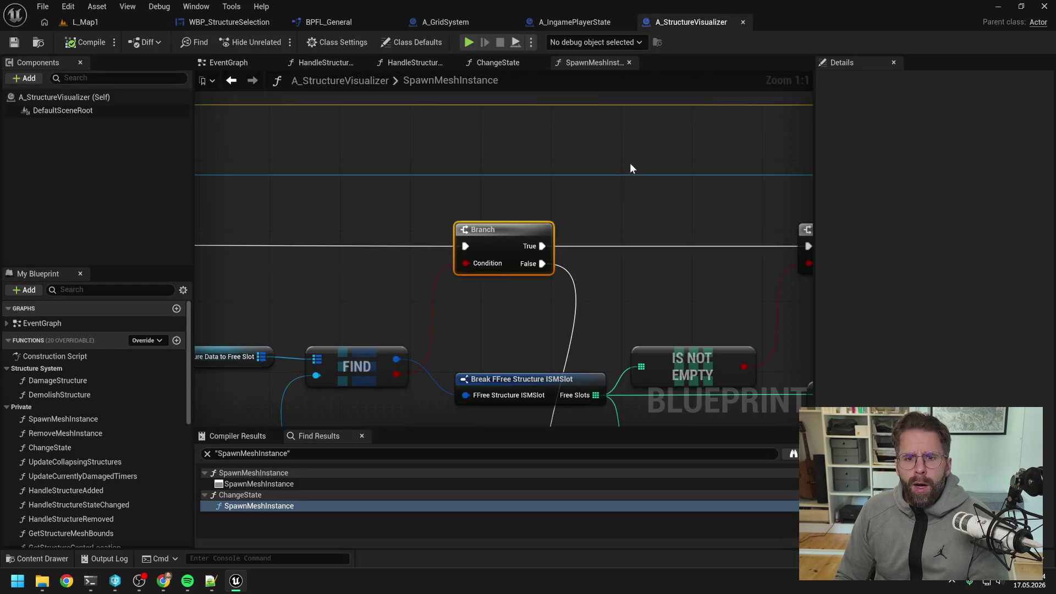
scroll(589, 186, "down", 7)
mouse_move(582, 187)
left_mouse_down()
mouse_move(444, 134)
mouse_move(565, 194)
left_mouse_up()
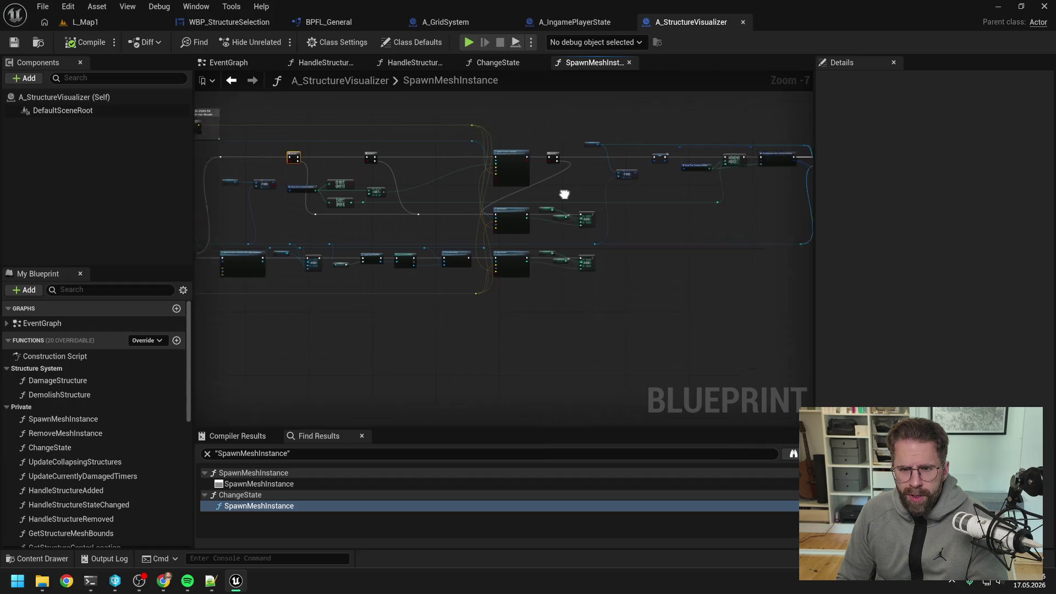
scroll(623, 206, "up", 3)
scroll(475, 210, "down", 2)
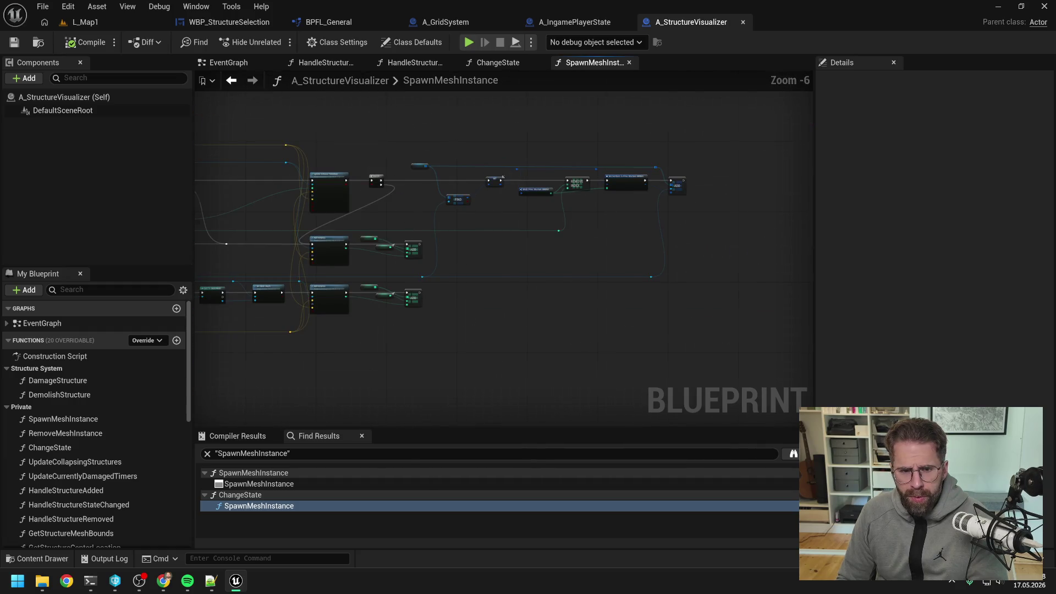
scroll(498, 210, "up", 2)
left_click_drag(455, 240, 585, 192)
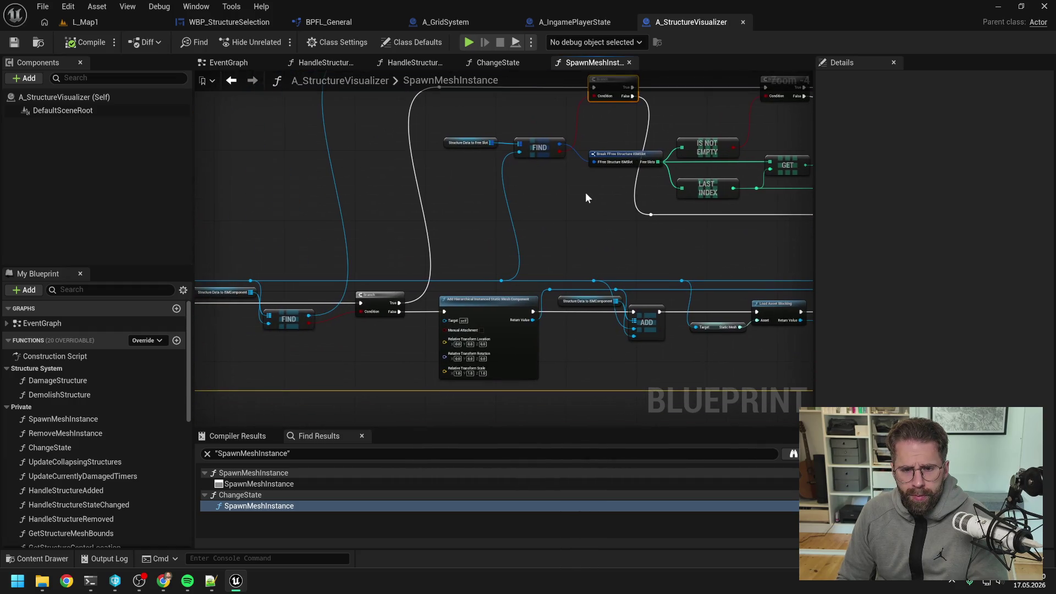
scroll(567, 213, "down", 1)
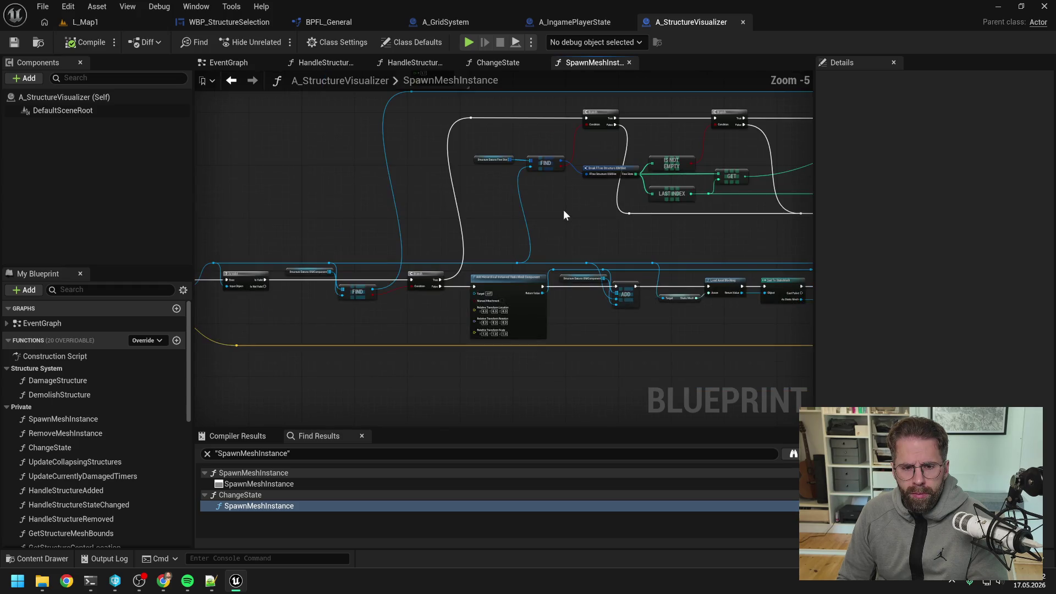
left_click_drag(520, 208, 669, 210)
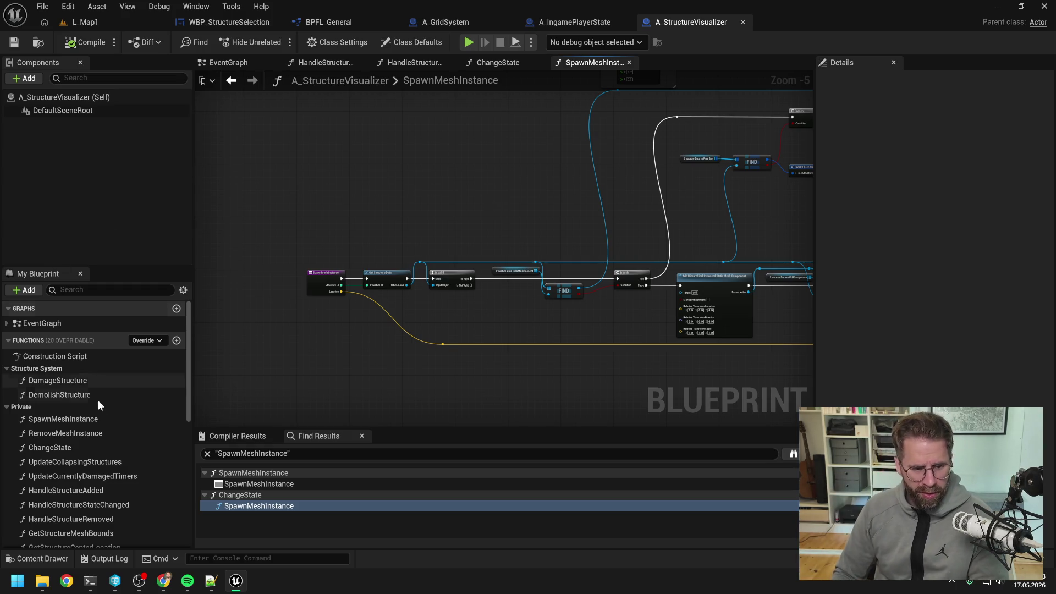
scroll(98, 400, "down", 5)
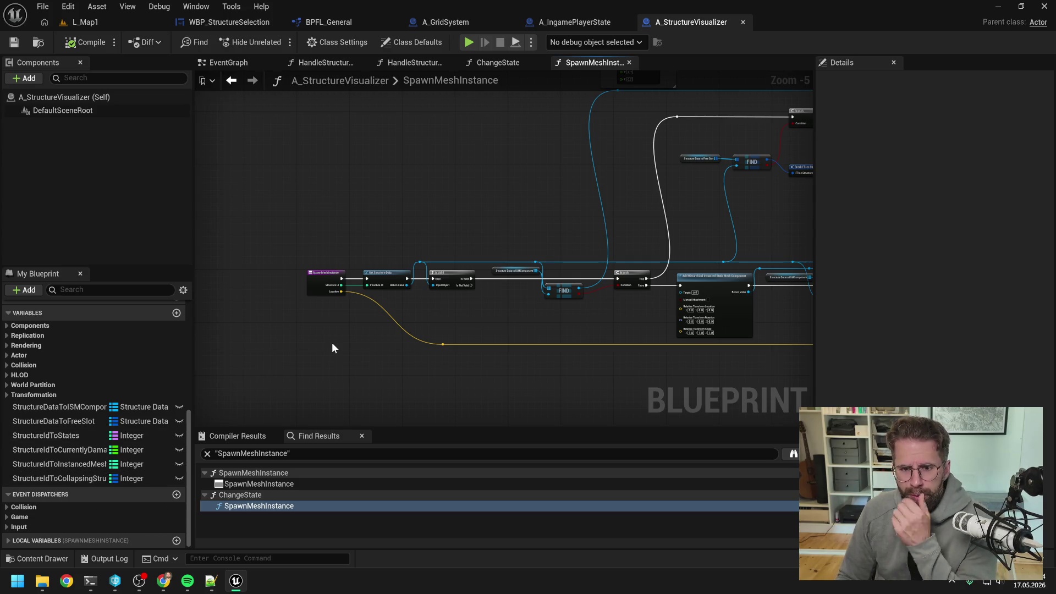
left_click_drag(648, 215, 563, 222)
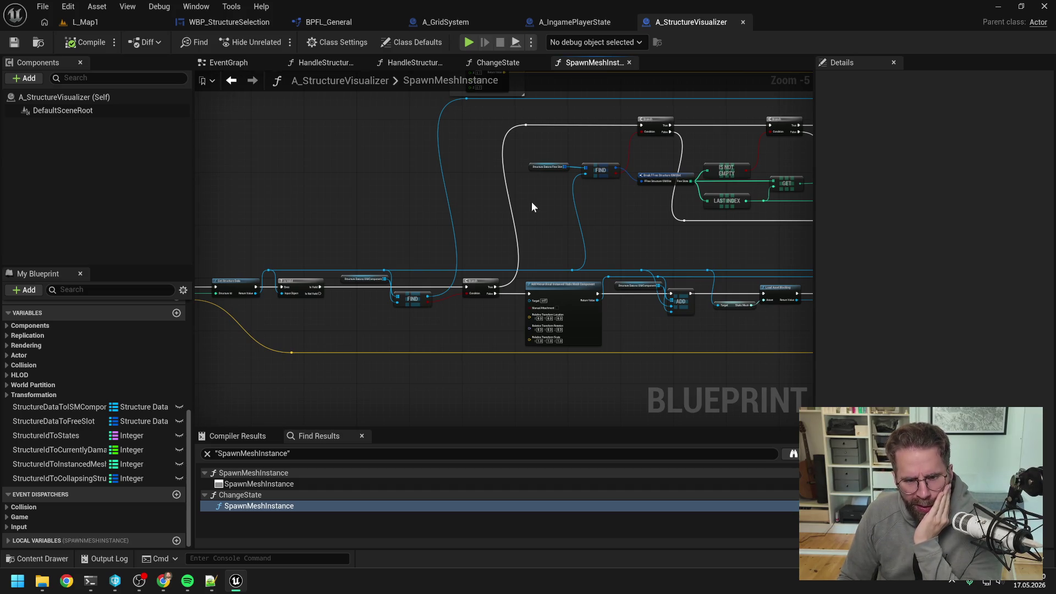
left_click(334, 63)
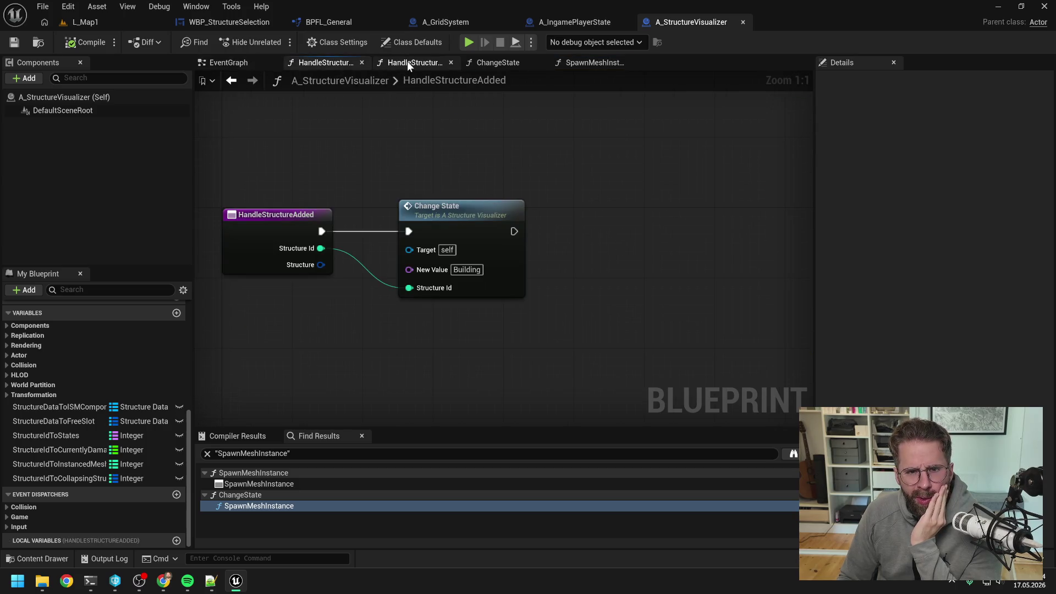
- Open the Change State function and bring its Switch on Name and ADD nodes into view
double_click(464, 206)
mouse_move(420, 190)
left_mouse_down()
mouse_move(705, 167)
mouse_move(680, 140)
left_mouse_up()
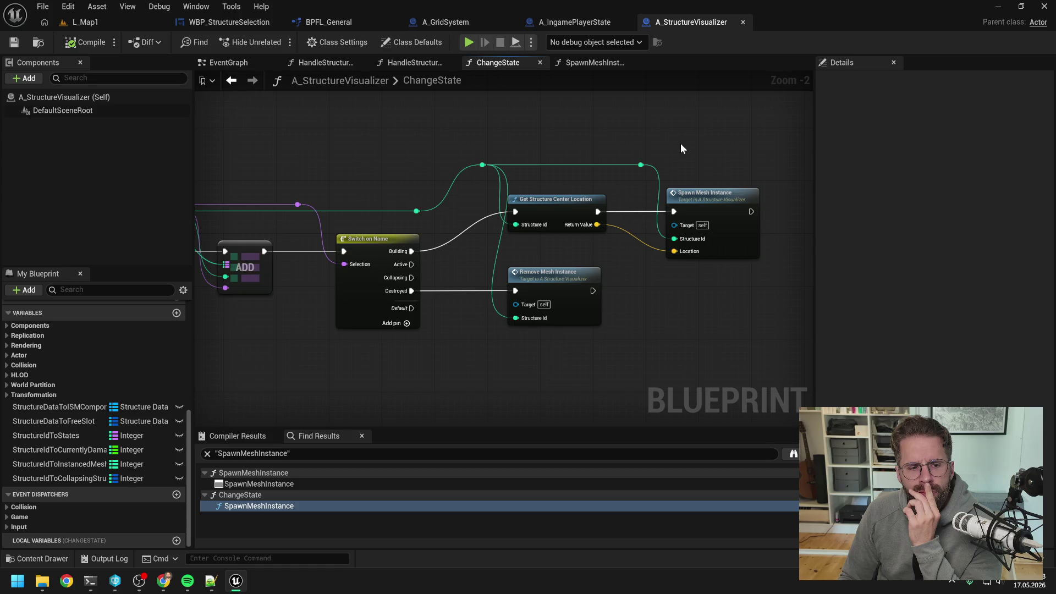
scroll(681, 145, "down", 1)
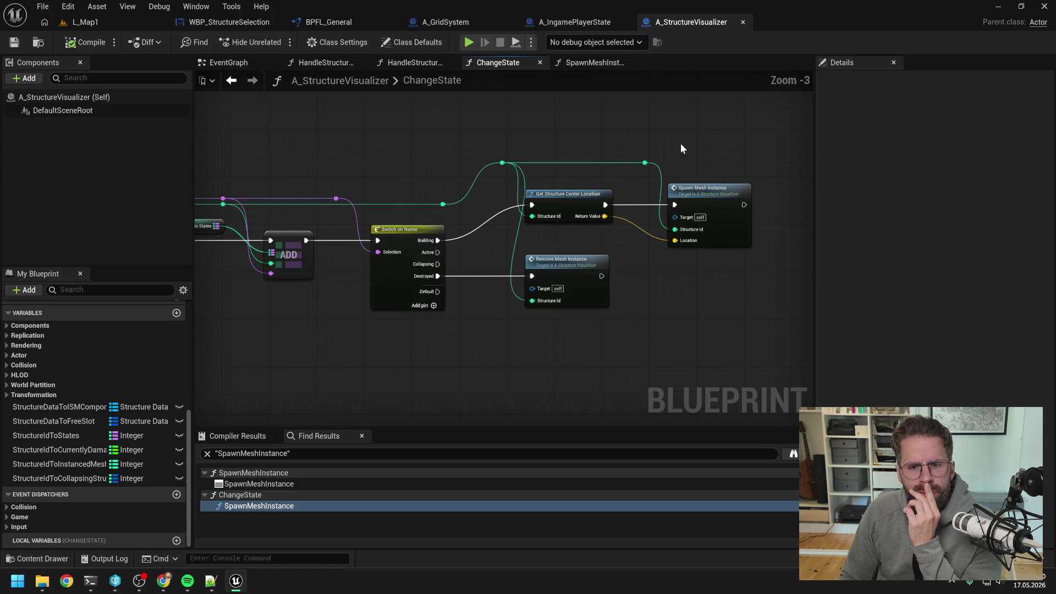
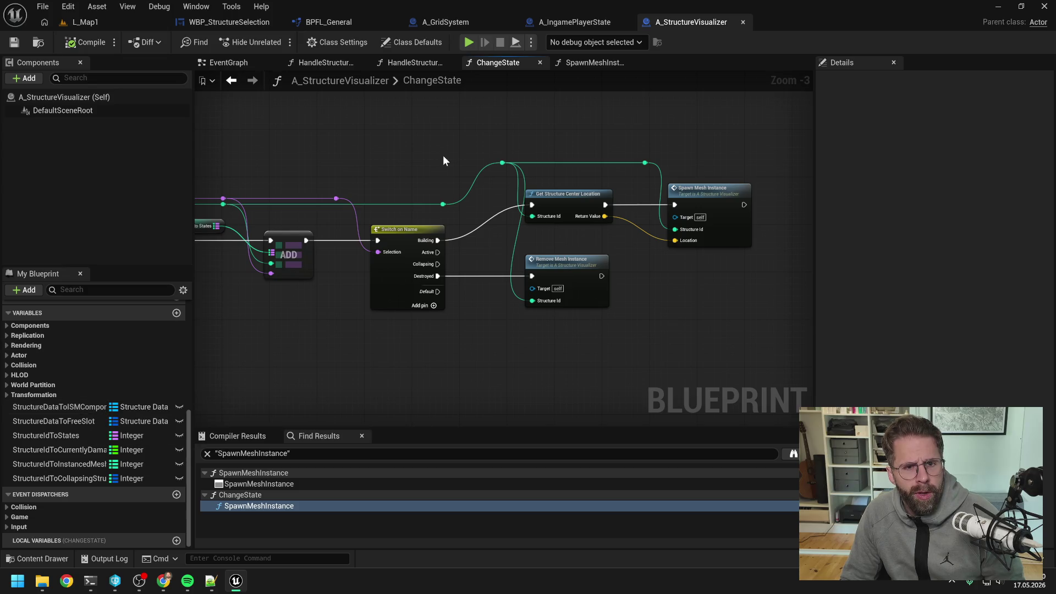
- Review the EventGraph, HandleStructureAdded, HandleStructureStateChanged and ChangeState graphs of A_StructureVisualizer
left_click(238, 83)
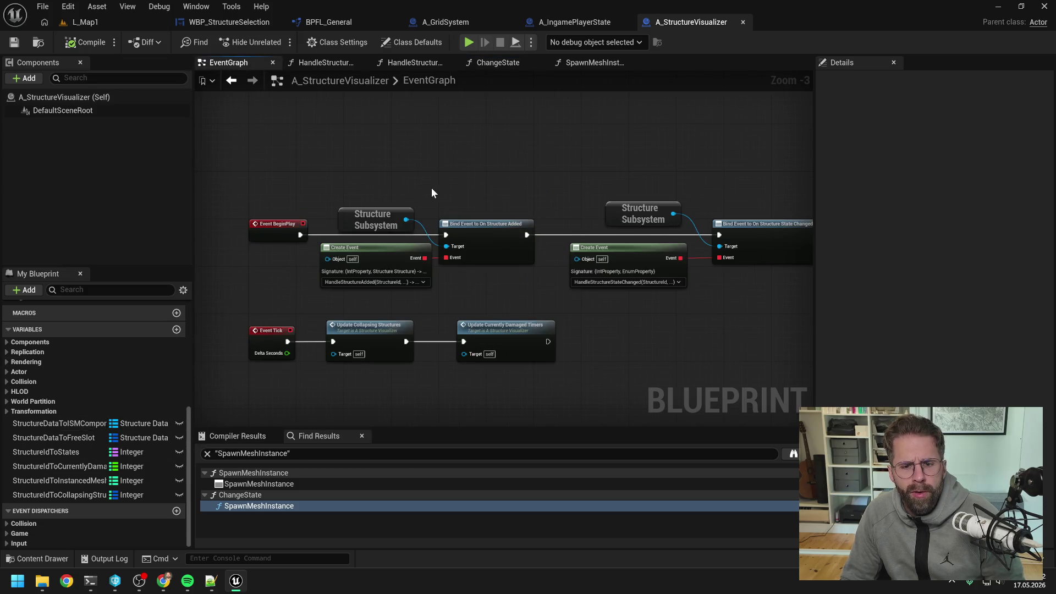
mouse_move(474, 188)
left_mouse_down()
mouse_move(441, 156)
mouse_move(447, 124)
mouse_move(440, 146)
mouse_move(579, 144)
left_mouse_up()
scroll(441, 157, "down", 1)
left_click(324, 62)
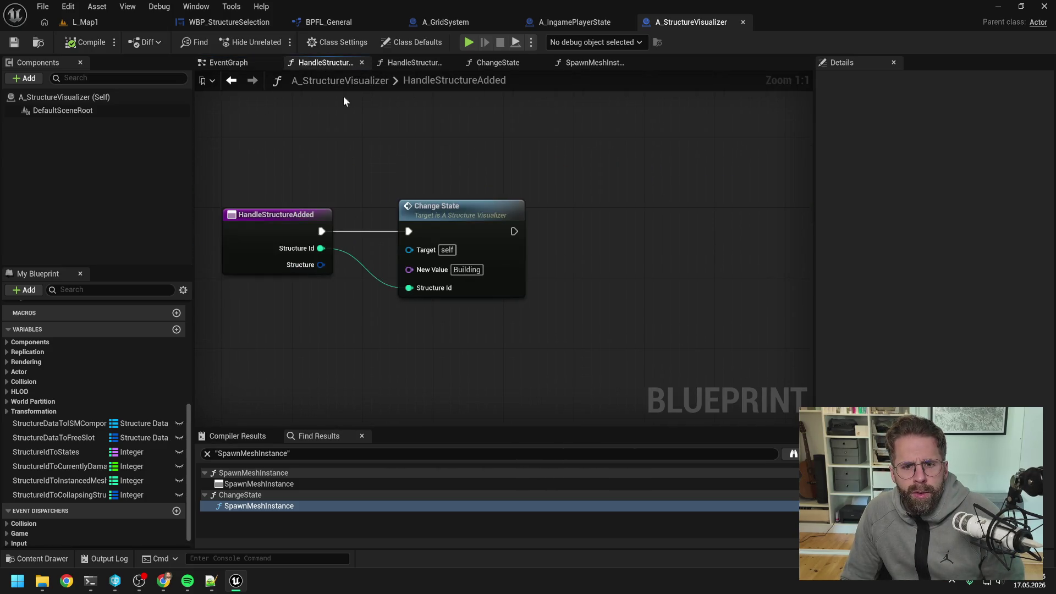
left_click(414, 65)
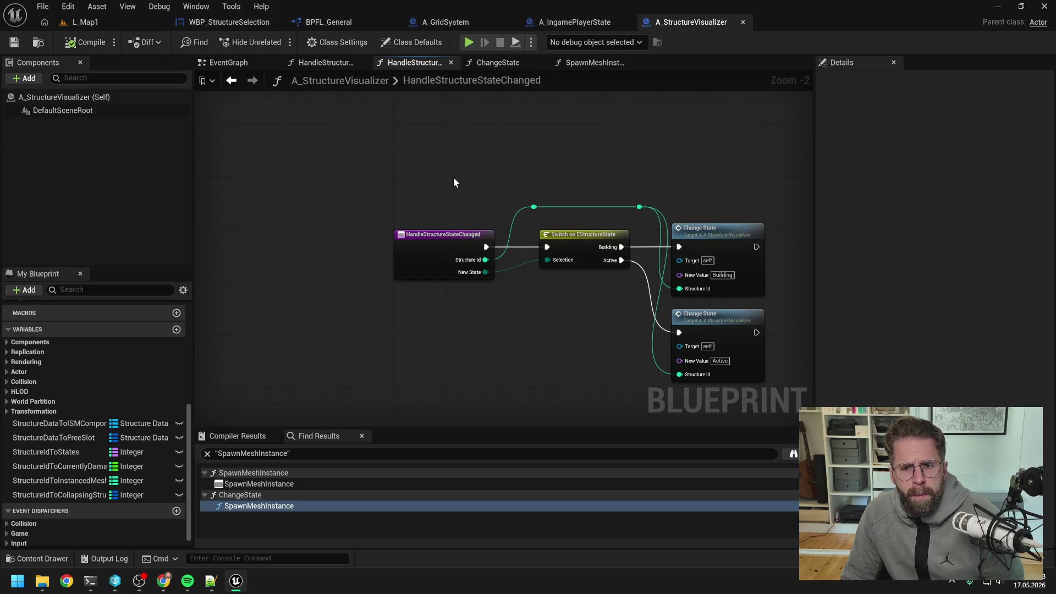
left_click(504, 66)
- Inspect the SpawnMeshInstance function graph, centering on its Find lookup and Branch nodes
left_click(602, 62)
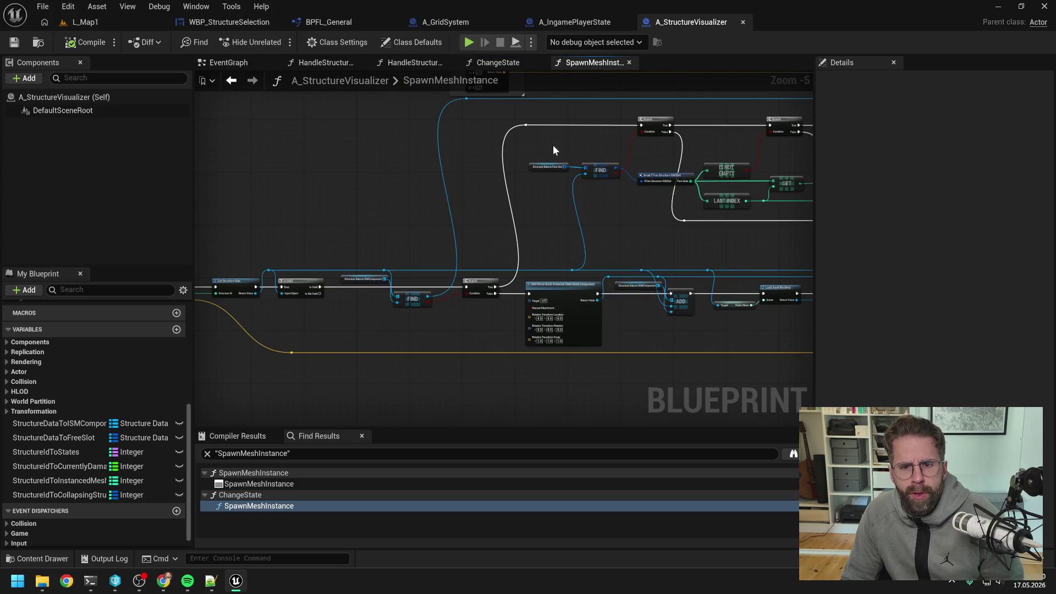
left_click_drag(463, 229, 612, 193)
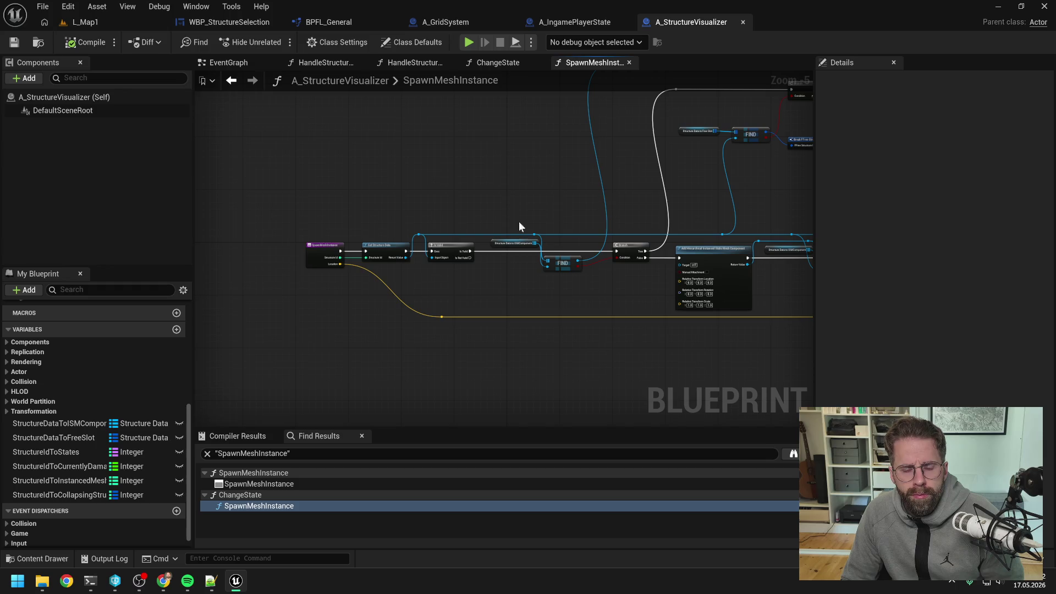
left_click_drag(519, 221, 463, 265)
scroll(477, 282, "up", 1)
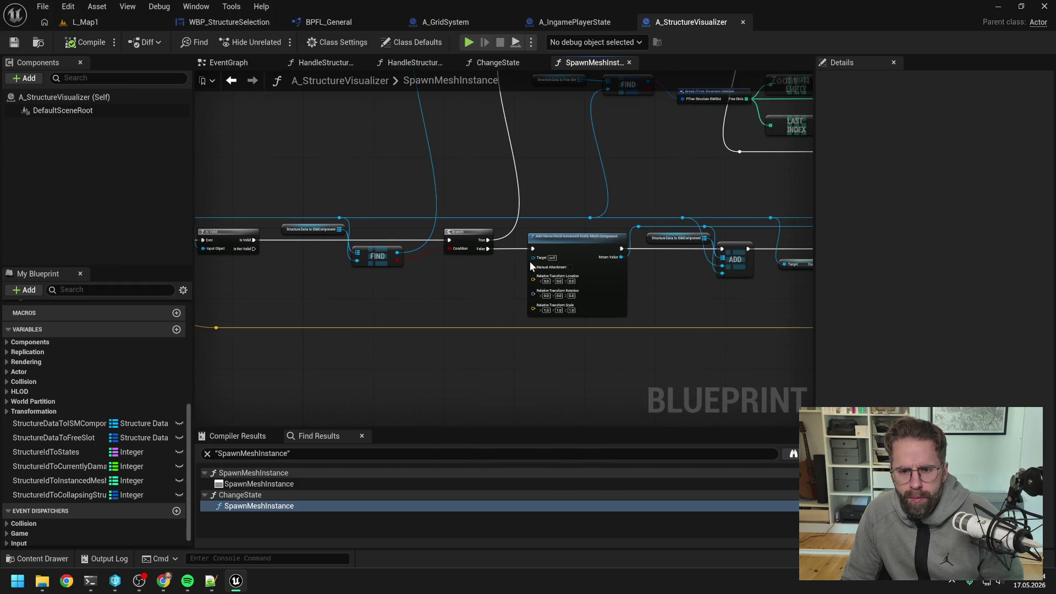
mouse_move(641, 193)
left_mouse_down()
mouse_move(598, 300)
mouse_move(593, 249)
left_mouse_up()
scroll(462, 290, "down", 2)
scroll(613, 292, "up", 2)
scroll(593, 249, "down", 3)
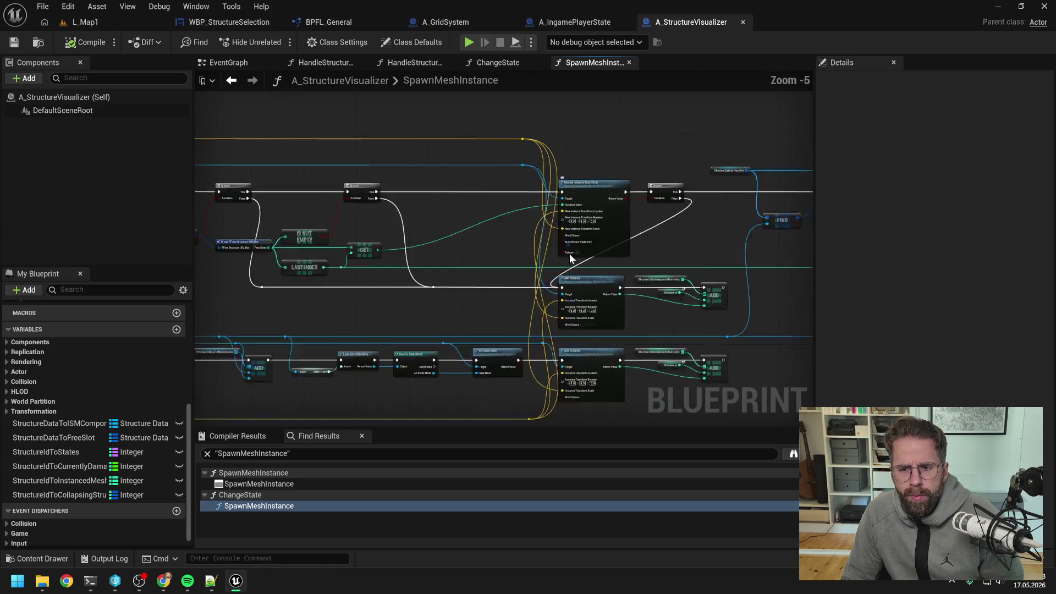
scroll(546, 283, "up", 3)
mouse_move(546, 283)
left_mouse_down()
mouse_move(502, 316)
mouse_move(611, 301)
mouse_move(645, 249)
mouse_move(450, 310)
left_mouse_up()
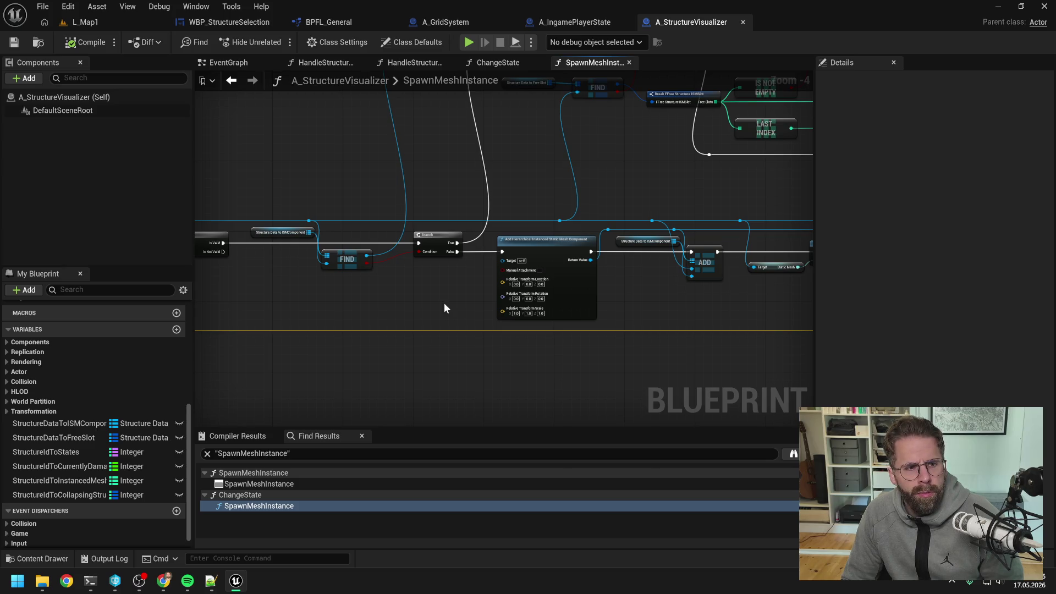
- Create a new Blueprint Class in Content with ActorComponent as its parent
key("ctrl+space")
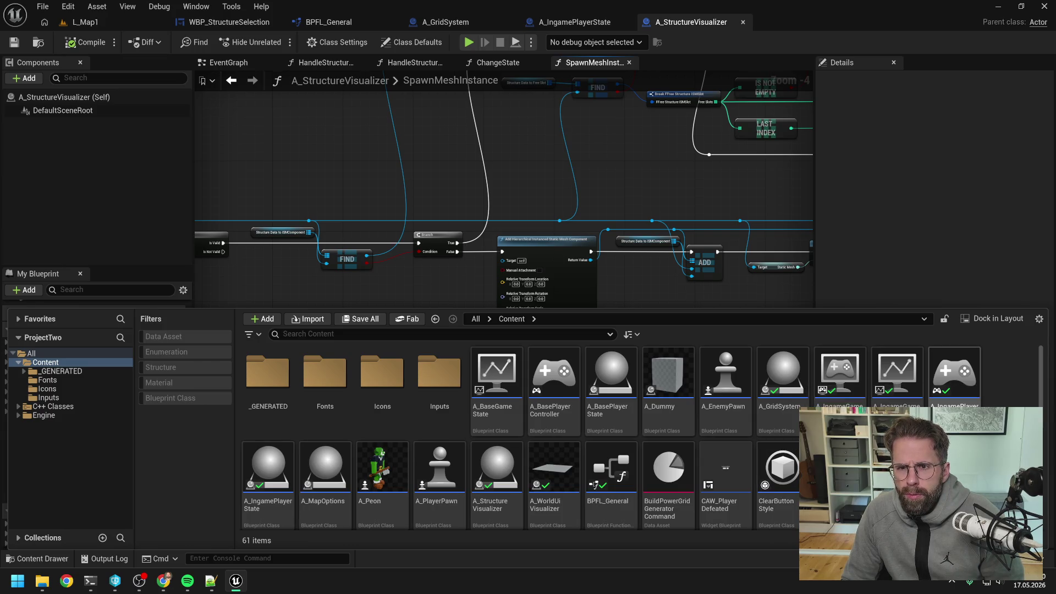
scroll(798, 497, "down", 10)
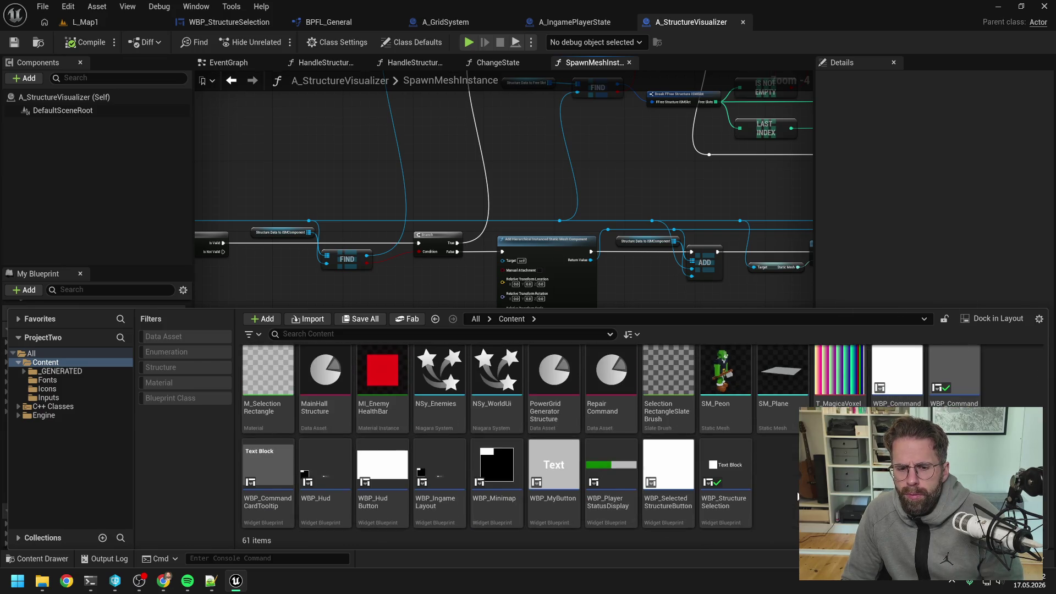
right_click(797, 497)
mouse_move(859, 327)
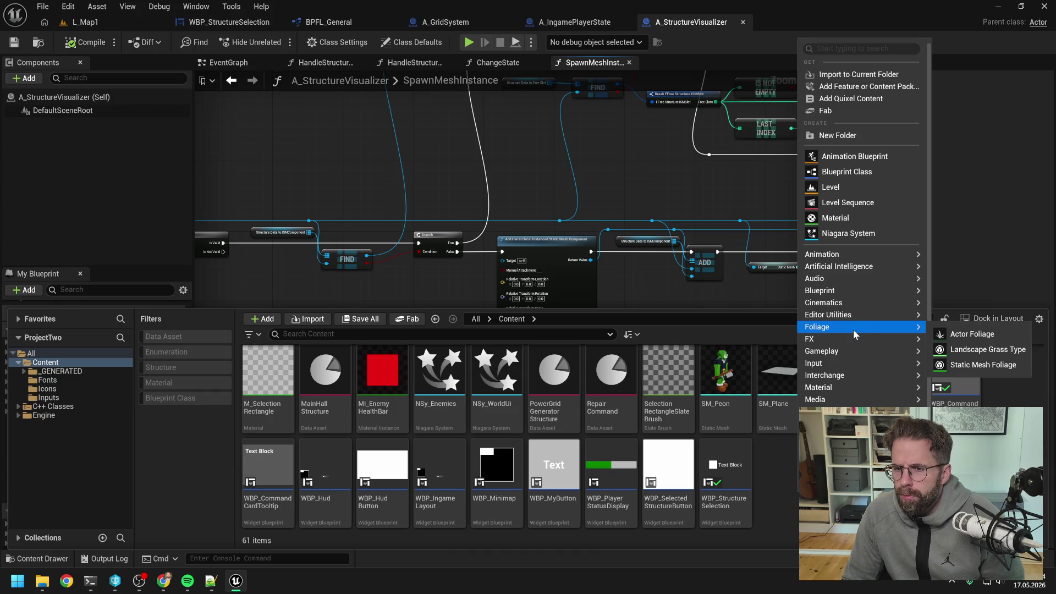
mouse_move(843, 290)
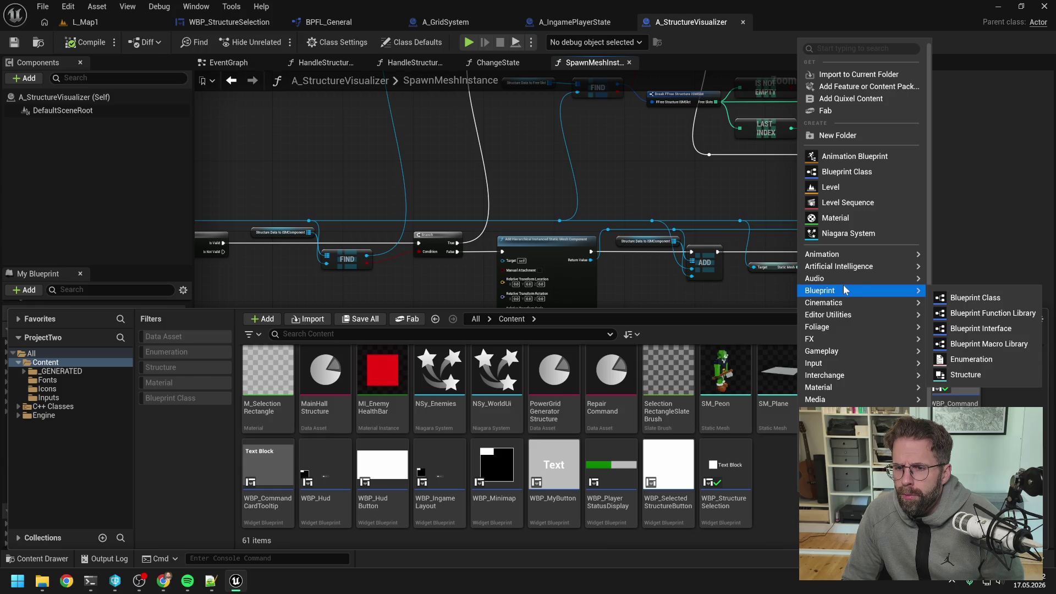
left_click(970, 297)
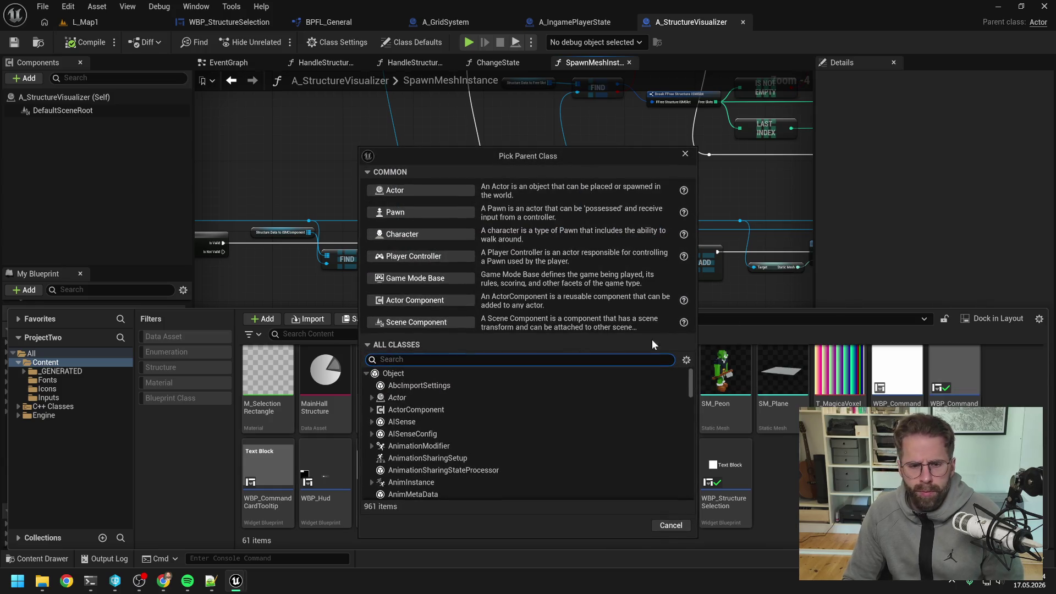
type("actor com")
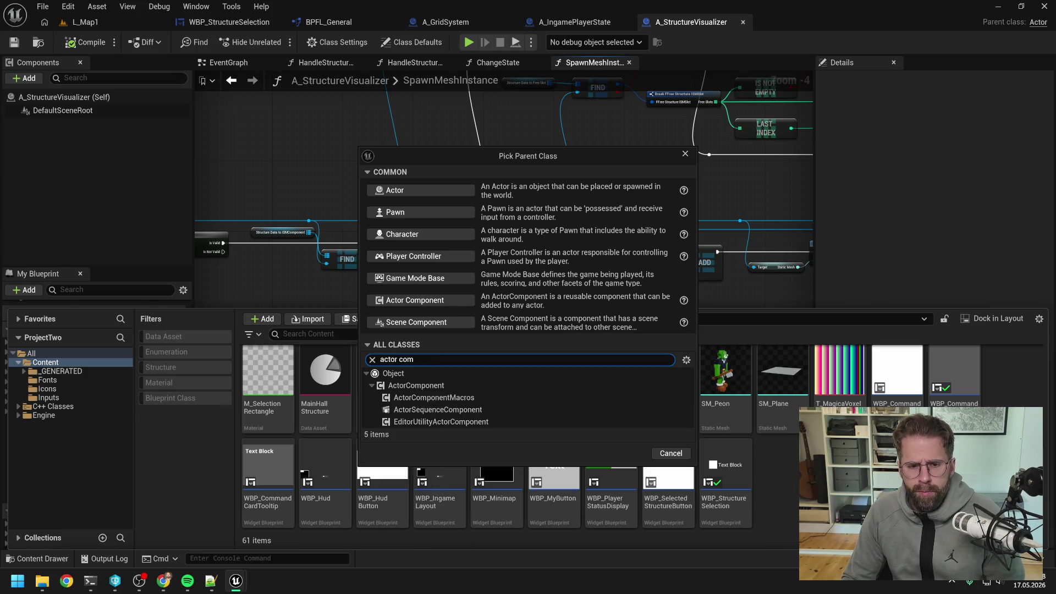
left_click(454, 383)
left_click(615, 451)
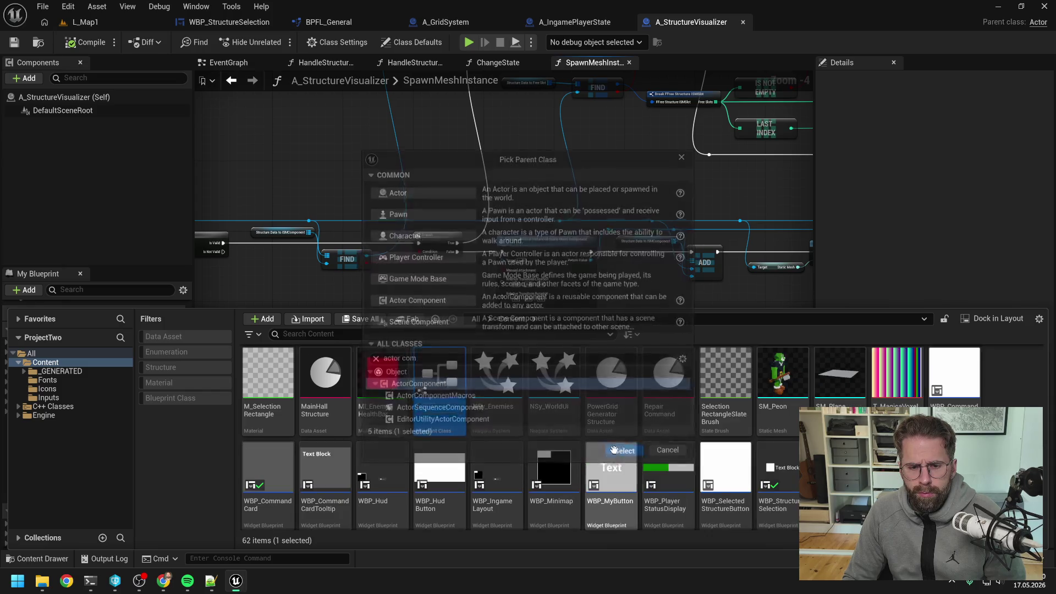
- Name the component AC_SpecificStructureVisualizer and open it in the Blueprint editor
type("AC_")
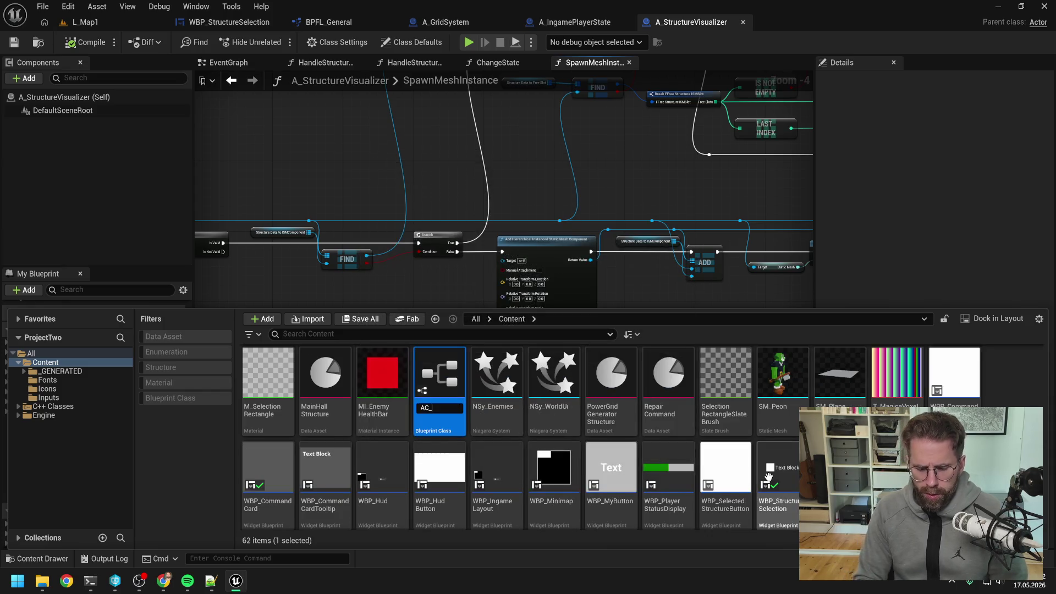
type("Structure")
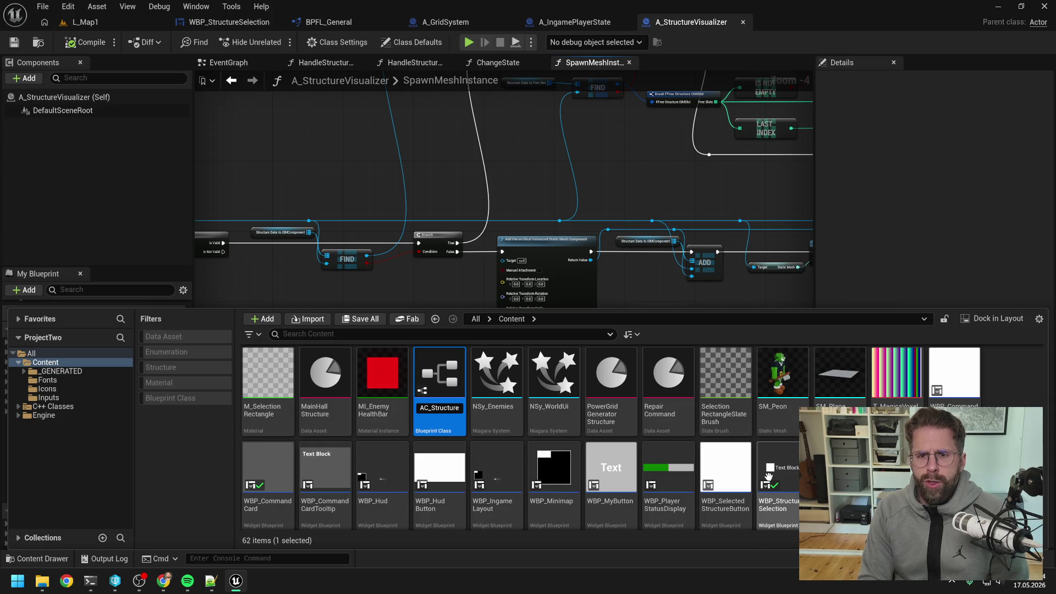
type("Visualizer")
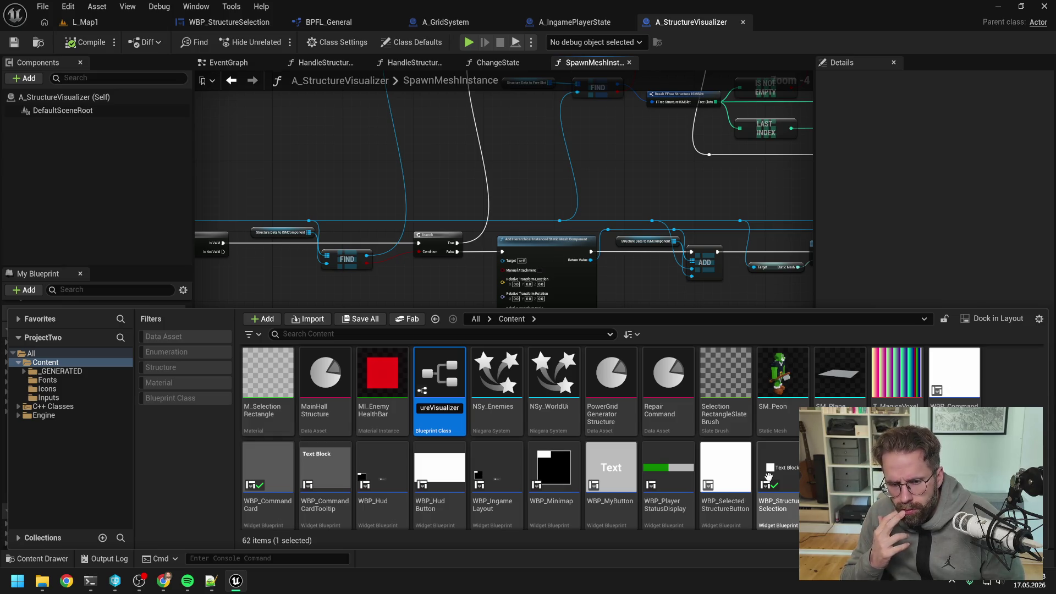
key("Home")
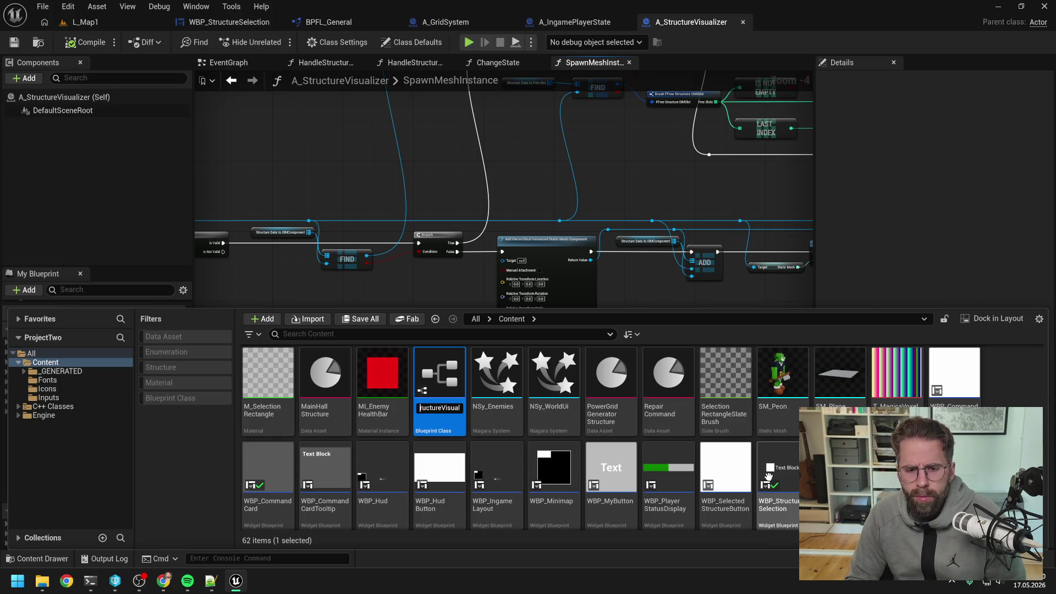
key("Right")
key("Right")
key("Right")
type("Specific")
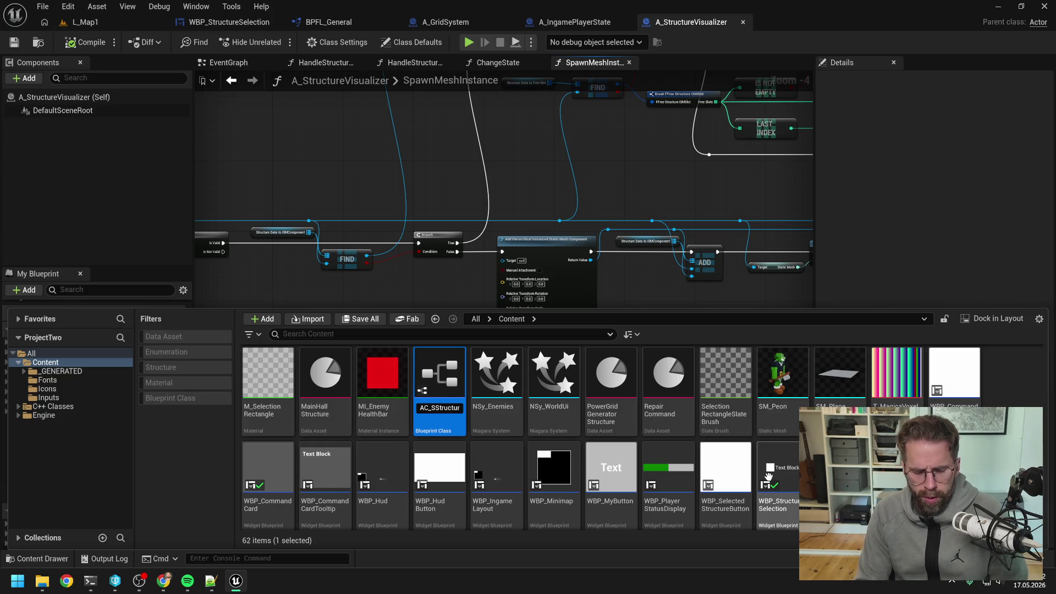
key("End")
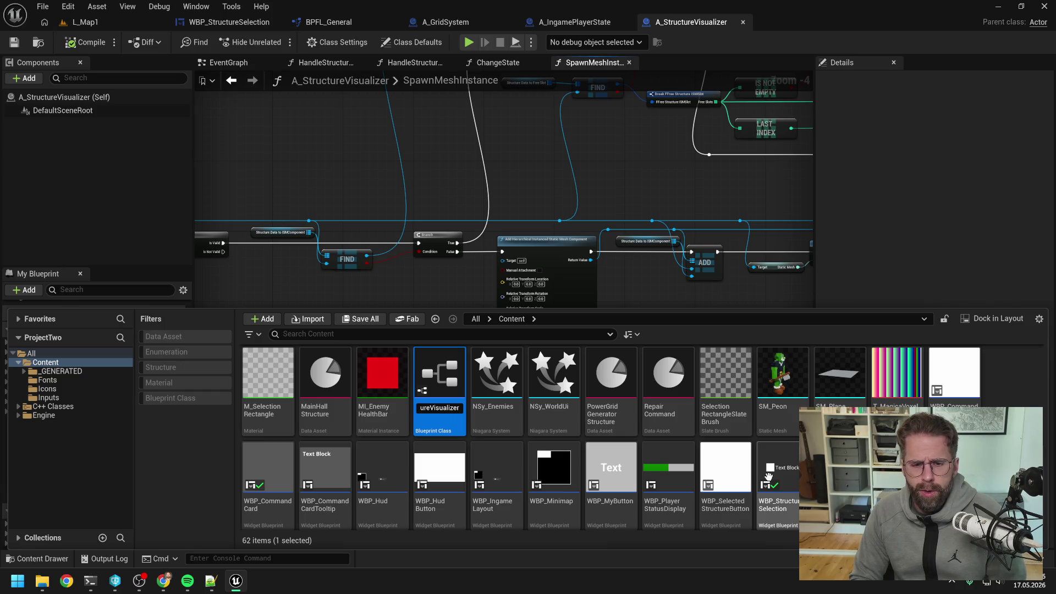
key("Return")
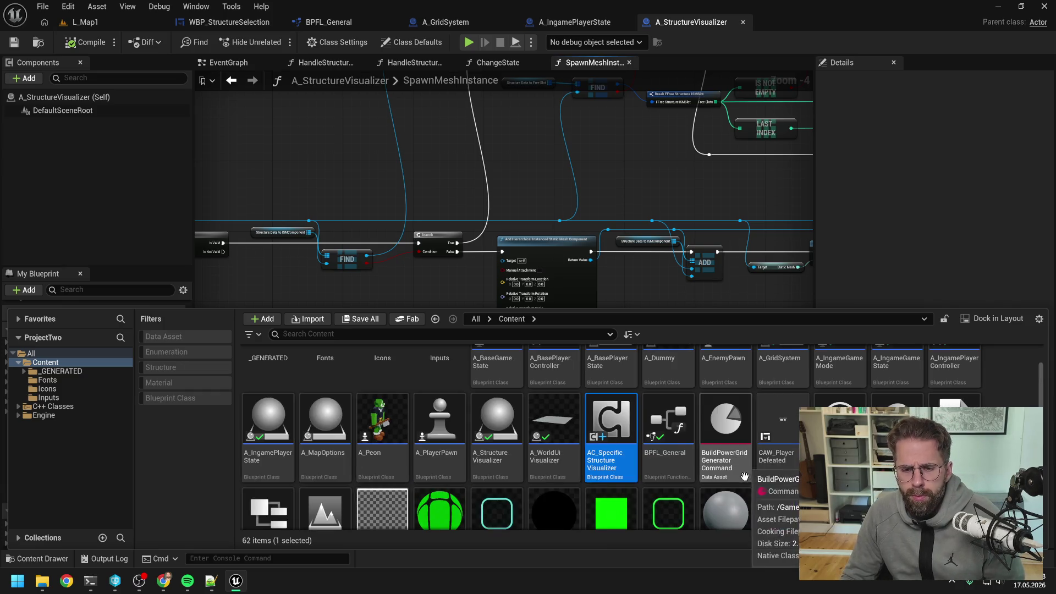
mouse_move(615, 422)
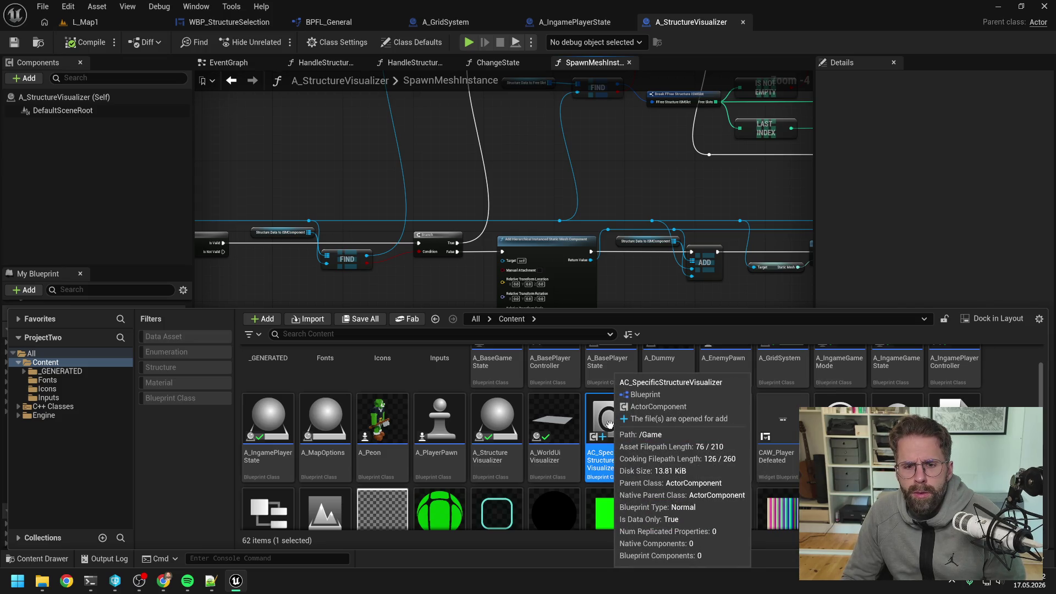
double_click(609, 422)
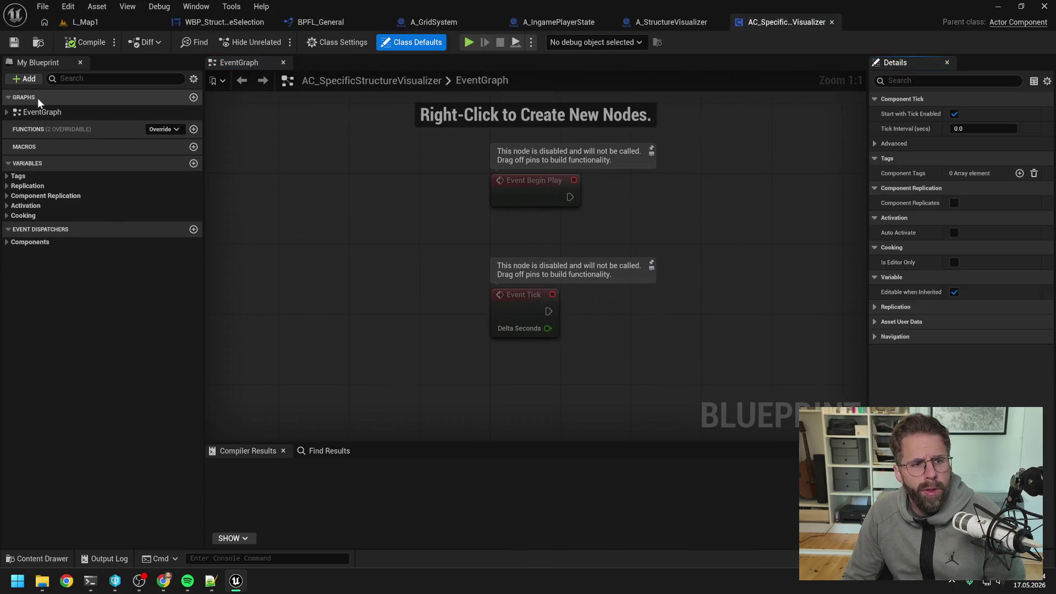
- Look over the component's EventGraph events, then close its editor
left_click(7, 113)
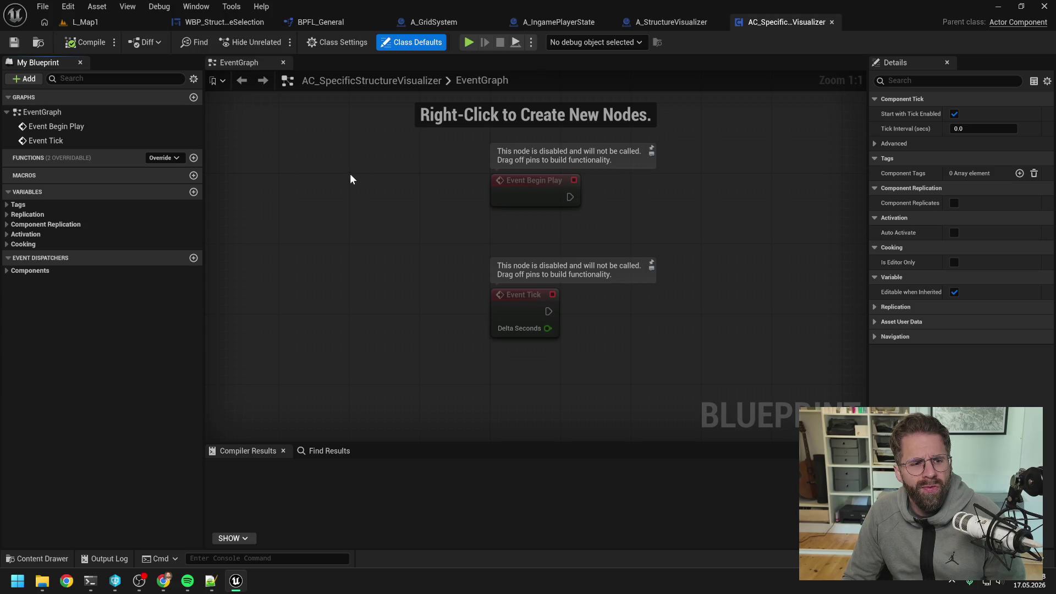
left_click(377, 187)
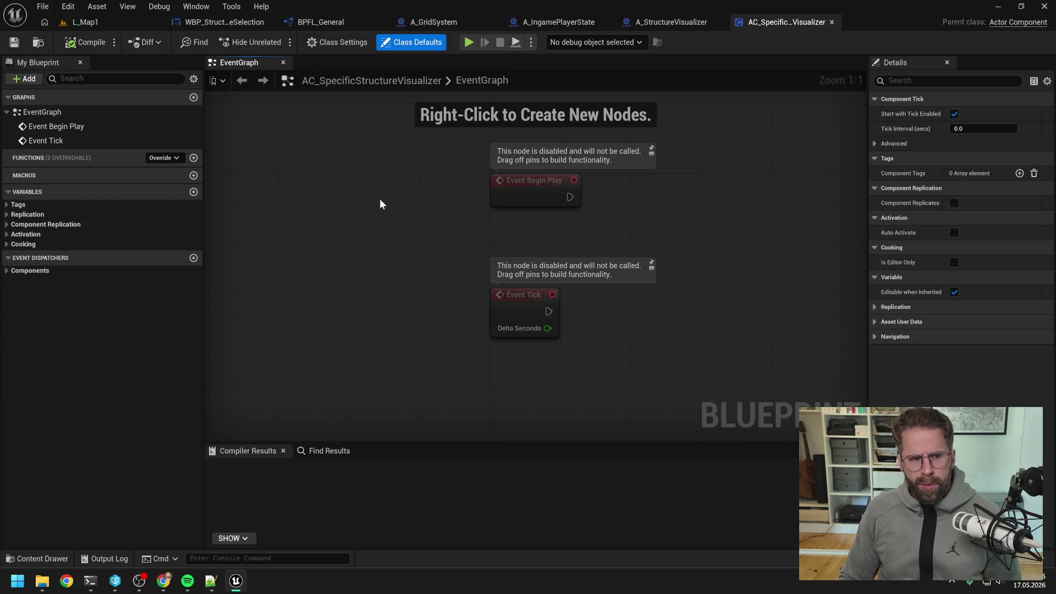
left_click(832, 22)
- Delete the AC_SpecificStructureVisualizer asset from Content and confirm the deletion
key("ctrl+space")
left_click(605, 437)
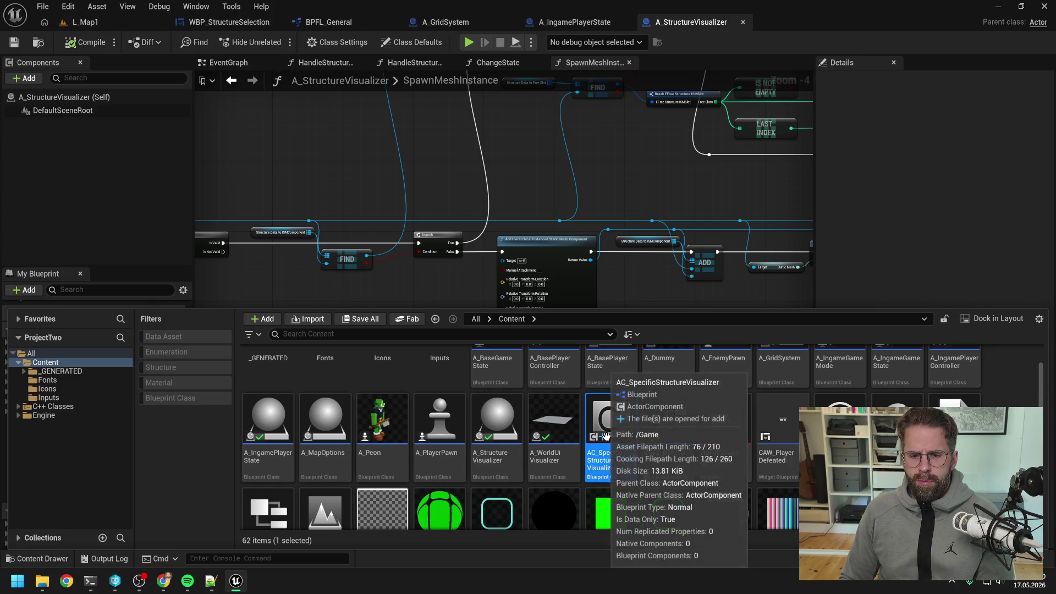
key("Delete")
left_click(410, 469)
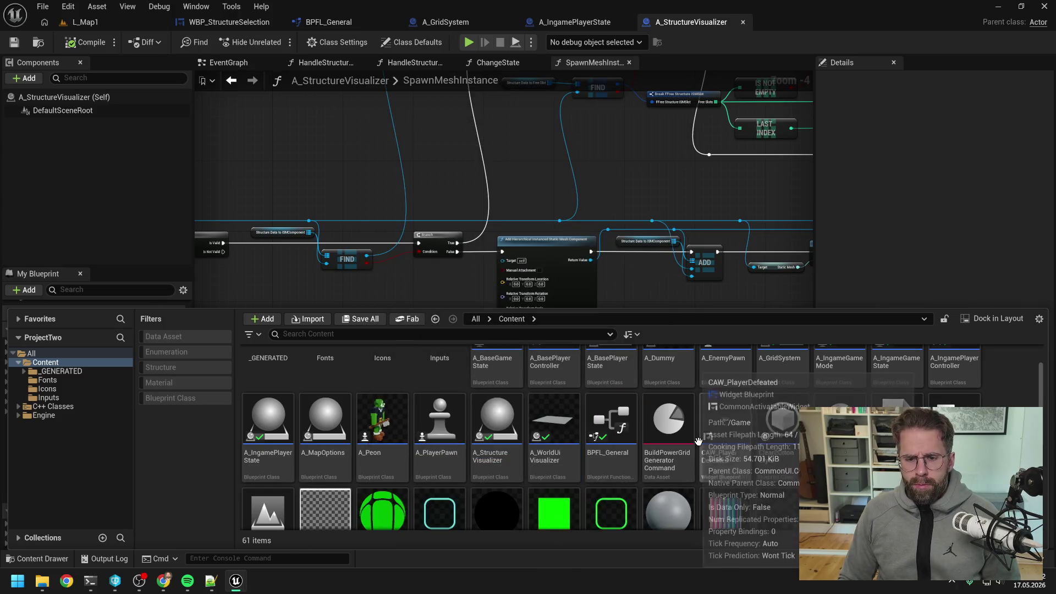
- Create a SceneComponent Blueprint named test in Content
right_click(869, 407)
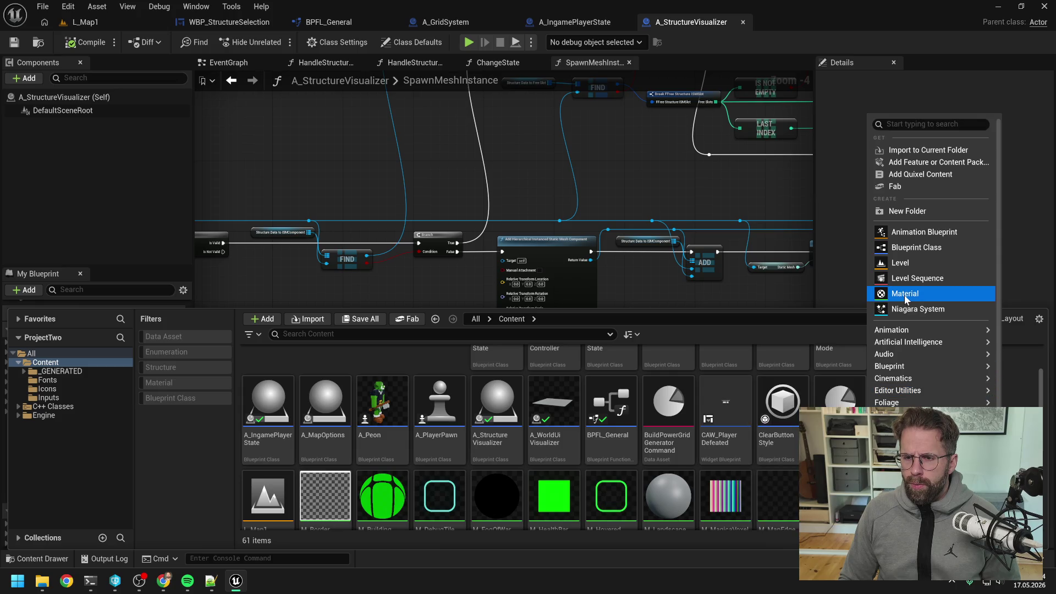
mouse_move(905, 358)
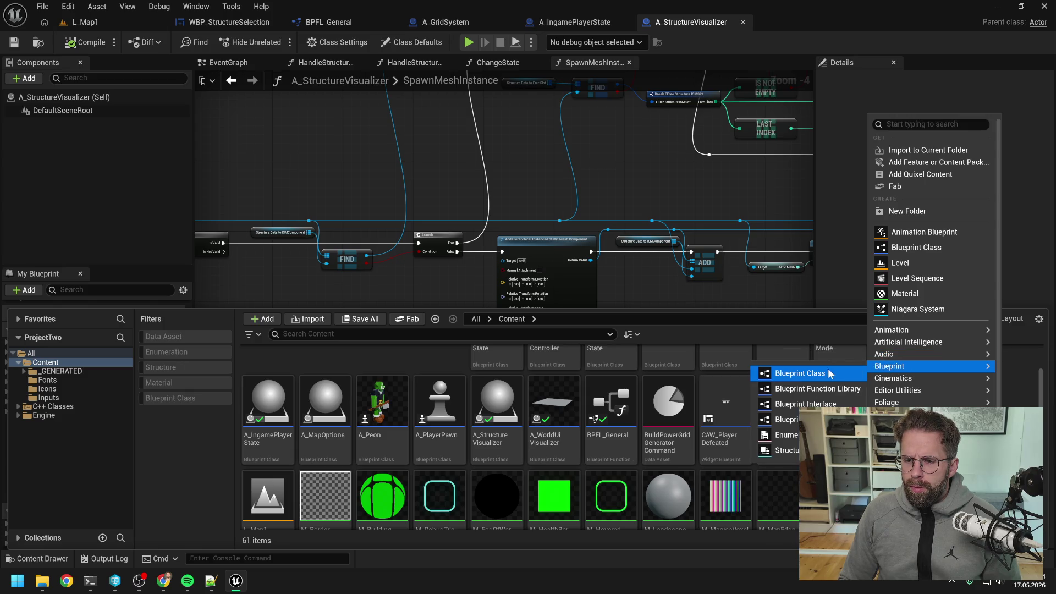
left_click(829, 374)
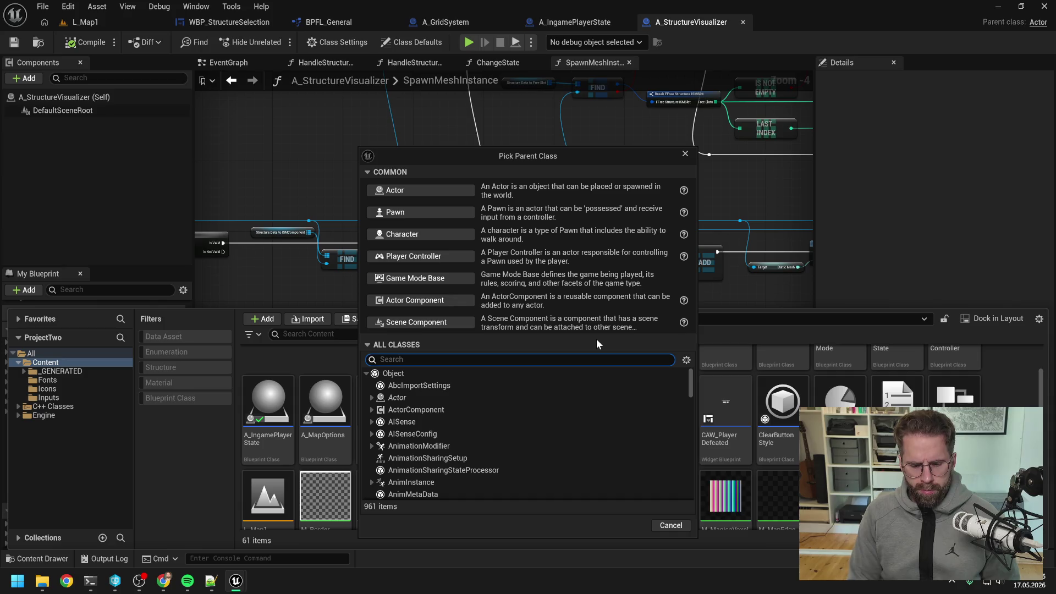
type("component")
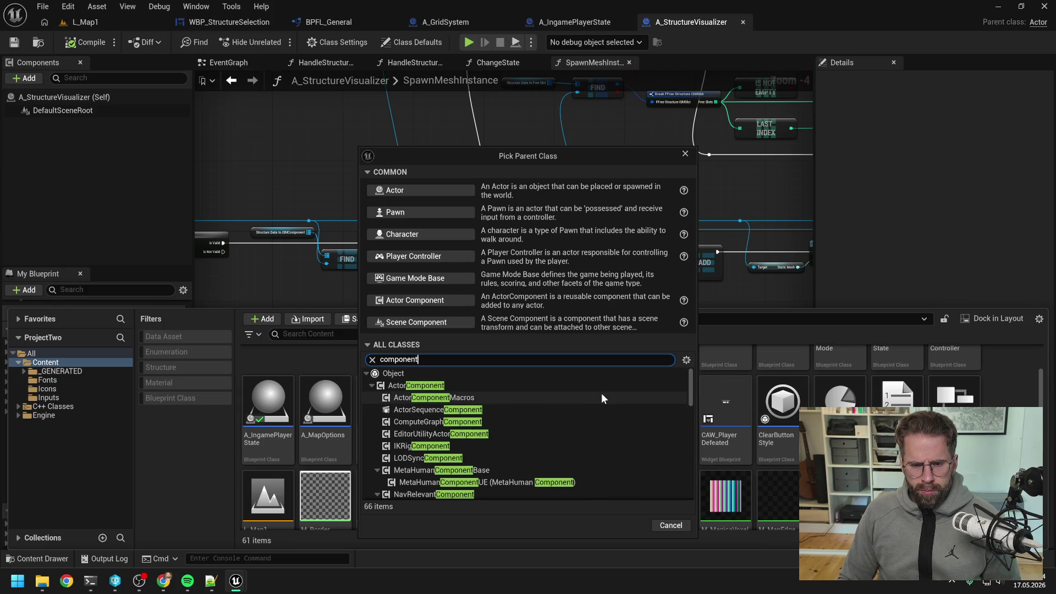
scroll(601, 389, "down", 3)
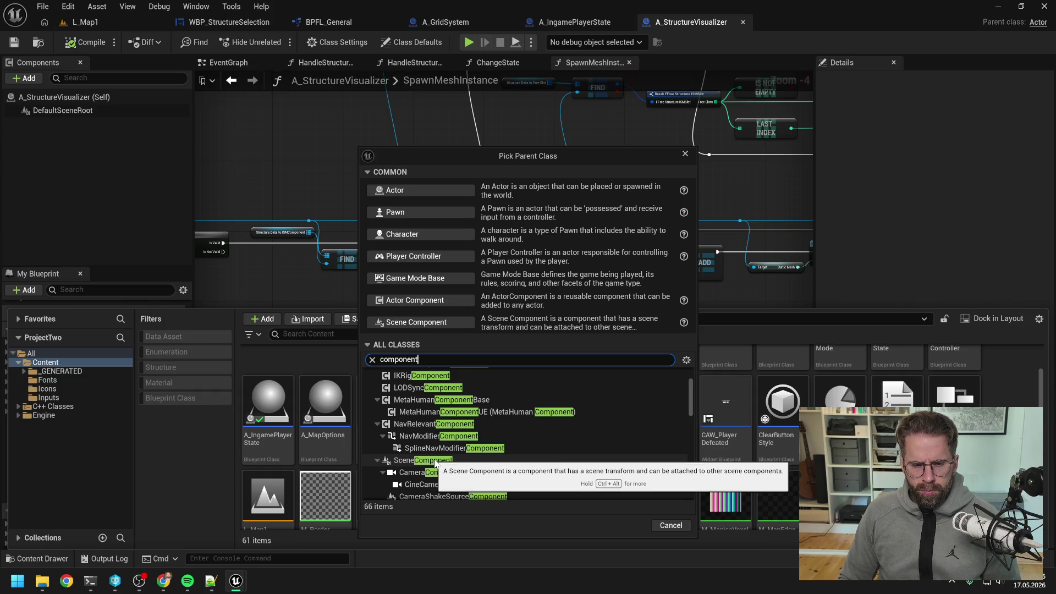
scroll(562, 421, "down", 2)
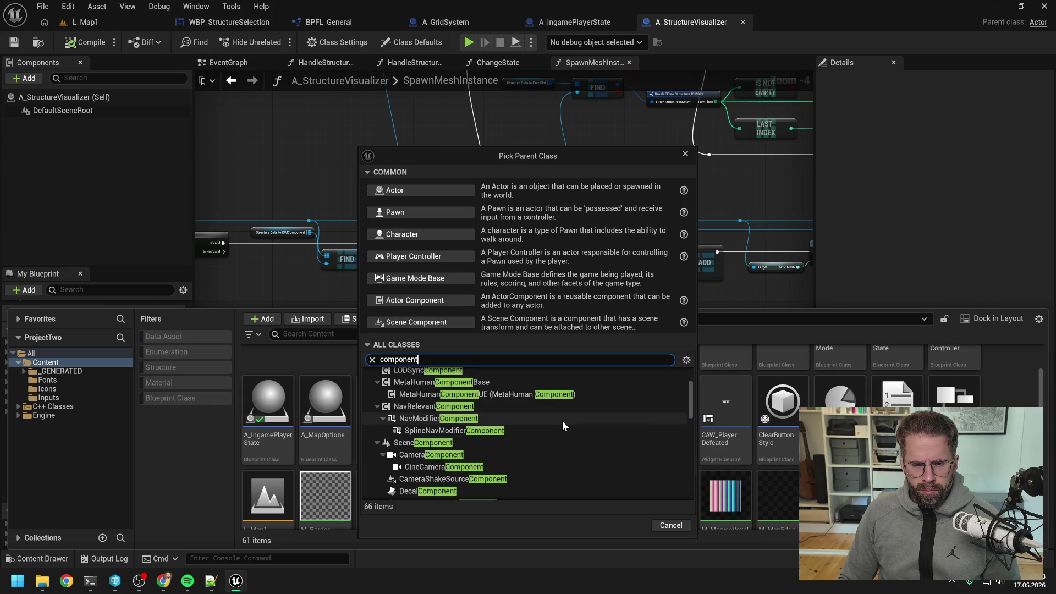
scroll(561, 420, "down", 3)
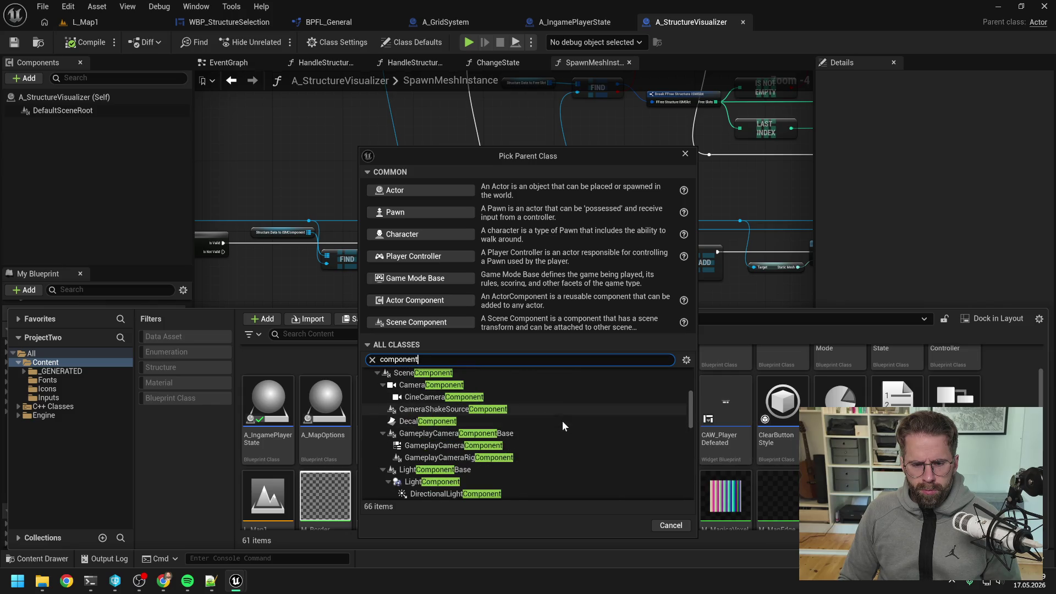
left_click(424, 373)
left_click(615, 526)
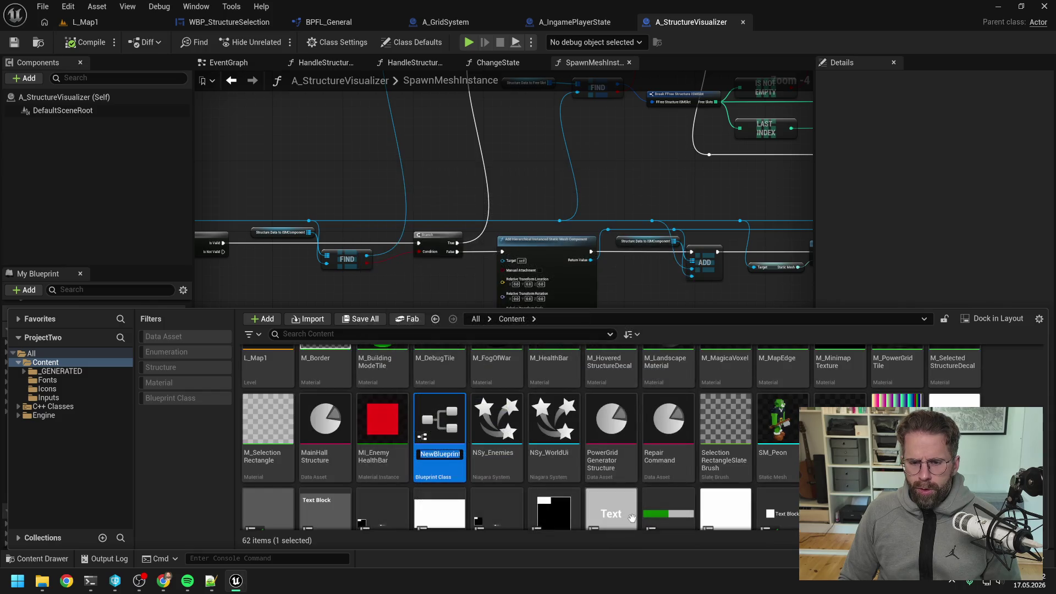
type("est")
key("Return")
- Open and close the test blueprint, then force delete it
double_click(632, 518)
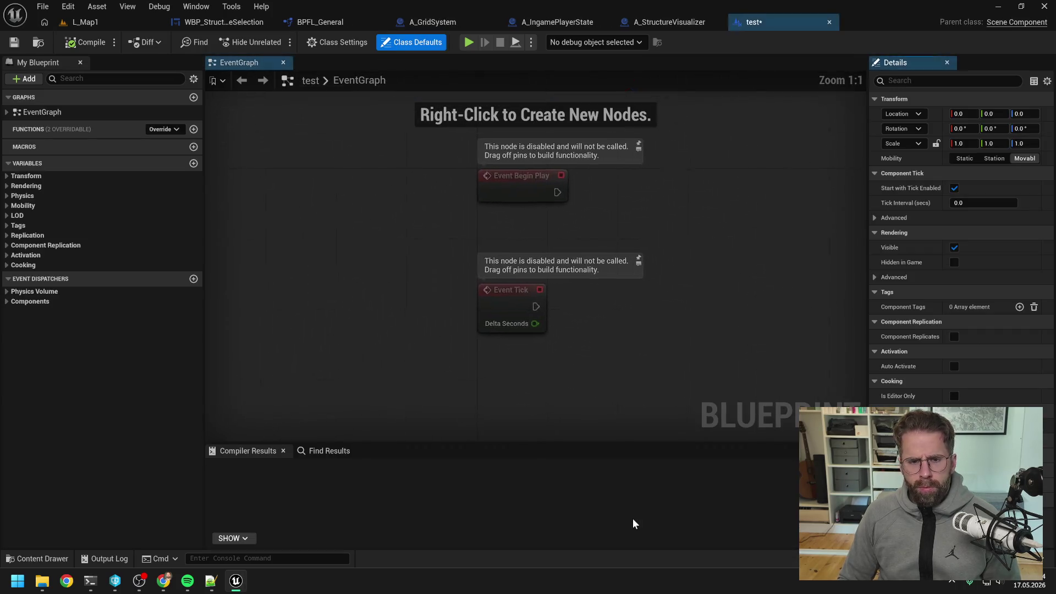
left_click(829, 22)
left_click(896, 379)
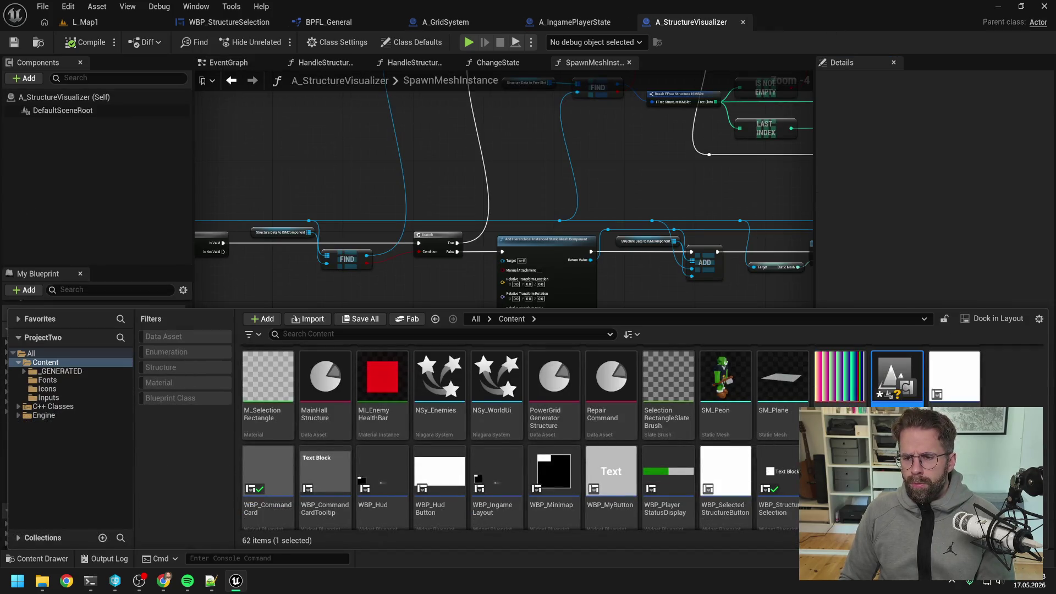
key("Delete")
left_click(504, 463)
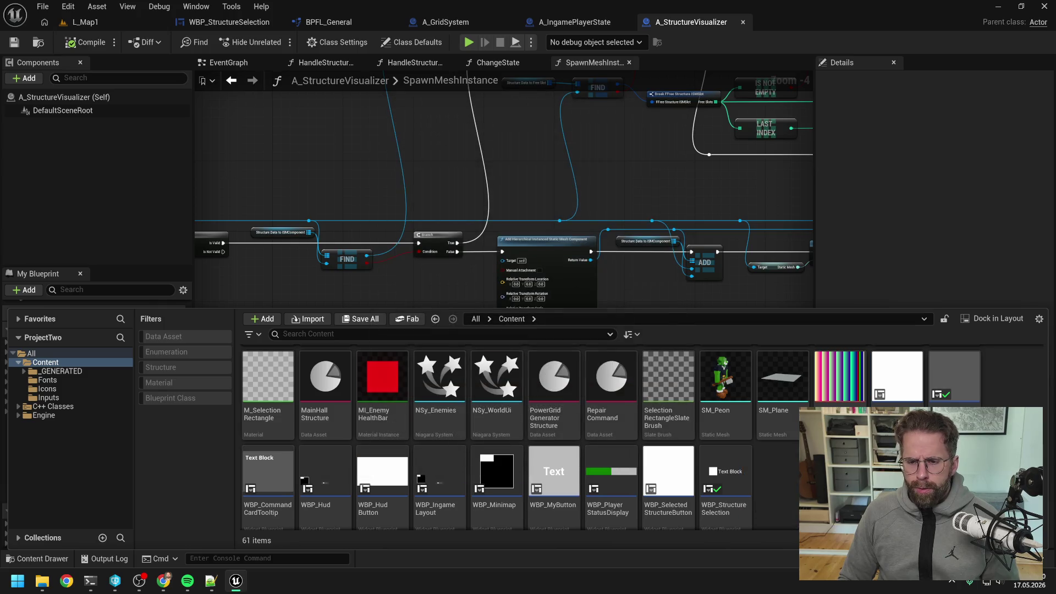
- Start a new Blueprint Class from the Content Browser's context menu
right_click(842, 385)
mouse_move(865, 281)
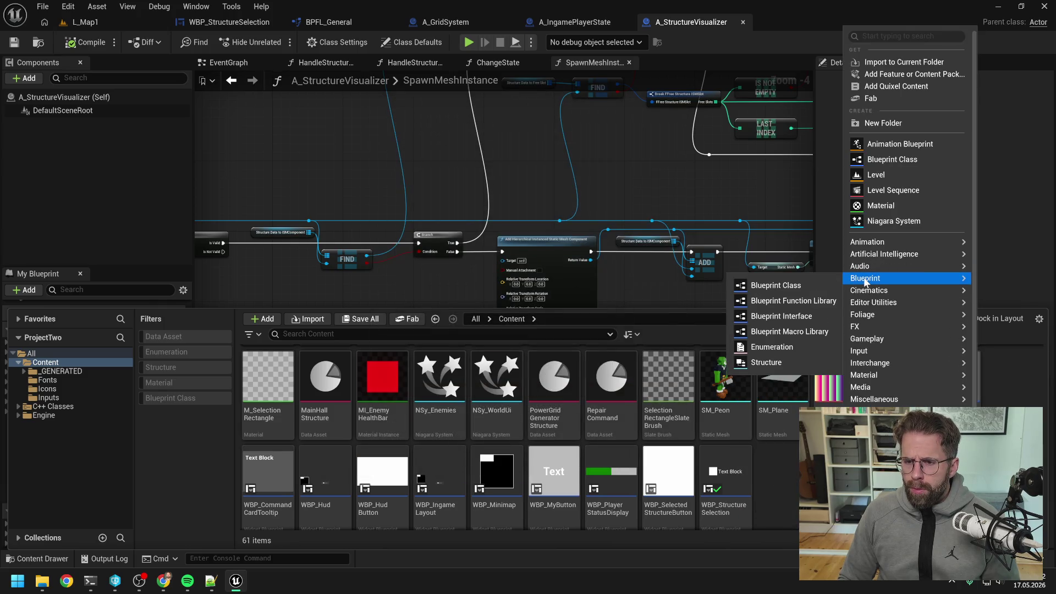
left_click(792, 283)
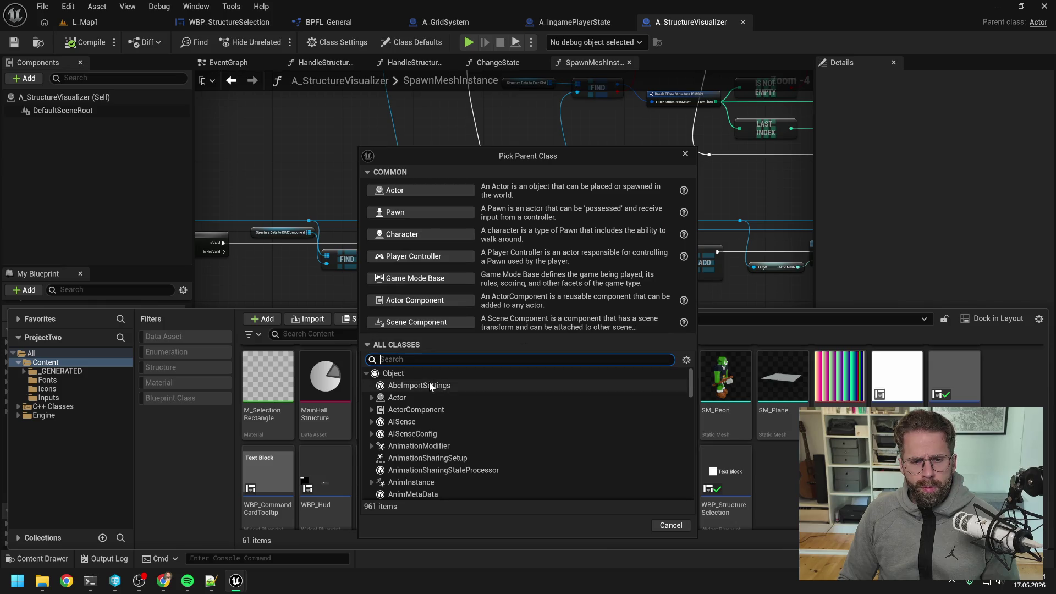
- Create an Actor Blueprint named A_SpecificStructureVisualizer
left_click(426, 396)
left_click(626, 525)
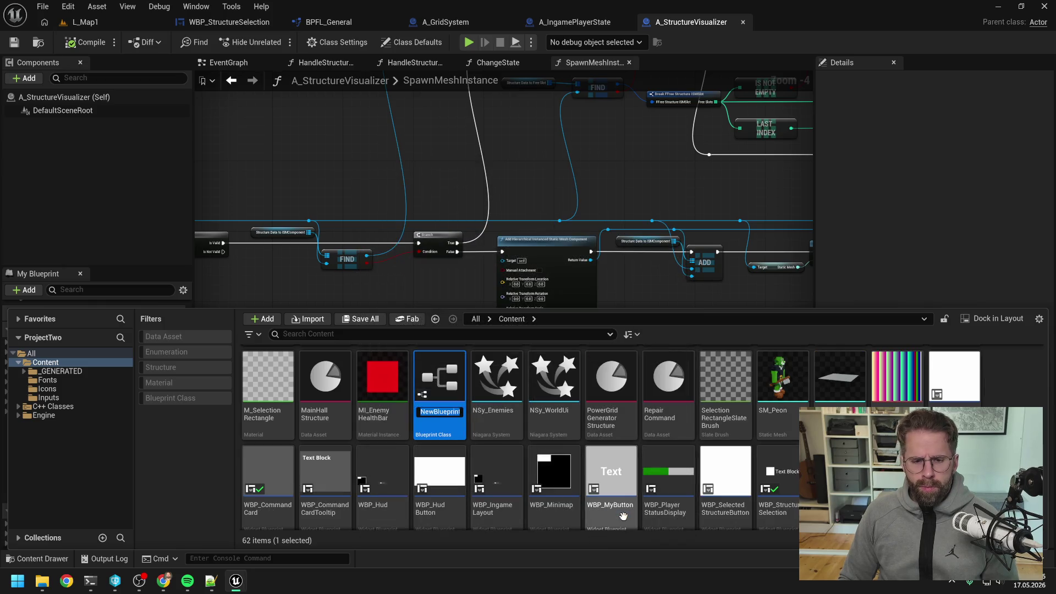
type("A_S")
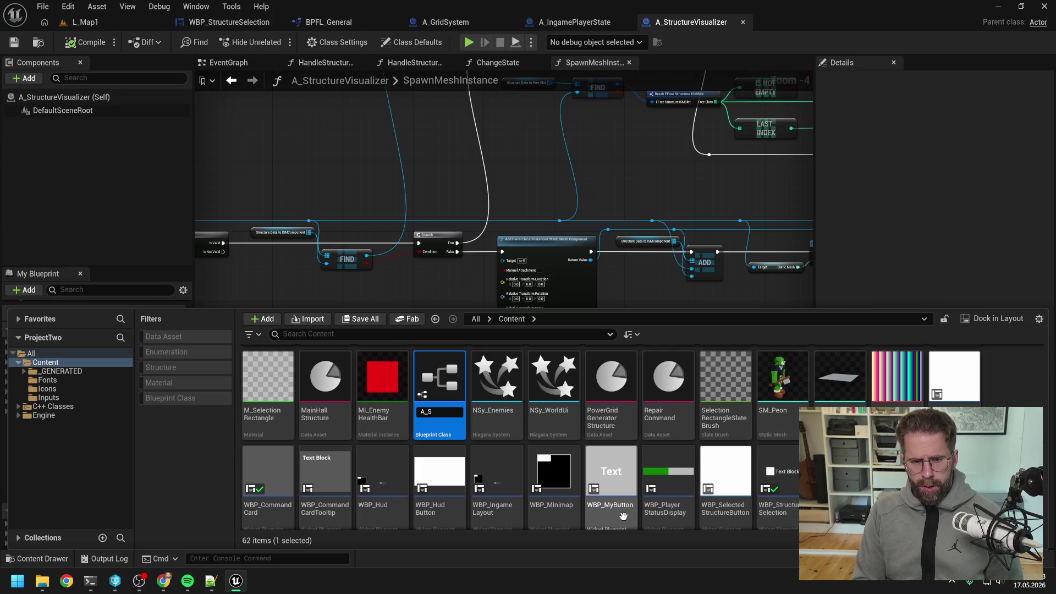
type("ic")
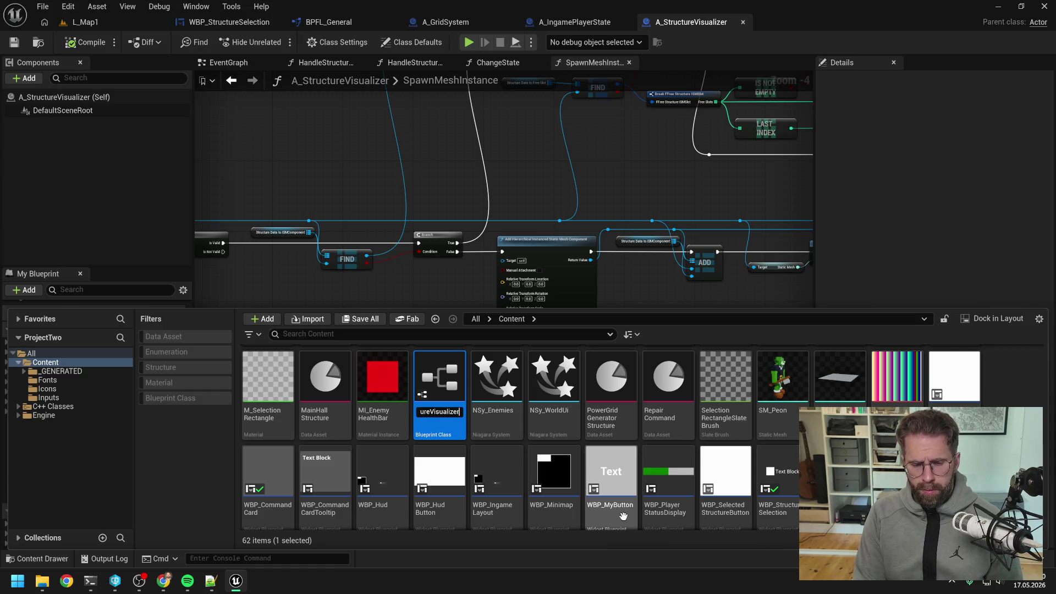
key("Return")
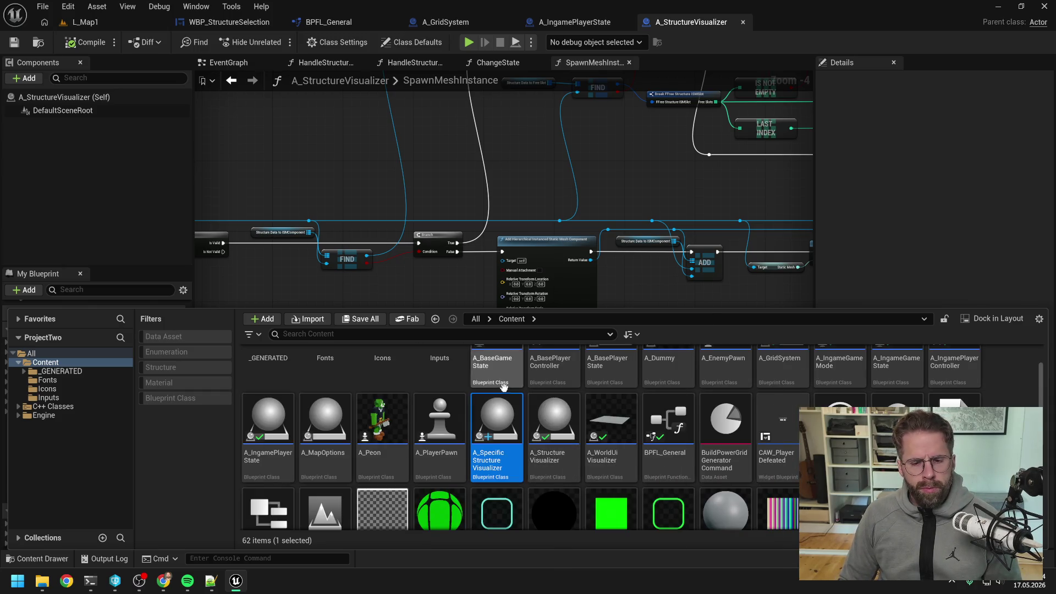
- Reopen the Content Drawer and select the new A_SpecificStructureVisualizer asset
left_click(92, 60)
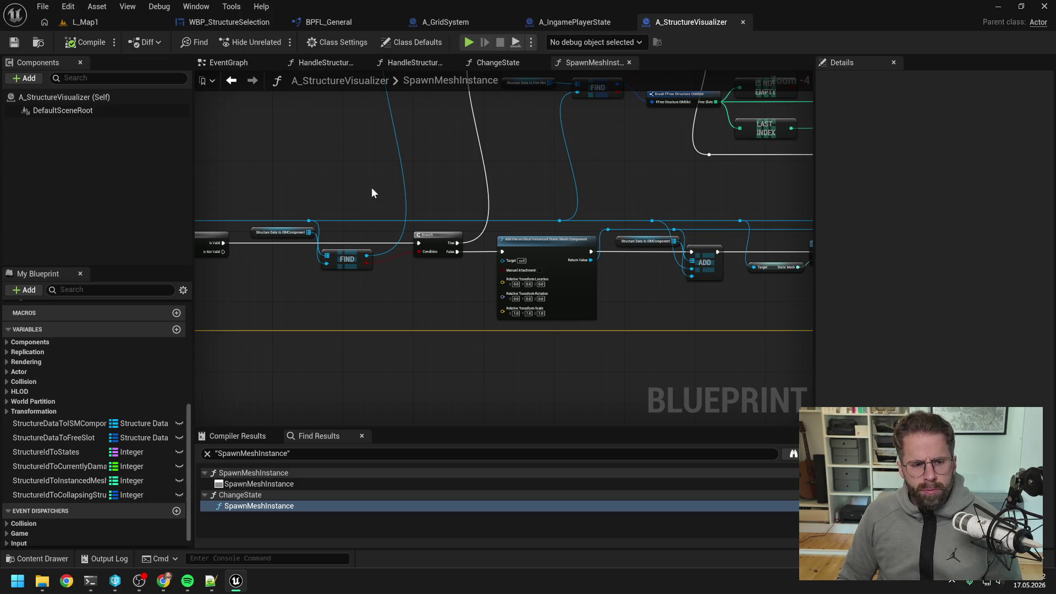
key("ctrl+space")
left_click(519, 421)
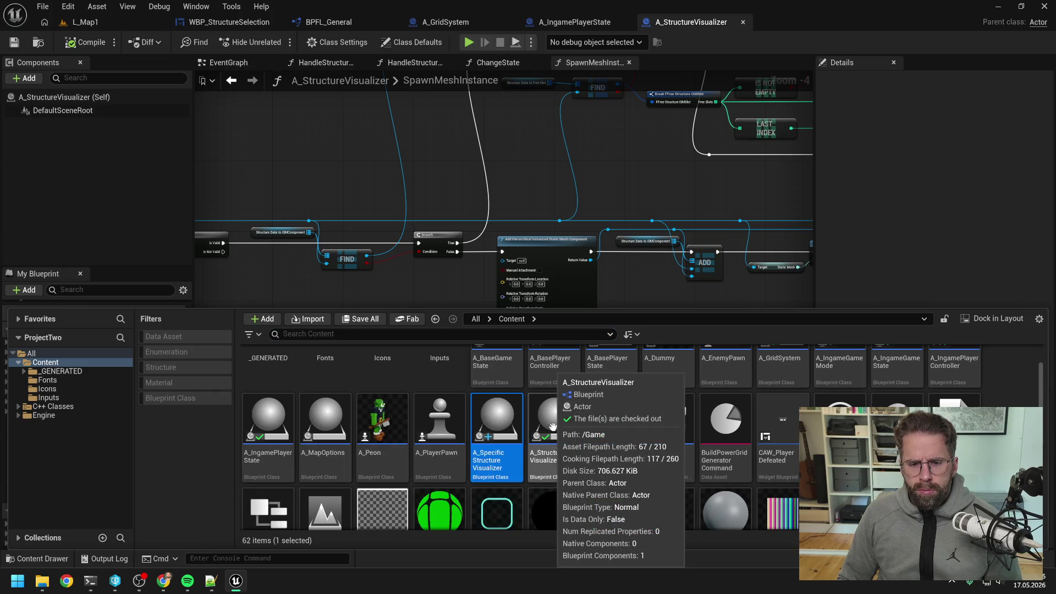
- Add a Hierarchical Instanced Static Mesh component to A_SpecificStructureVisualizer and compile
double_click(491, 423)
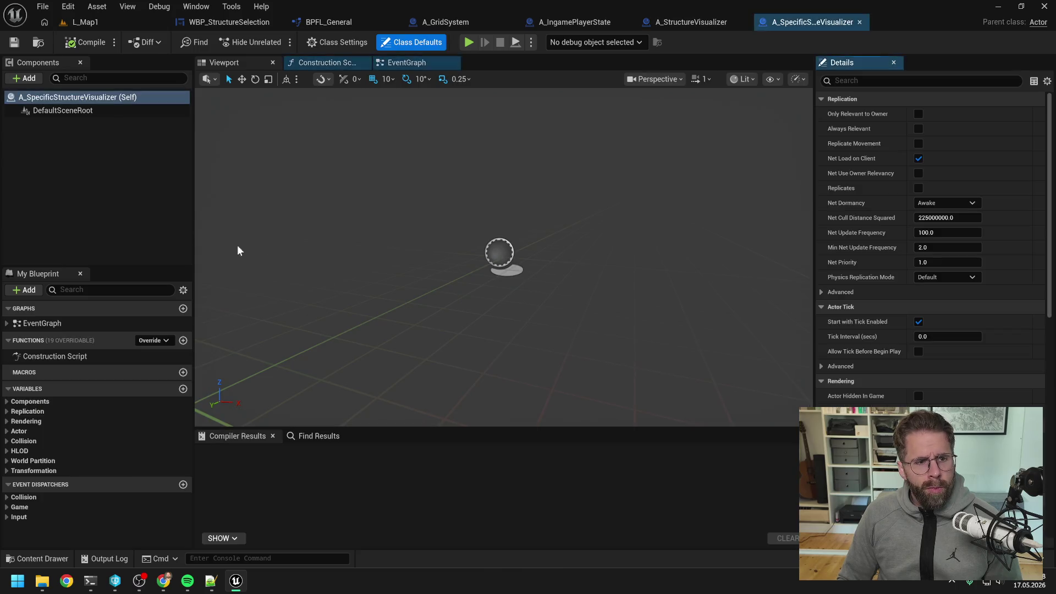
left_click(142, 213)
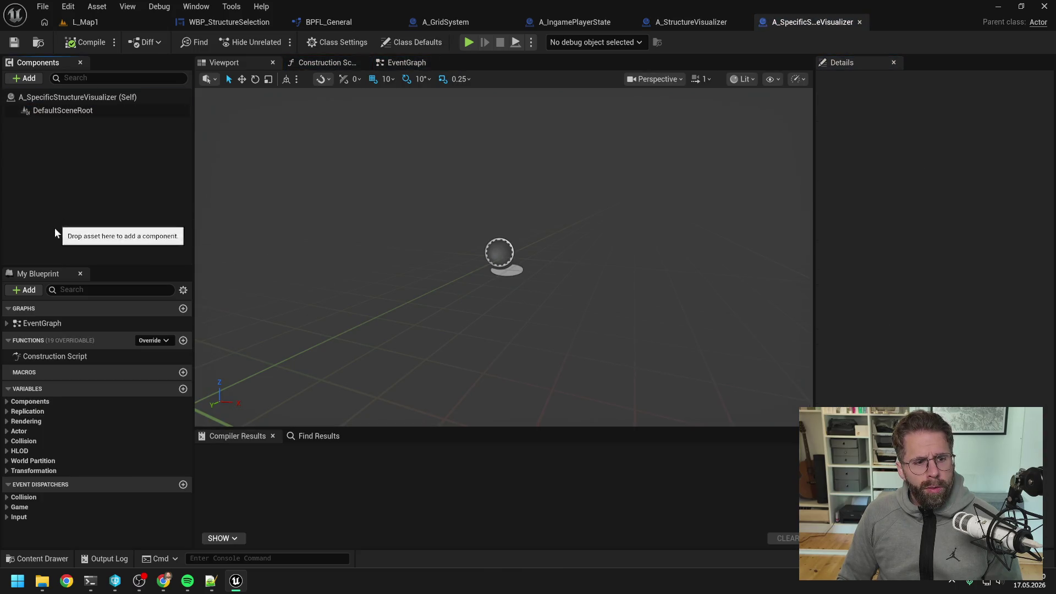
left_click(34, 290)
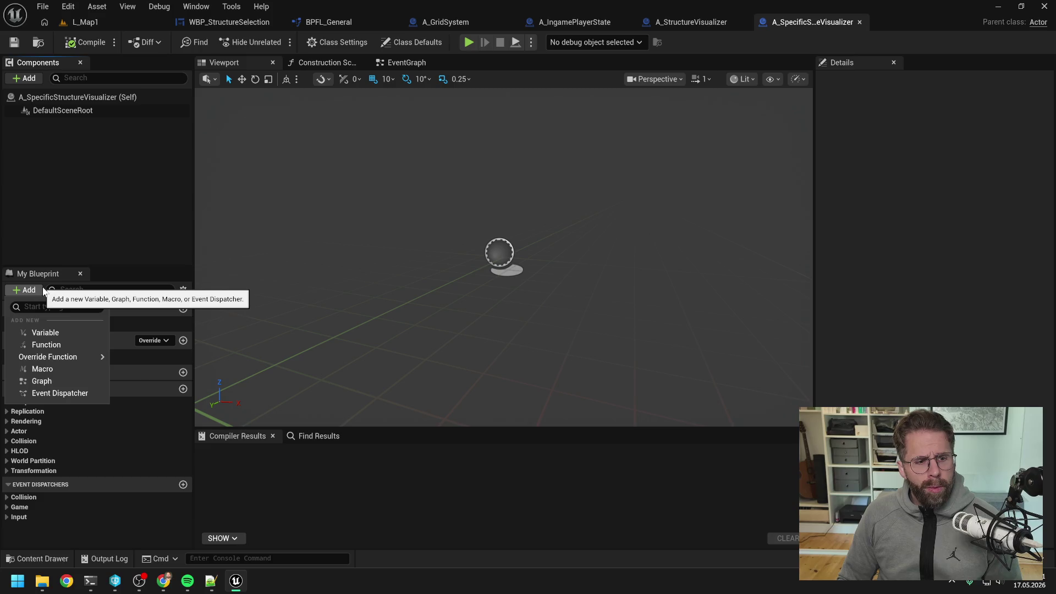
left_click(22, 78)
type("hier")
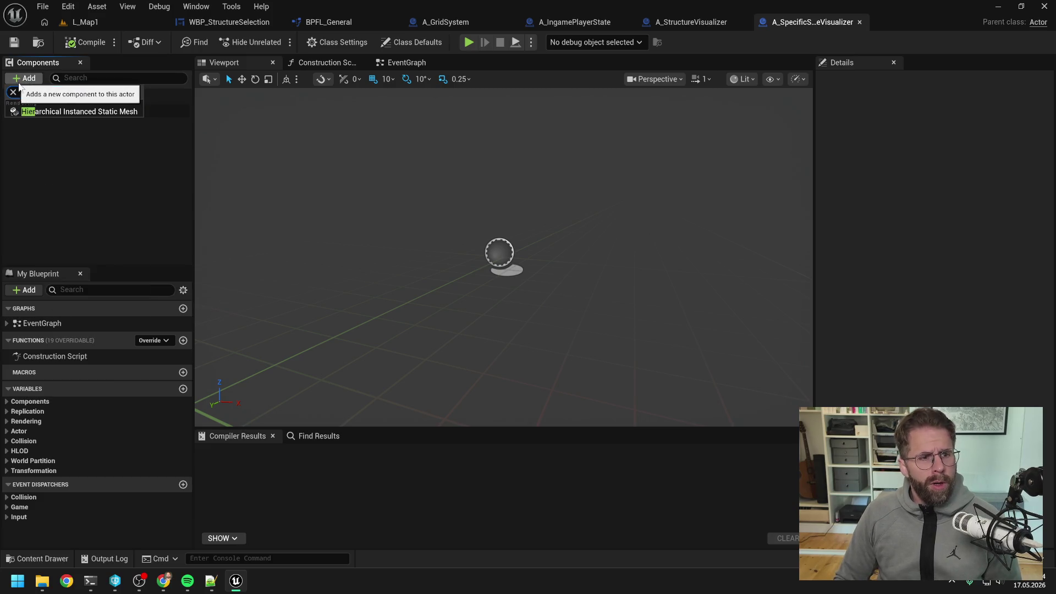
left_click(58, 113)
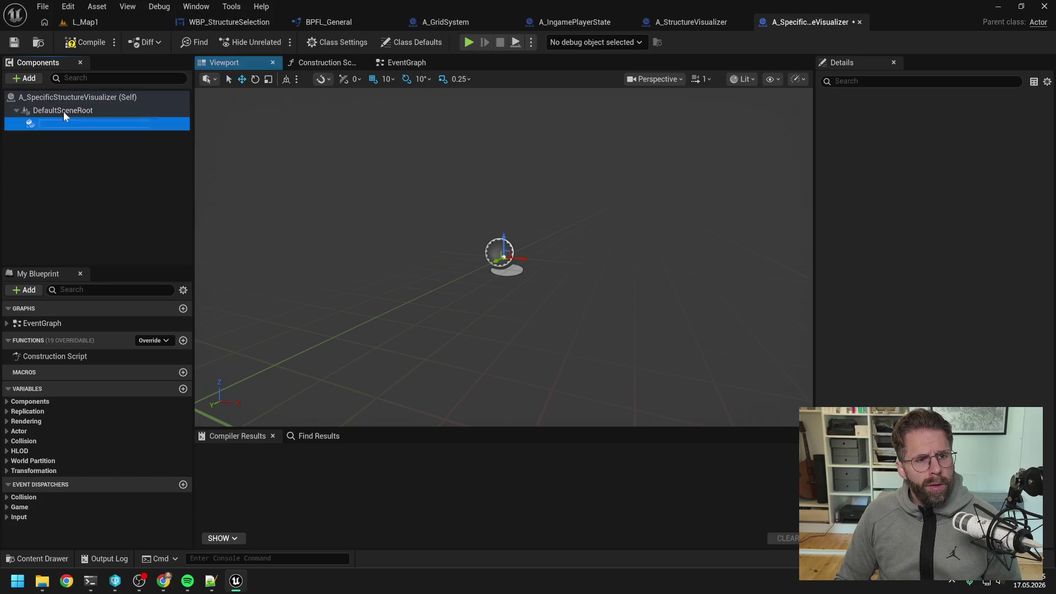
left_click(104, 179)
left_click(81, 43)
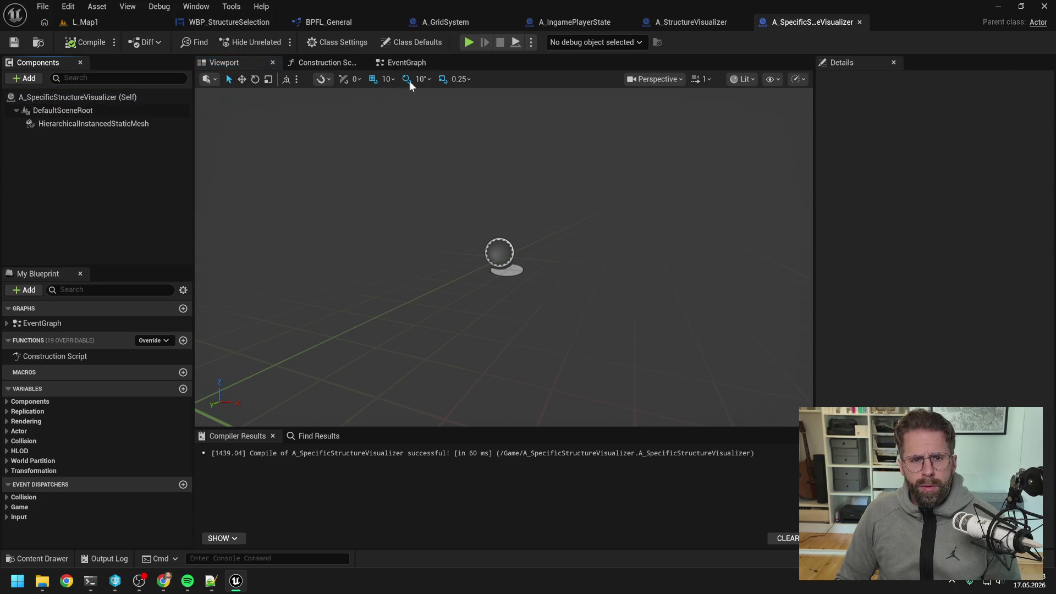
- Add an instance-editable, expose-on-spawn StructureData variable of type Structure Data Asset and compile
left_click(408, 63)
scroll(483, 196, "down", 2)
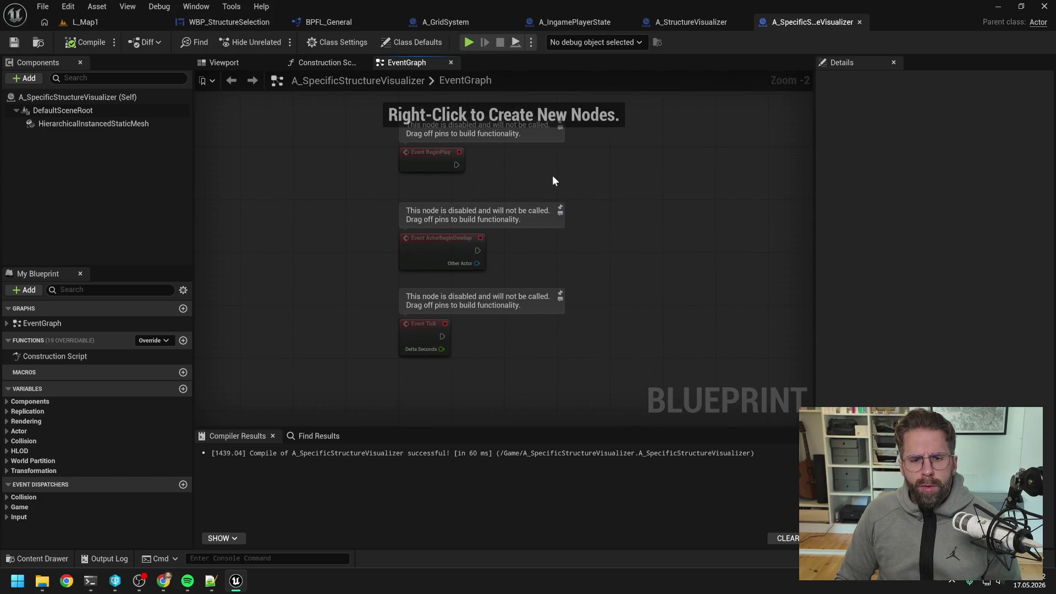
left_click(183, 389)
left_click(137, 482)
type("str")
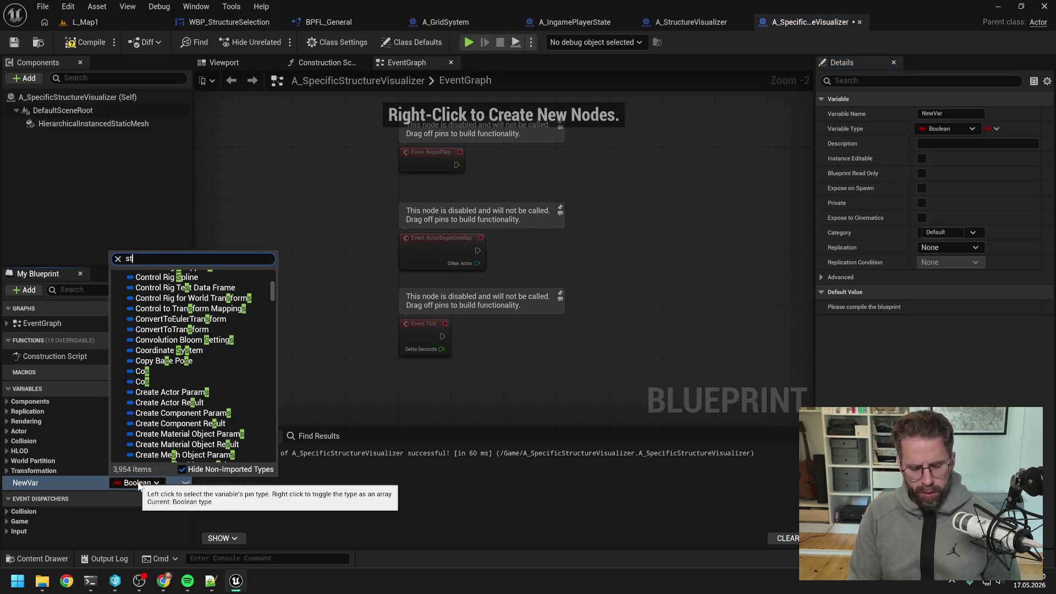
type("uctureda")
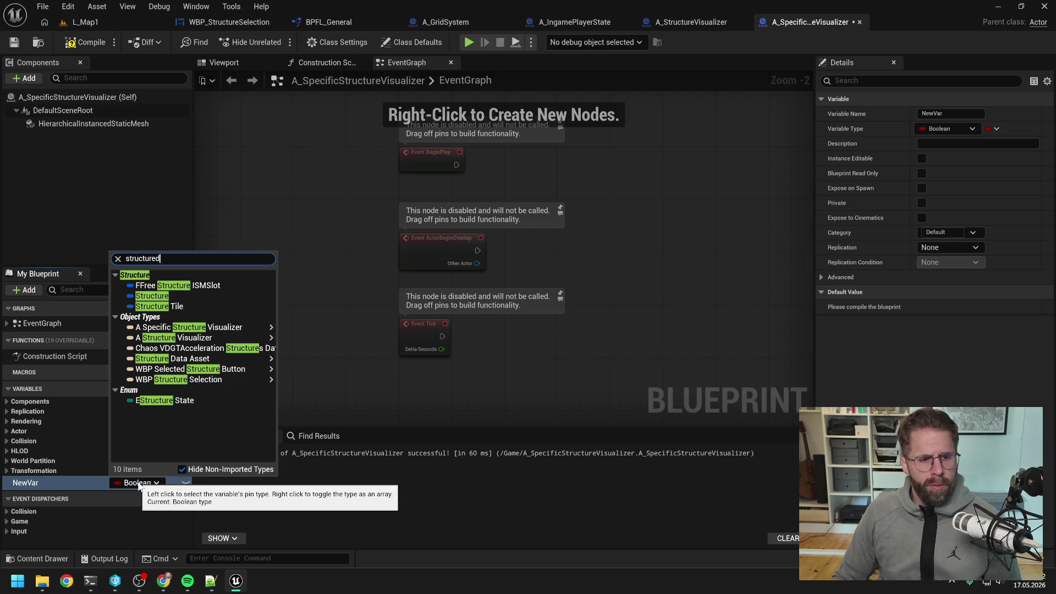
mouse_move(214, 287)
left_click(318, 286)
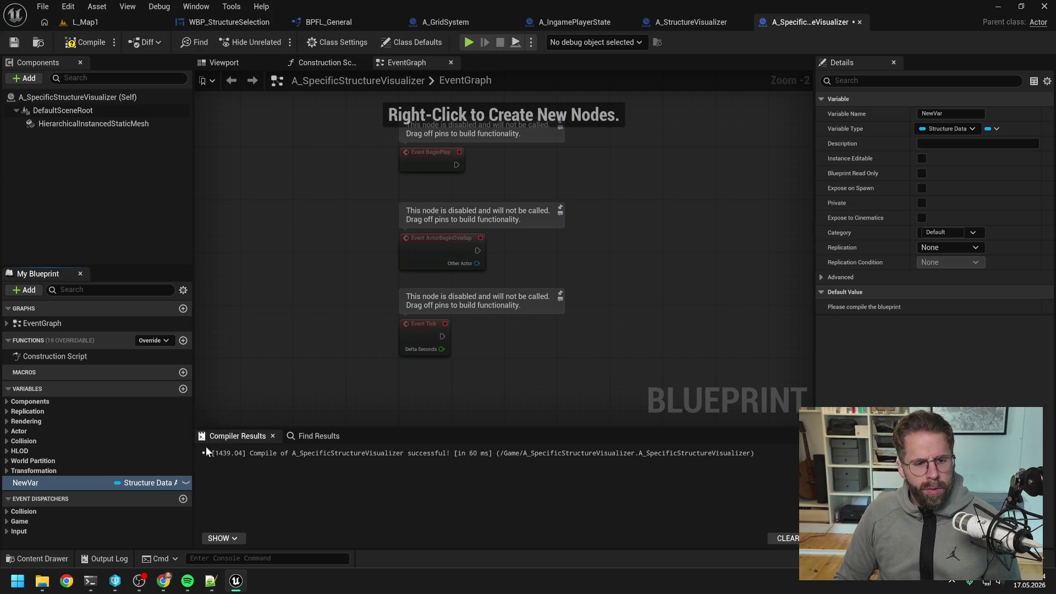
left_click(55, 484)
type("St")
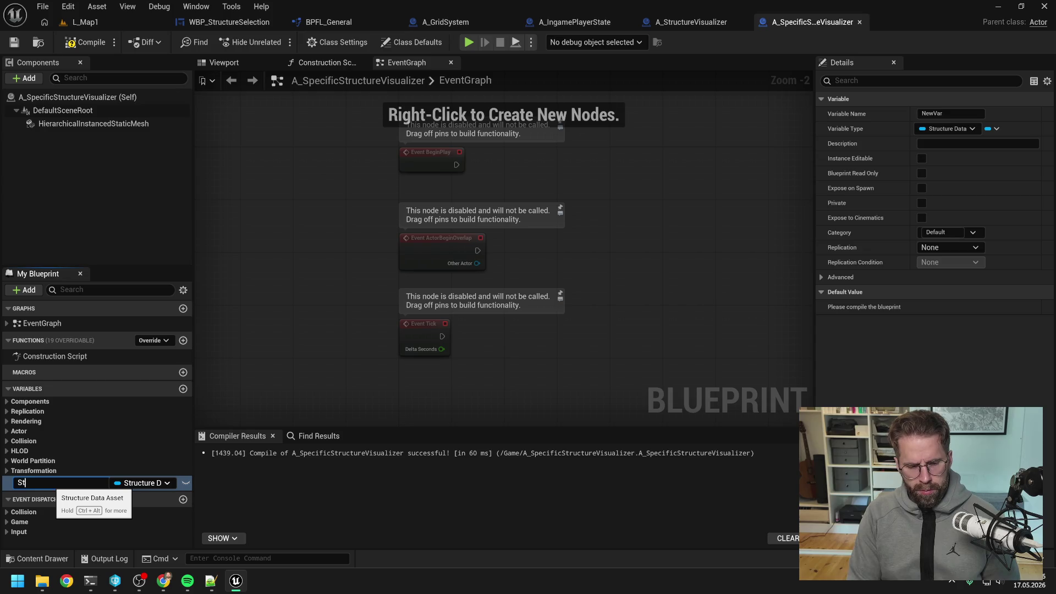
type("ructureData")
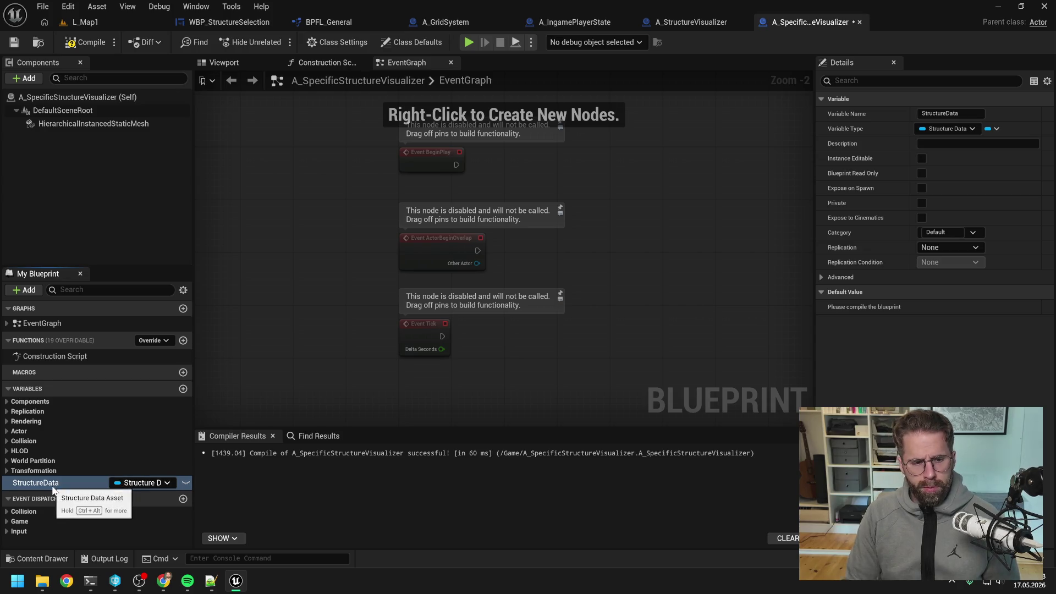
key("Return")
left_click(922, 158)
left_click(922, 188)
left_click(87, 42)
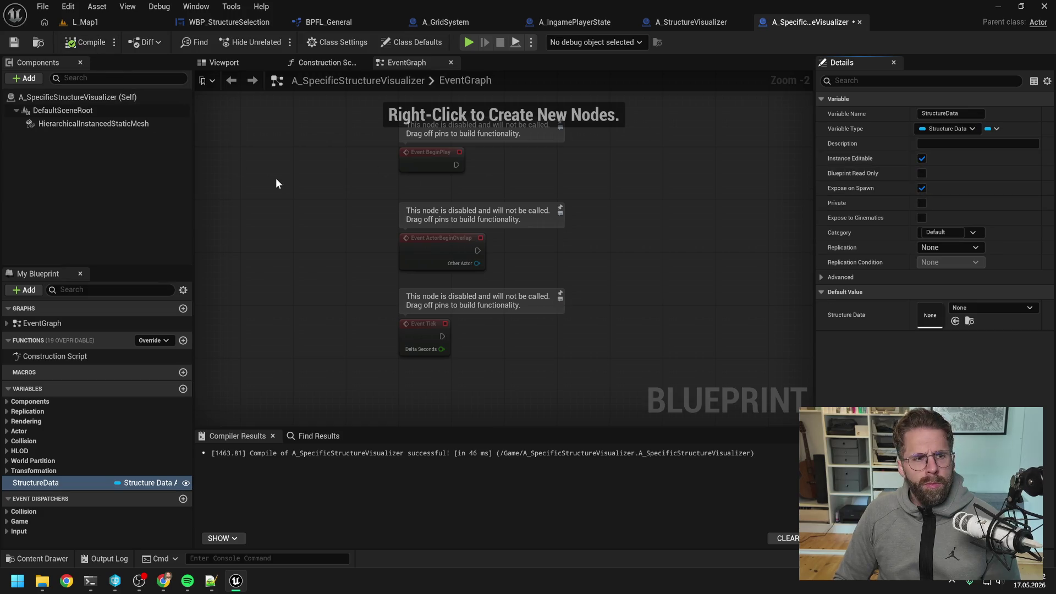
- Delete the disabled event nodes and return to A_StructureVisualizer
left_click_drag(310, 147, 540, 387)
key("Delete")
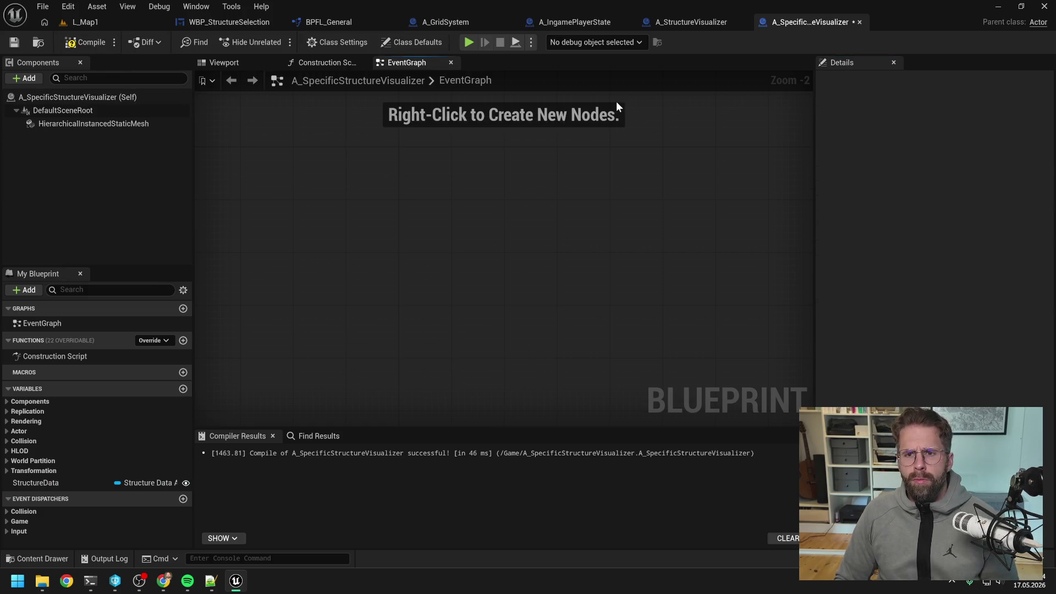
left_click(691, 22)
- Move the SpawnMeshInstance entry node and first function nodes out of the way
mouse_move(321, 274)
left_mouse_down()
mouse_move(638, 274)
mouse_move(548, 288)
left_mouse_up()
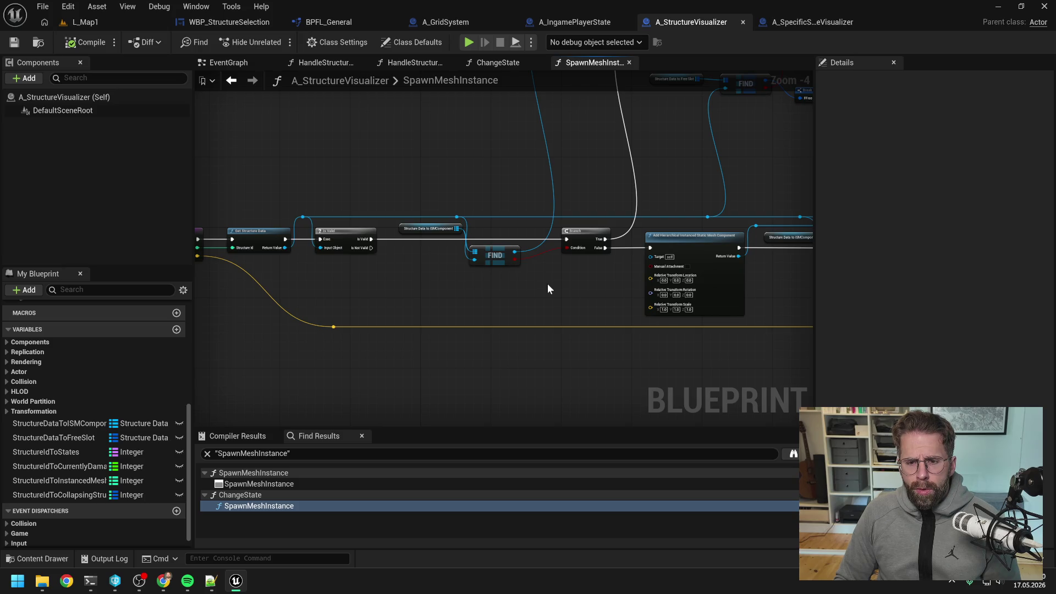
left_click_drag(548, 288, 617, 283)
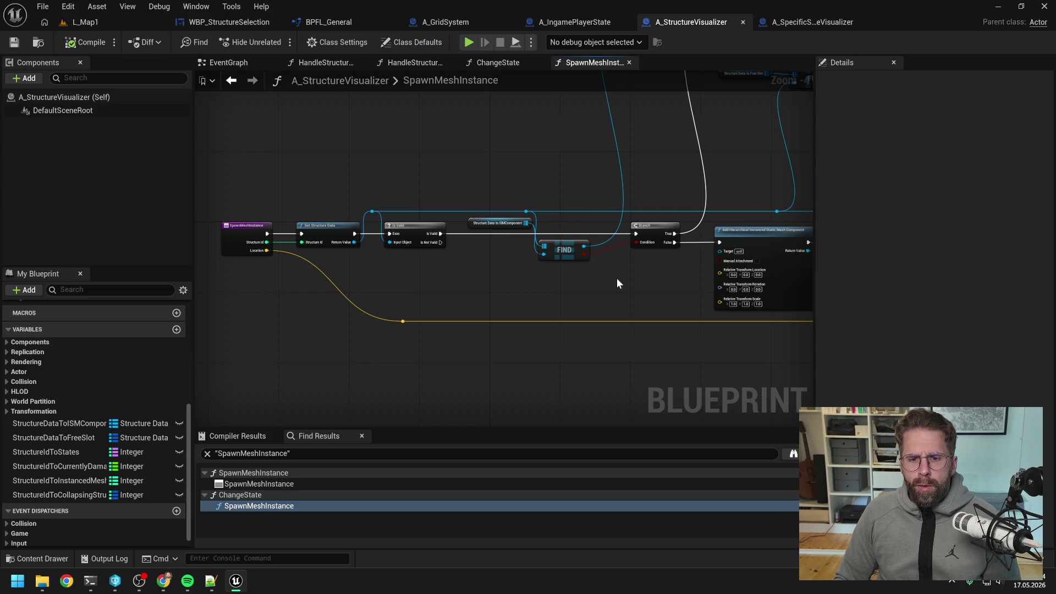
mouse_move(617, 284)
left_mouse_down()
mouse_move(586, 291)
mouse_move(637, 286)
left_mouse_up()
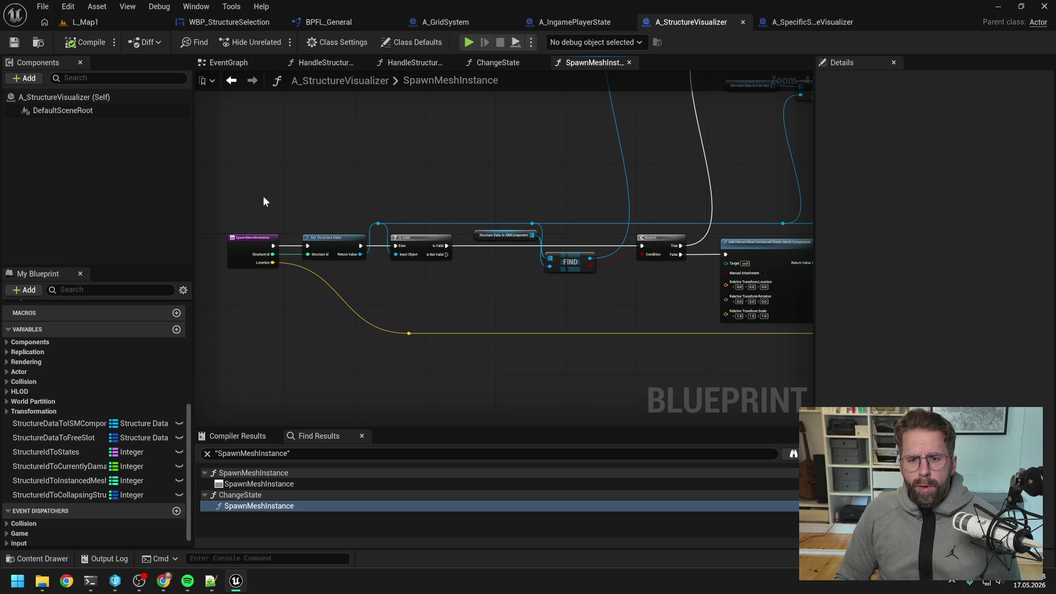
left_click_drag(264, 200, 655, 297)
left_click_drag(377, 175, 725, 251)
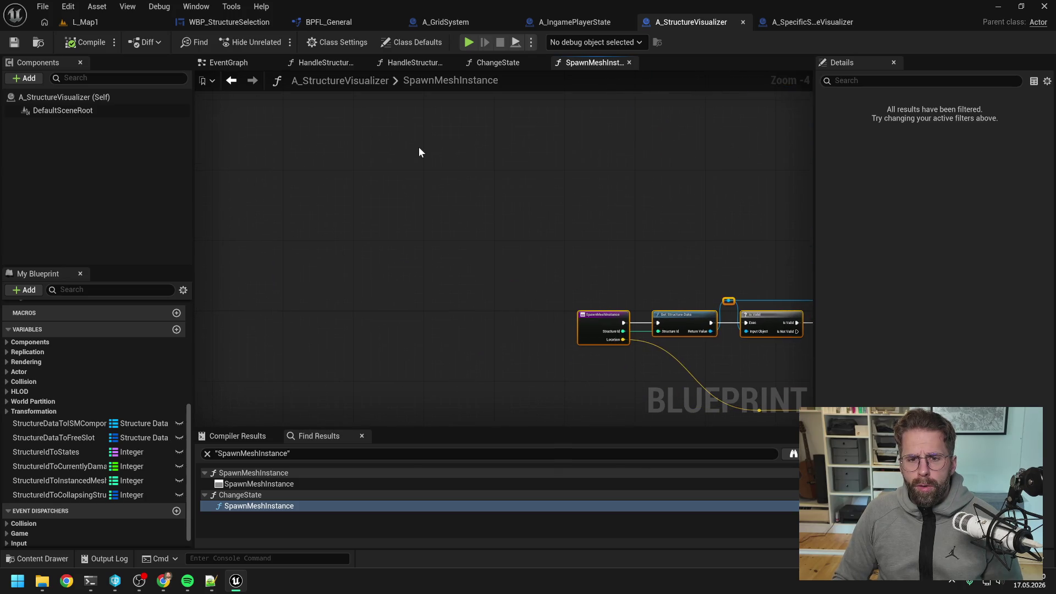
scroll(588, 252, "down", 5)
mouse_move(599, 266)
left_mouse_down()
mouse_move(589, 252)
mouse_move(431, 307)
mouse_move(418, 290)
mouse_move(530, 156)
mouse_move(551, 156)
left_mouse_up()
left_click(470, 228)
scroll(430, 341, "up", 4)
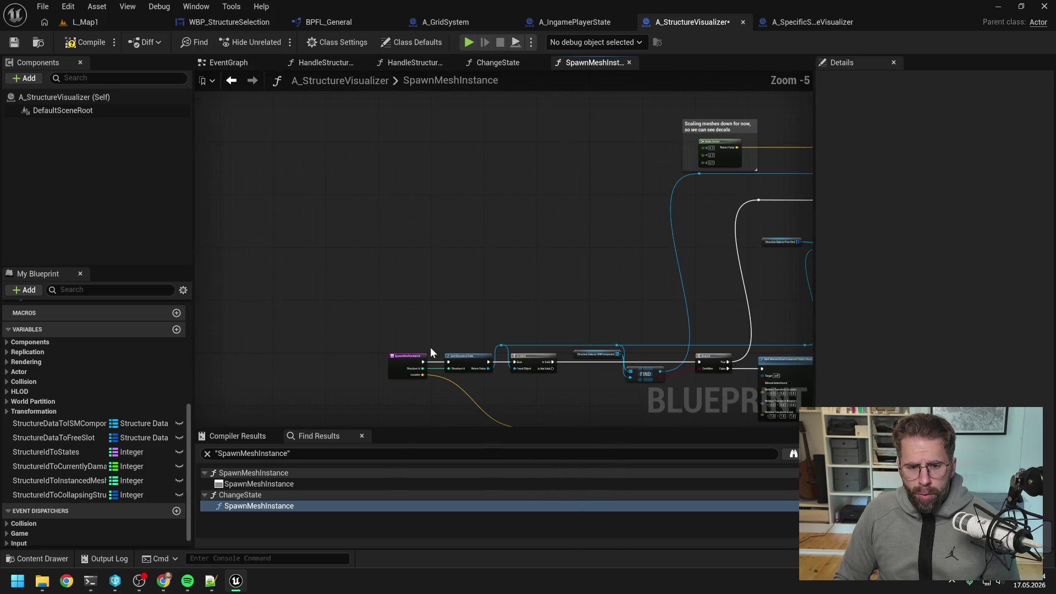
- Disconnect the Location and Structure Id wires and wire Structure Id into Get Structure Data
double_click(430, 321)
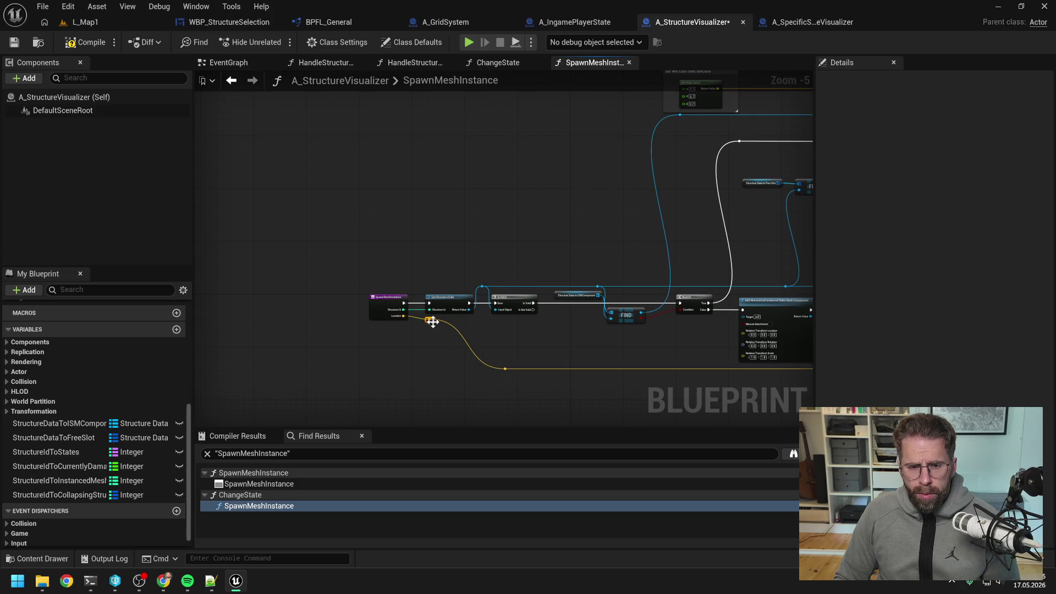
left_click(404, 316, "alt")
left_click(403, 310, "alt")
mouse_move(390, 306)
left_mouse_down()
mouse_move(502, 215)
mouse_move(387, 370)
mouse_move(354, 172)
mouse_move(474, 355)
mouse_move(439, 260)
mouse_move(497, 258)
left_mouse_up()
scroll(440, 261, "up", 4)
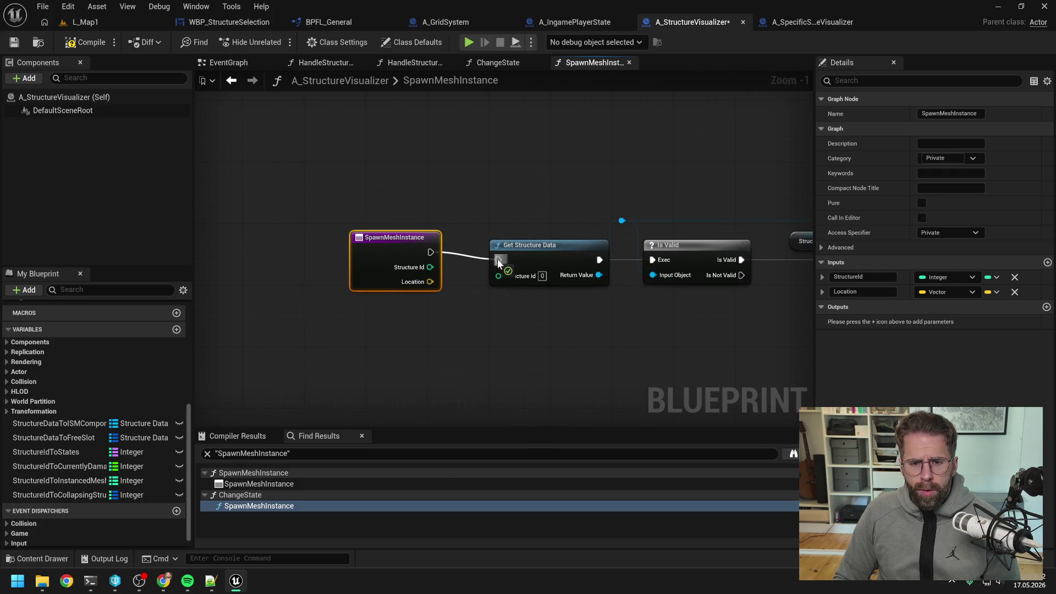
scroll(428, 216, "down", 1)
left_click_drag(353, 256, 414, 263)
scroll(428, 300, "down", 2)
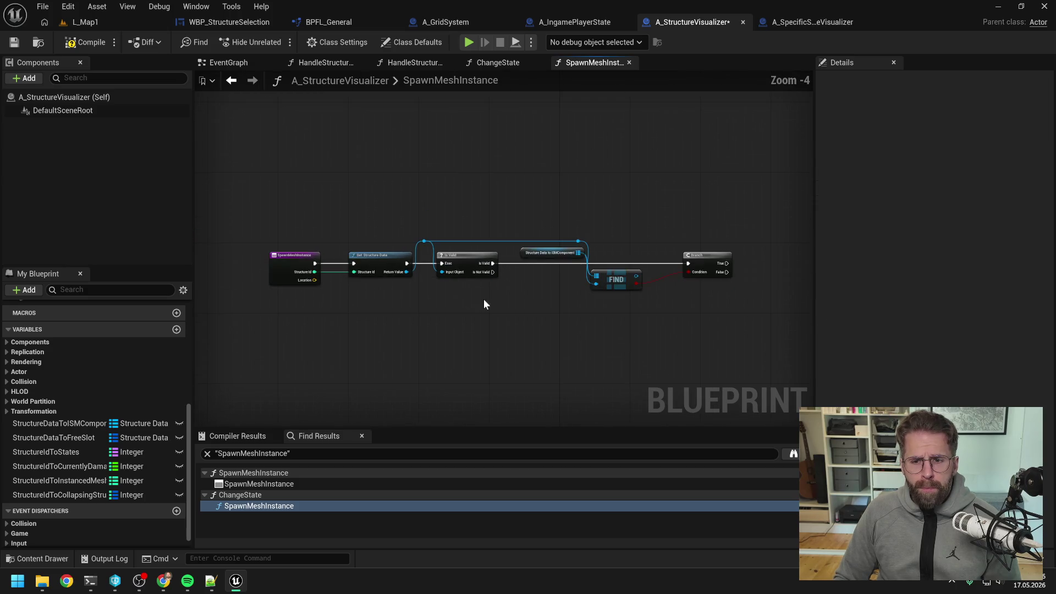
left_click_drag(569, 299, 462, 300)
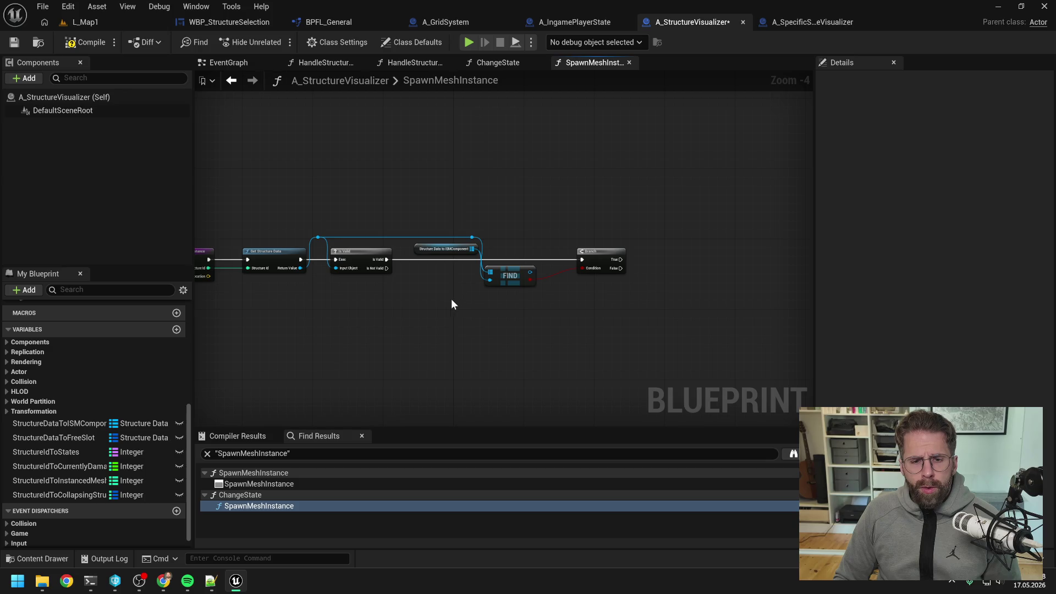
- Delete the Structure Data to ISMComponent getter and add a Structure Data Asset variable
left_click(442, 248)
key("Delete")
left_click(176, 329)
left_click(135, 509)
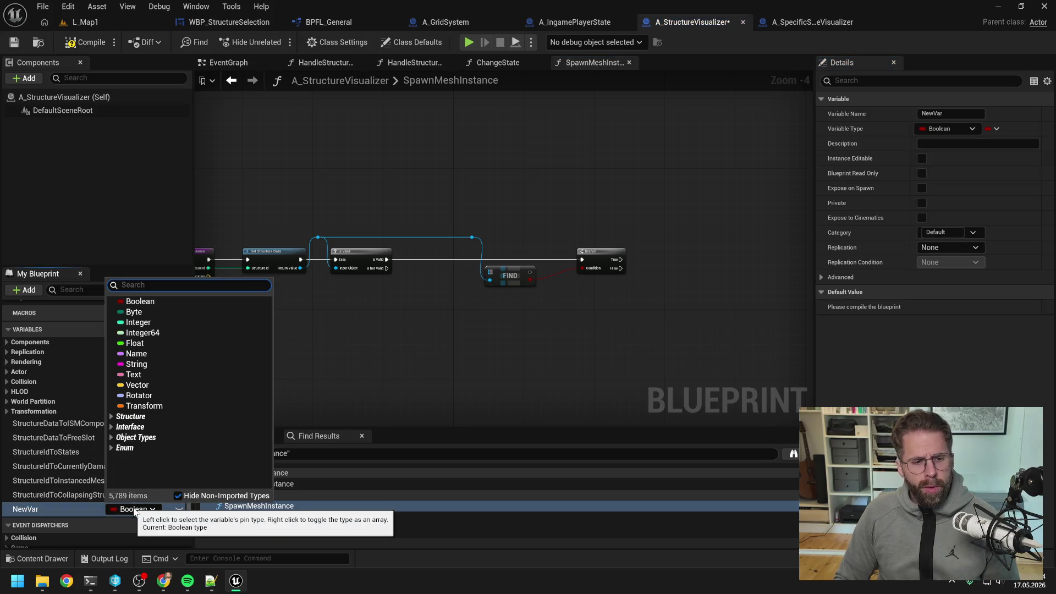
type("struc")
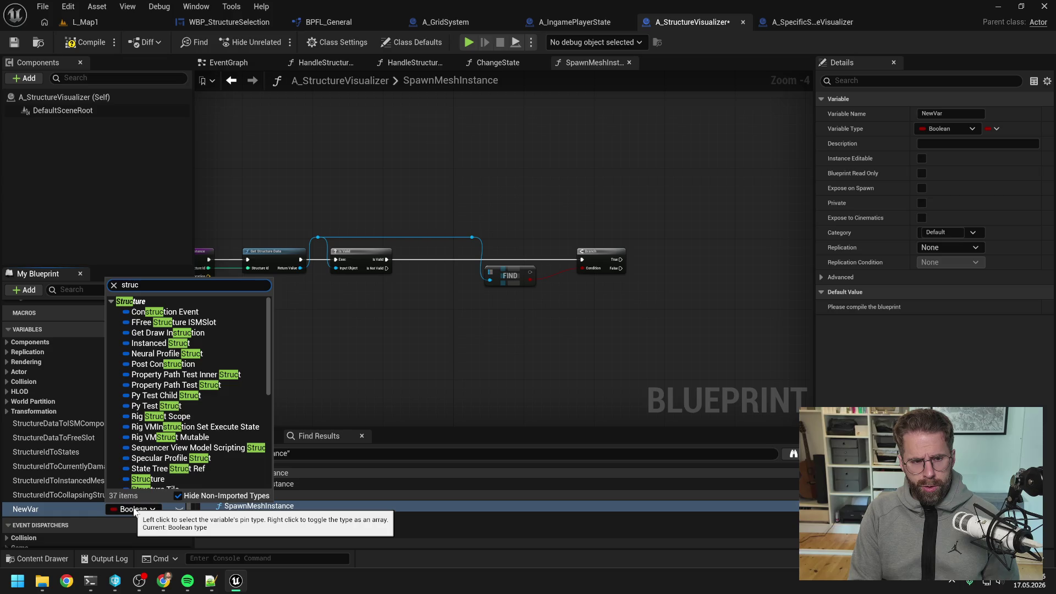
type("ture da")
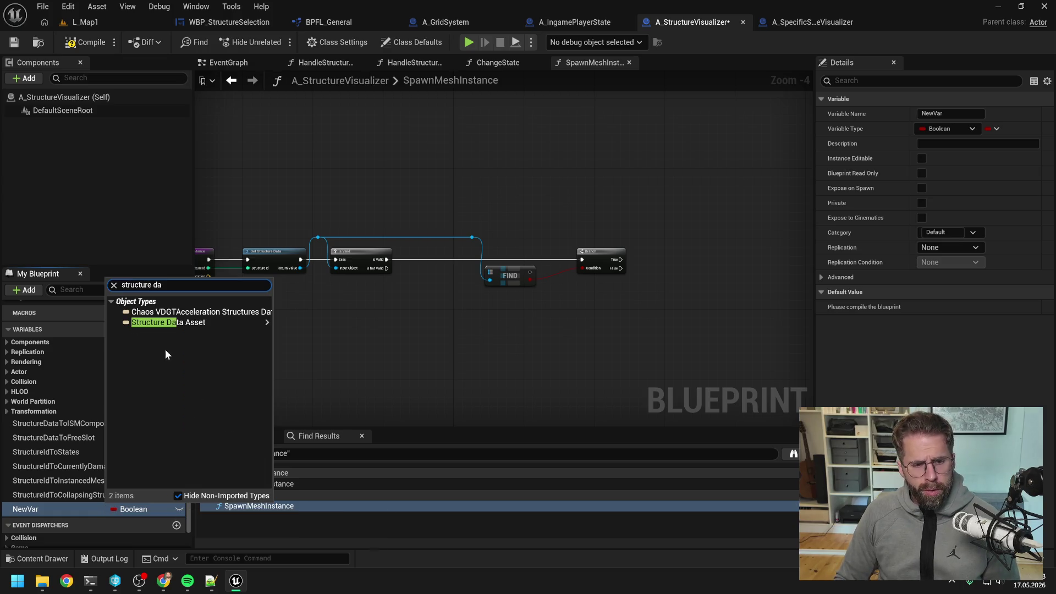
mouse_move(178, 324)
left_click(280, 324)
- Make the variable a Map with A_SpecificStructureVisualizer reference values
left_click(984, 129)
left_click(979, 184)
left_click(1010, 129)
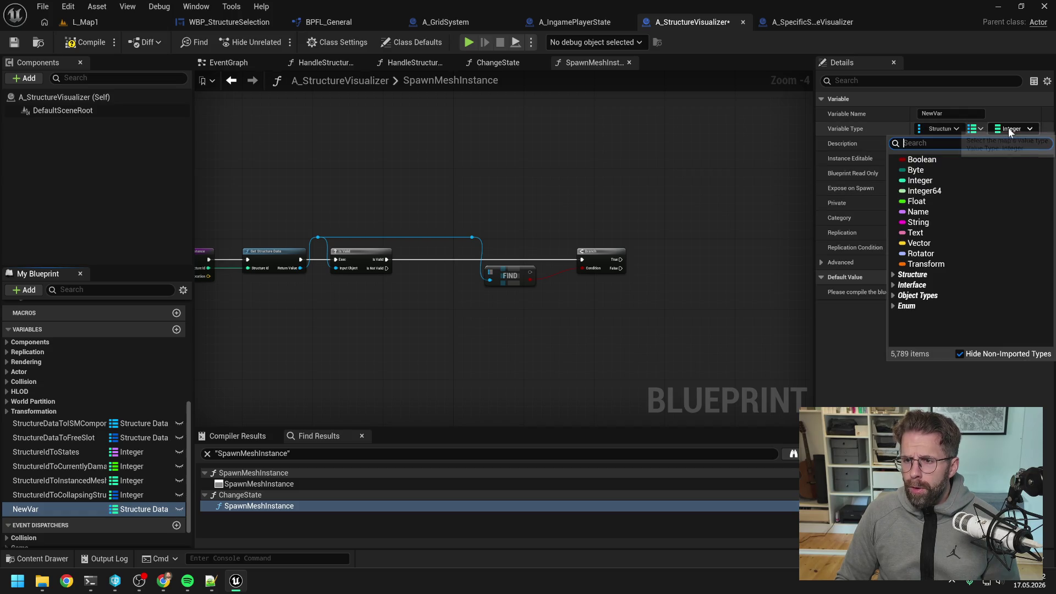
type("speci")
mouse_move(979, 172)
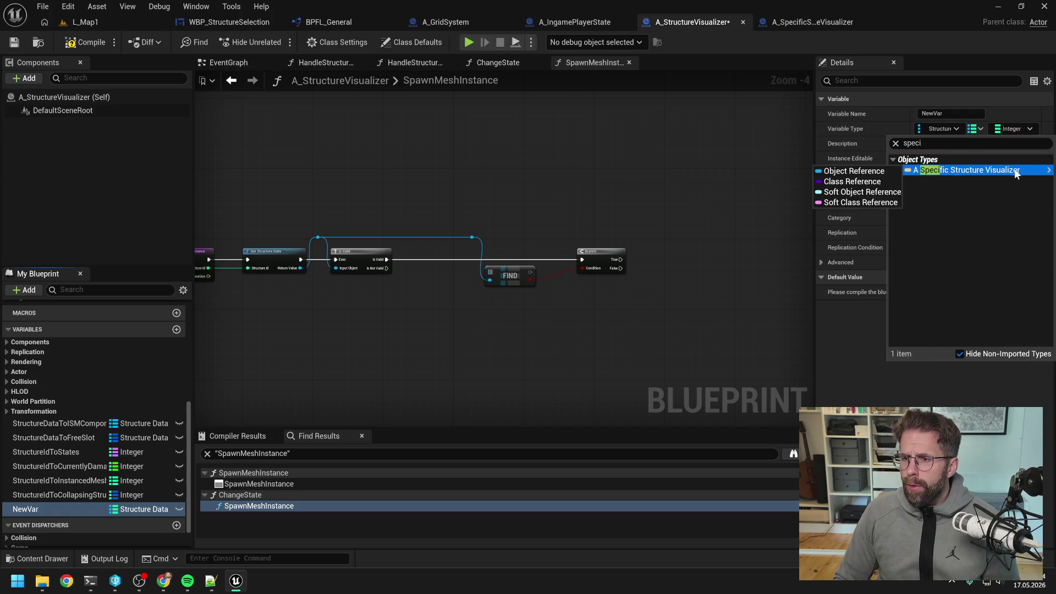
left_click(846, 170)
- Rename the map variable StructureDataToSpecificStructureVisualizer
double_click(33, 510)
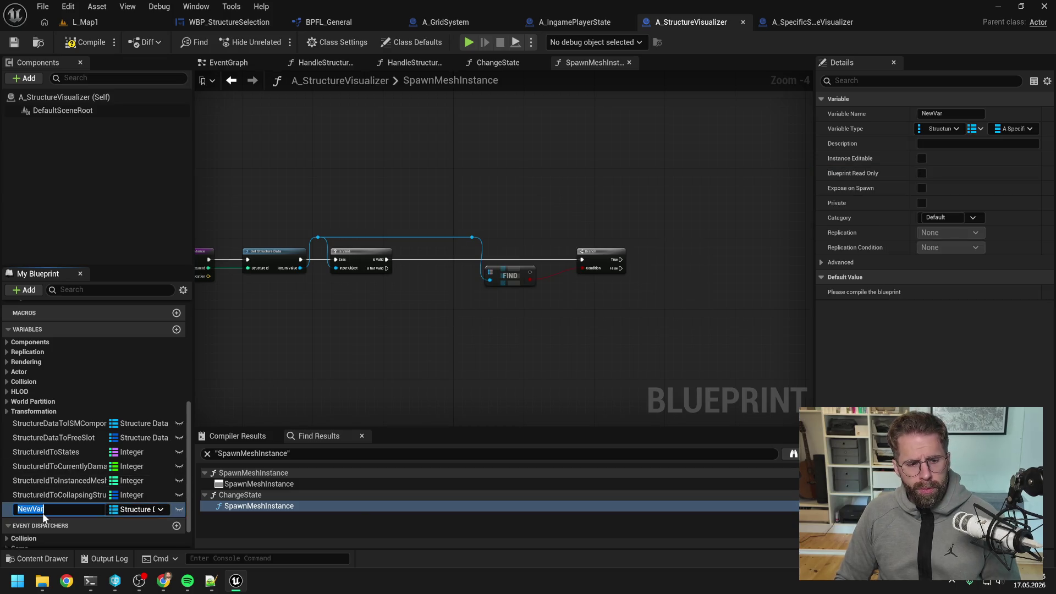
type("StructureDataToSpecific")
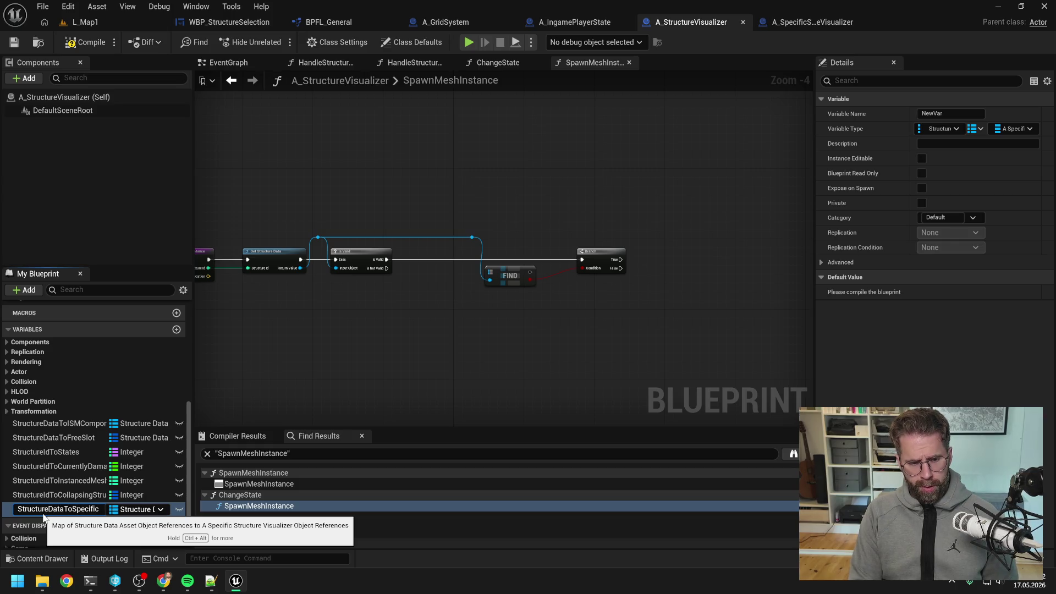
type("Structur")
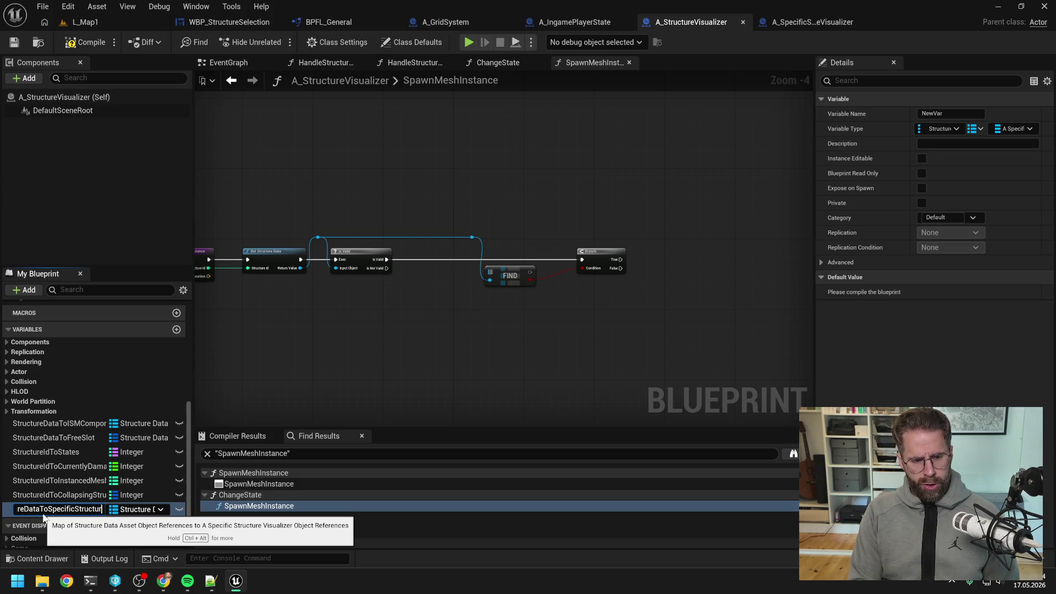
type("eVisualizer")
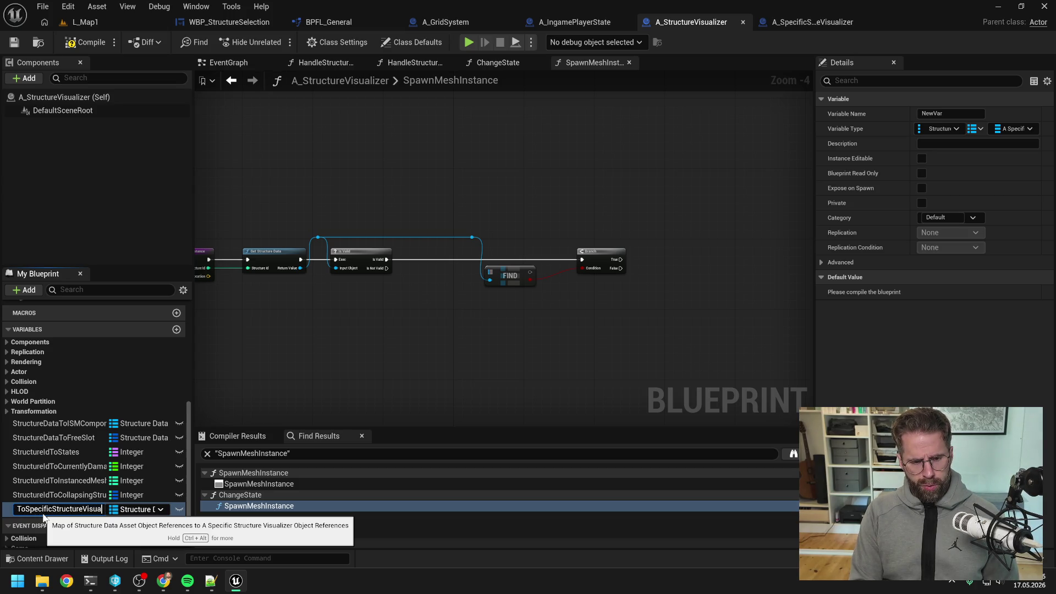
key("Return")
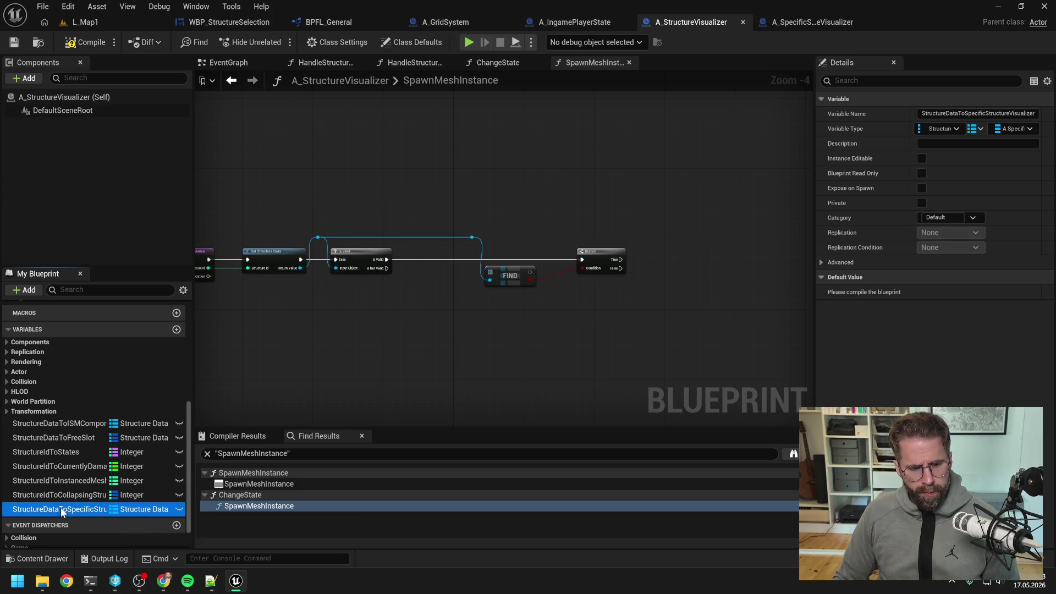